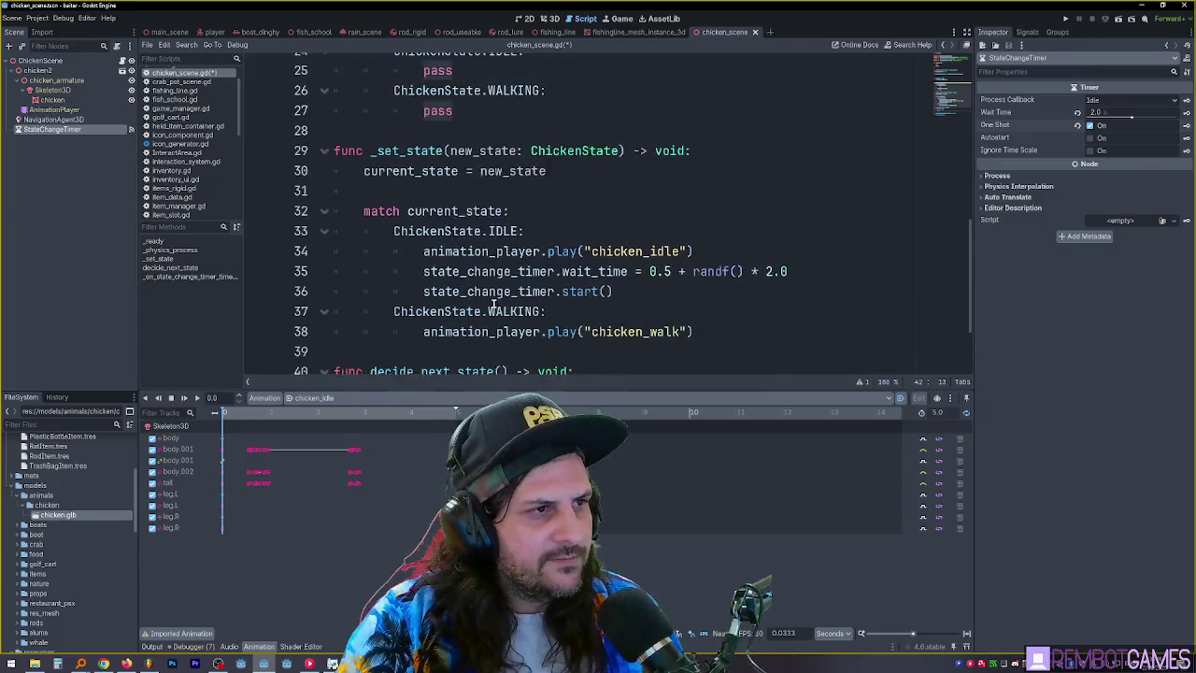
# Replace pass in decide_next_state with _set_state(ChickenState.IDLE), copied from existing code
pyautogui.doubleClick(408, 231)
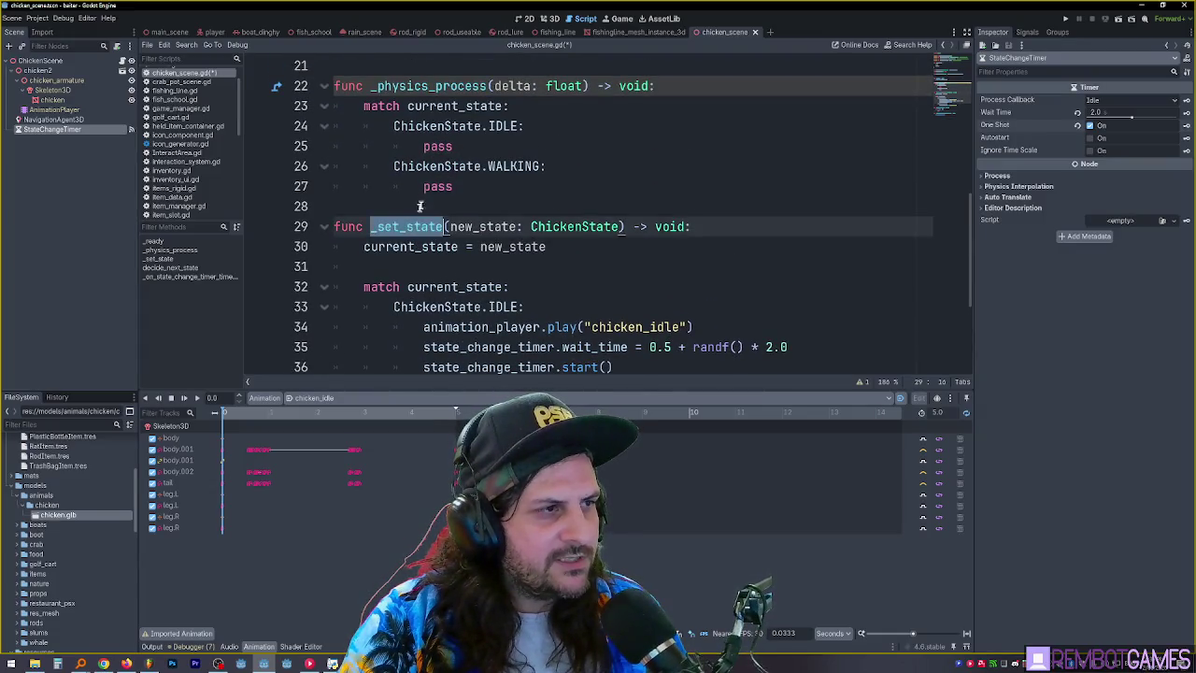
pyautogui.scroll(2, 430, 196)
pyautogui.doubleClick(412, 168)
pyautogui.keyDown('shift'); pyautogui.click(559, 165); pyautogui.keyUp('shift')
pyautogui.hotkey('ctrl', 'c')
pyautogui.scroll(-5, 524, 249)
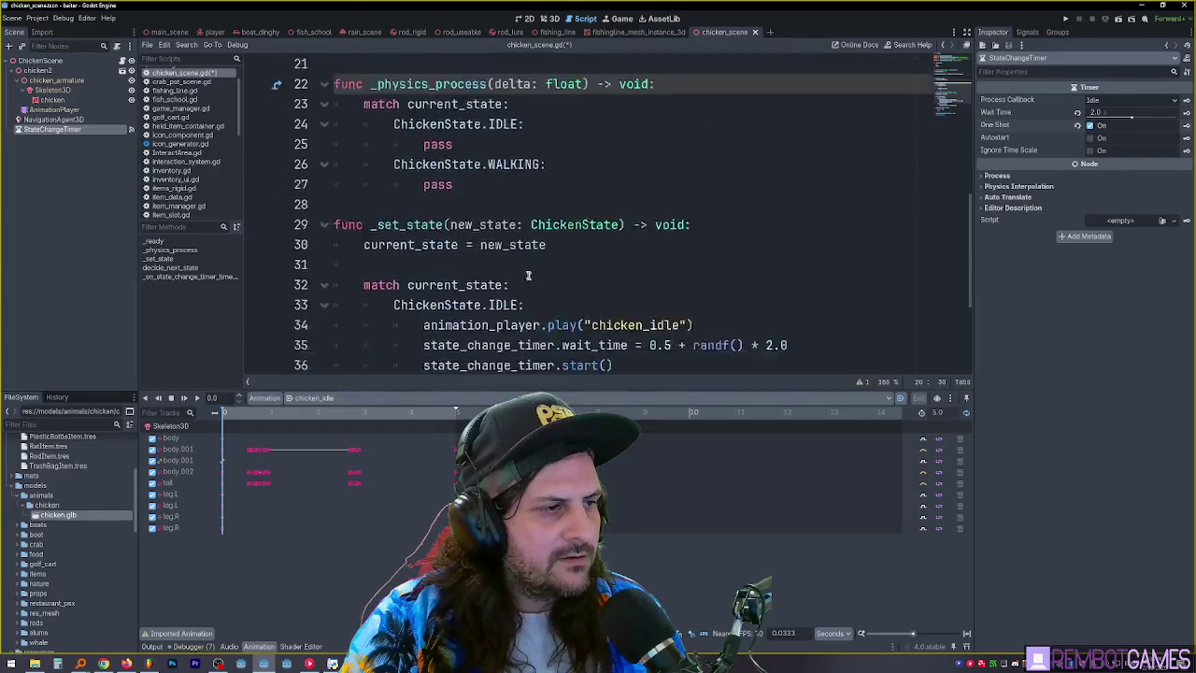
pyautogui.doubleClick(411, 307)
pyautogui.hotkey('ctrl', 'v')
pyautogui.doubleClick(523, 306)
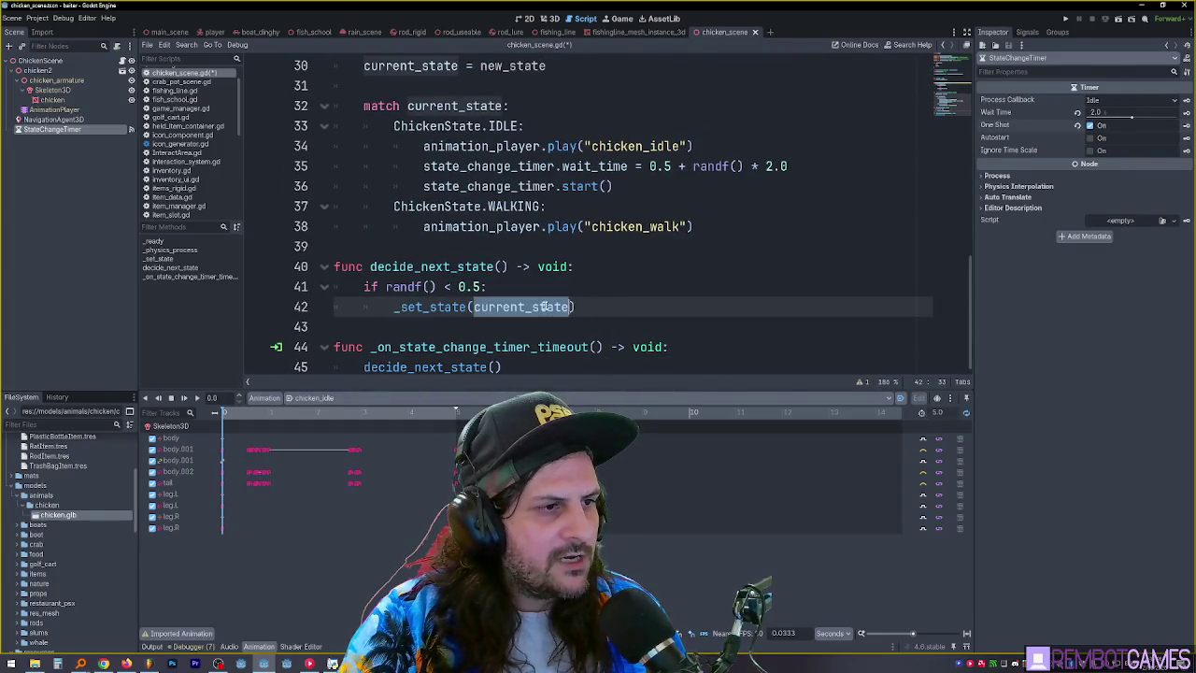
pyautogui.moveTo(394, 125); pyautogui.dragTo(521, 125)
pyautogui.hotkey('ctrl', 'c')
pyautogui.doubleClick(523, 307)
pyautogui.hotkey('ctrl', 'v')
# Duplicate the _set_state call onto a new line and add an 'else:' above it
pyautogui.hotkey('ctrl', 'shift', 'd')
pyautogui.hotkey('alt', 'Down')
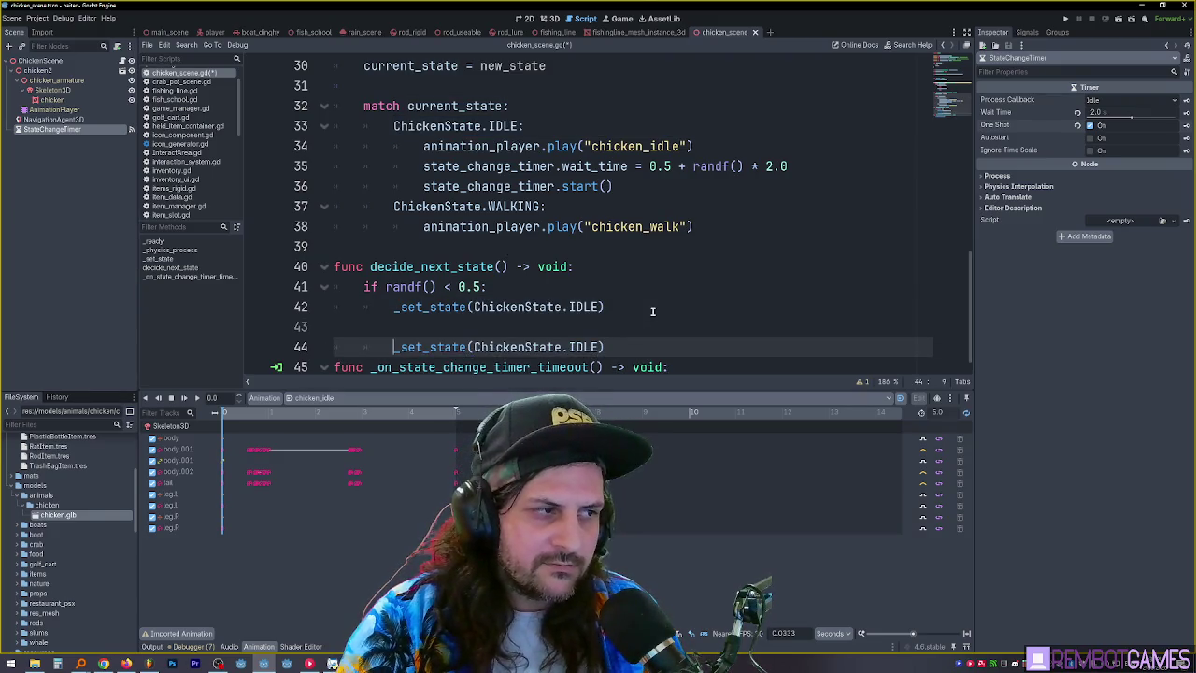
pyautogui.press('Up')
pyautogui.press('Tab')
pyautogui.write('else')
pyautogui.press('Down')
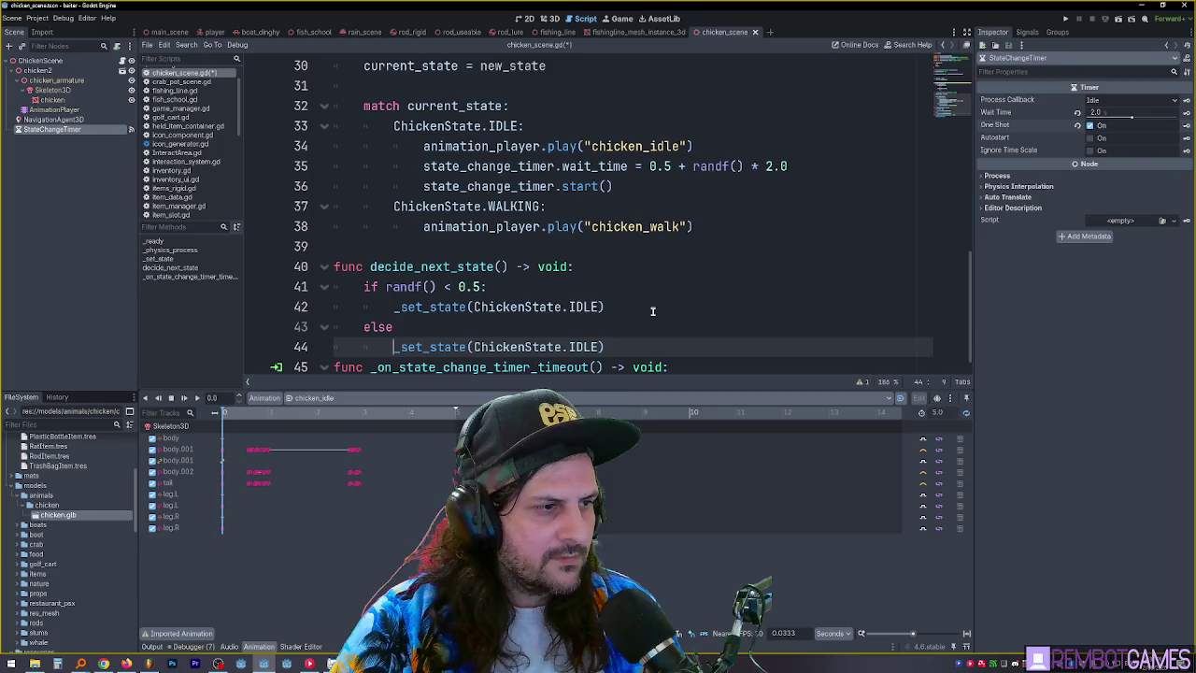
pyautogui.press('Up')
pyautogui.write(':')
pyautogui.press('Down')
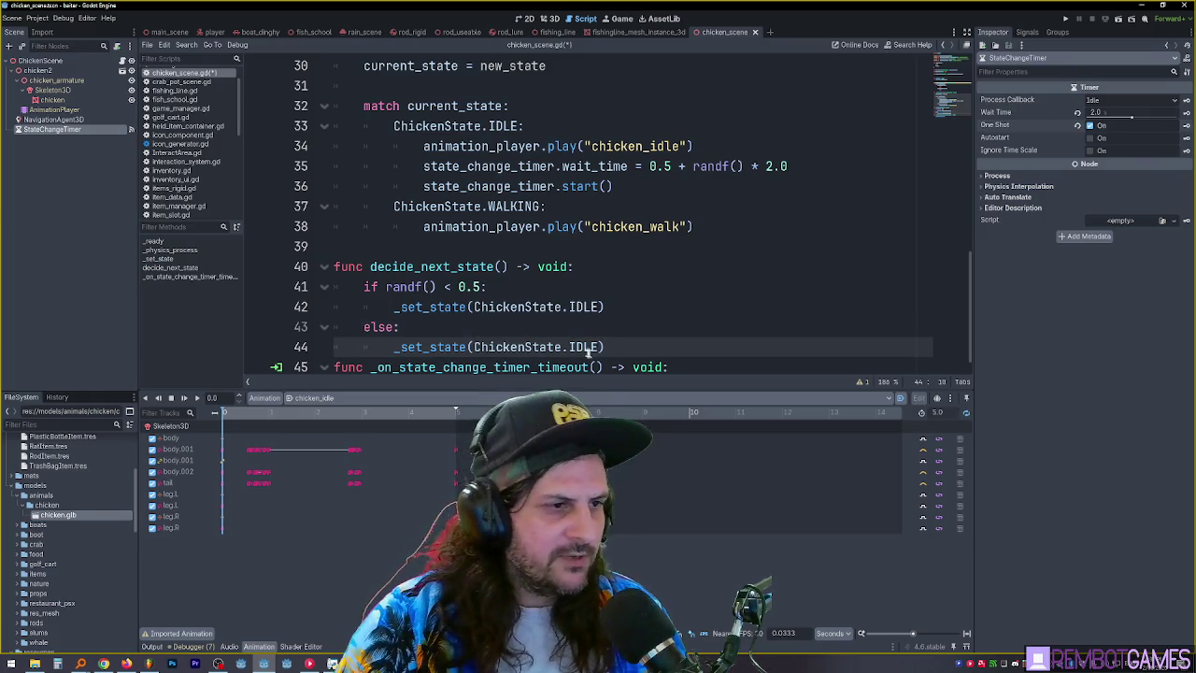
# Change the else branch's state from IDLE to ChickenState.WALKING
pyautogui.scroll(-1, 652, 309)
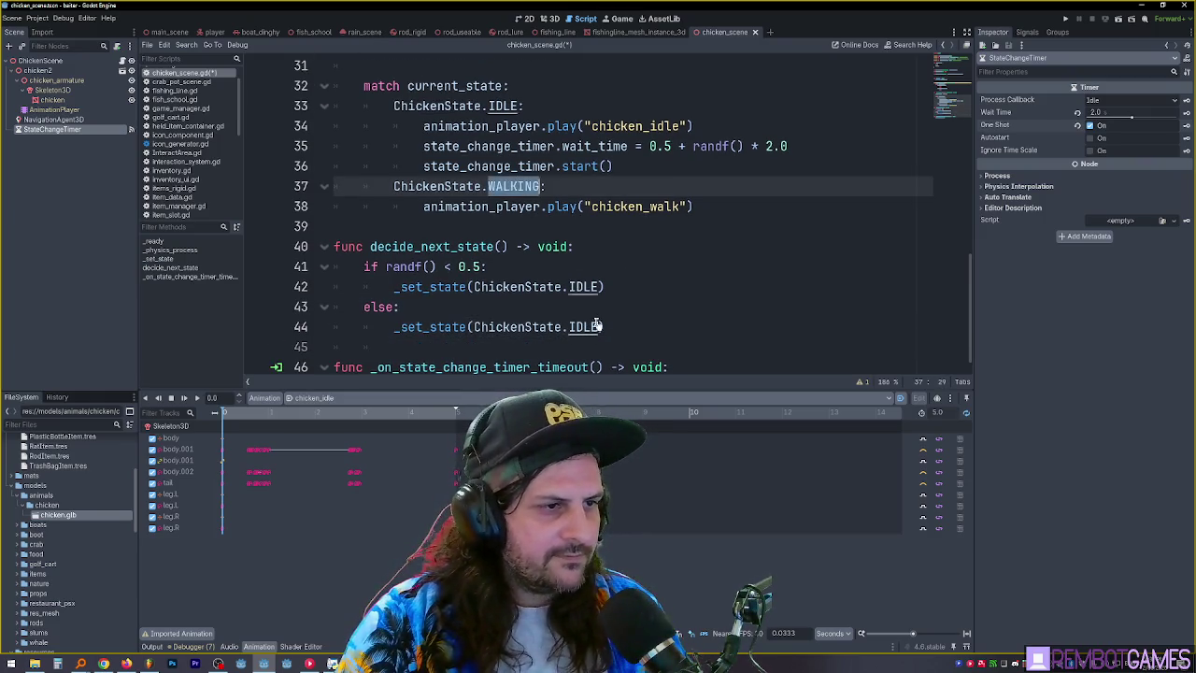
pyautogui.keyDown('ctrl'); pyautogui.click(586, 327); pyautogui.keyUp('ctrl')
pyautogui.click(586, 329)
pyautogui.hotkey('alt', 'Left')
pyautogui.doubleClick(589, 303)
pyautogui.write('WALKING')
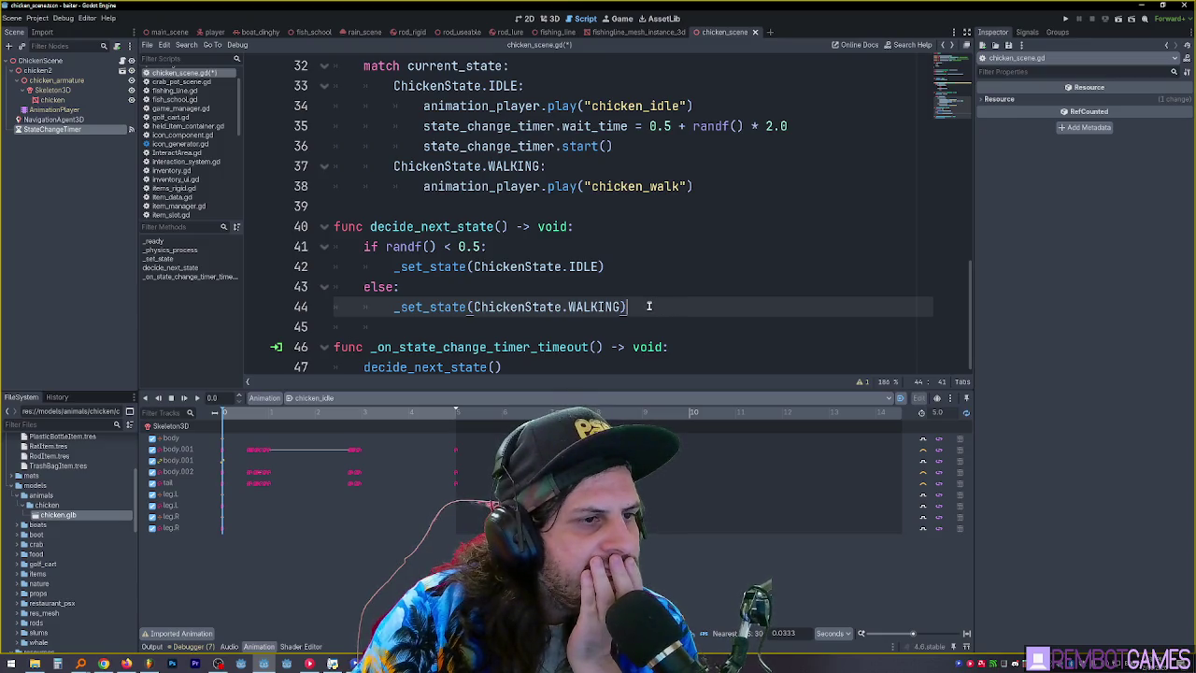
pyautogui.click(437, 284)
pyautogui.doubleClick(439, 229)
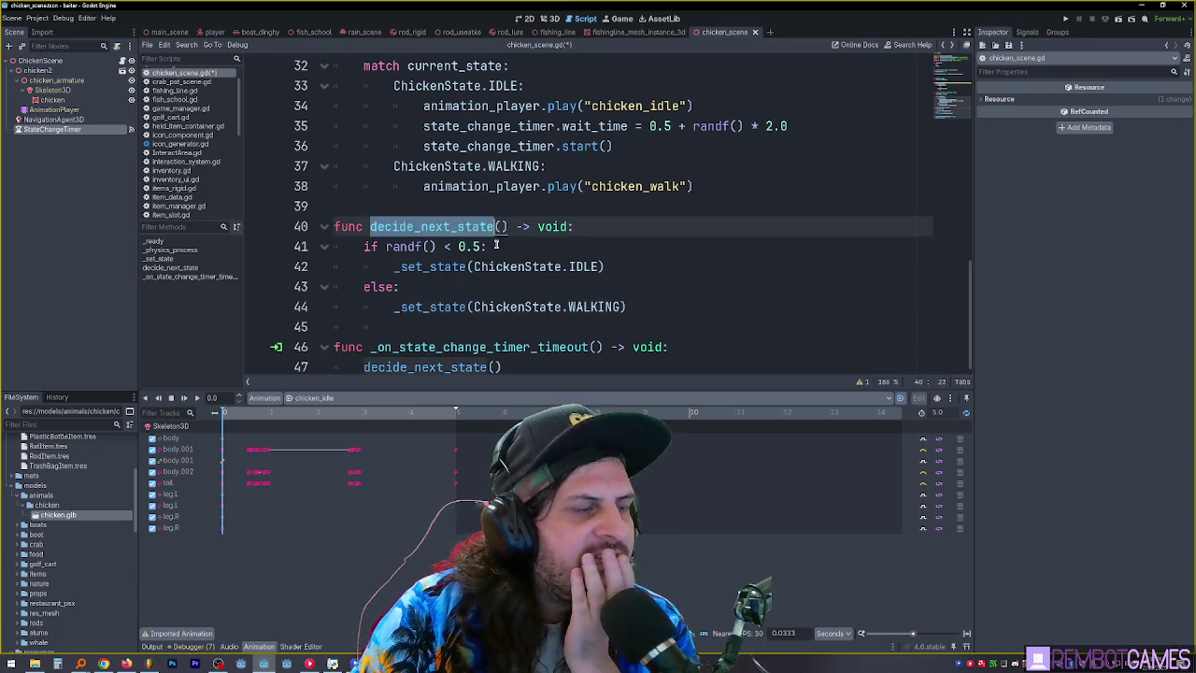
pyautogui.click(449, 226)
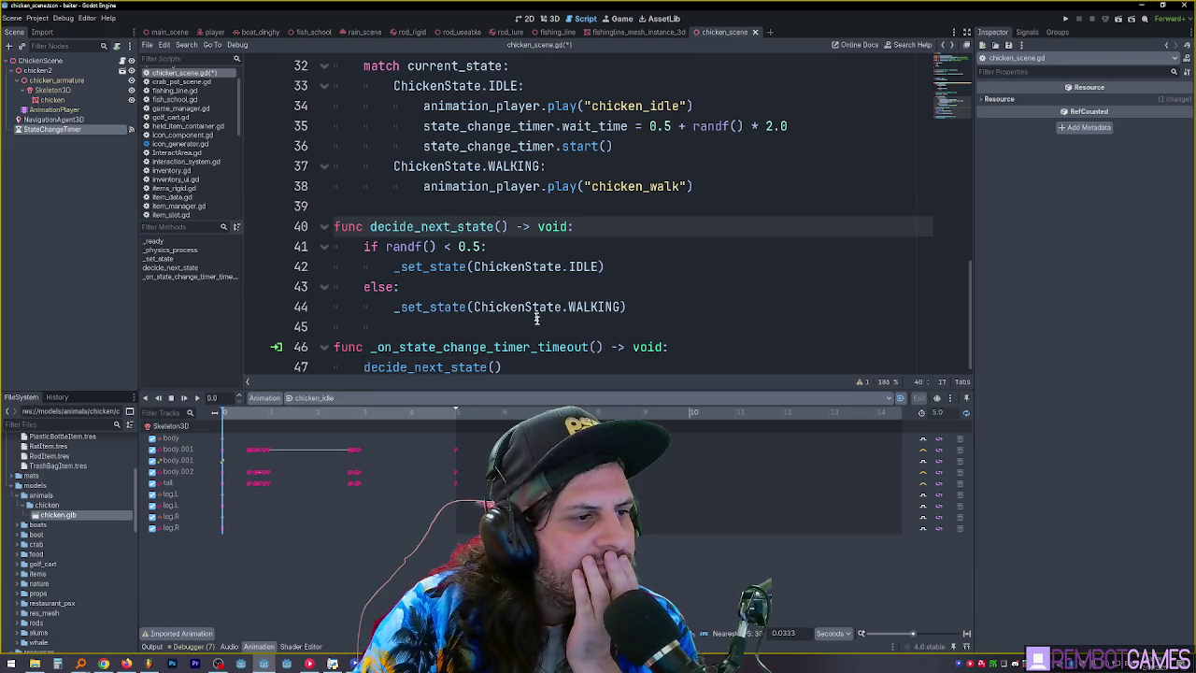
pyautogui.click(537, 360)
pyautogui.click(650, 302)
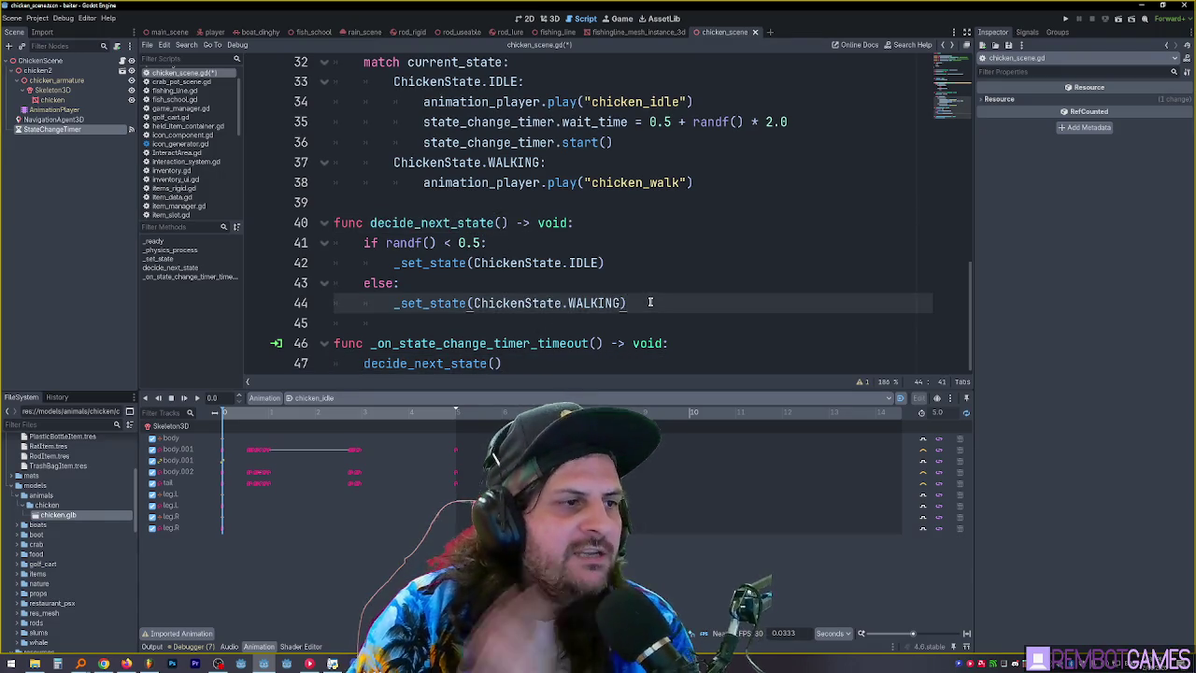
pyautogui.scroll(2, 607, 285)
pyautogui.scroll(-2, 609, 275)
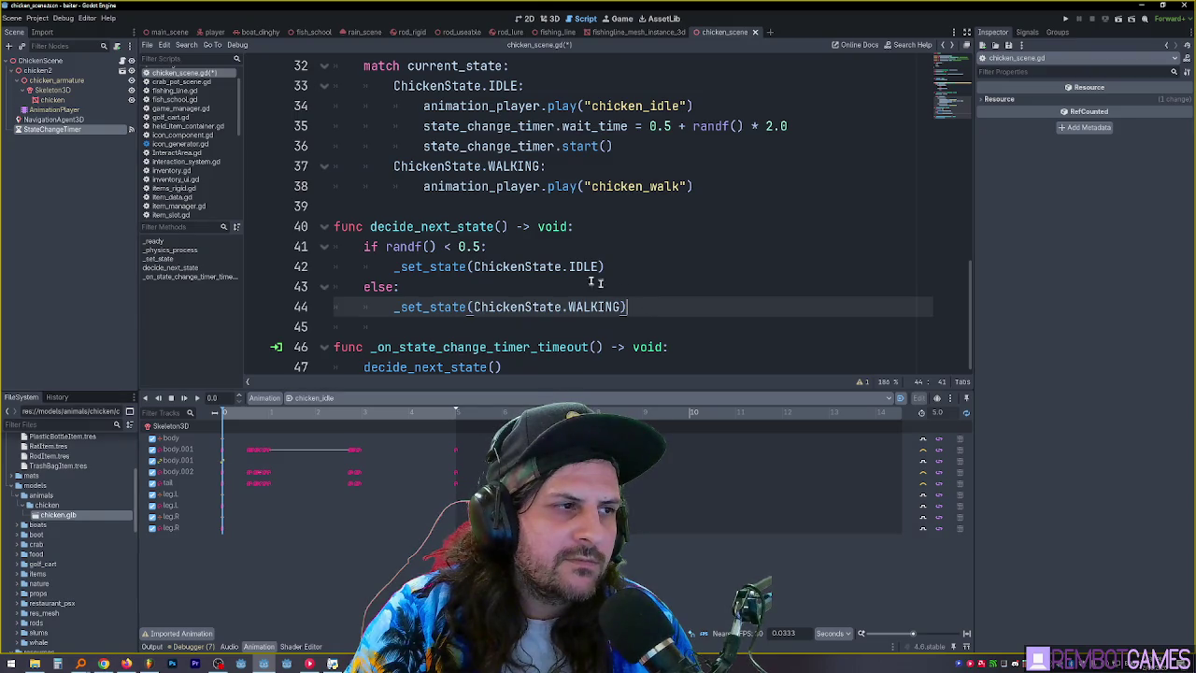
pyautogui.scroll(5, 547, 267)
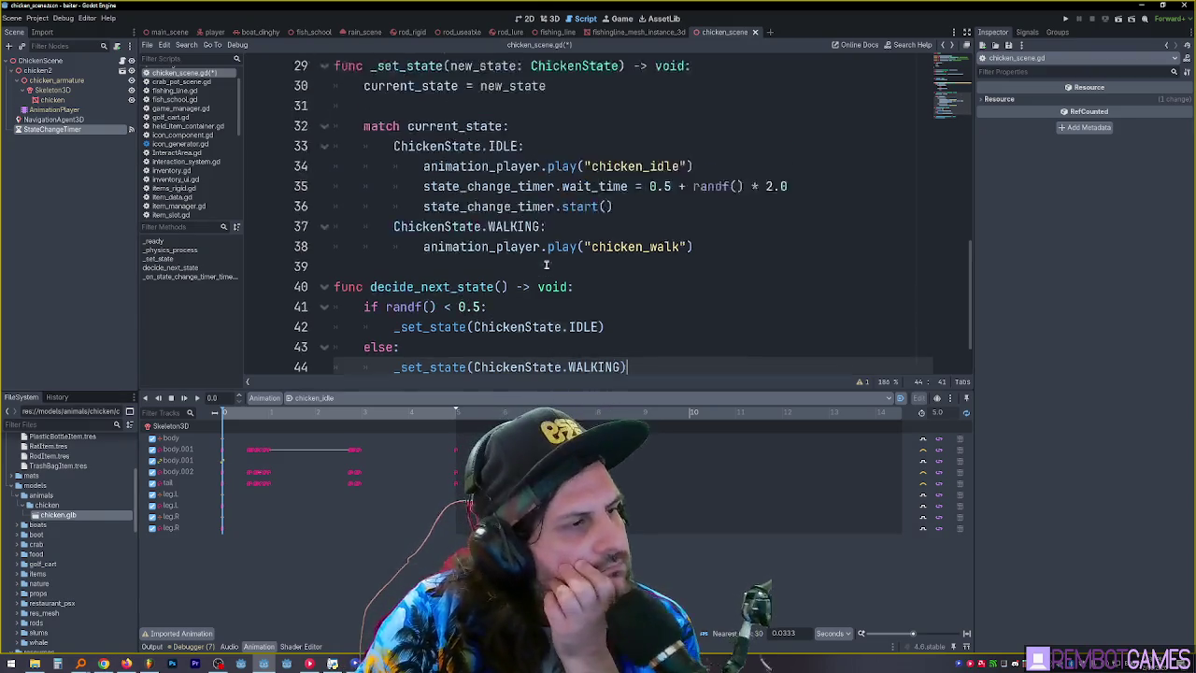
pyautogui.scroll(-5, 549, 260)
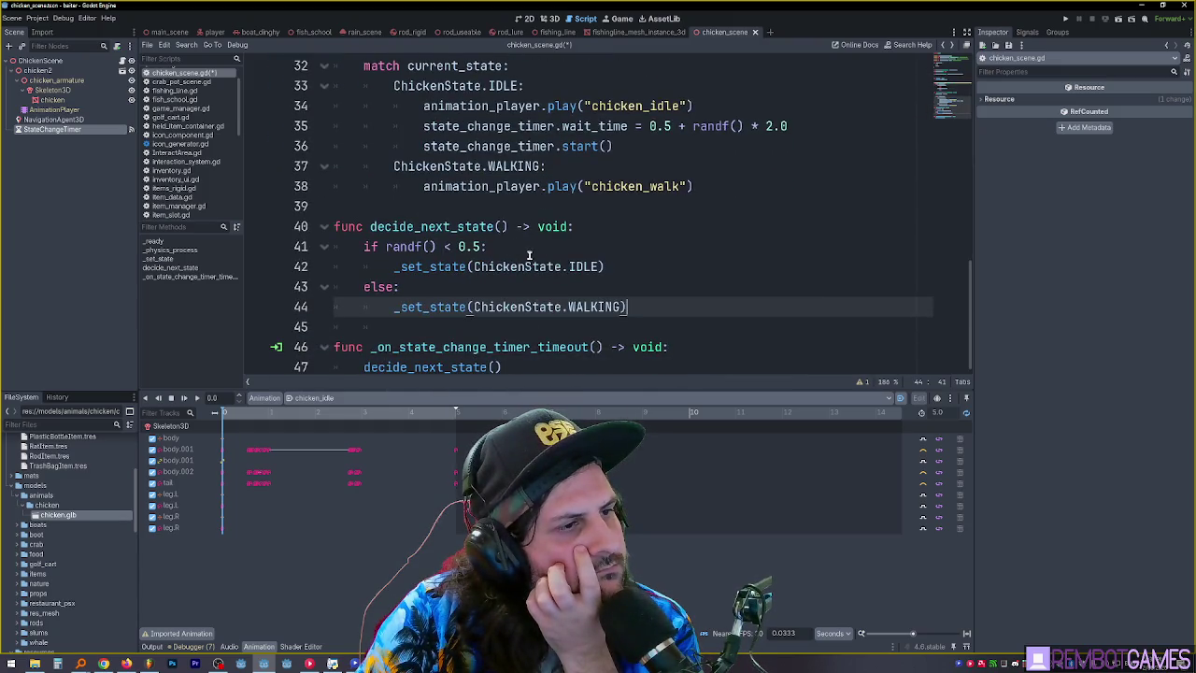
pyautogui.doubleClick(587, 306)
pyautogui.click(662, 308)
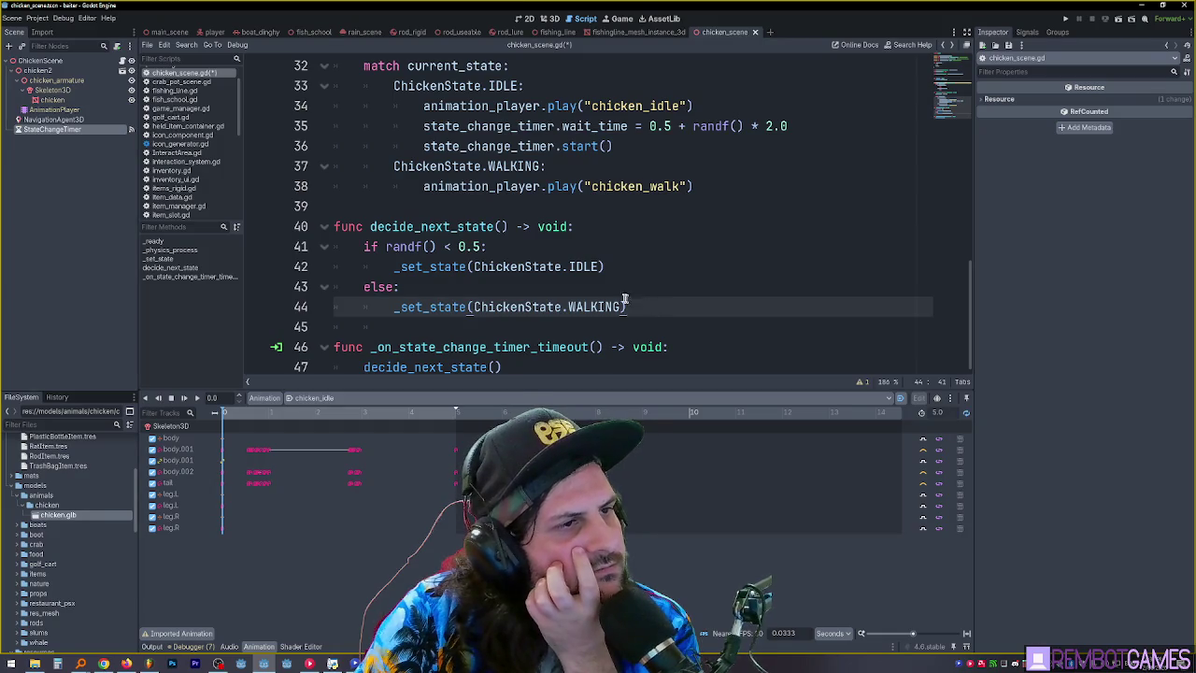
pyautogui.scroll(1, 626, 301)
pyautogui.scroll(-1, 619, 295)
pyautogui.scroll(4, 612, 301)
pyautogui.scroll(1, 589, 294)
pyautogui.scroll(-1, 589, 293)
pyautogui.doubleClick(484, 205)
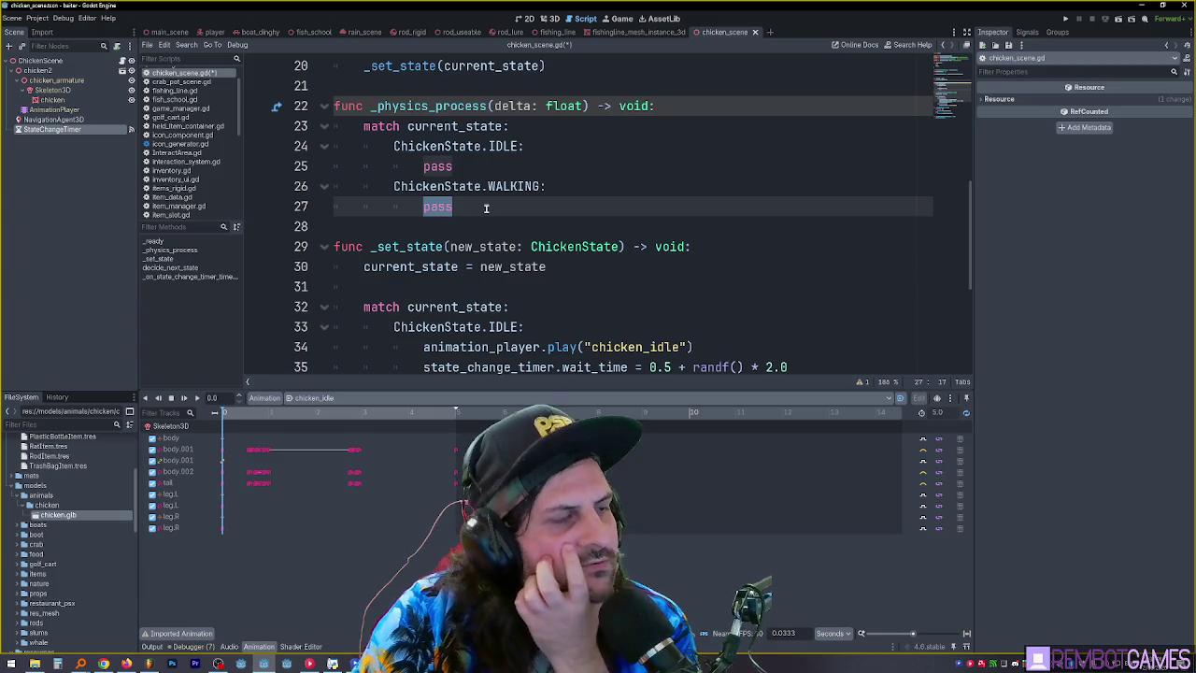
pyautogui.click(507, 205)
pyautogui.click(428, 206)
pyautogui.doubleClick(428, 207)
pyautogui.scroll(6, 491, 201)
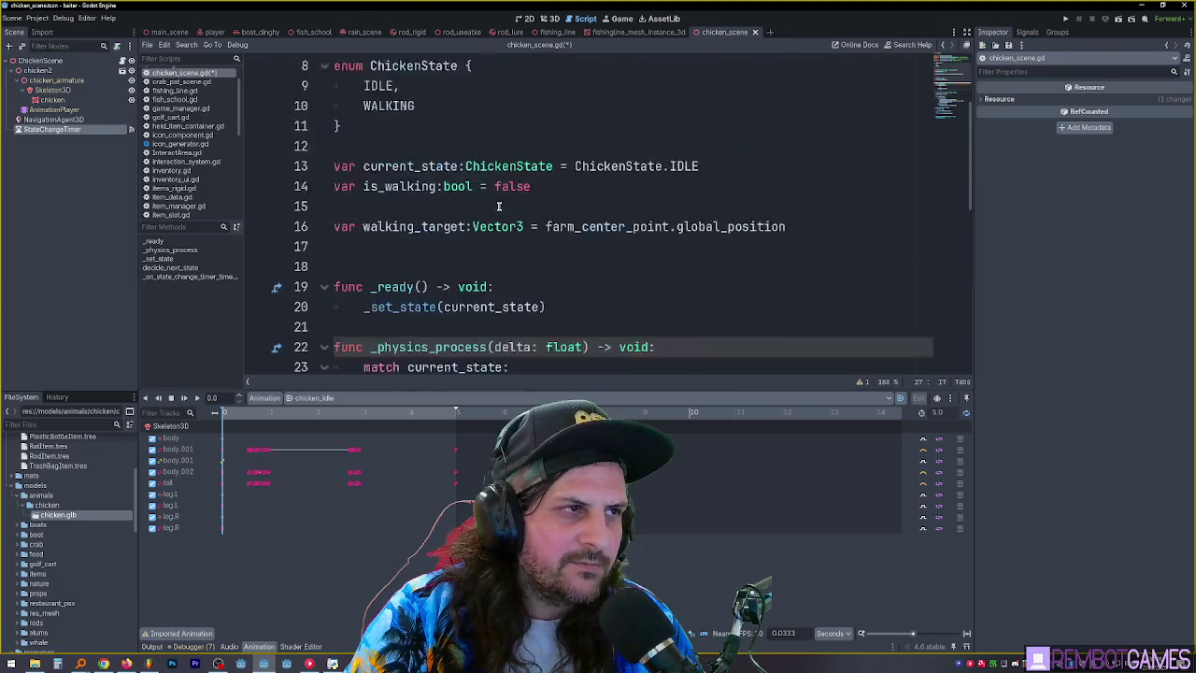
pyautogui.click(496, 185)
pyautogui.click(479, 103)
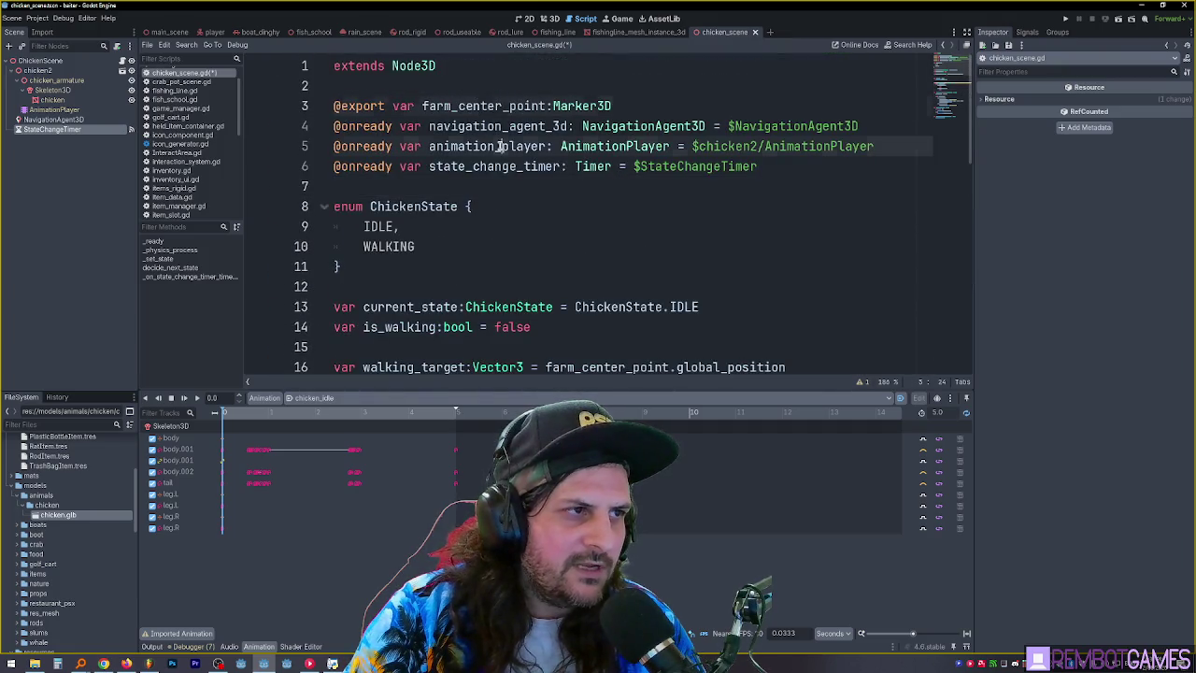
pyautogui.click(502, 146)
# Connect the NavigationAgent3D's target_reached signal to a new handler in the chicken script
pyautogui.click(131, 121)
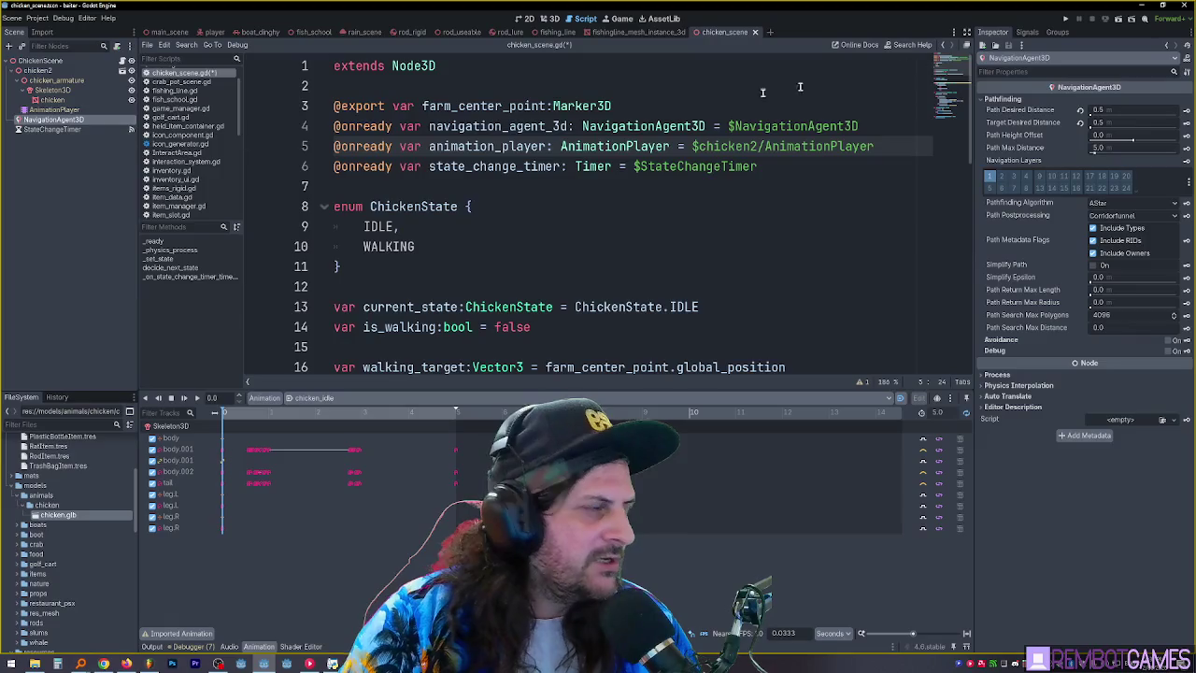
pyautogui.click(1027, 32)
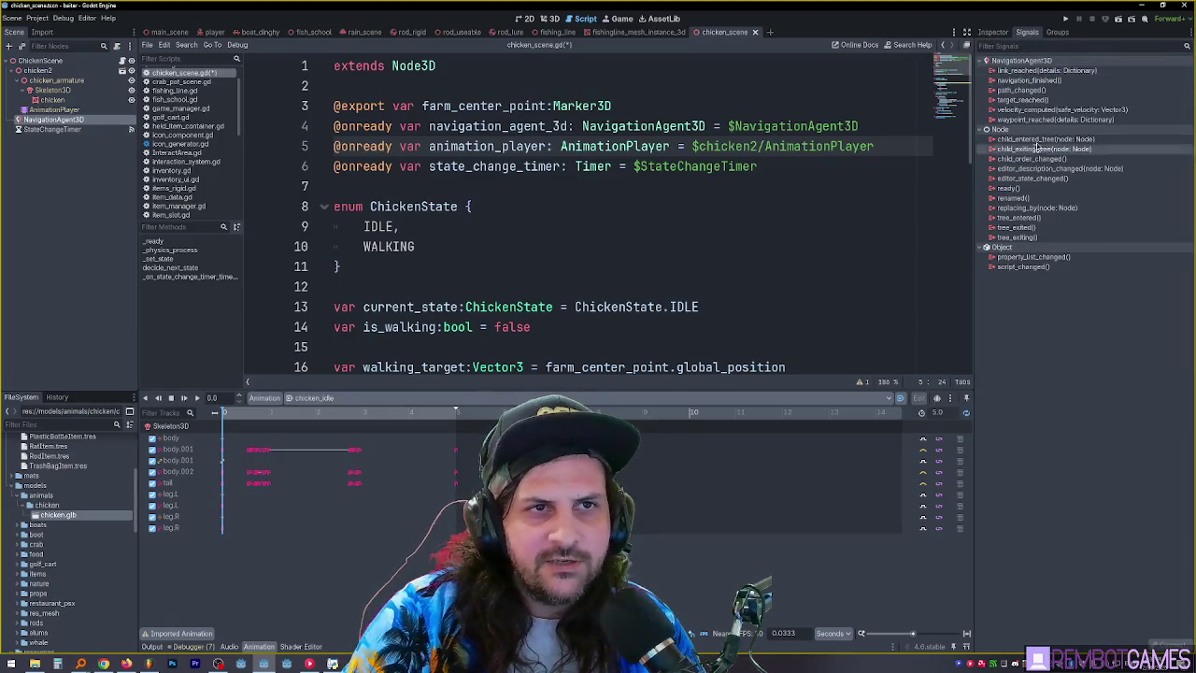
pyautogui.doubleClick(1026, 100)
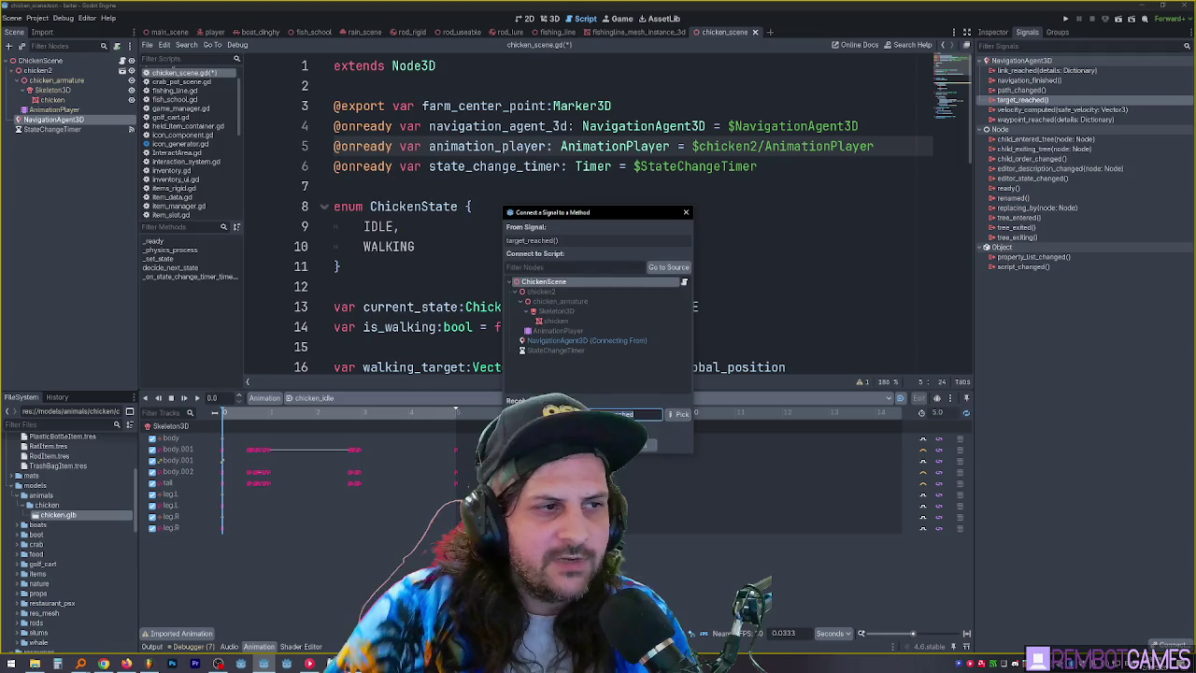
pyautogui.press('Return')
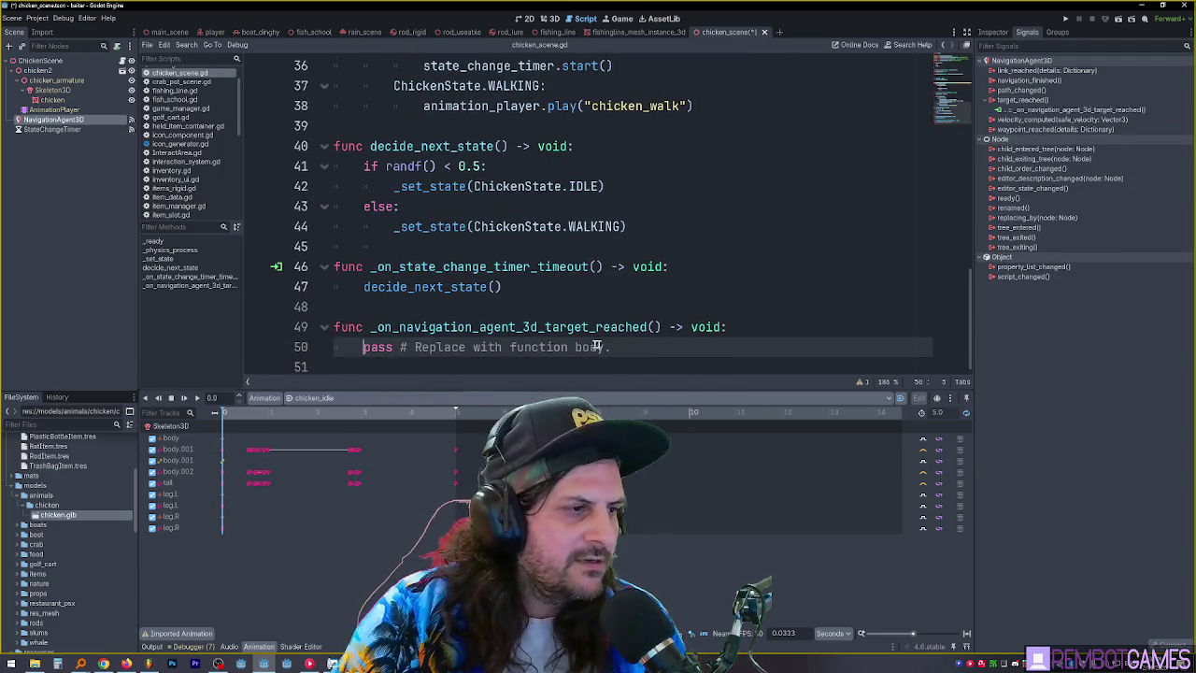
# Replace the handler's pass line with _set_state(ChickenState.IDLE) using autocomplete
pyautogui.hotkey('shift', 'Home')
pyautogui.keyDown('shift'); pyautogui.click(665, 348); pyautogui.keyUp('shift')
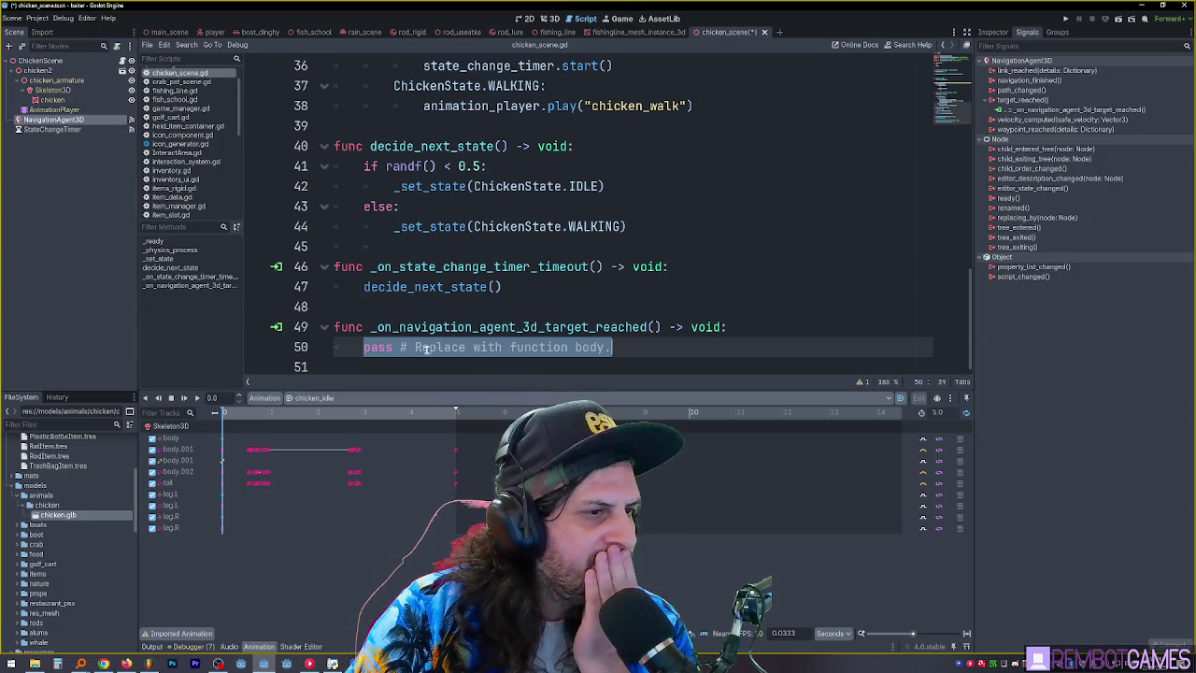
pyautogui.scroll(5, 467, 308)
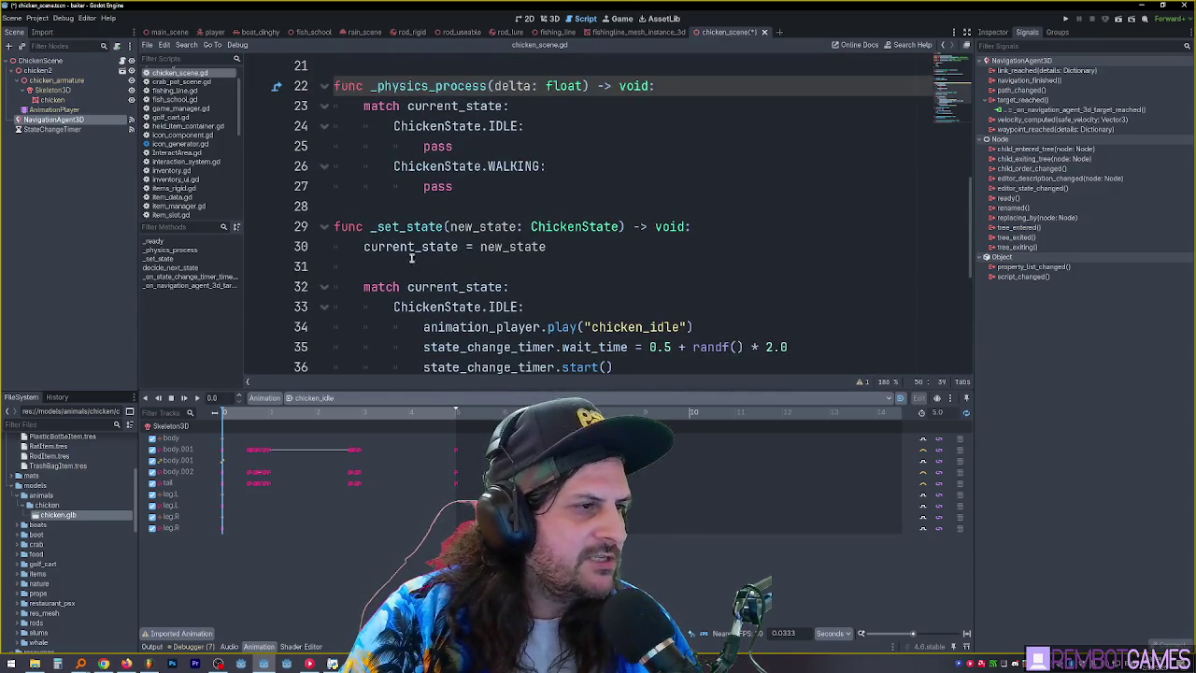
pyautogui.doubleClick(402, 227)
pyautogui.hotkey('ctrl', 'c')
pyautogui.scroll(-5, 488, 290)
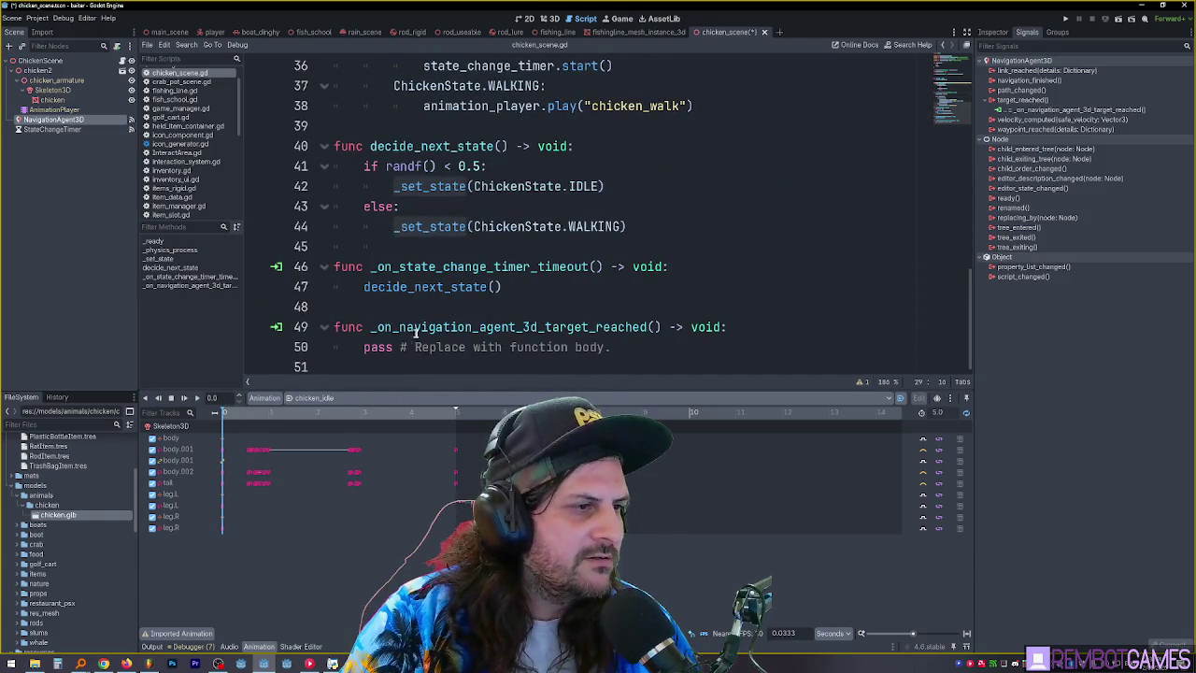
pyautogui.click(372, 347)
pyautogui.keyDown('shift'); pyautogui.click(661, 342); pyautogui.keyUp('shift')
pyautogui.hotkey('ctrl', 'v')
pyautogui.write('(')
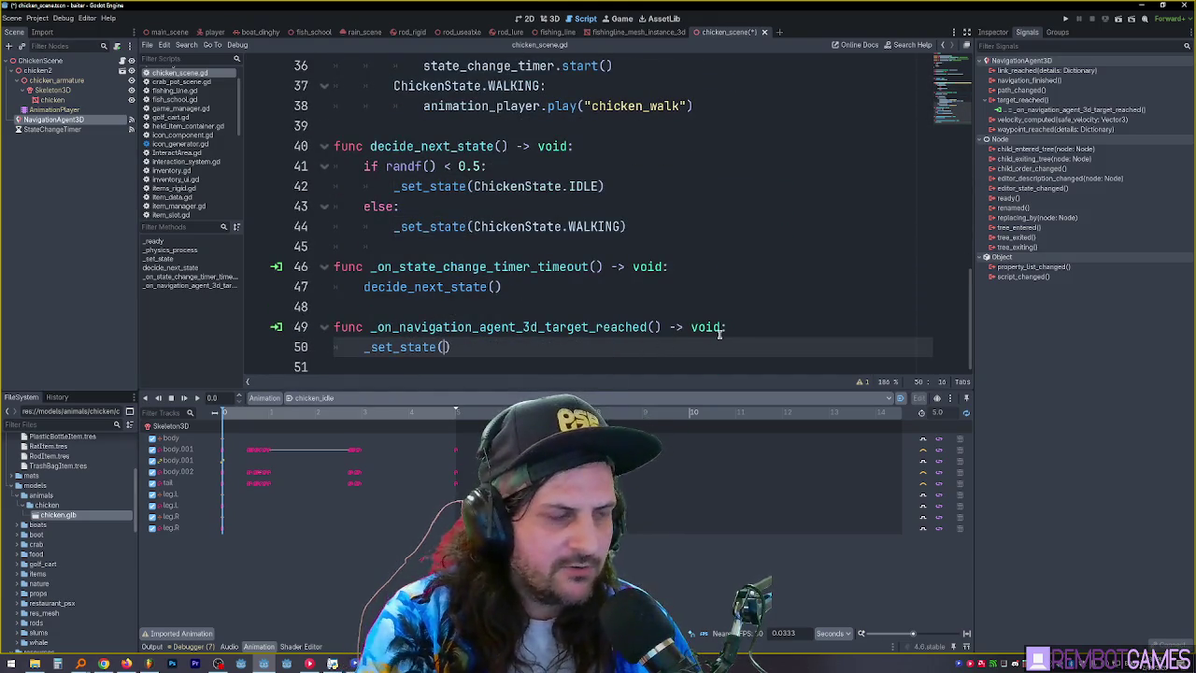
pyautogui.write('chi')
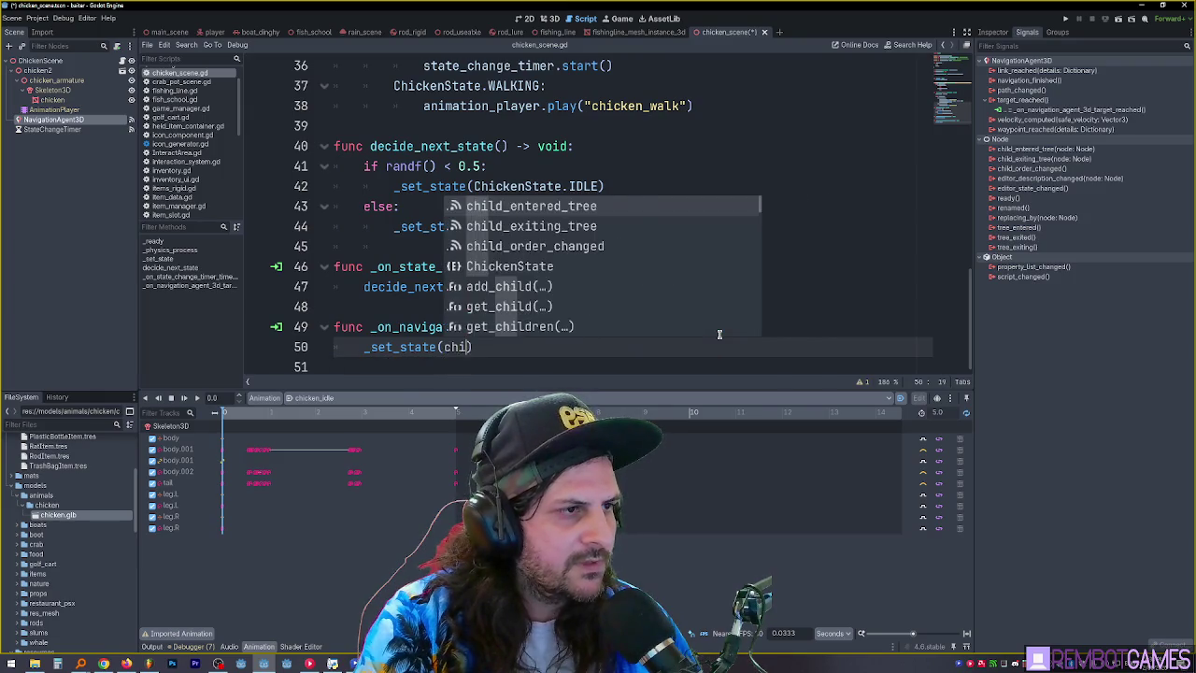
pyautogui.write('cken')
pyautogui.press('Return')
pyautogui.write('.ID')
pyautogui.press('Return')
pyautogui.click(651, 356)
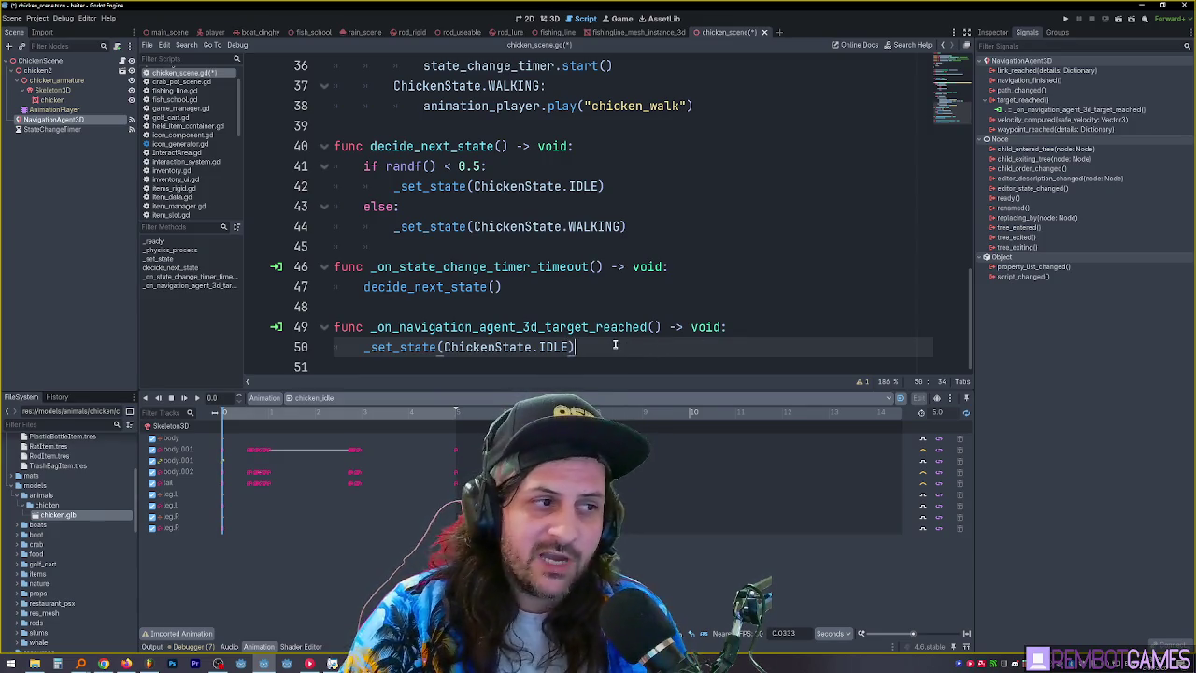
pyautogui.scroll(3, 551, 317)
pyautogui.click(510, 207)
# Review the IDLE branch of _set_state and the decide_next_state calls in the script
pyautogui.moveTo(598, 266); pyautogui.dragTo(312, 208)
pyautogui.moveTo(657, 246)
pyautogui.mouseDown()
pyautogui.moveTo(296, 187)
pyautogui.moveTo(308, 207)
pyautogui.mouseUp()
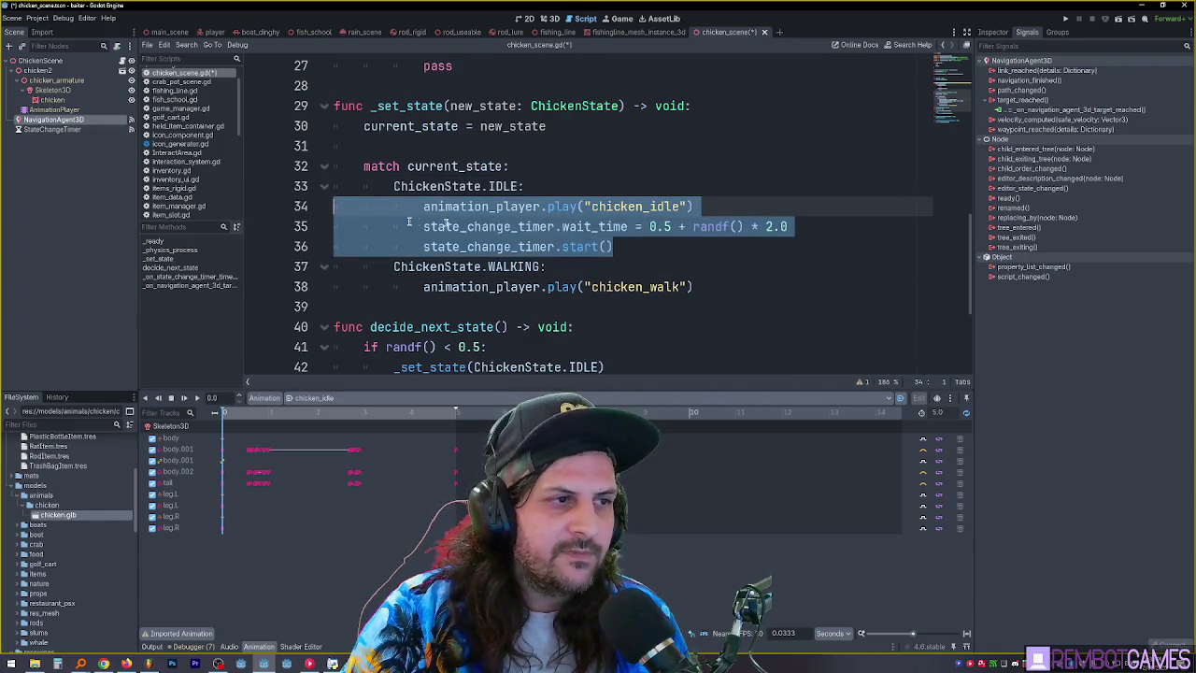
pyautogui.scroll(-2, 411, 222)
pyautogui.click(716, 168)
pyautogui.scroll(-1, 678, 299)
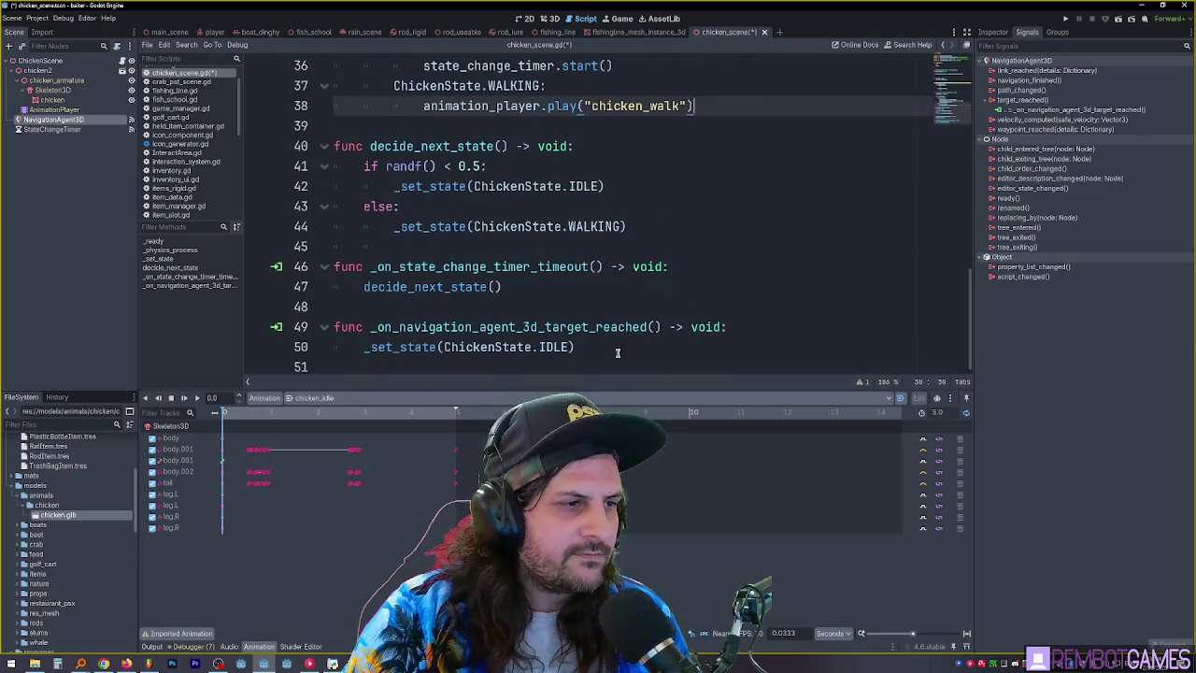
pyautogui.scroll(1, 617, 353)
pyautogui.moveTo(625, 286); pyautogui.dragTo(473, 286)
pyautogui.click(654, 288)
pyautogui.scroll(-3, 667, 287)
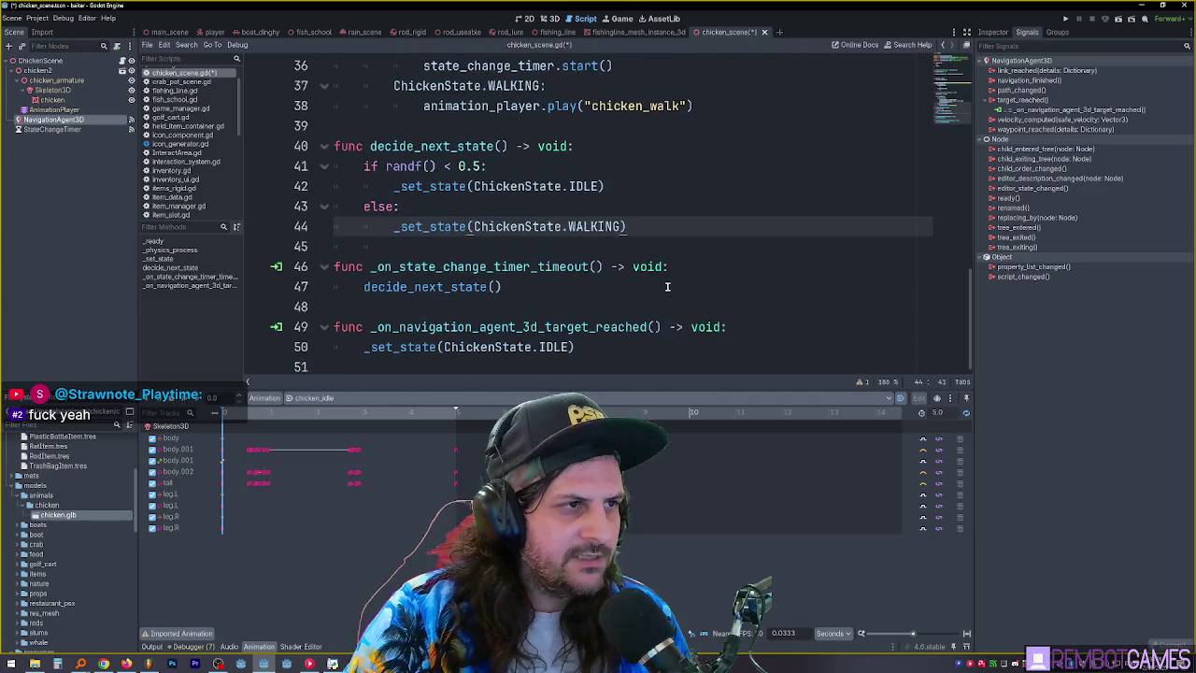
pyautogui.click(647, 362)
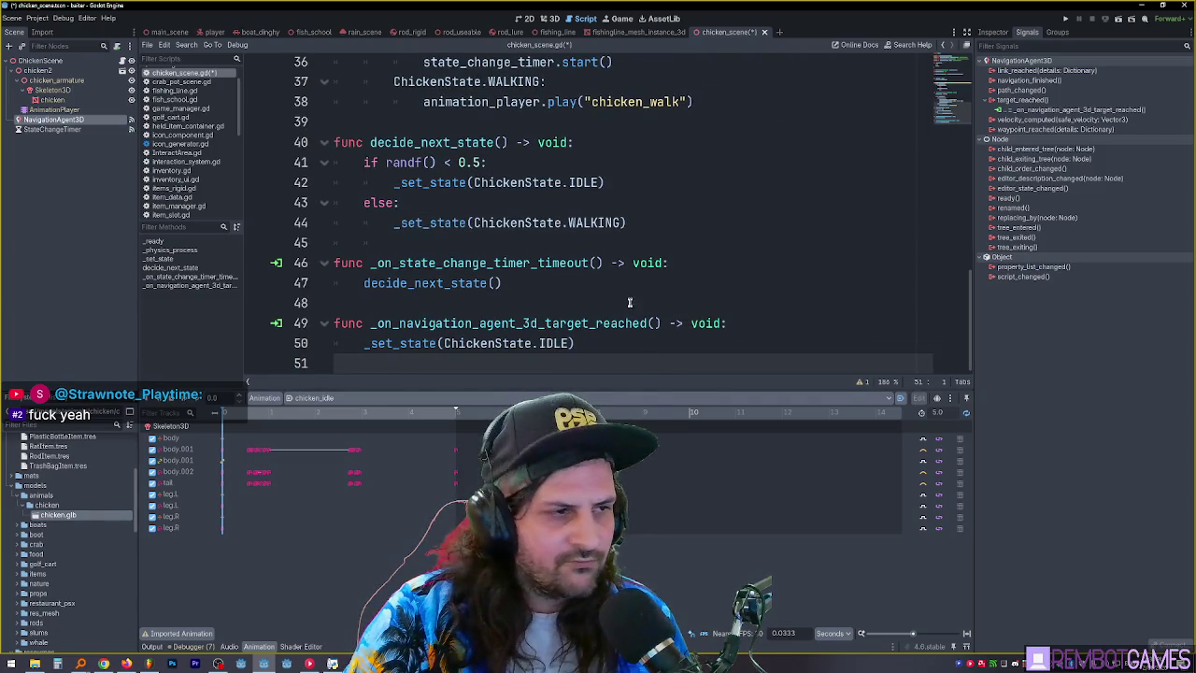
pyautogui.scroll(-1, 577, 291)
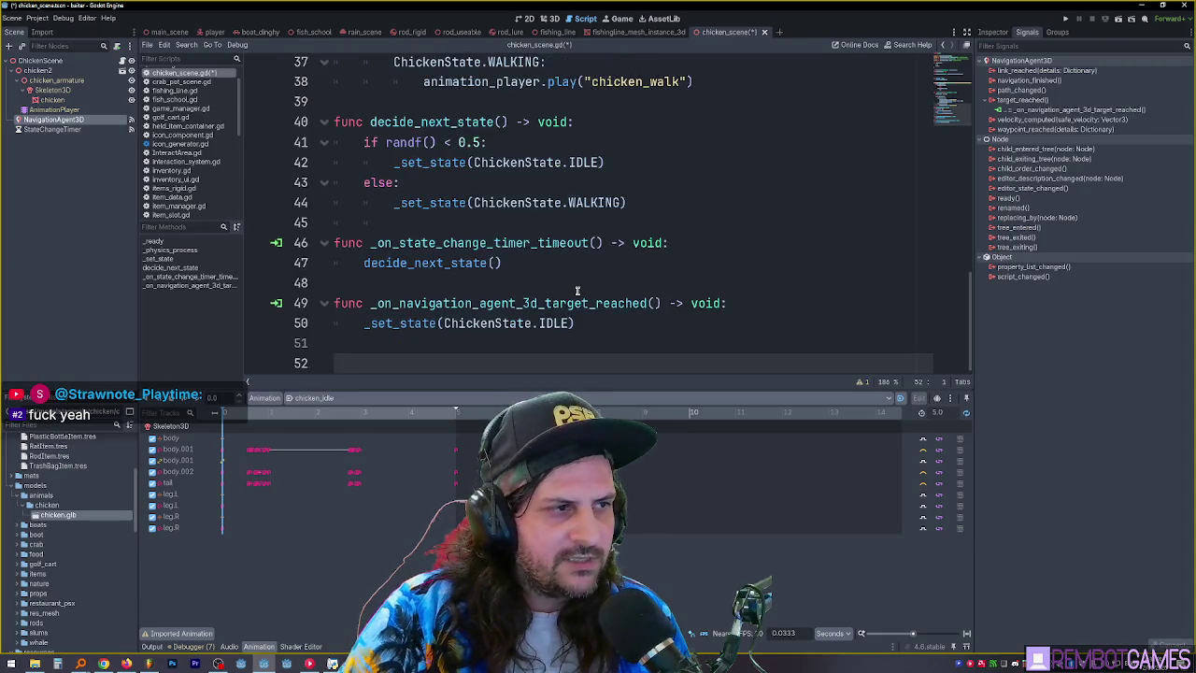
pyautogui.doubleClick(448, 264)
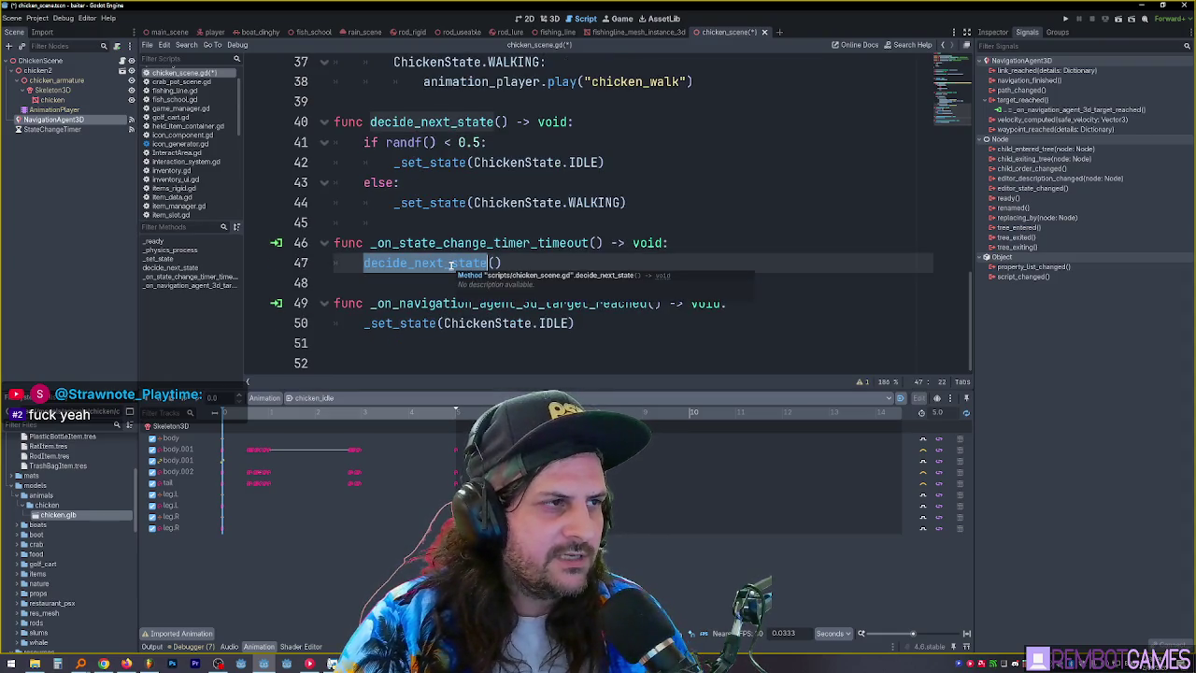
pyautogui.click(519, 160)
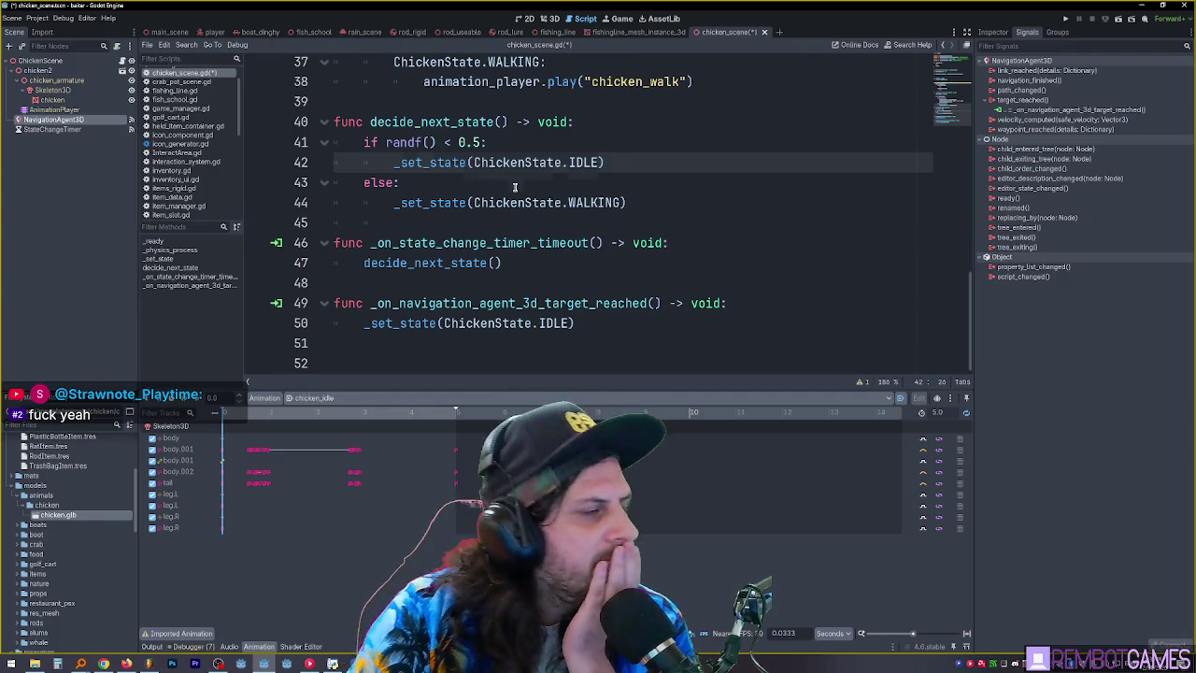
pyautogui.doubleClick(460, 203)
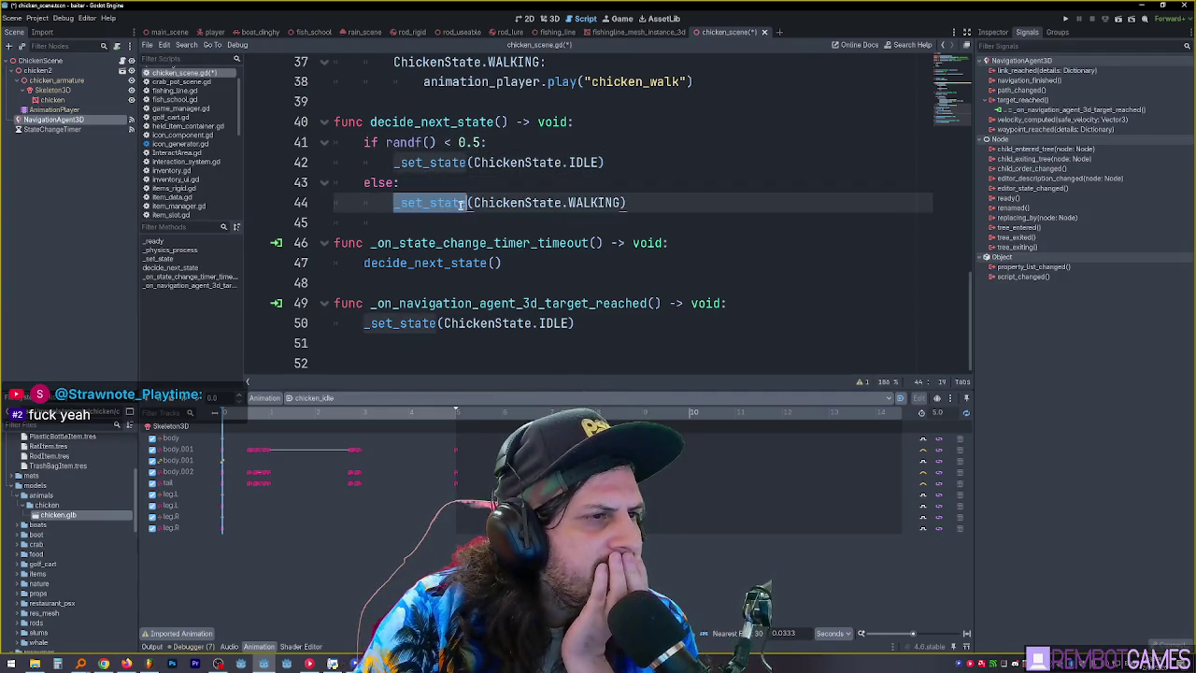
pyautogui.scroll(1, 510, 212)
pyautogui.scroll(-1, 504, 210)
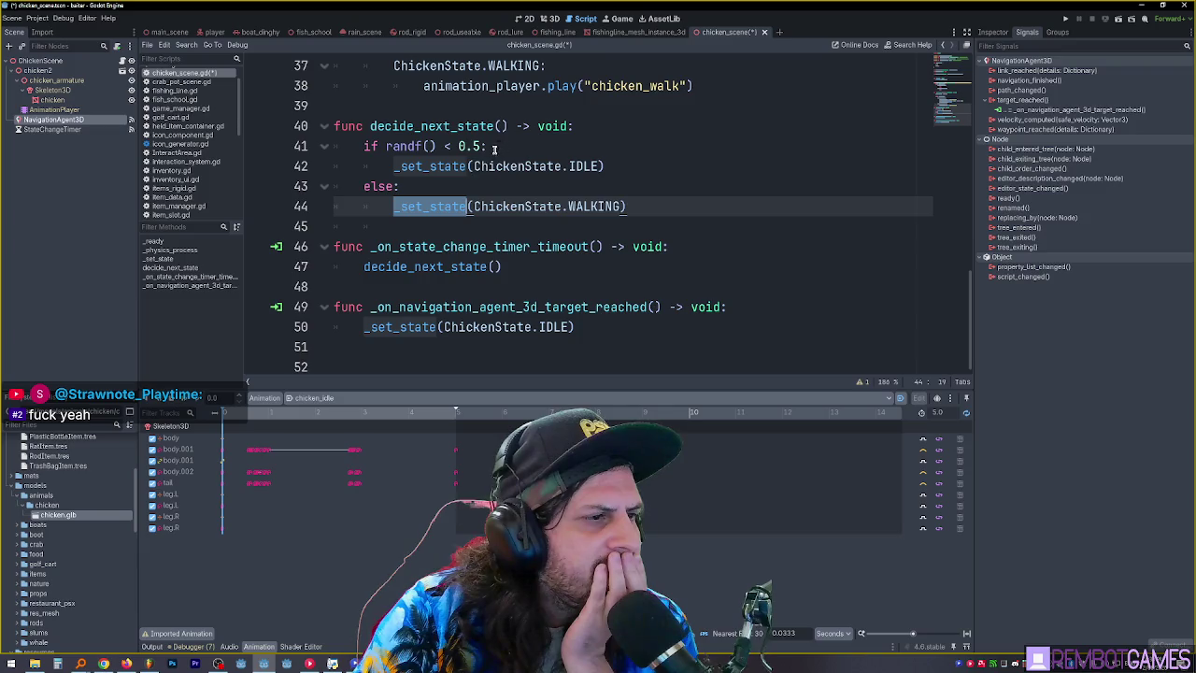
pyautogui.click(509, 182)
pyautogui.click(522, 265)
pyautogui.click(507, 248)
pyautogui.click(532, 271)
pyautogui.click(598, 329)
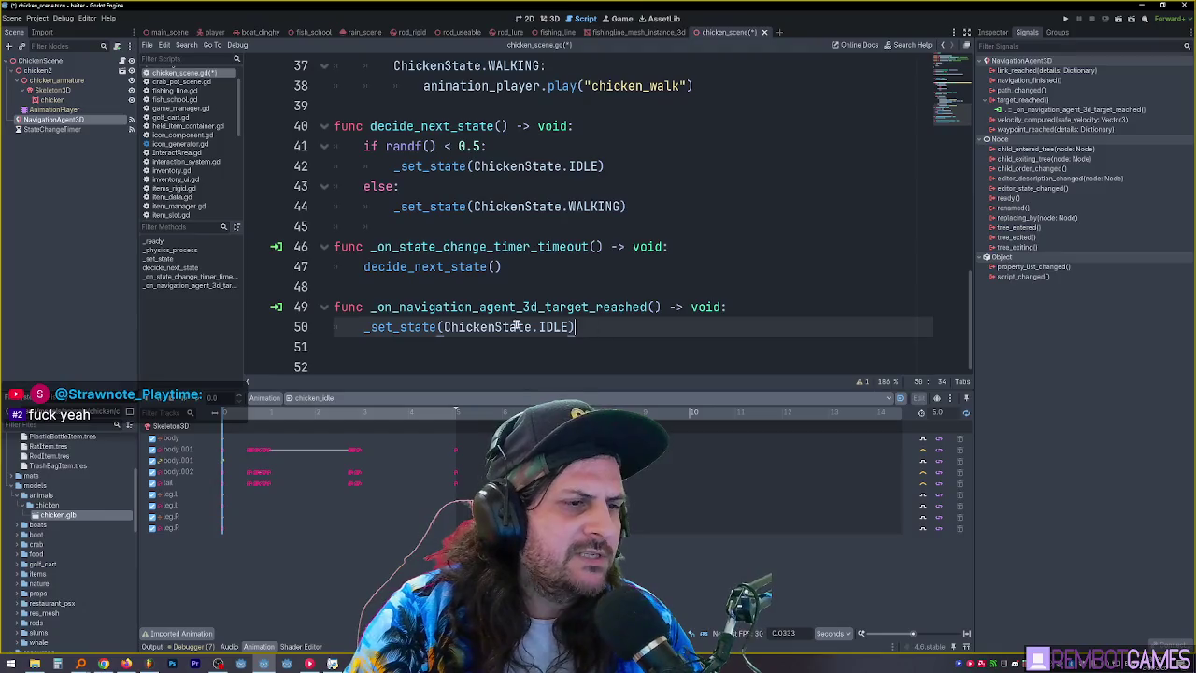
# Save the chicken scene with Ctrl+S, then look over the WALKING case's chicken_walk lines
pyautogui.hotkey('ctrl', 's')
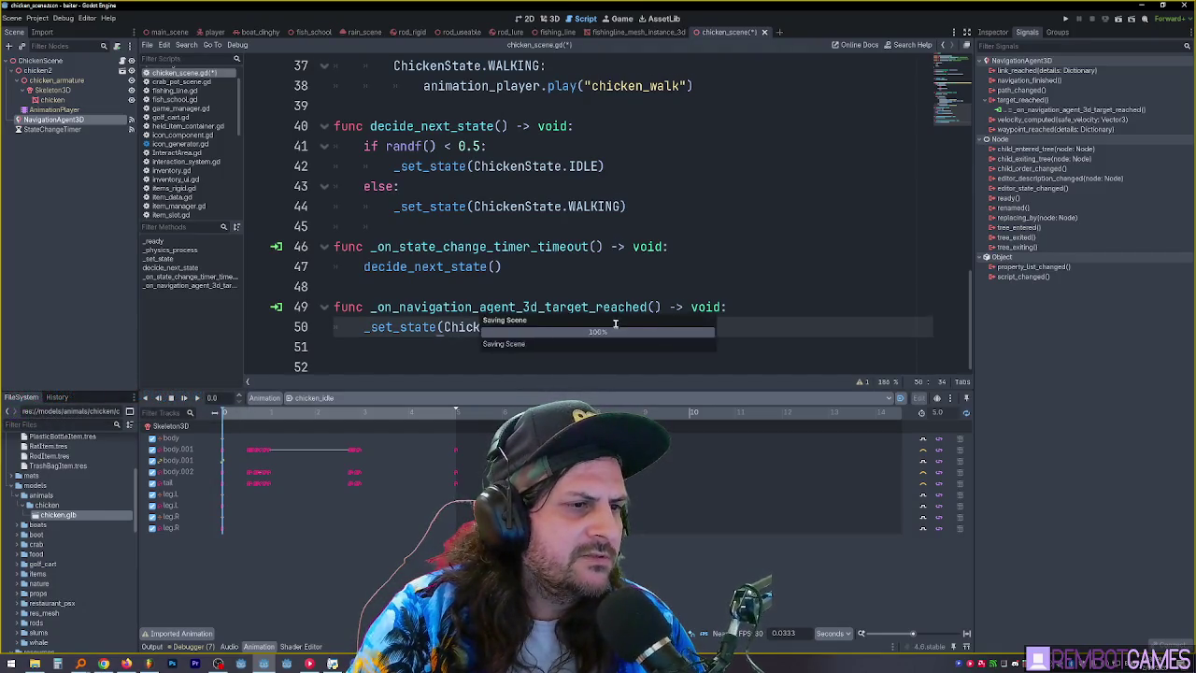
pyautogui.scroll(4, 622, 320)
pyautogui.scroll(-2, 619, 319)
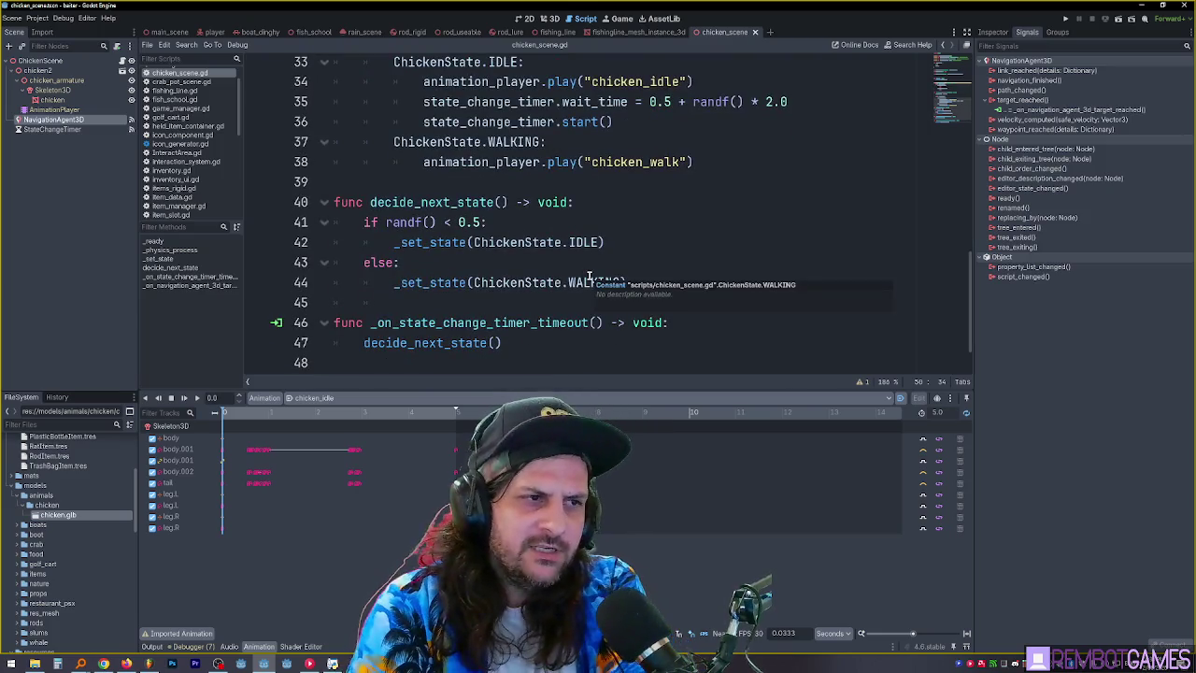
pyautogui.scroll(2, 589, 278)
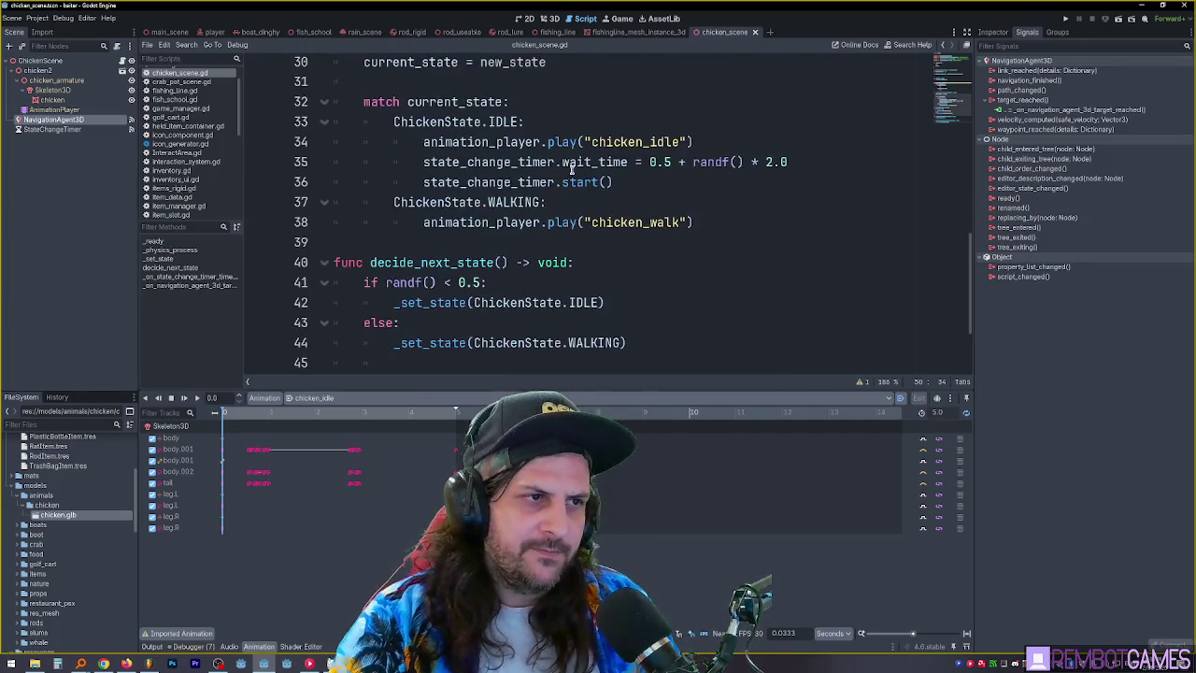
pyautogui.click(716, 284)
pyautogui.scroll(1, 696, 271)
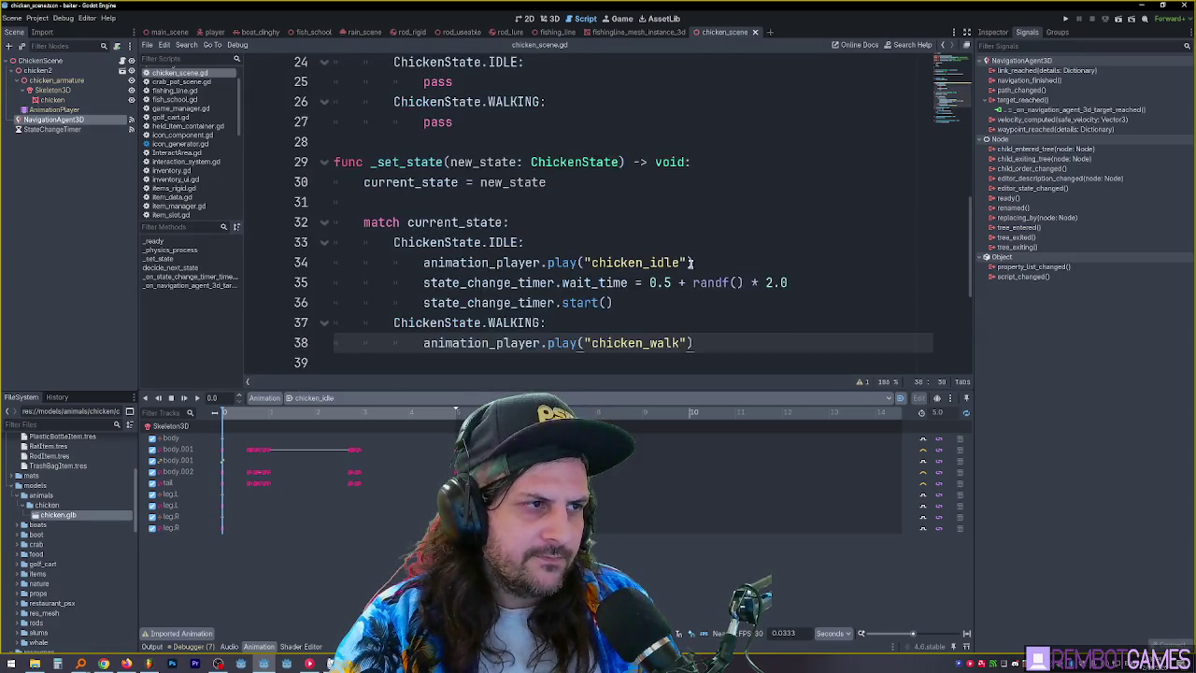
pyautogui.scroll(-1, 658, 233)
pyautogui.click(719, 260)
pyautogui.click(751, 280)
pyautogui.click(744, 265)
pyautogui.click(751, 282)
pyautogui.click(729, 265)
pyautogui.click(748, 285)
pyautogui.click(733, 264)
pyautogui.click(734, 273)
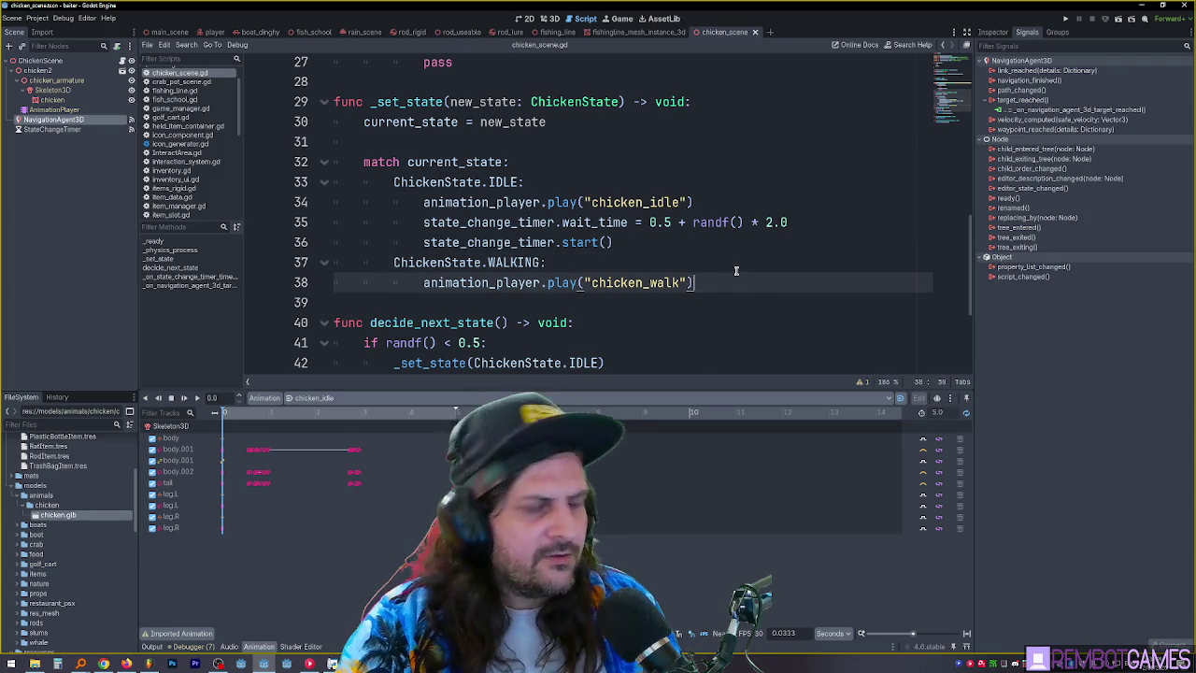
# Check the WALKING case in the physics process, then add a new line under ChickenState.WALKING in _set_state
pyautogui.scroll(3, 736, 268)
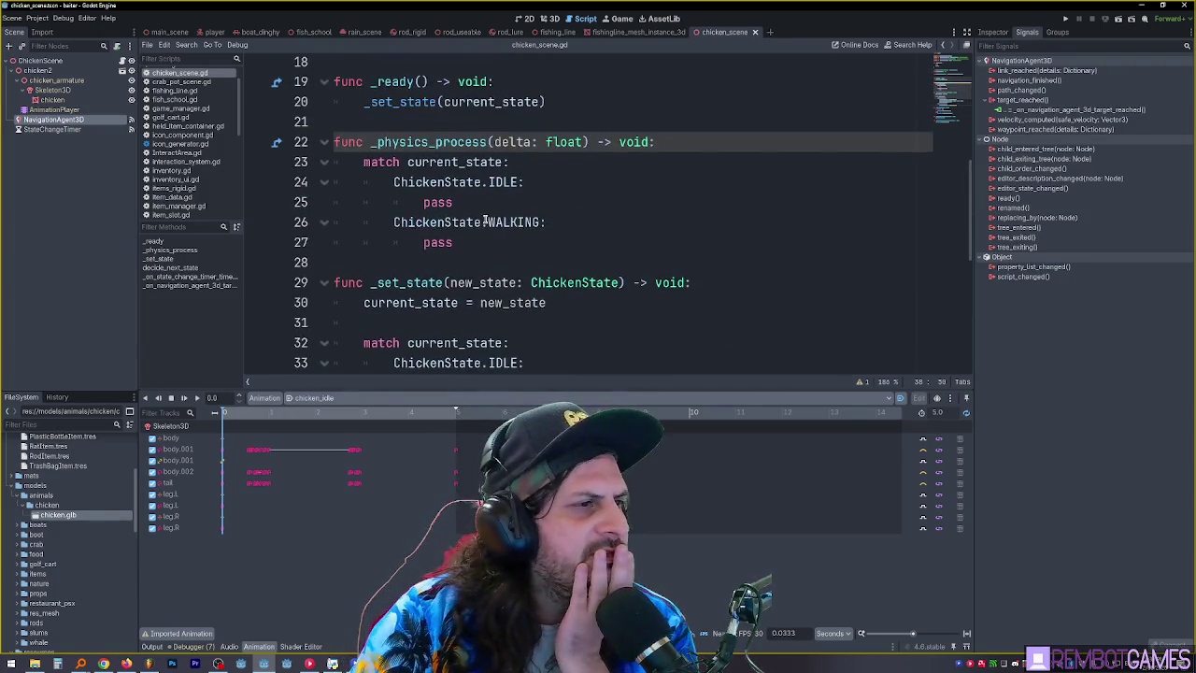
pyautogui.doubleClick(500, 222)
pyautogui.moveTo(471, 222); pyautogui.dragTo(467, 222)
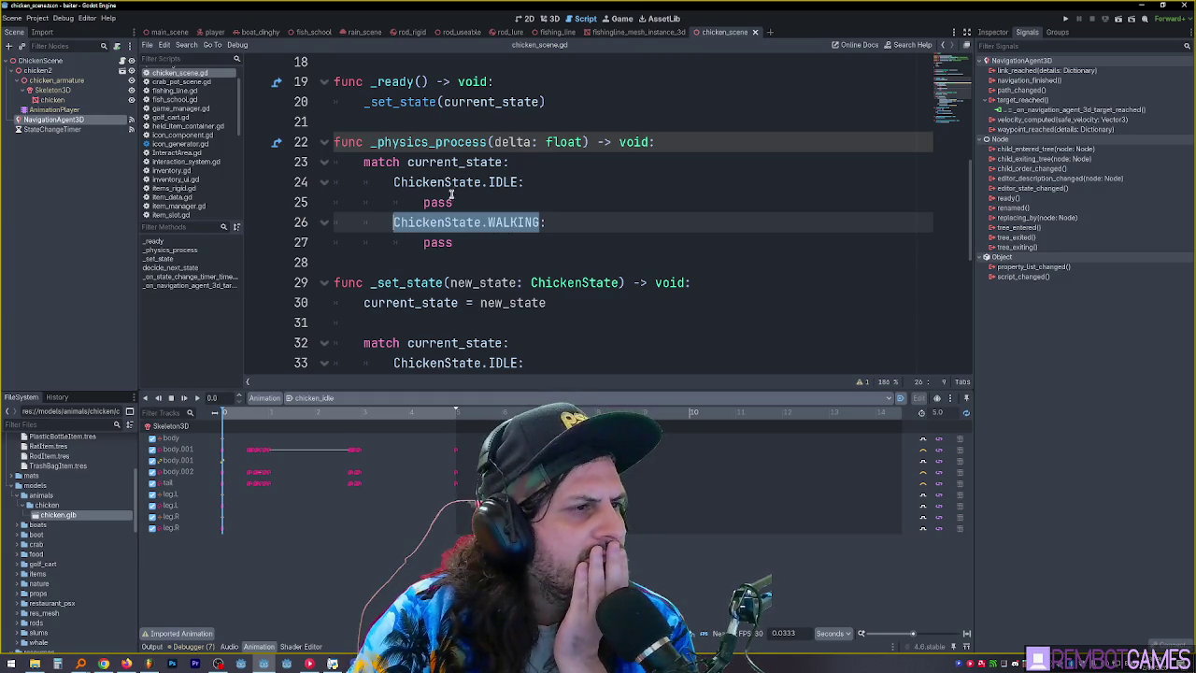
pyautogui.doubleClick(441, 239)
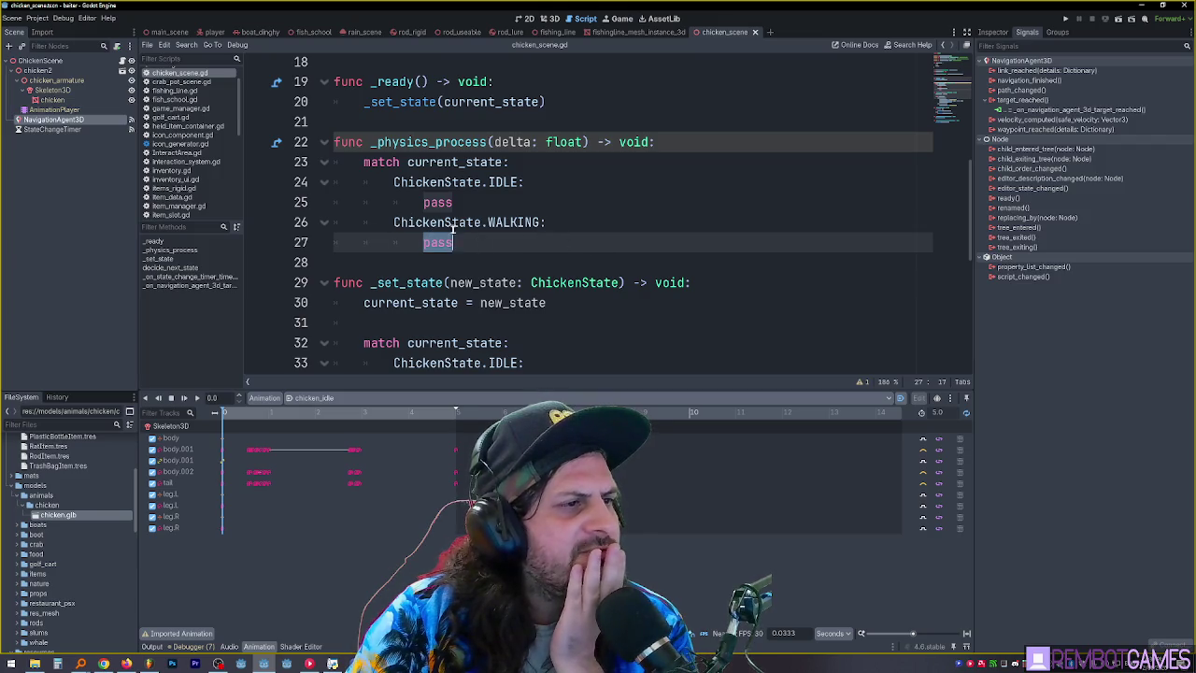
pyautogui.scroll(-1, 464, 228)
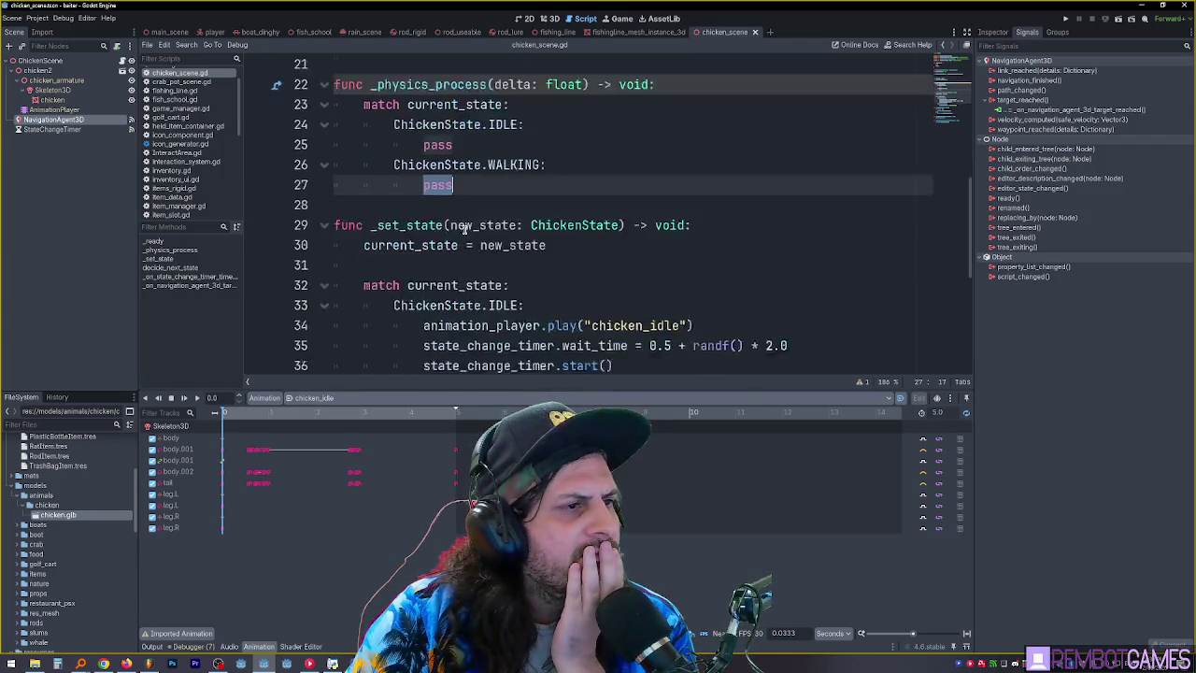
pyautogui.scroll(-1, 465, 228)
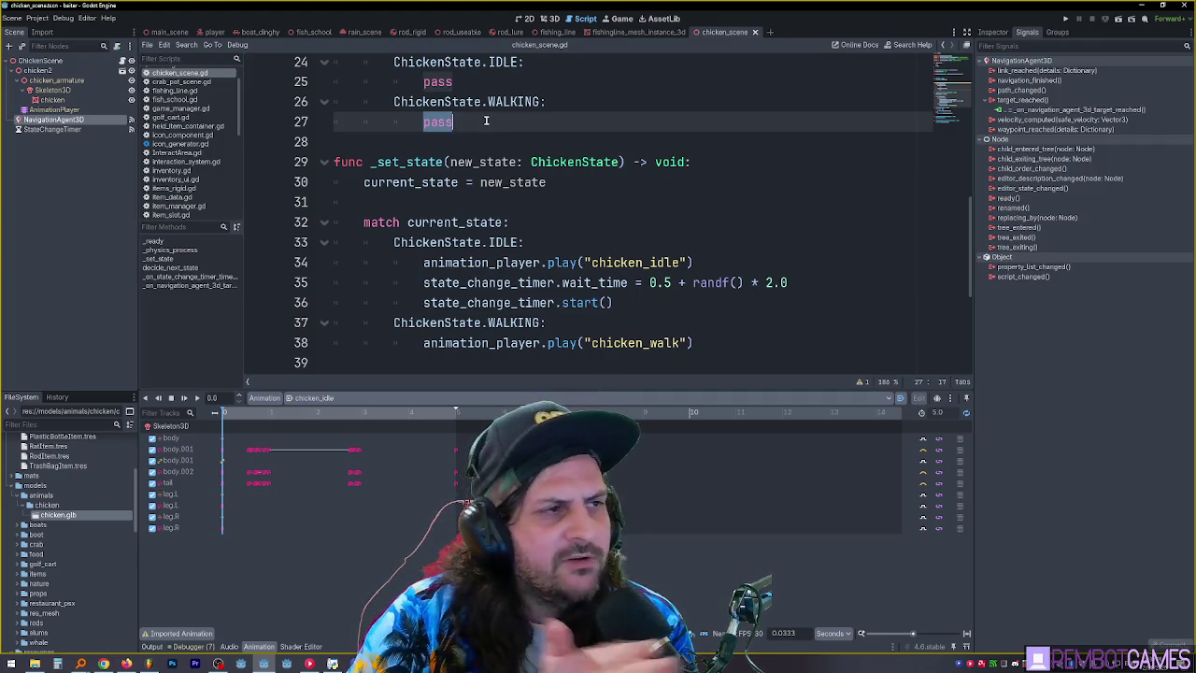
pyautogui.scroll(-3, 486, 125)
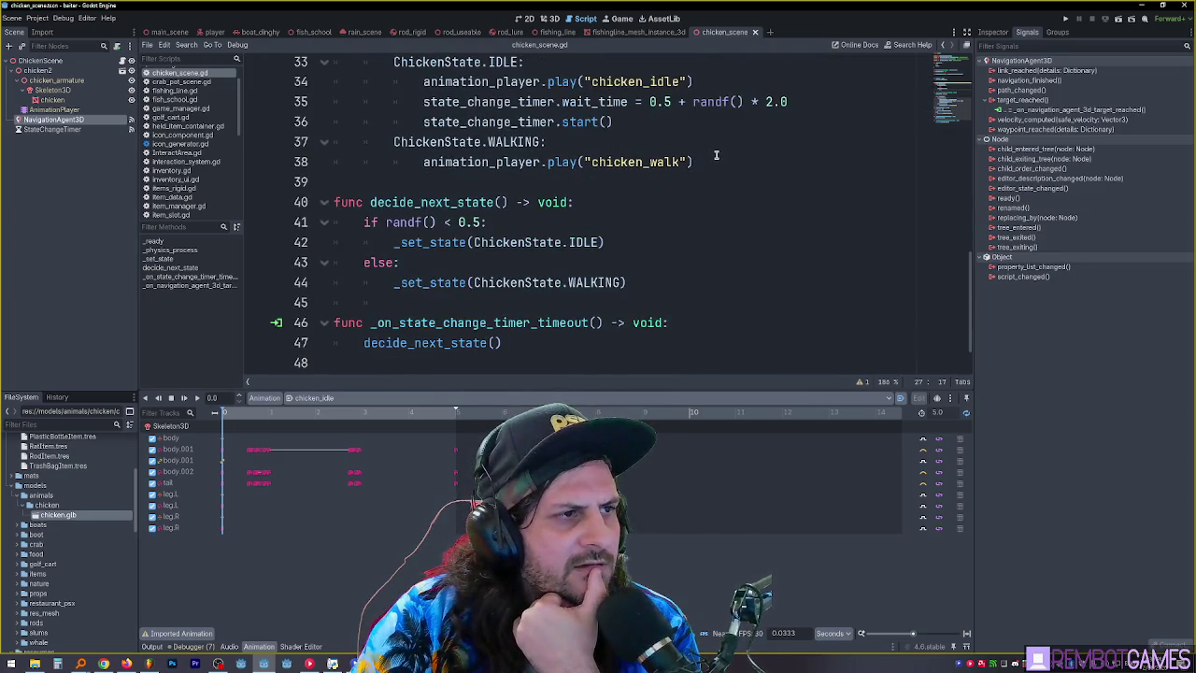
pyautogui.scroll(2, 711, 161)
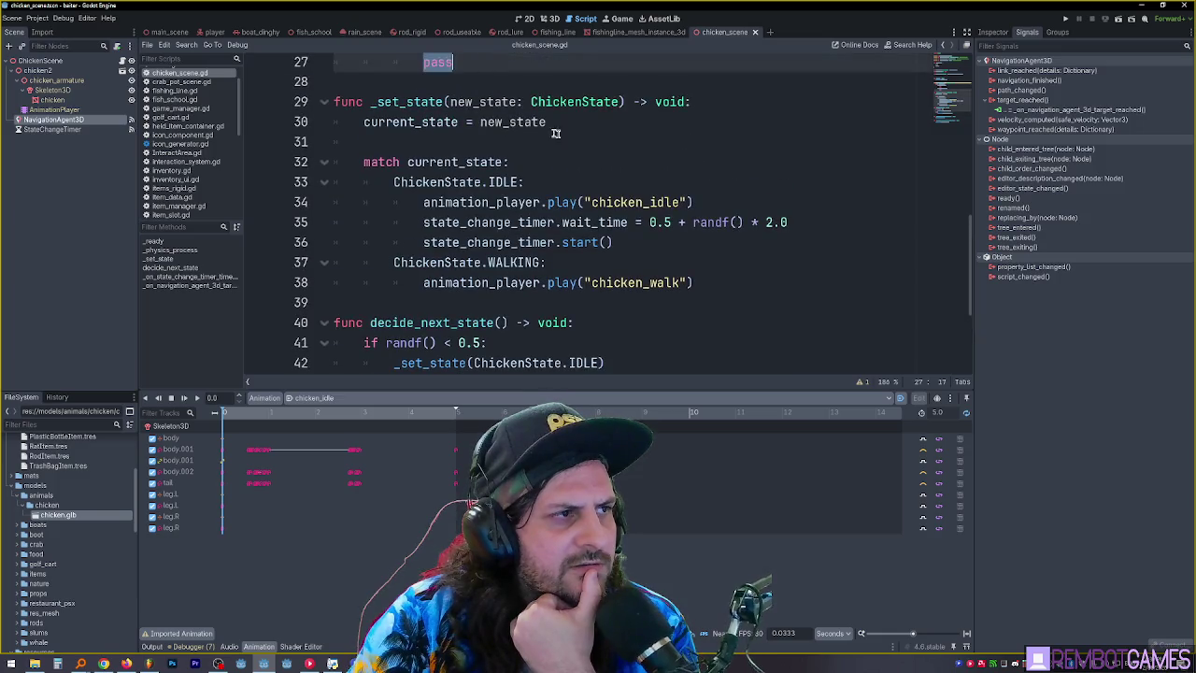
pyautogui.doubleClick(415, 103)
pyautogui.click(599, 256)
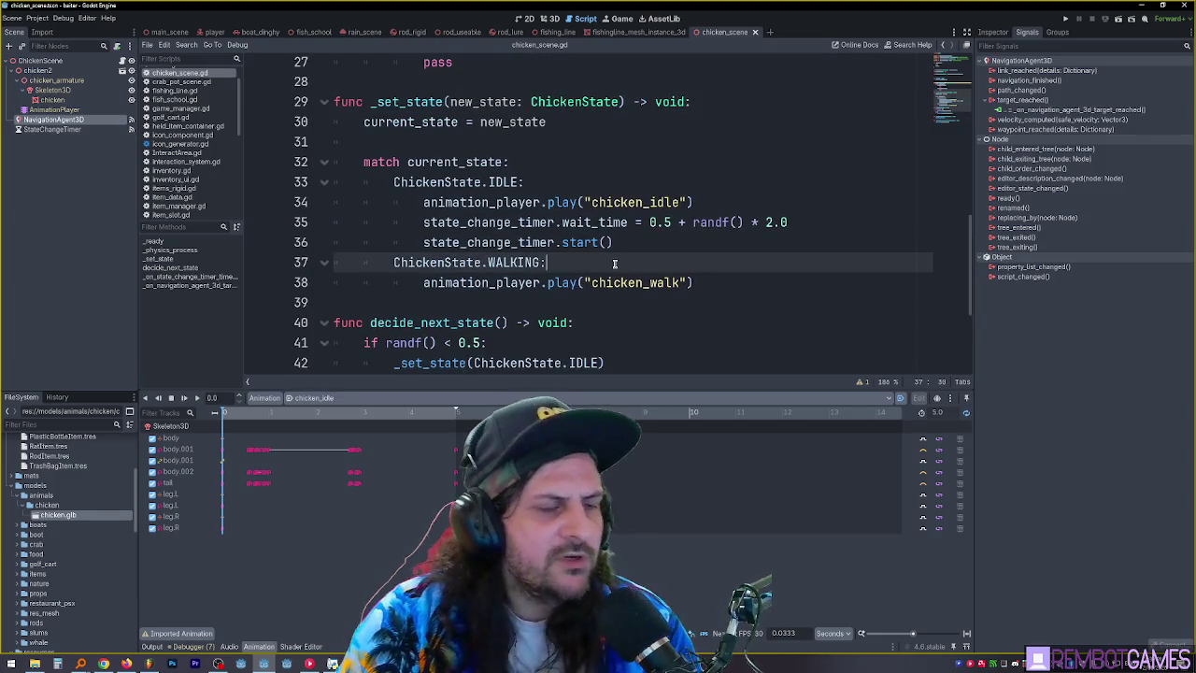
pyautogui.press('Return')
# Add a get_new_target() call on line 38 under the WALKING case
pyautogui.write('get_new_locat')
pyautogui.write('ion')
pyautogui.write('(')
pyautogui.write(')')
pyautogui.hotkey('shift', 'Home')
pyautogui.scroll(-2, 621, 252)
pyautogui.scroll(5, 568, 173)
pyautogui.scroll(-4, 568, 225)
pyautogui.moveTo(482, 327); pyautogui.dragTo(540, 327)
pyautogui.write('target')
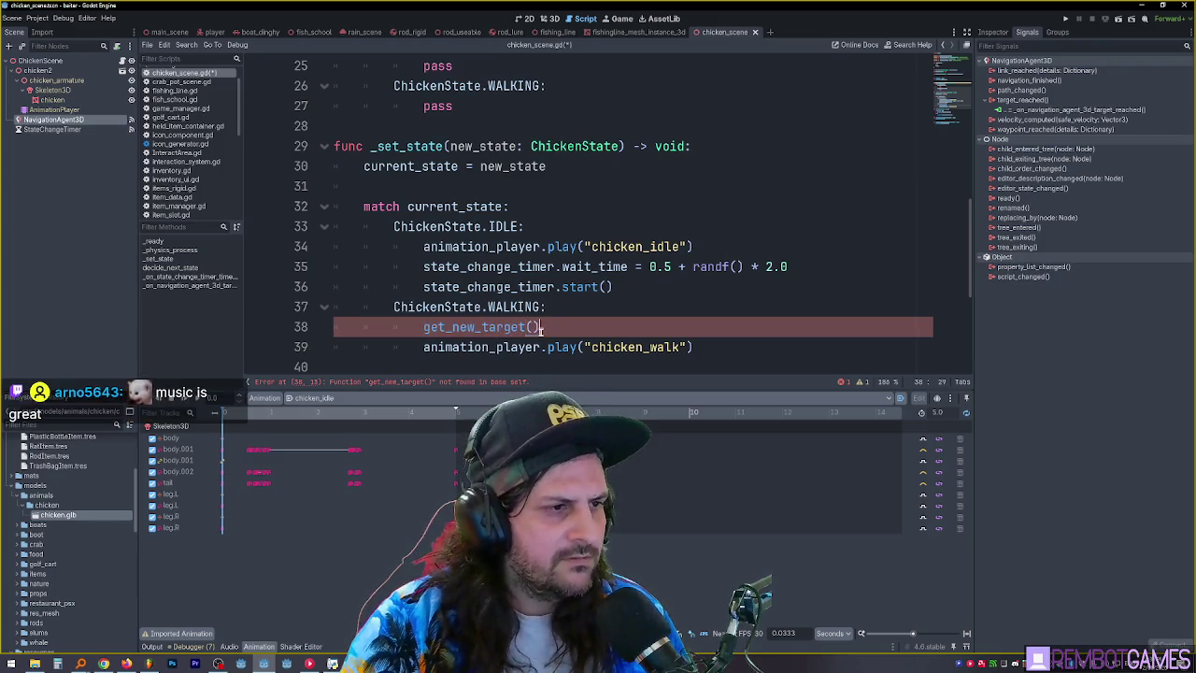
pyautogui.hotkey('shift', 'Home')
# Declare 'func get_new_target() -> void:' at the end of the script
pyautogui.hotkey('ctrl', 'End')
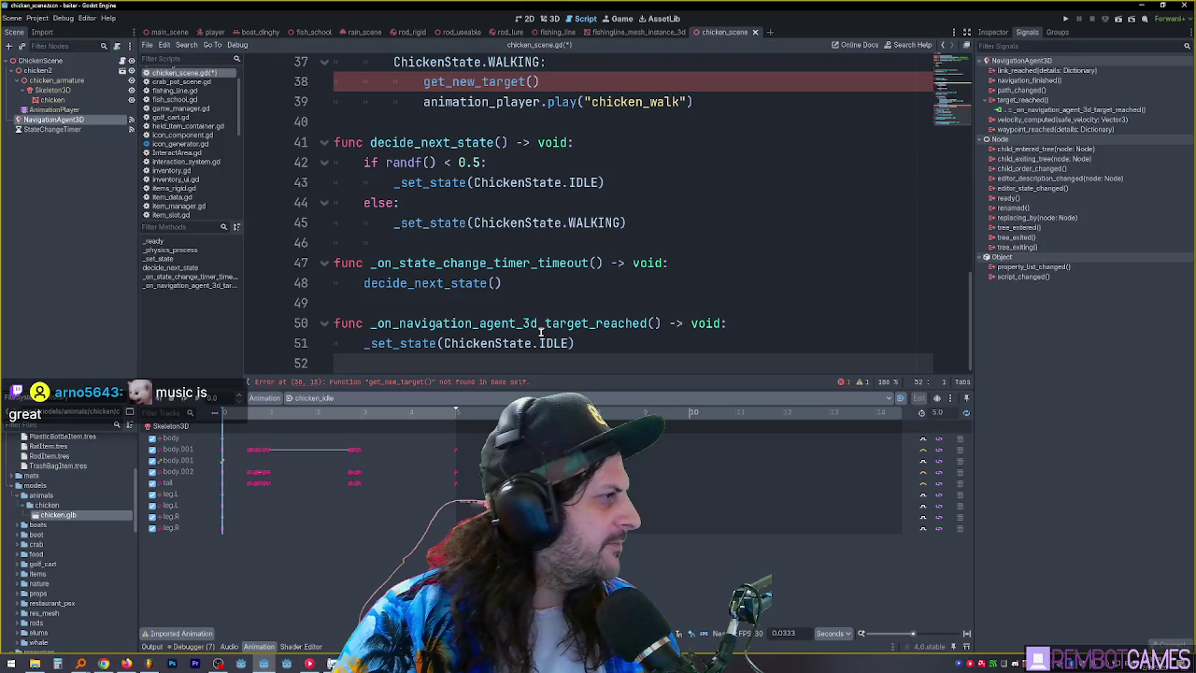
pyautogui.press('Return')
pyautogui.write('func get_new_target() ->')
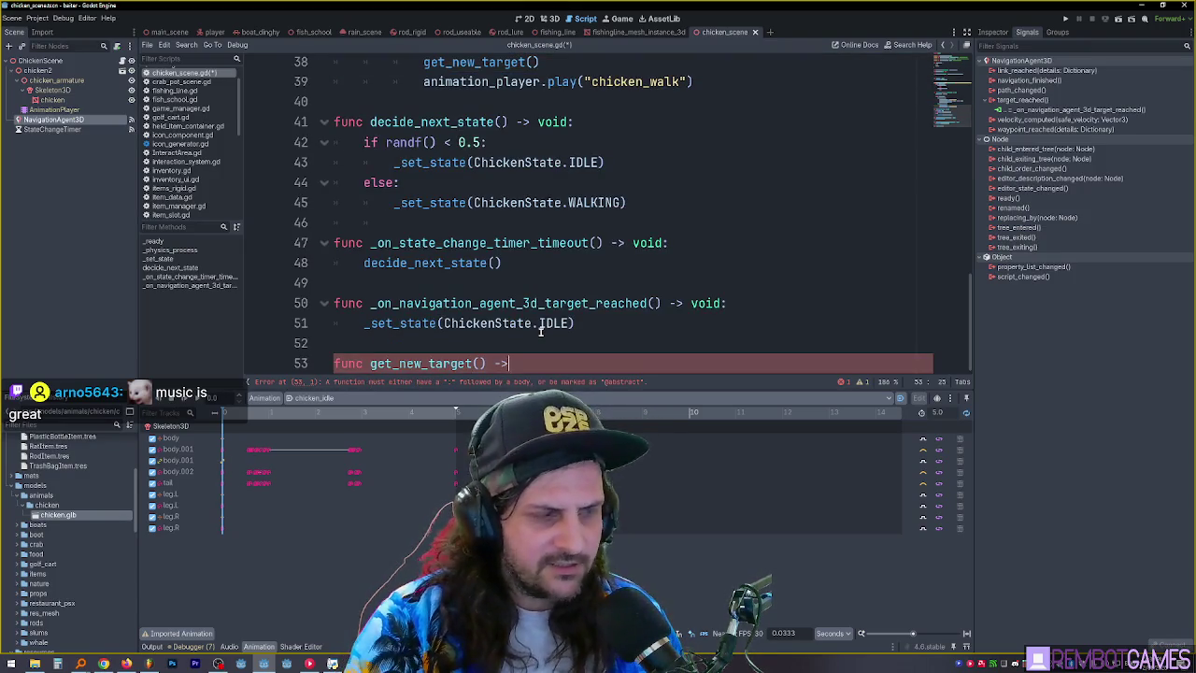
pyautogui.write(' void:')
pyautogui.press('Return')
pyautogui.press('Return')
pyautogui.press('Return')
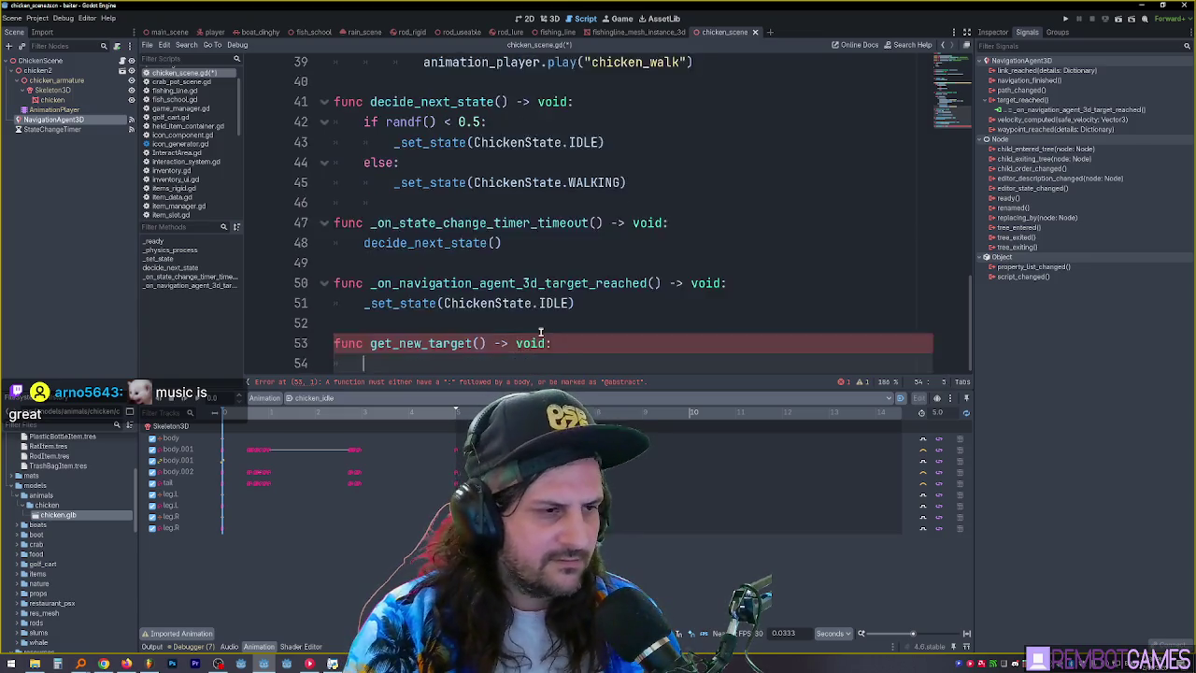
pyautogui.press('Up')
pyautogui.press('Up')
pyautogui.press('Up')
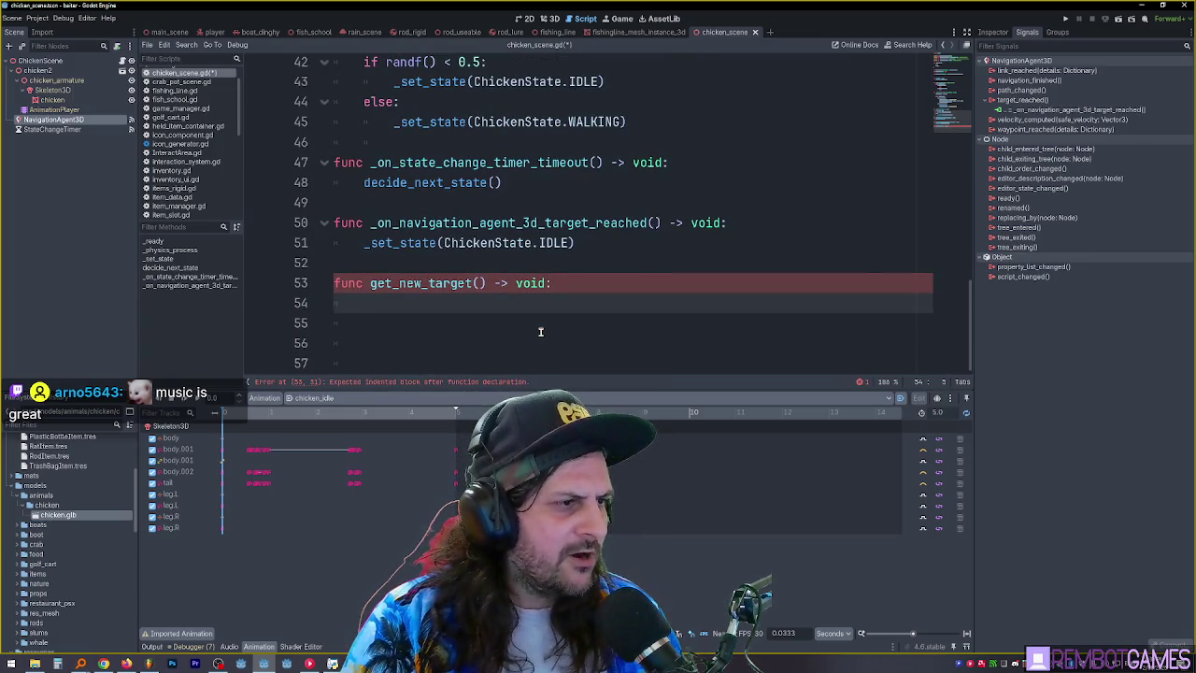
pyautogui.press('Up')
pyautogui.press('Down')
pyautogui.press('Up')
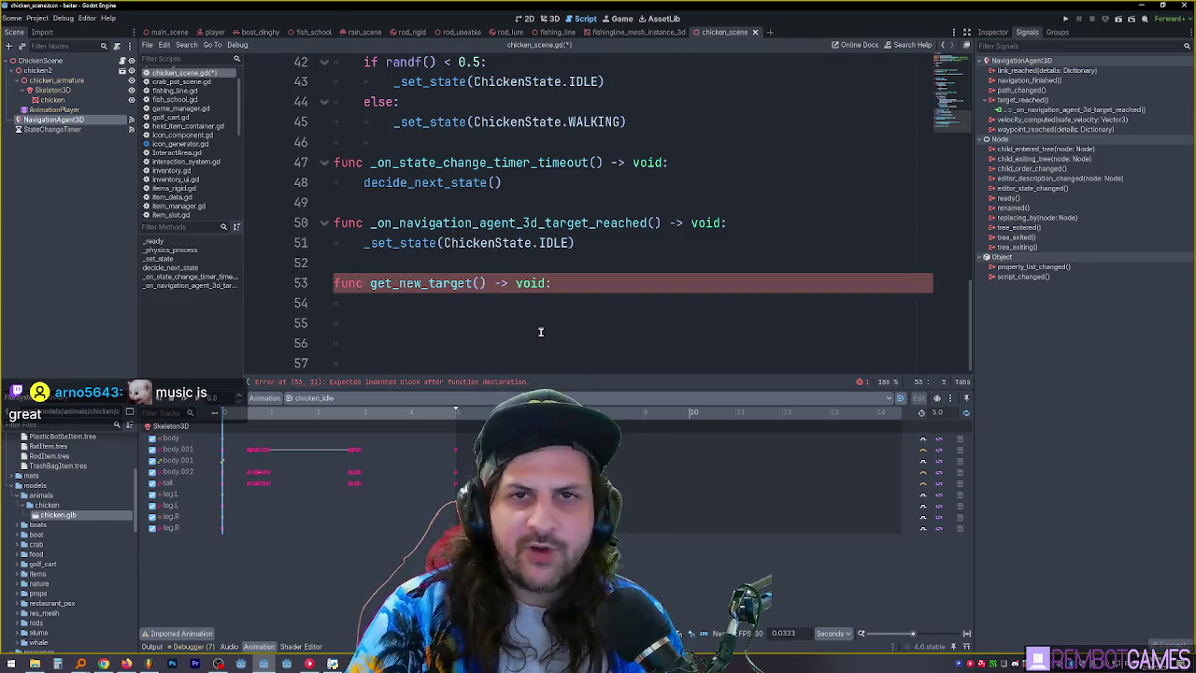
pyautogui.press('Down')
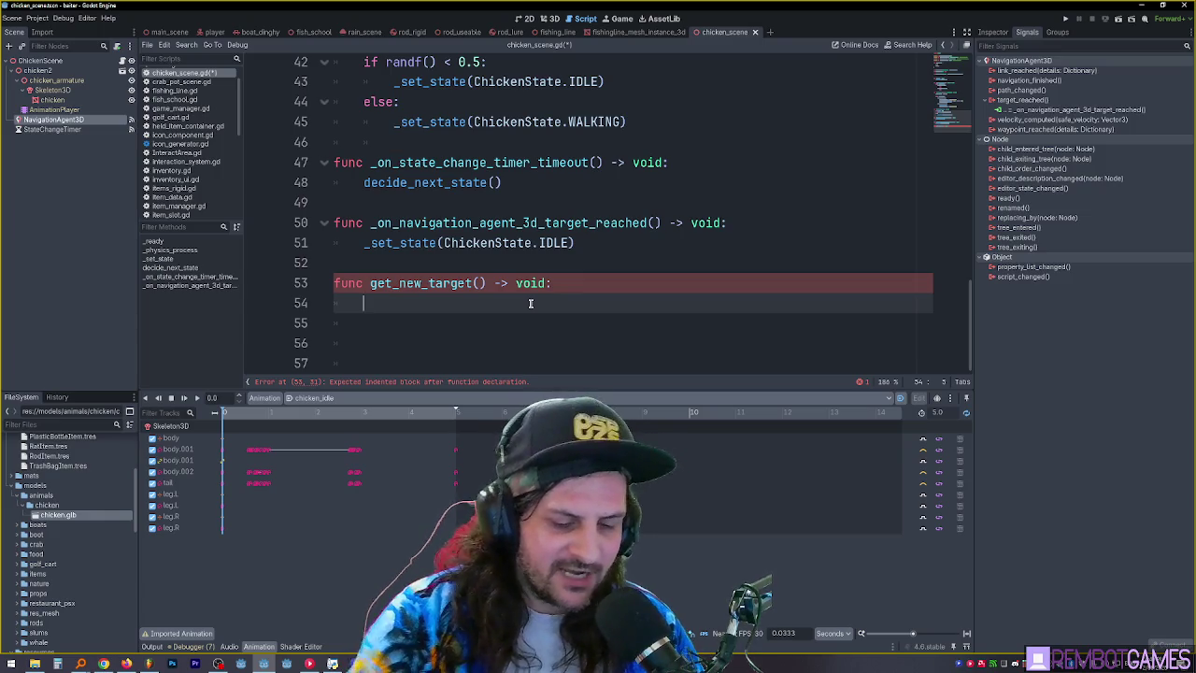
pyautogui.scroll(14, 494, 200)
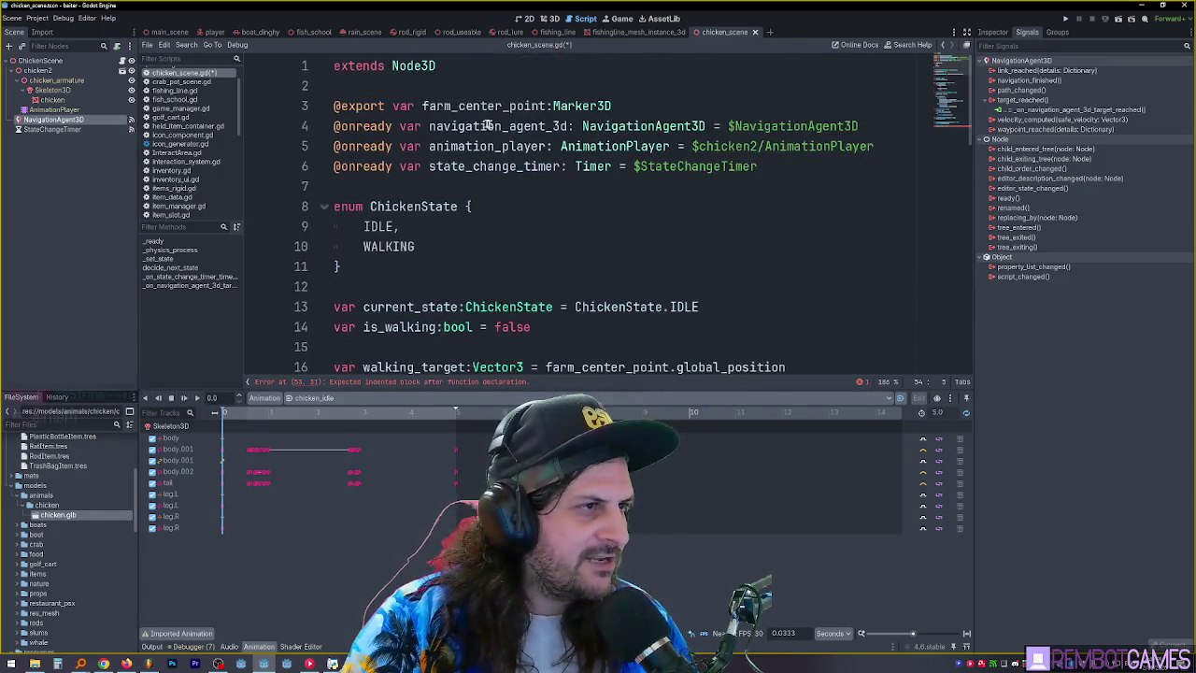
# Look up the farm_center_point and walking_target variable names near the script's top
pyautogui.doubleClick(487, 106)
pyautogui.click(651, 112)
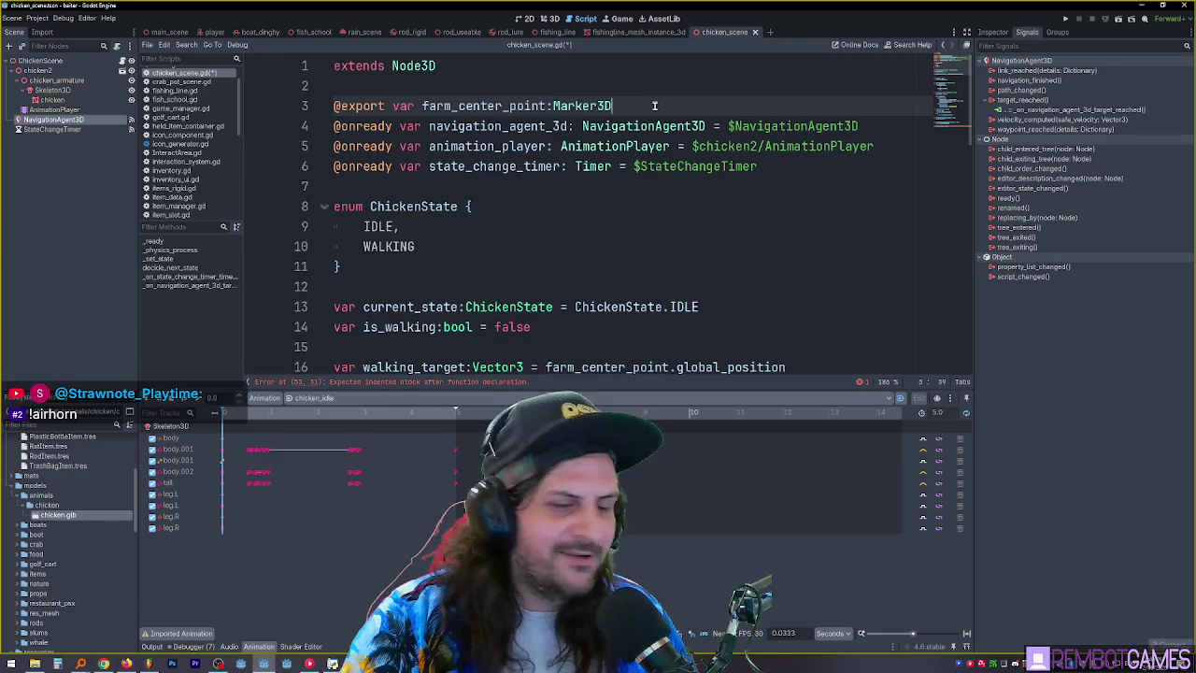
pyautogui.doubleClick(474, 106)
pyautogui.hotkey('ctrl', 'c')
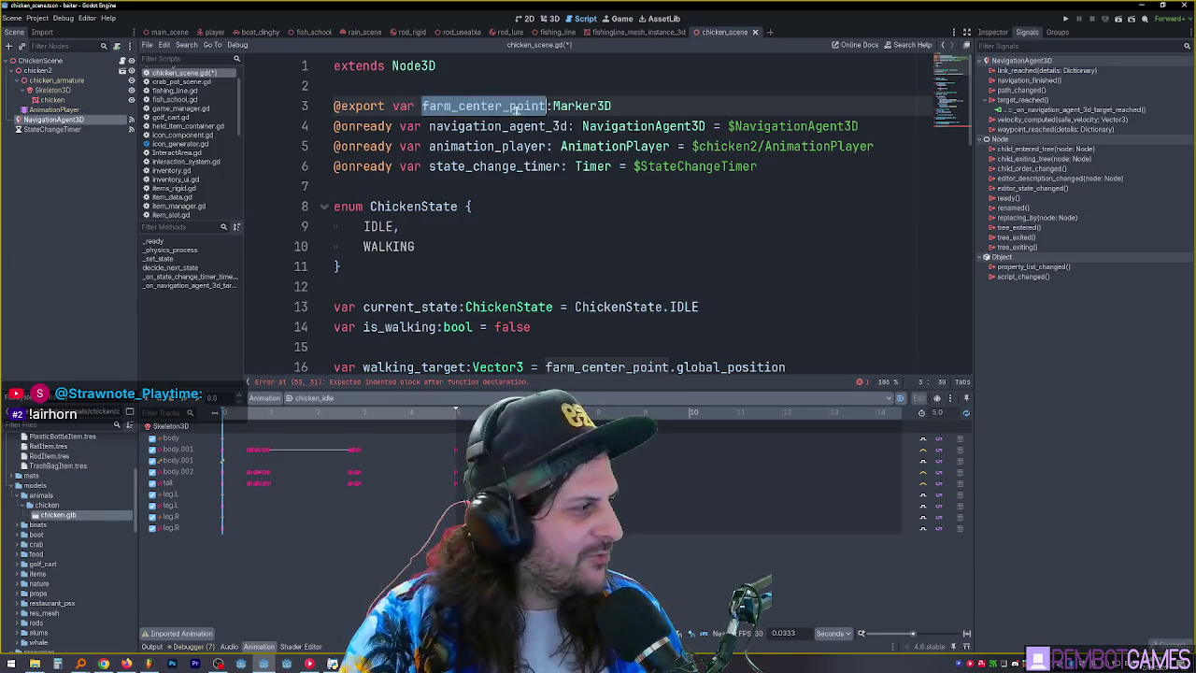
pyautogui.scroll(-14, 515, 120)
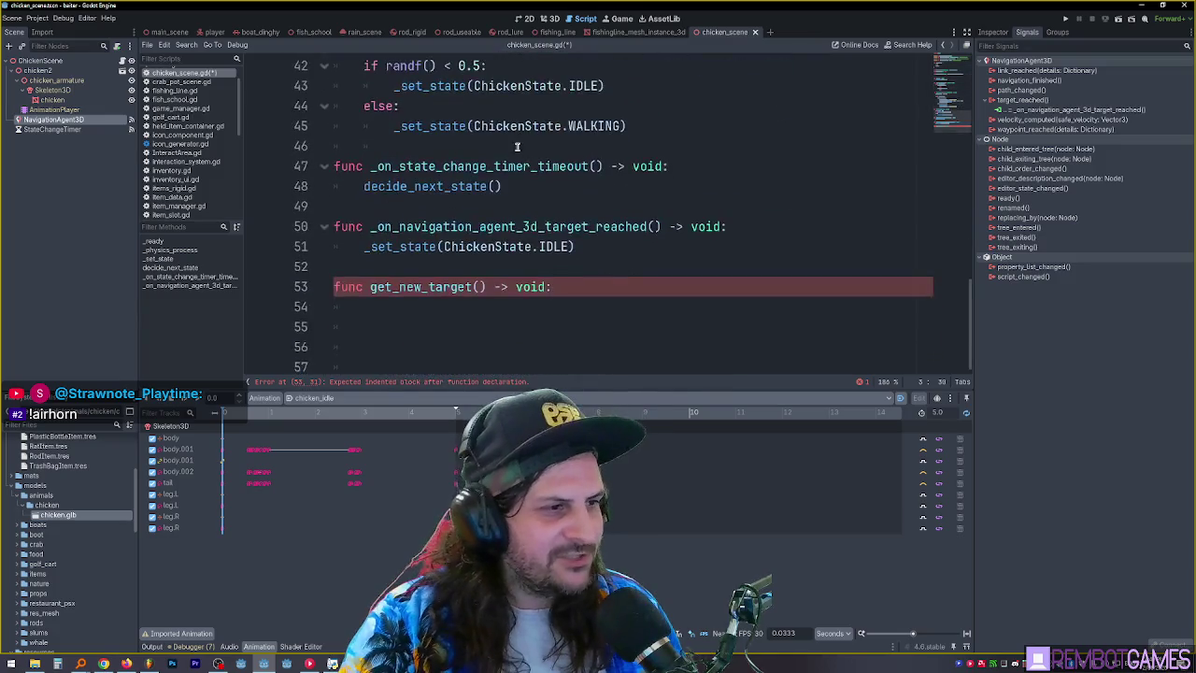
pyautogui.click(611, 301)
pyautogui.hotkey('ctrl', 'v')
pyautogui.hotkey('ctrl', 'z')
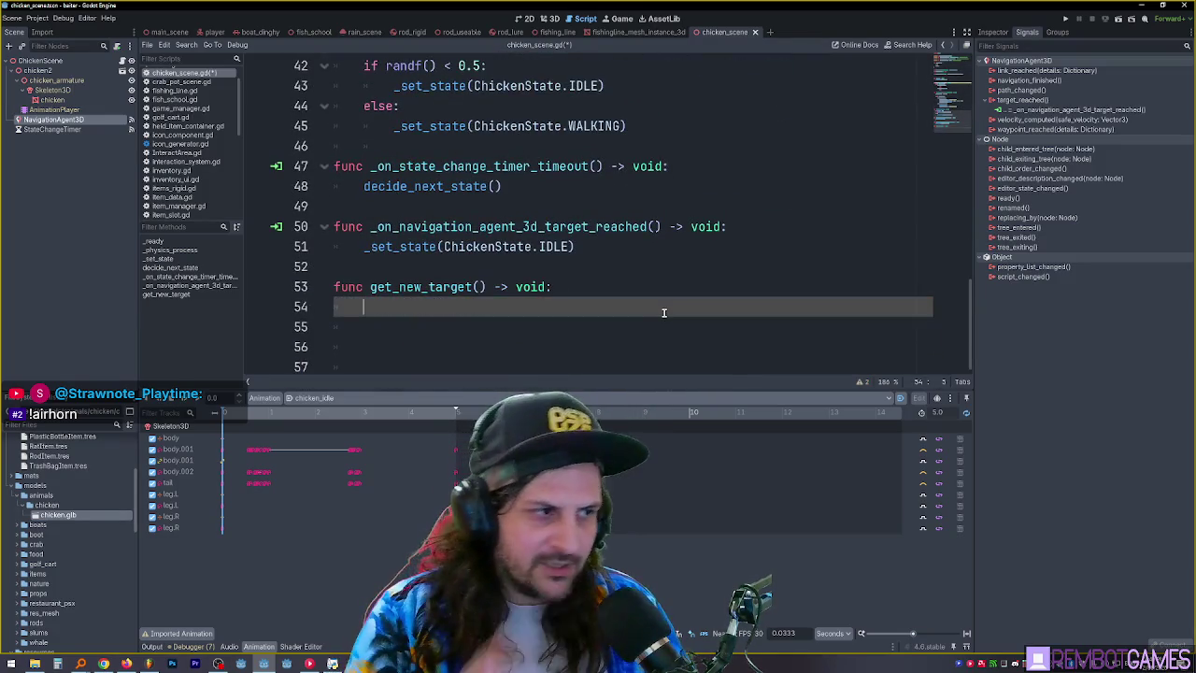
pyautogui.scroll(2, 598, 133)
pyautogui.scroll(8, 602, 154)
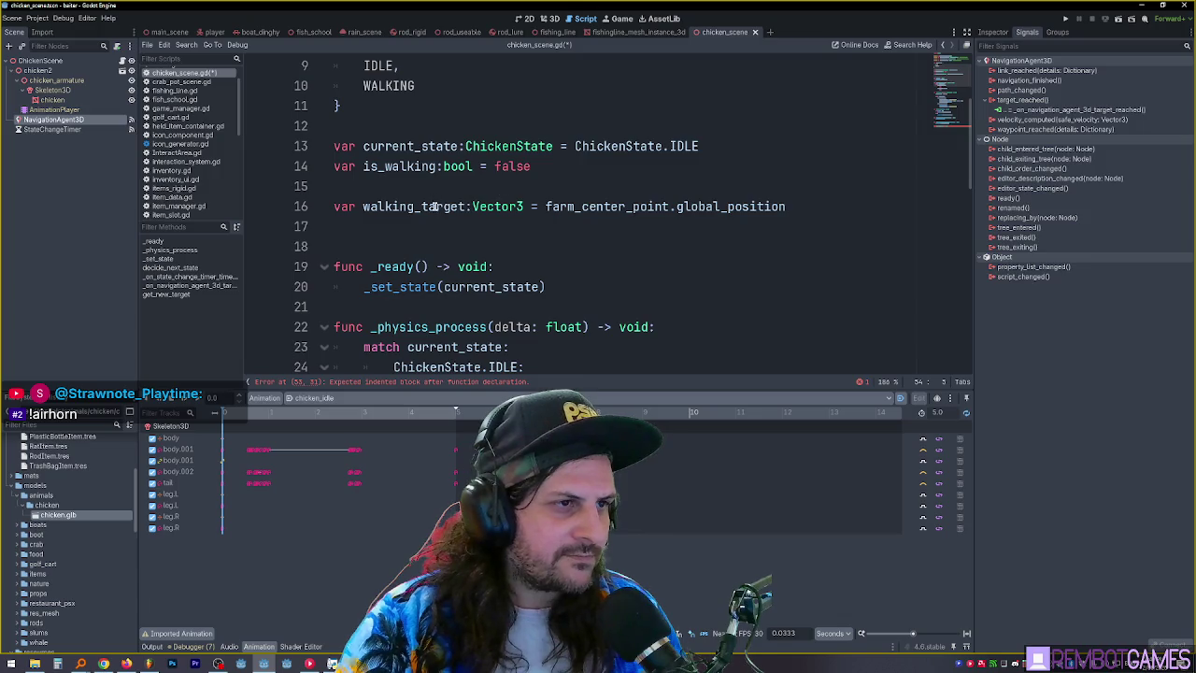
pyautogui.doubleClick(411, 207)
pyautogui.scroll(-11, 470, 206)
pyautogui.click(483, 283)
# Write walking_target = farm_center_point.global_position in get_new_target and narrow the left dock
pyautogui.press('Return')
pyautogui.write('farm_center_point')
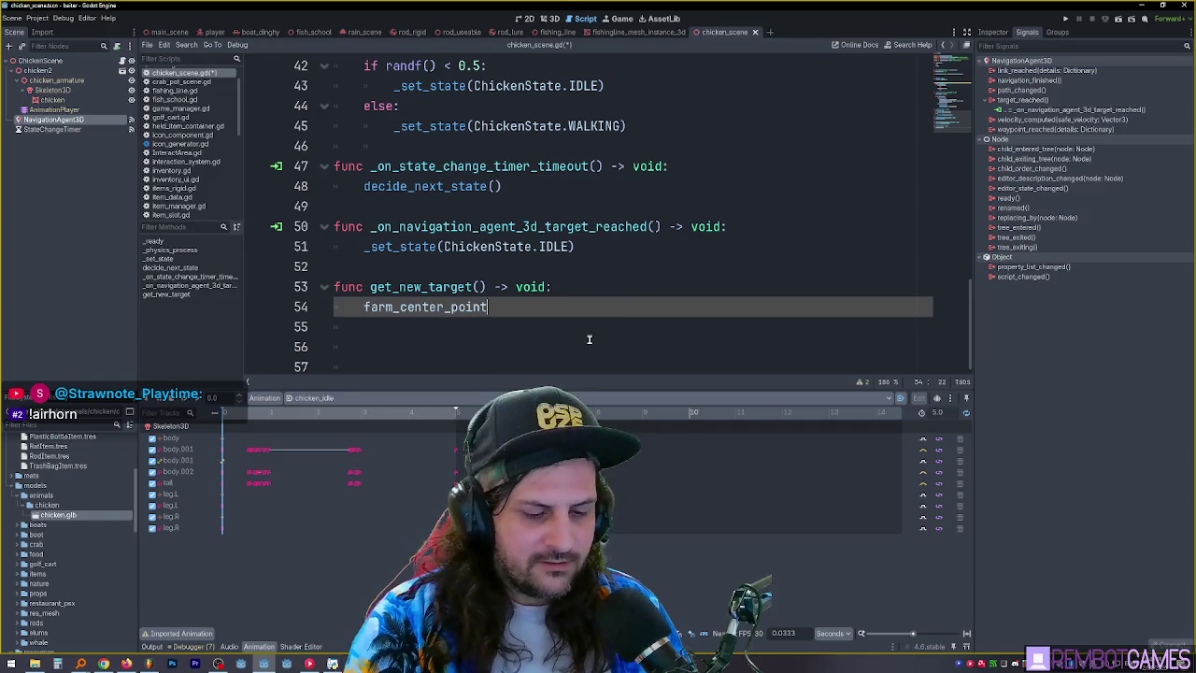
pyautogui.hotkey('ctrl', 'BackSpace')
pyautogui.write('walking_ta')
pyautogui.press('Return')
pyautogui.write('= farm_center_point')
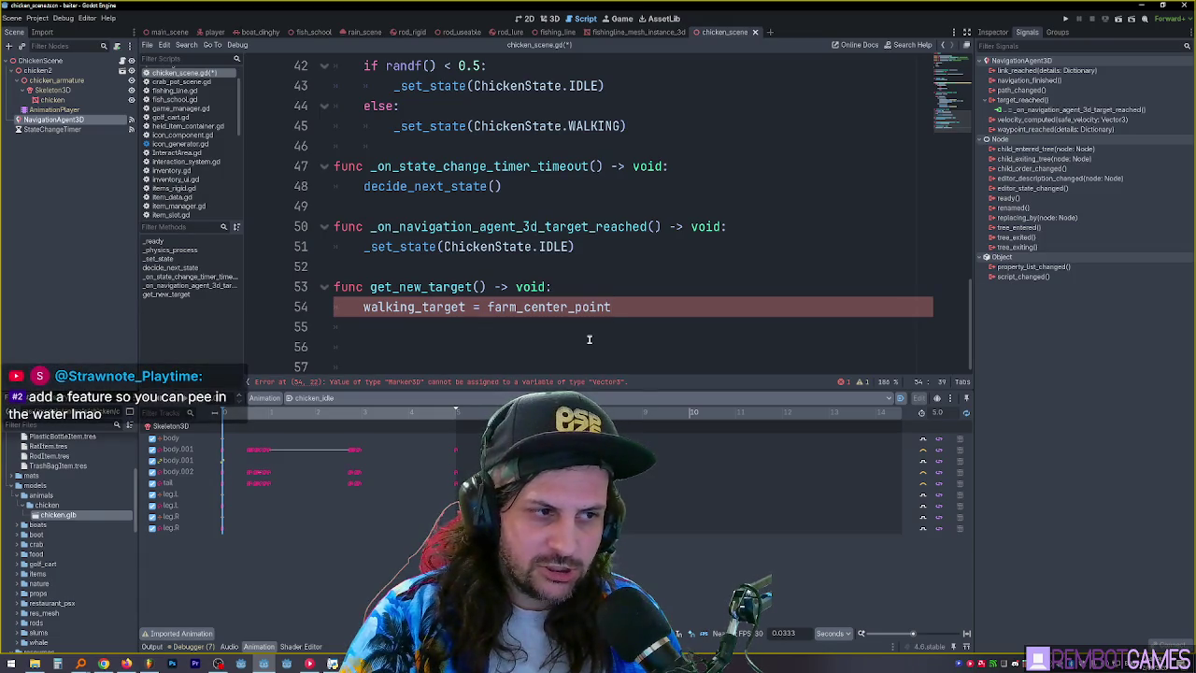
pyautogui.write('.global')
pyautogui.press('Down')
pyautogui.press('Return')
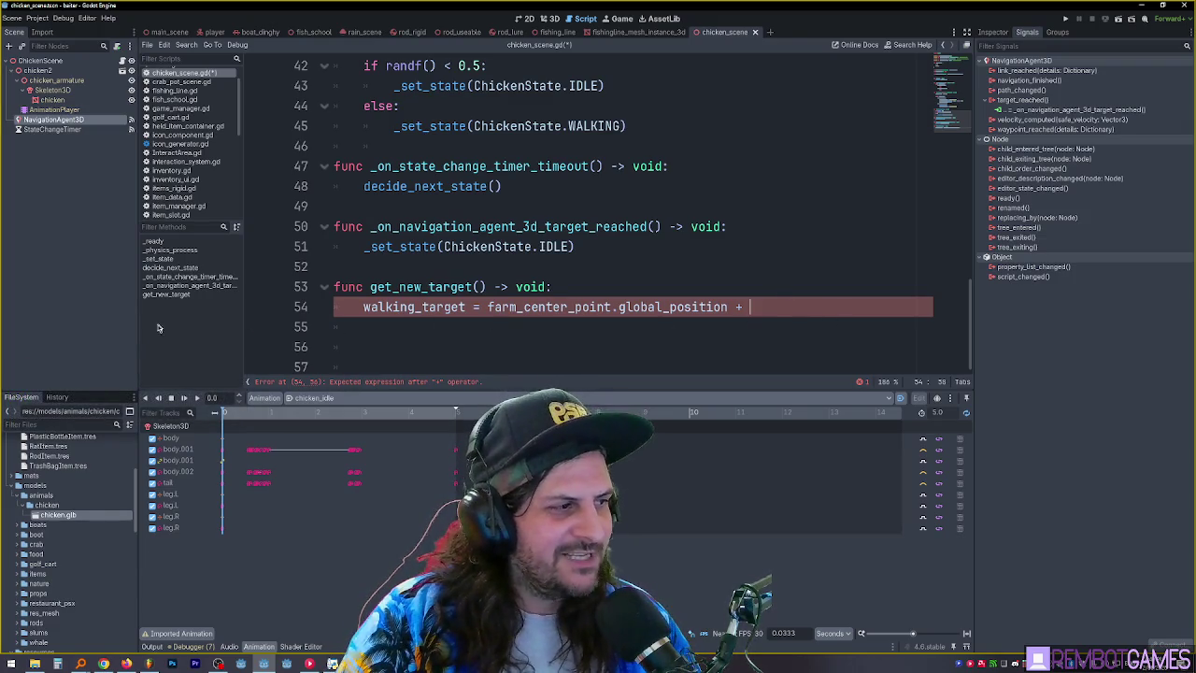
pyautogui.moveTo(137, 327); pyautogui.dragTo(106, 325)
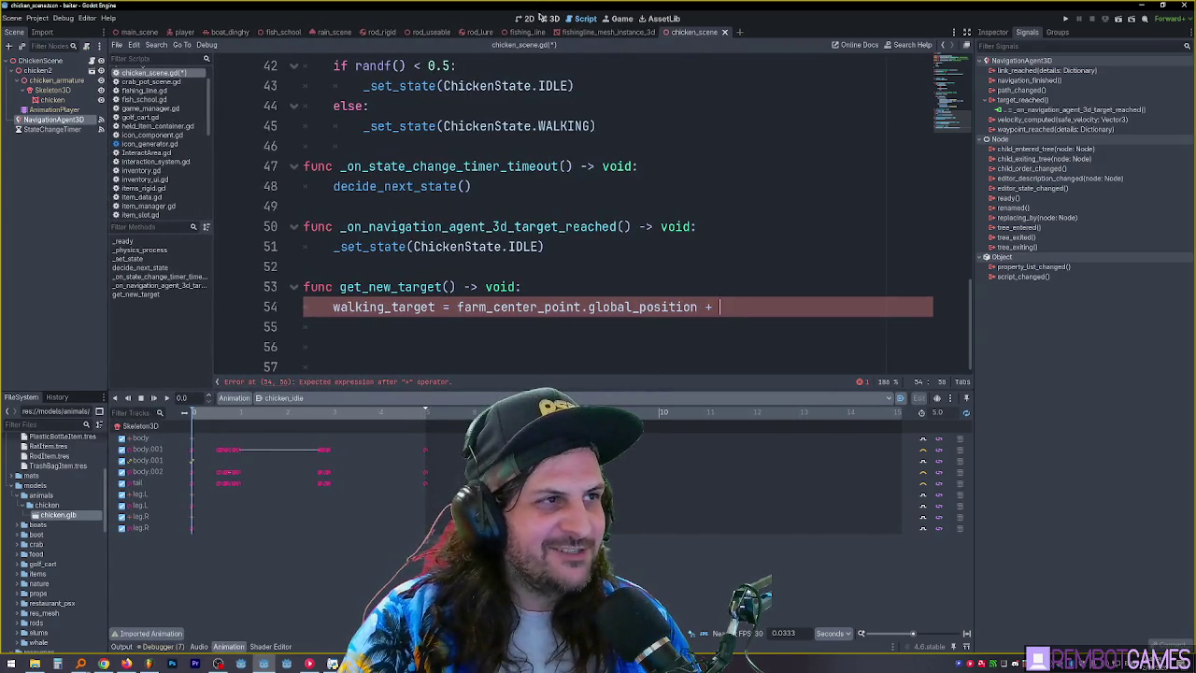
pyautogui.click(547, 19)
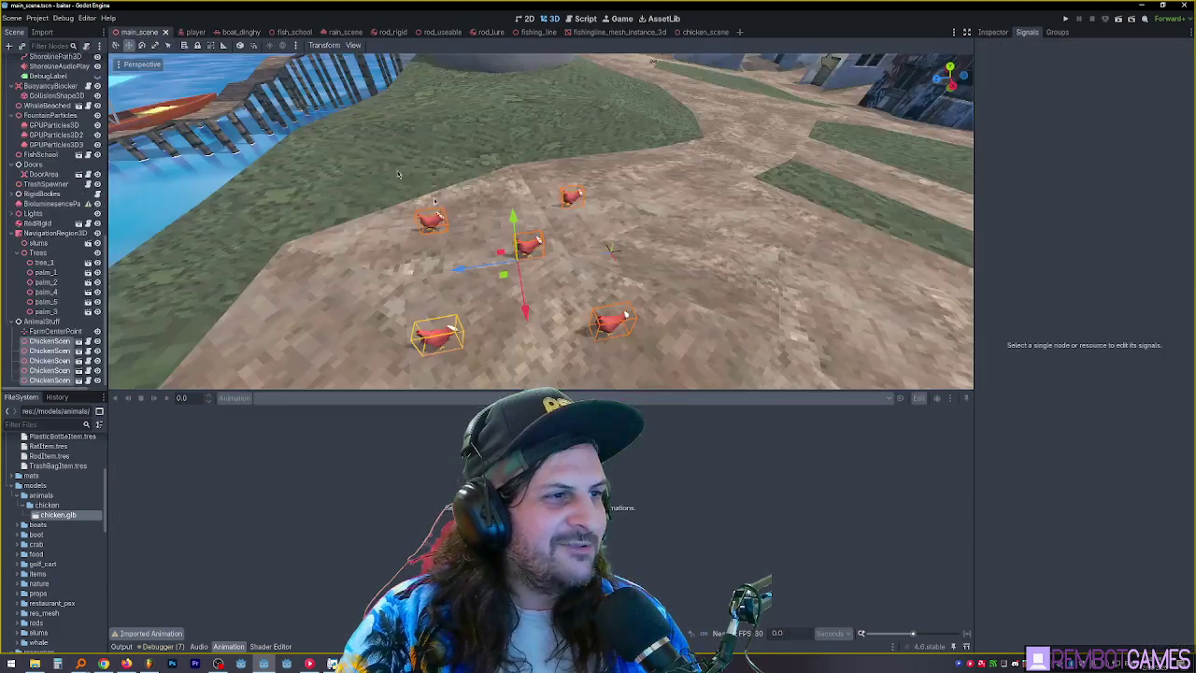
pyautogui.click(139, 32)
pyautogui.scroll(-3, 541, 215)
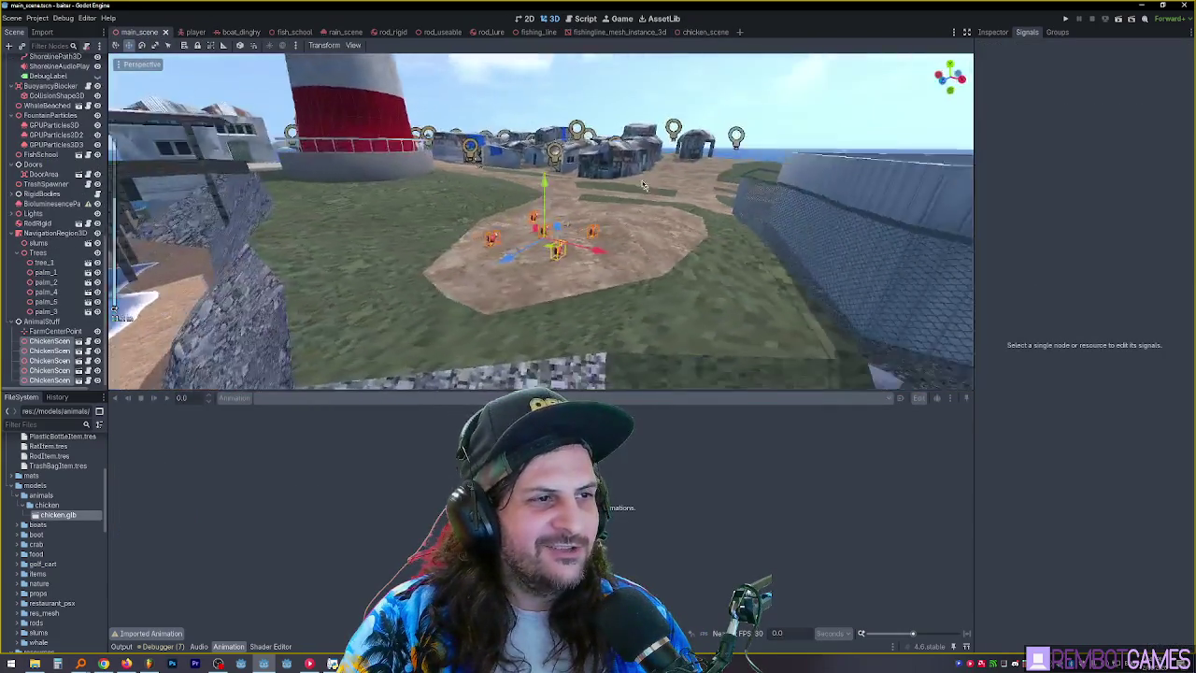
pyautogui.moveTo(660, 211); pyautogui.dragTo(729, 24)
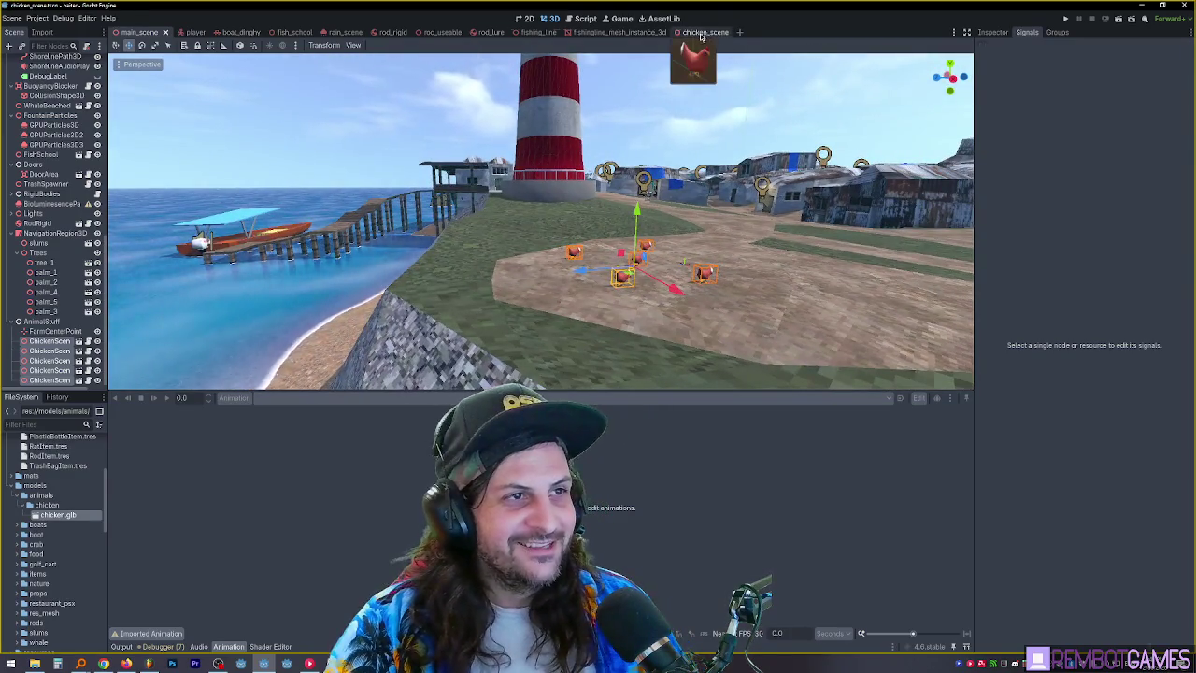
pyautogui.click(703, 31)
pyautogui.click(585, 19)
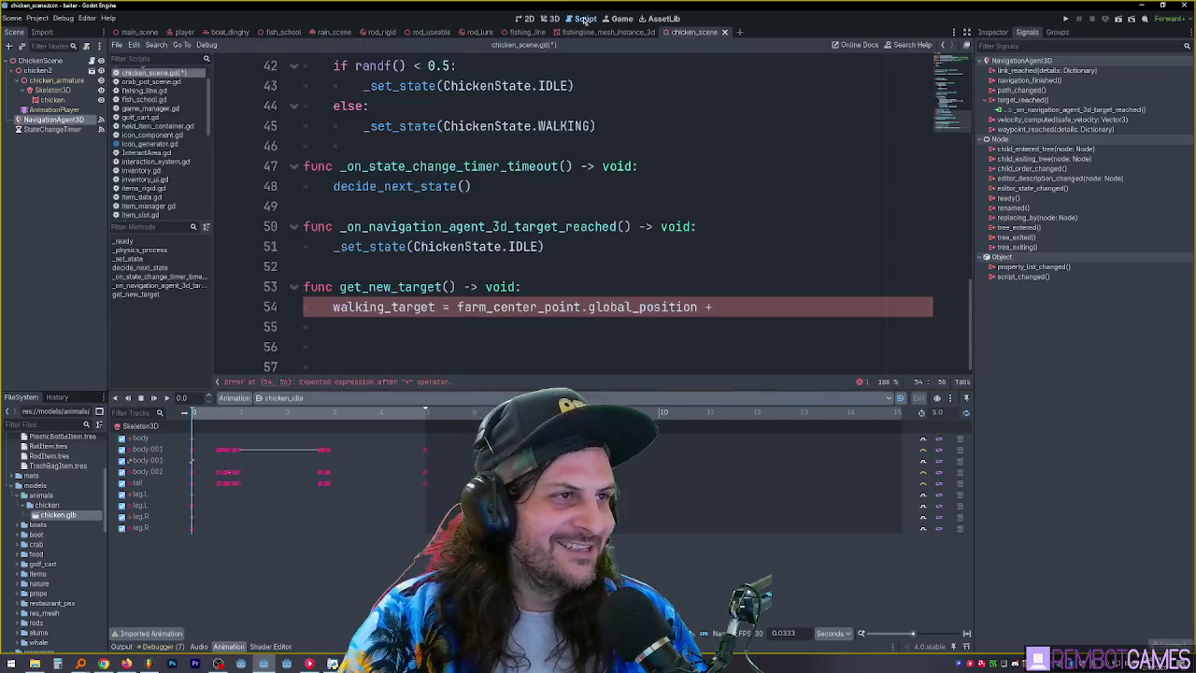
pyautogui.click(602, 334)
pyautogui.click(762, 300)
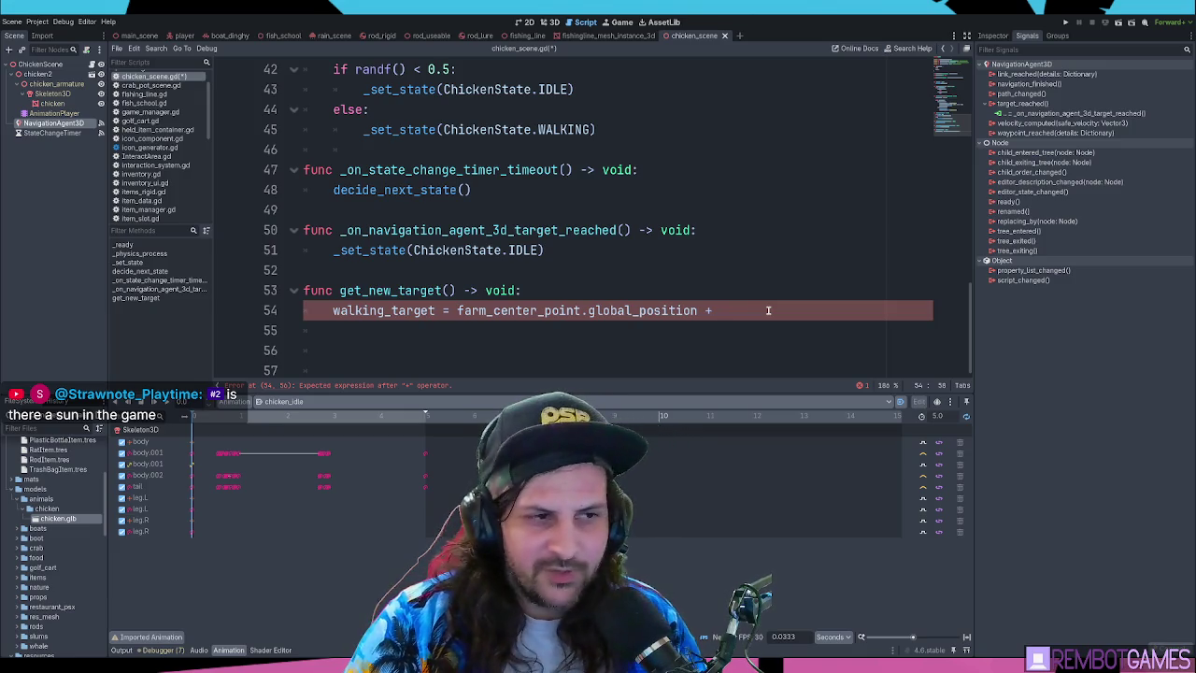
pyautogui.write('Vector2')
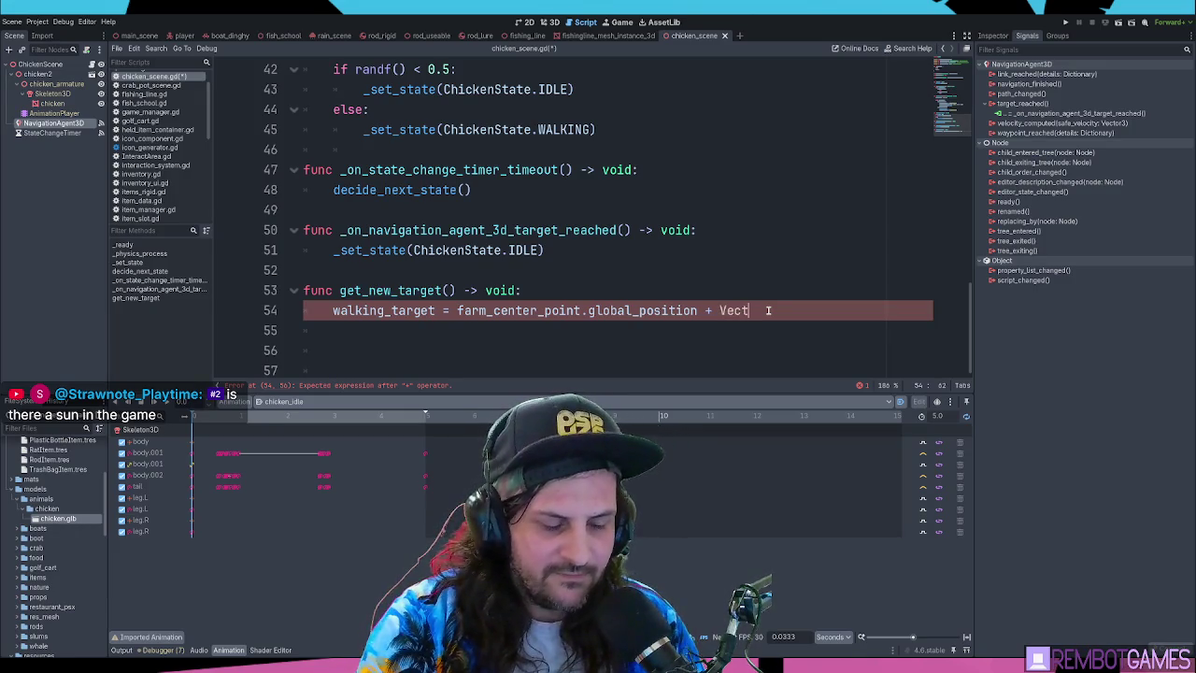
# Begin a Vector3(randf() * 5.0, ...) offset after the plus on the walking_target line
pyautogui.press('BackSpace')
pyautogui.write('3')
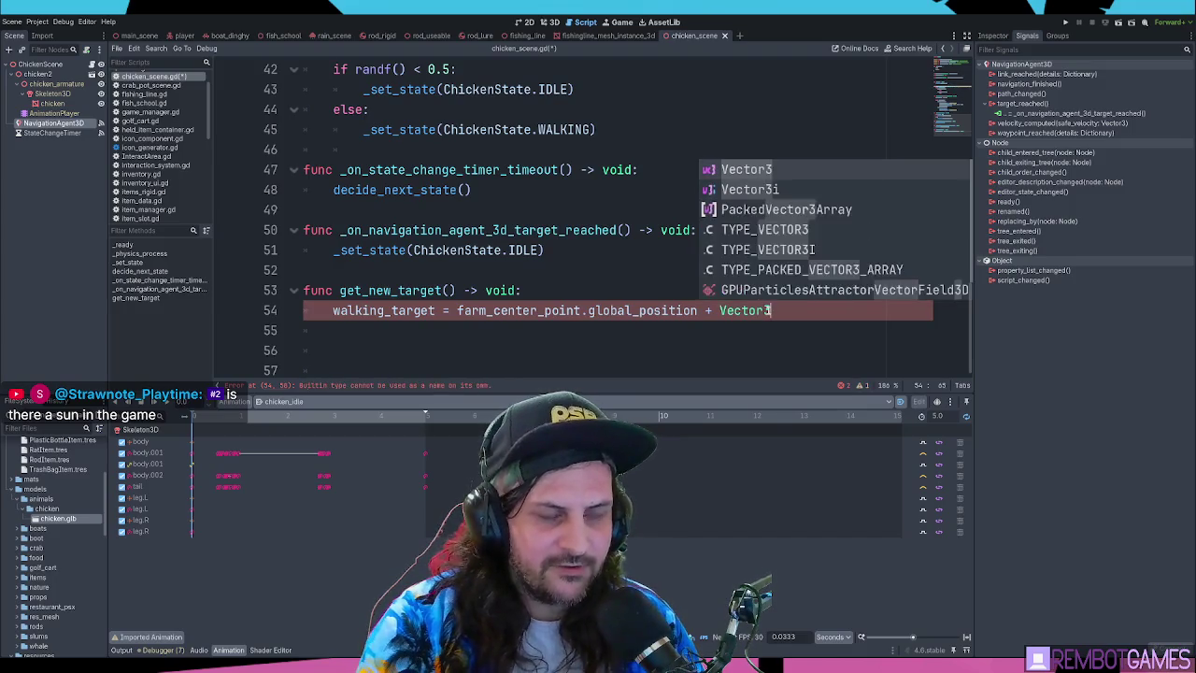
pyautogui.press('Return')
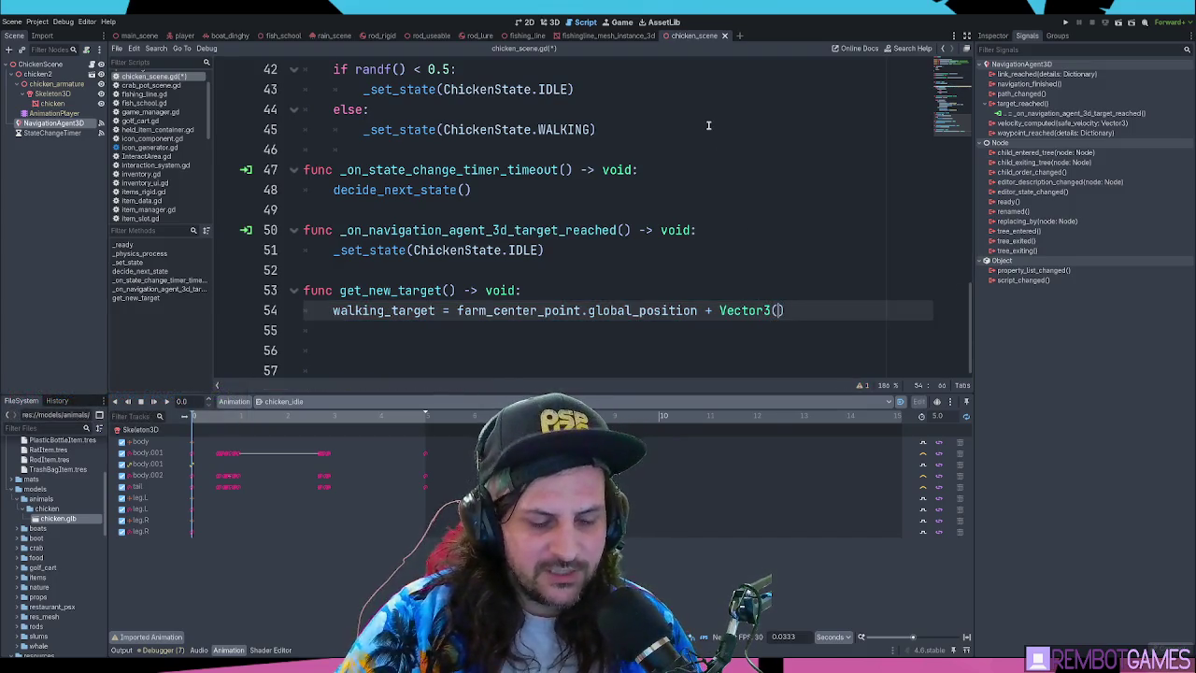
pyautogui.write('ranf()')
pyautogui.press('BackSpace')
pyautogui.press('BackSpace')
pyautogui.press('BackSpace')
pyautogui.write('df() * 5.0,')
pyautogui.hotkey('shift', 'Left')
pyautogui.hotkey('shift', 'Left')
pyautogui.hotkey('shift', 'Left')
pyautogui.hotkey('shift', 'Right')
pyautogui.press('Left')
pyautogui.press('Left')
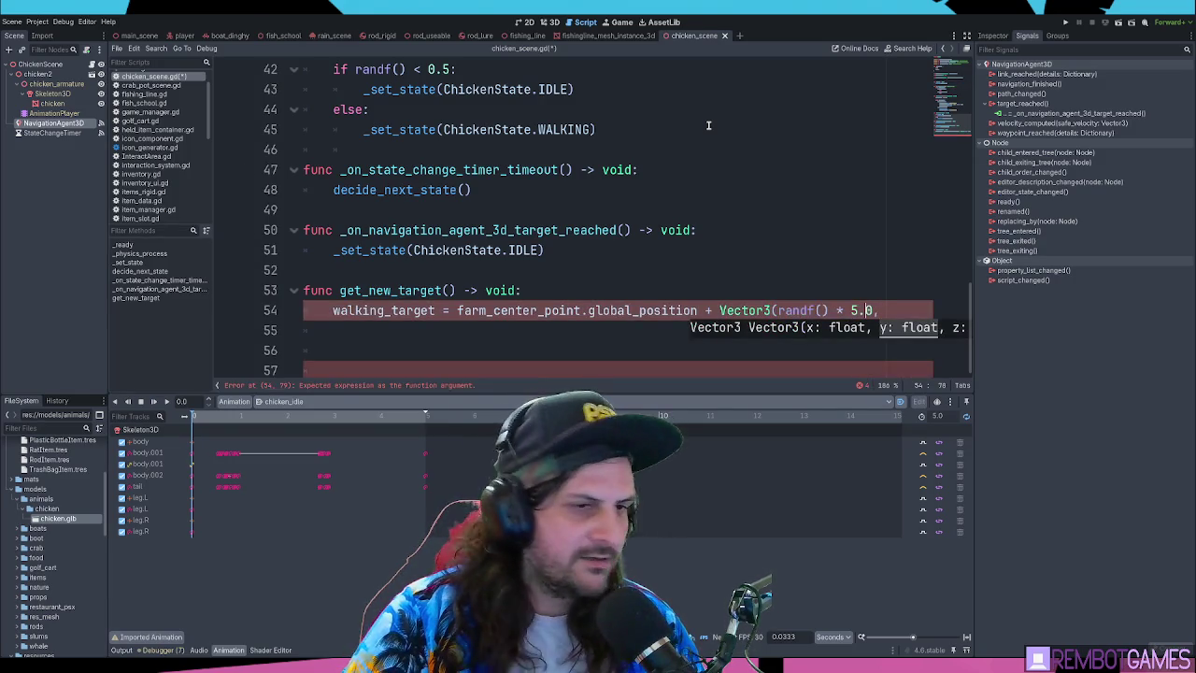
pyautogui.press('Return')
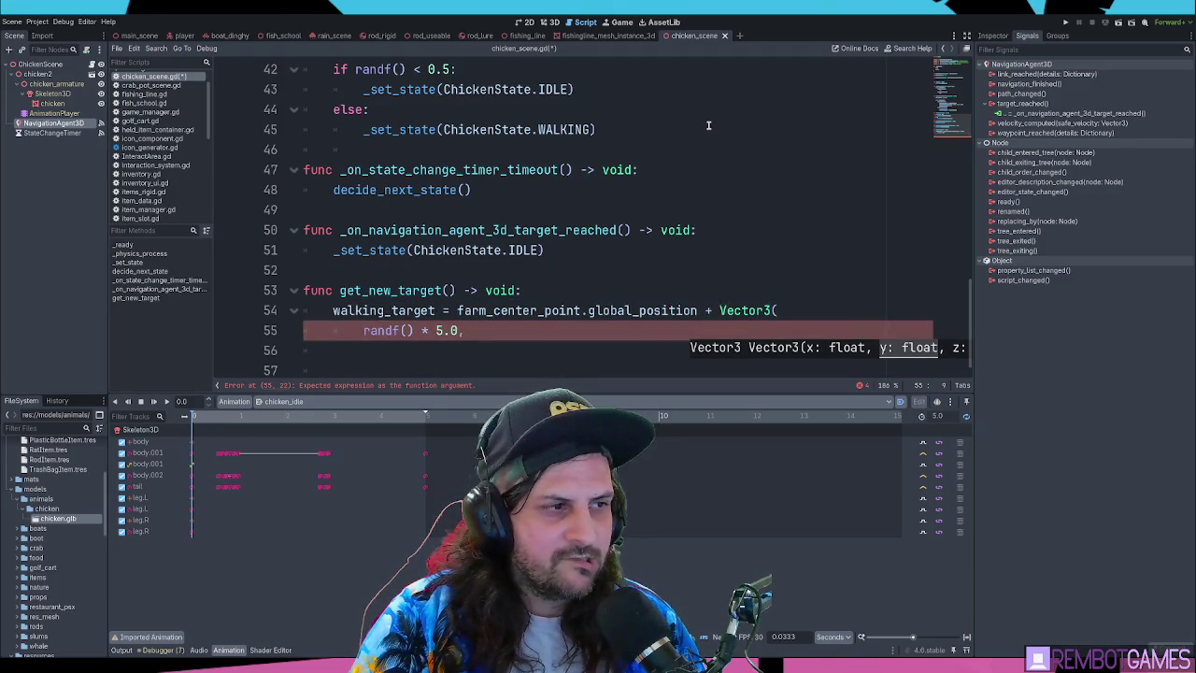
pyautogui.hotkey('ctrl', 'z')
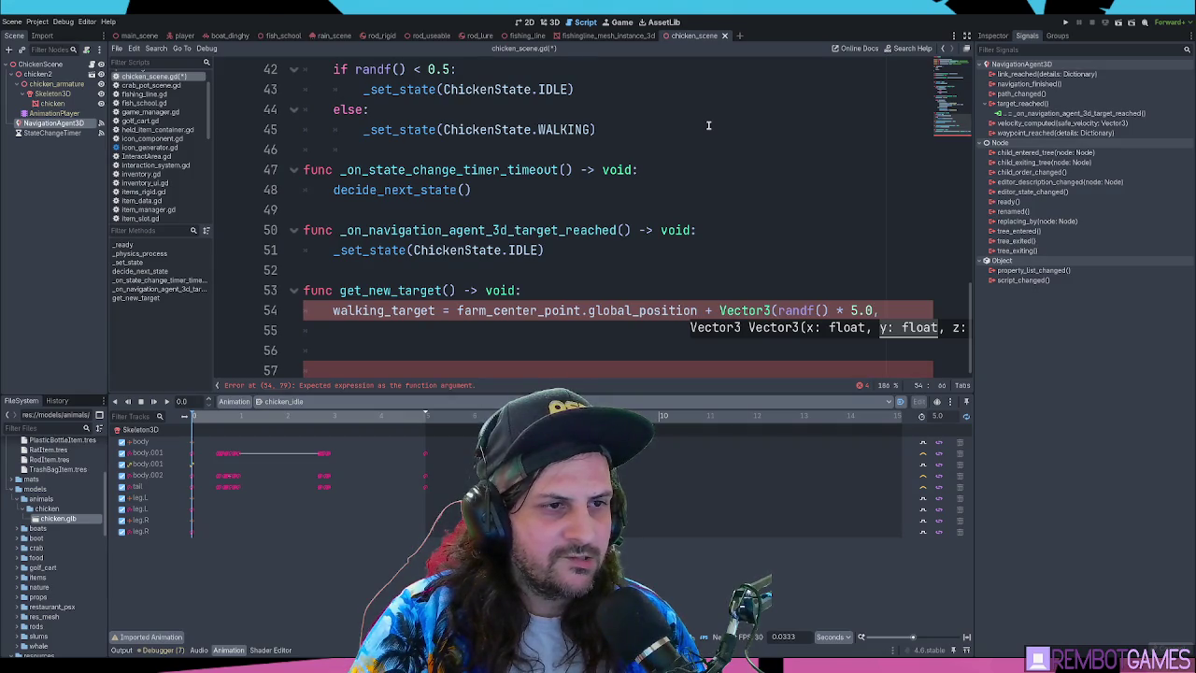
# Remove that unfinished expression and declare var random_offset: Vector3 on a new line above walking_target
pyautogui.hotkey('ctrl', 'Left')
pyautogui.hotkey('shift', 'End')
pyautogui.press('Delete')
pyautogui.hotkey('ctrl', 'shift', 'Return')
pyautogui.write('var ')
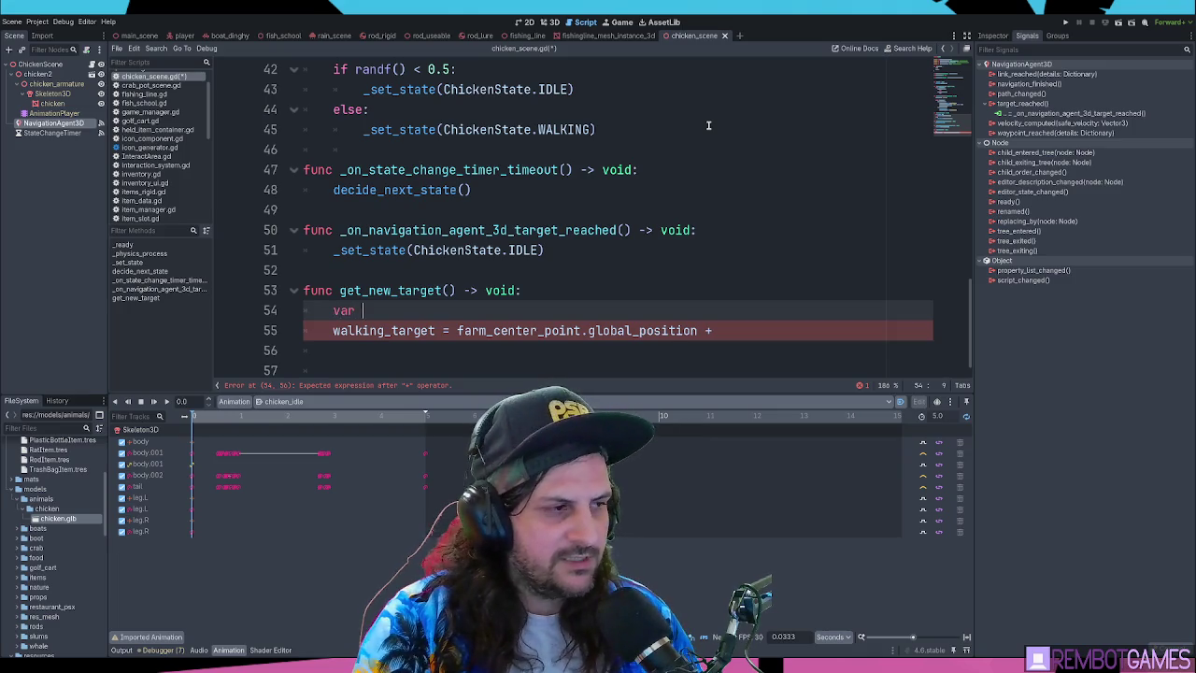
pyautogui.write('random_off')
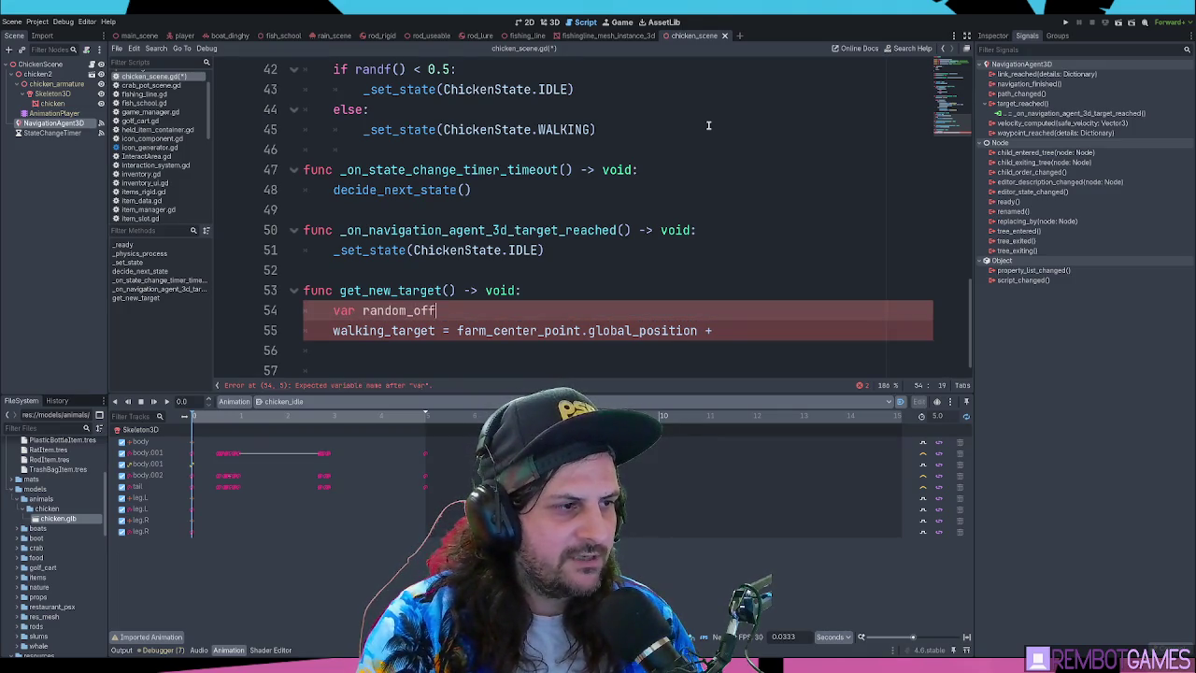
pyautogui.write('set:Veto')
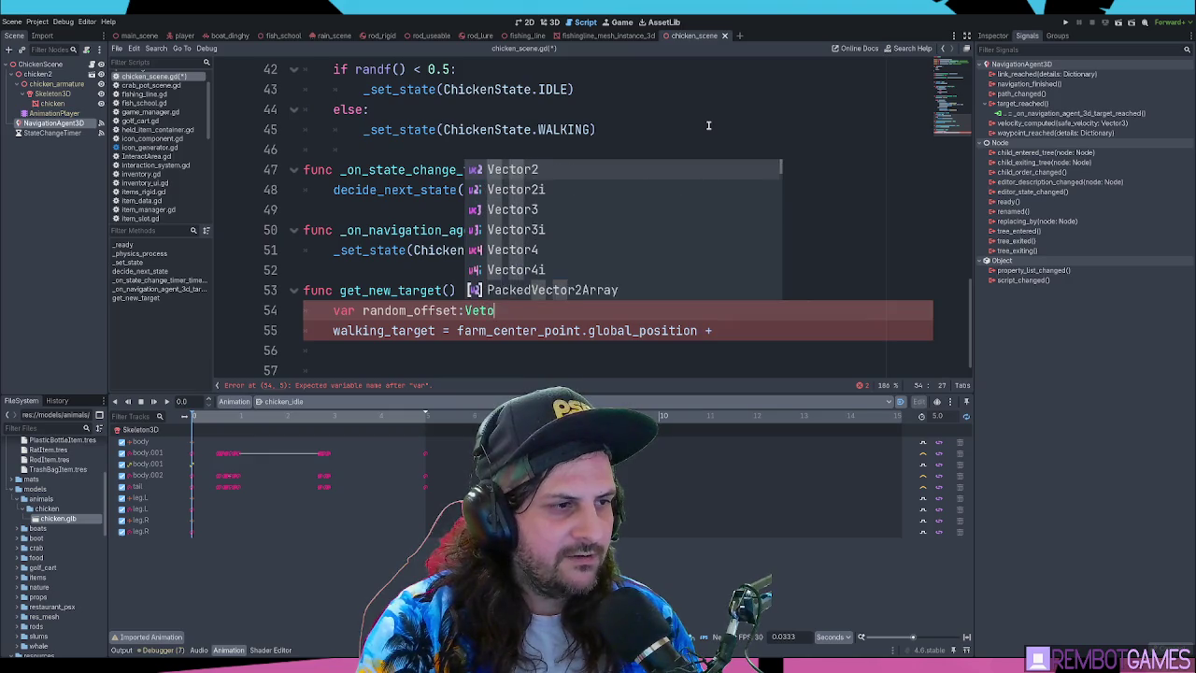
pyautogui.write('r3()')
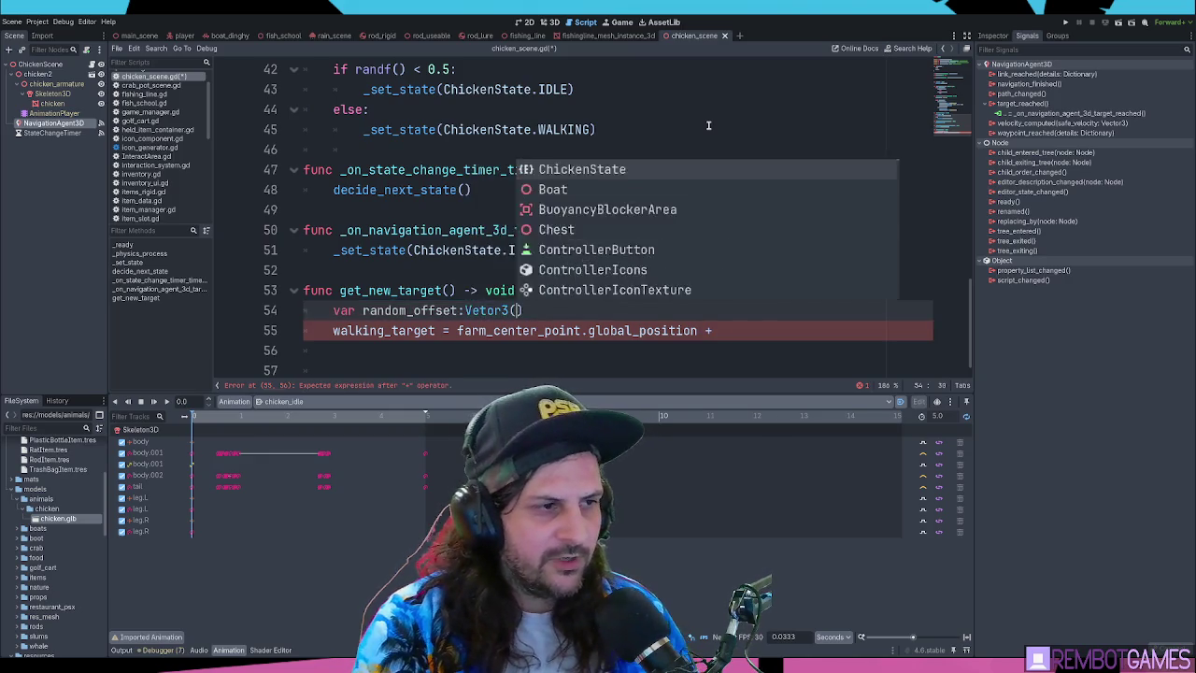
pyautogui.hotkey('ctrl', 'BackSpace')
pyautogui.hotkey('ctrl', 'BackSpace')
pyautogui.hotkey('ctrl', 'BackSpace')
pyautogui.press('BackSpace')
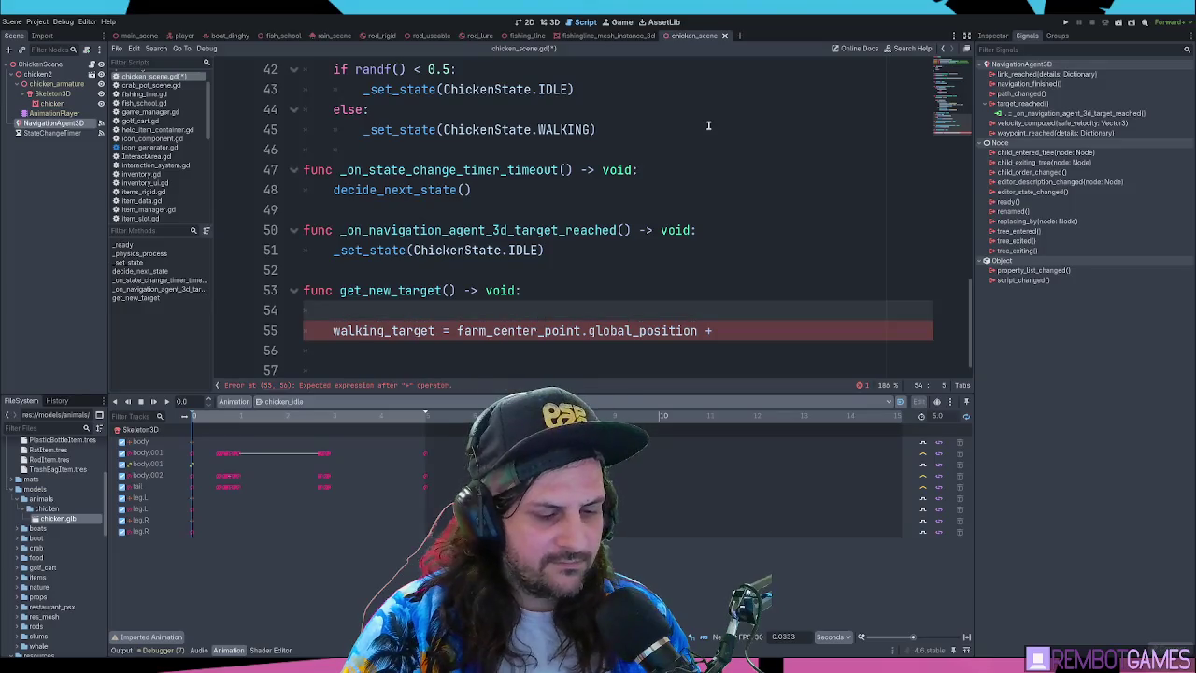
pyautogui.hotkey('ctrl', 'z')
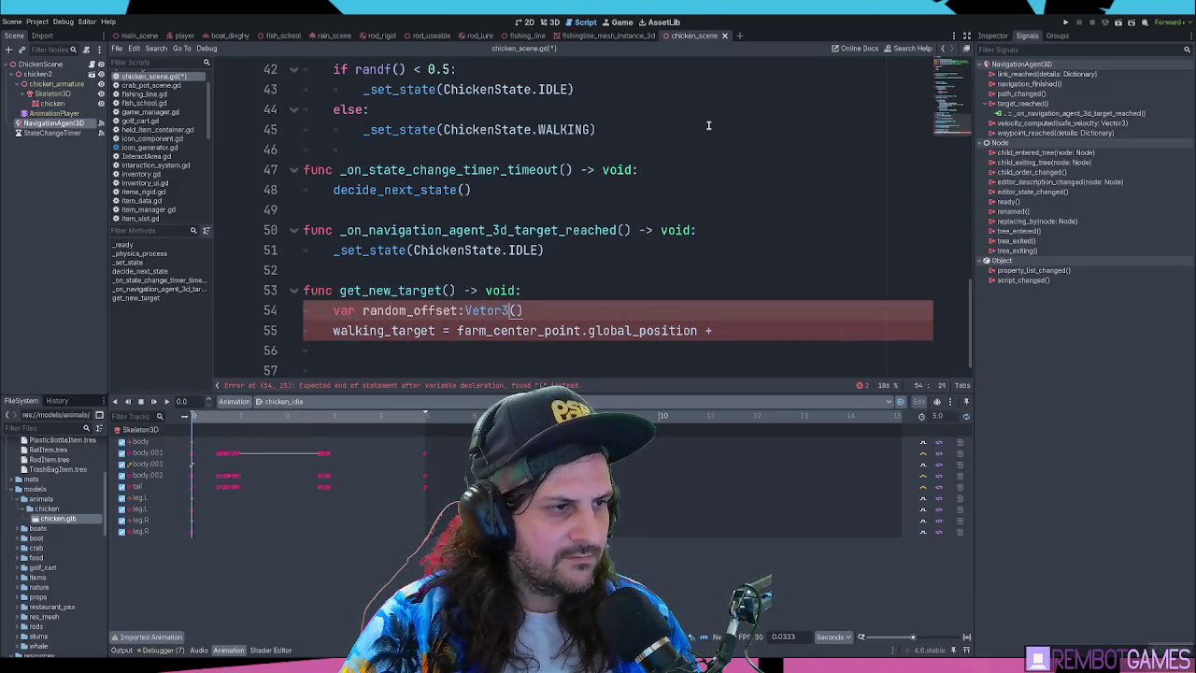
pyautogui.press('BackSpace')
pyautogui.press('BackSpace')
pyautogui.write('c')
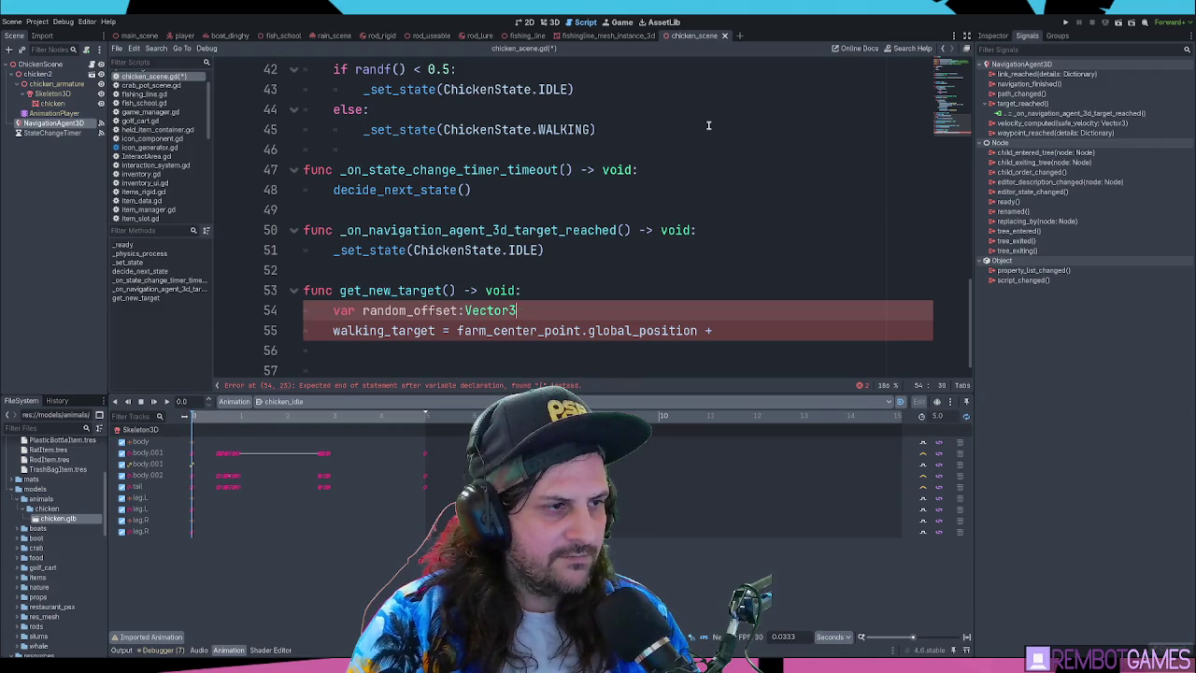
# Assign random_offset = Vector3(randf() * 5.0, 0.0, randf() * 5.0), reusing the x term for z
pyautogui.write('= Vector')
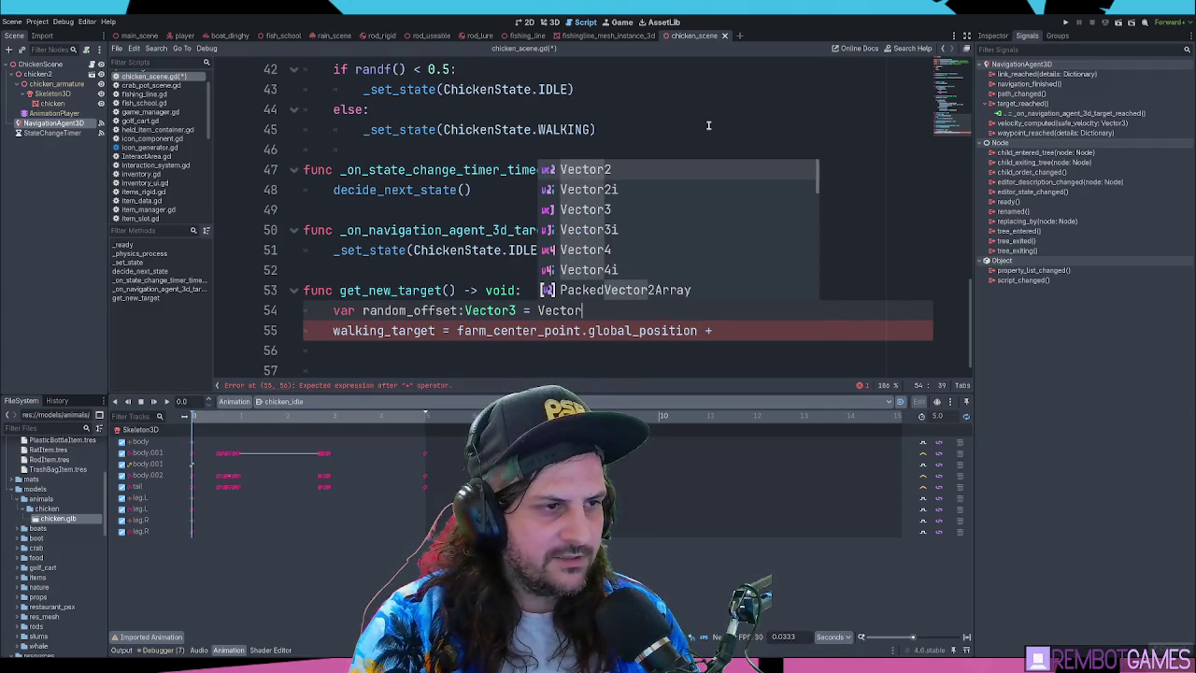
pyautogui.press('BackSpace')
pyautogui.press('BackSpace')
pyautogui.press('BackSpace')
pyautogui.write('Vector3.')
pyautogui.press('BackSpace')
pyautogui.press('BackSpace')
pyautogui.press('BackSpace')
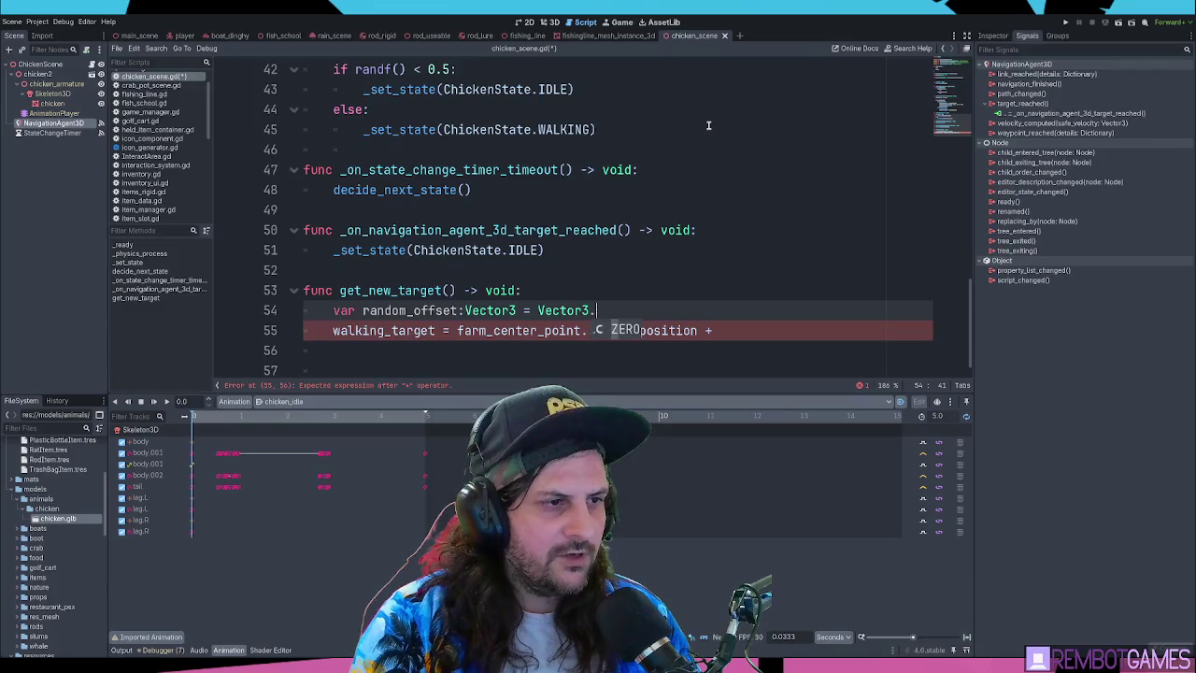
pyautogui.write('Vector3(randf() * 5.0,')
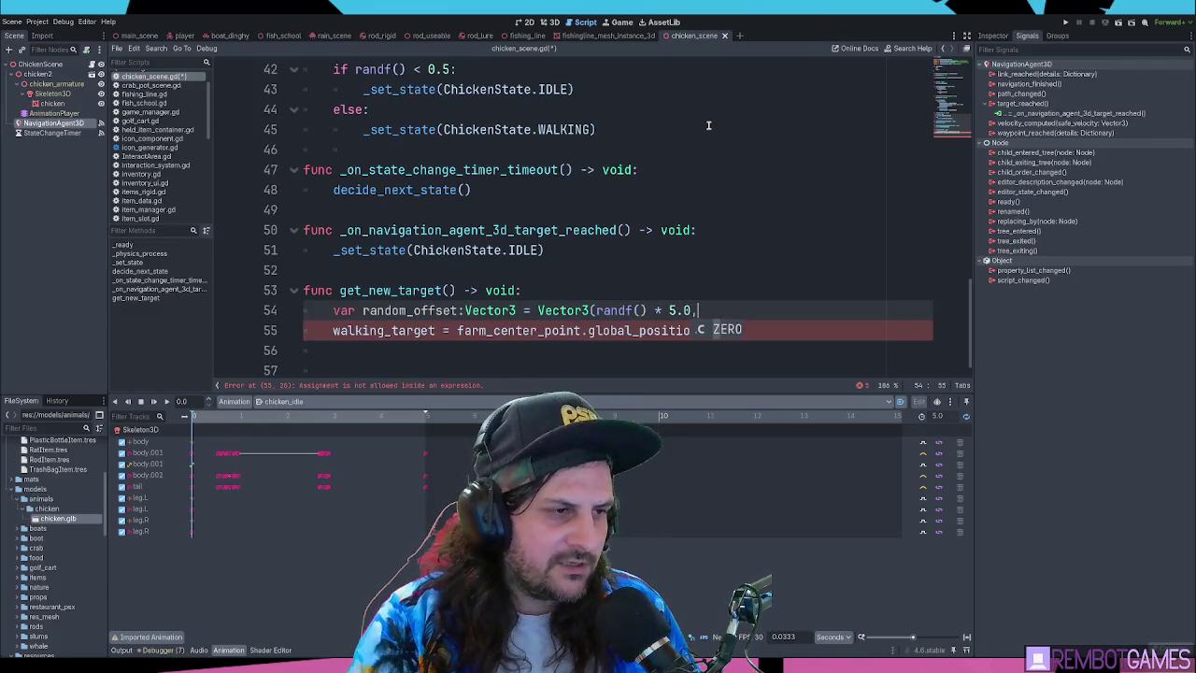
pyautogui.moveTo(699, 310); pyautogui.dragTo(595, 310)
pyautogui.hotkey('ctrl', 'c')
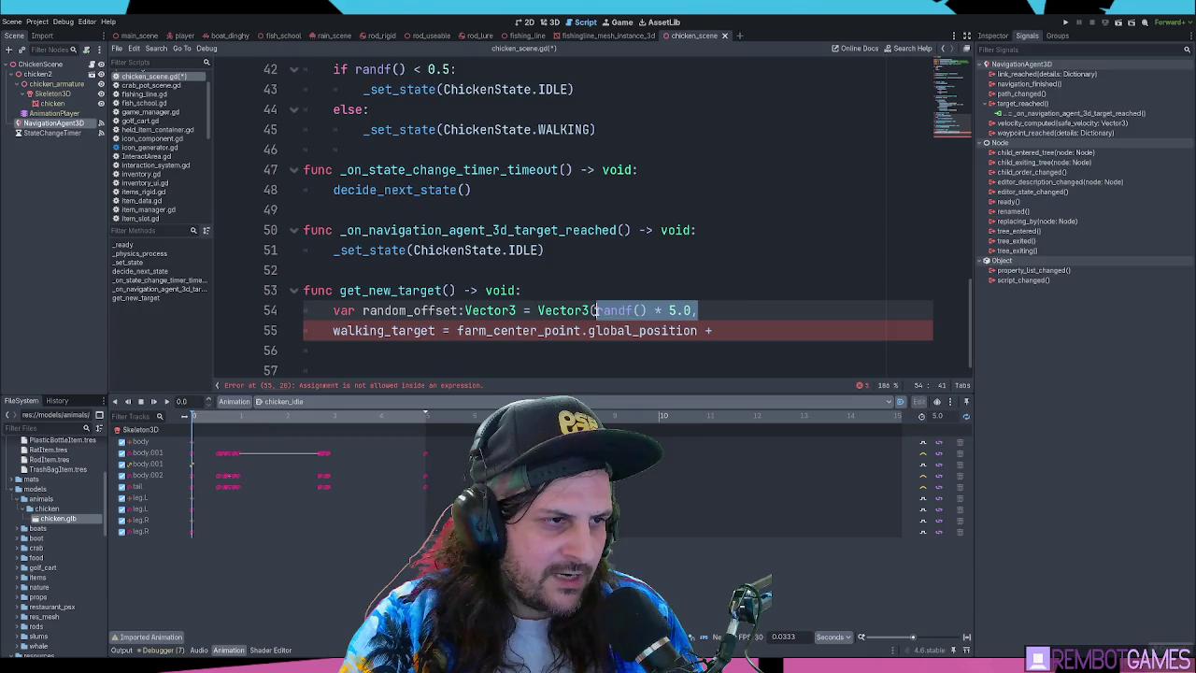
pyautogui.click(743, 307)
pyautogui.write('0.0,')
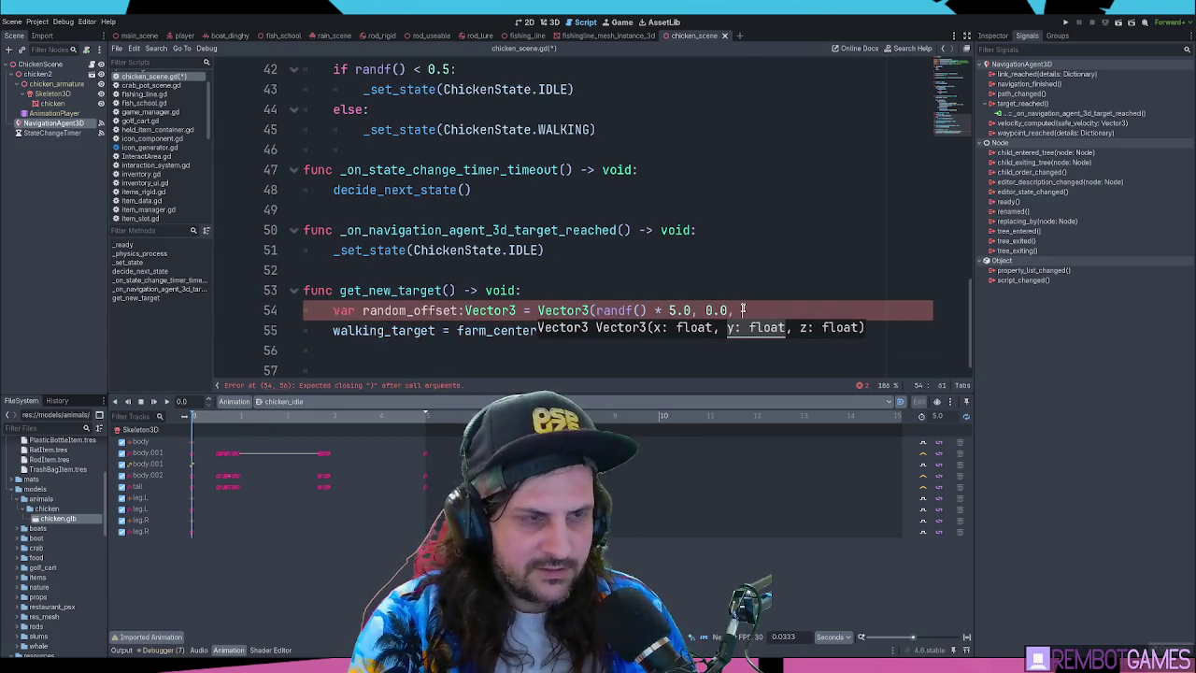
pyautogui.hotkey('ctrl', 'v')
pyautogui.press('BackSpace')
pyautogui.write(')()')
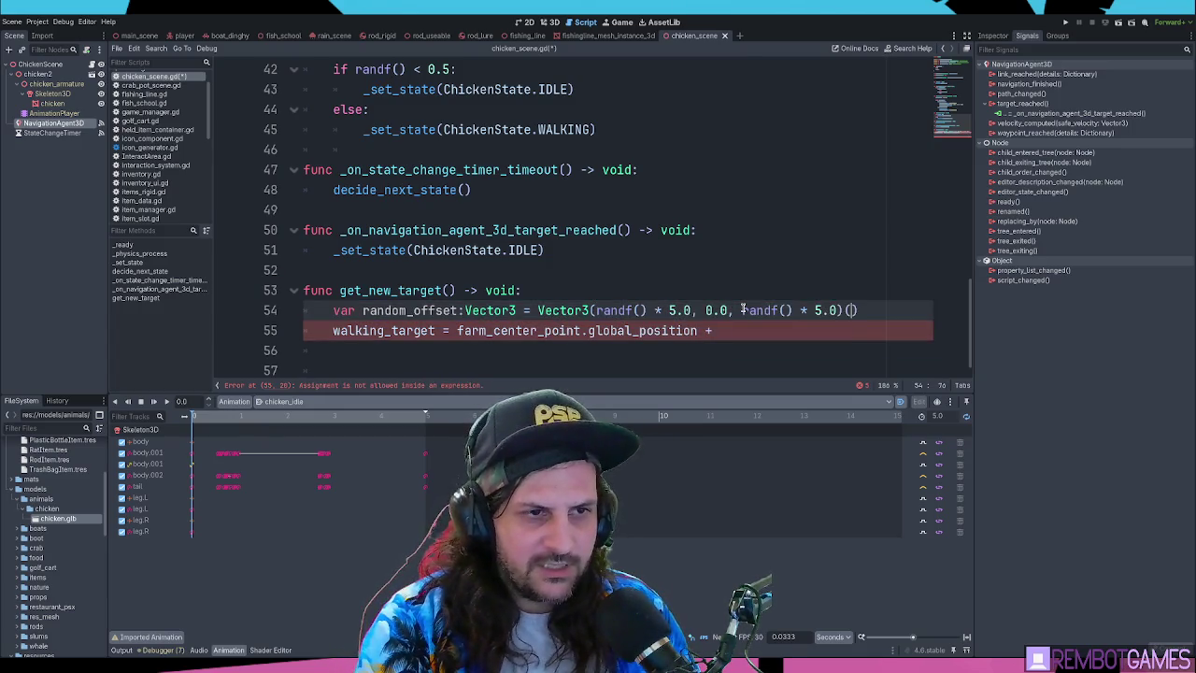
pyautogui.press('BackSpace')
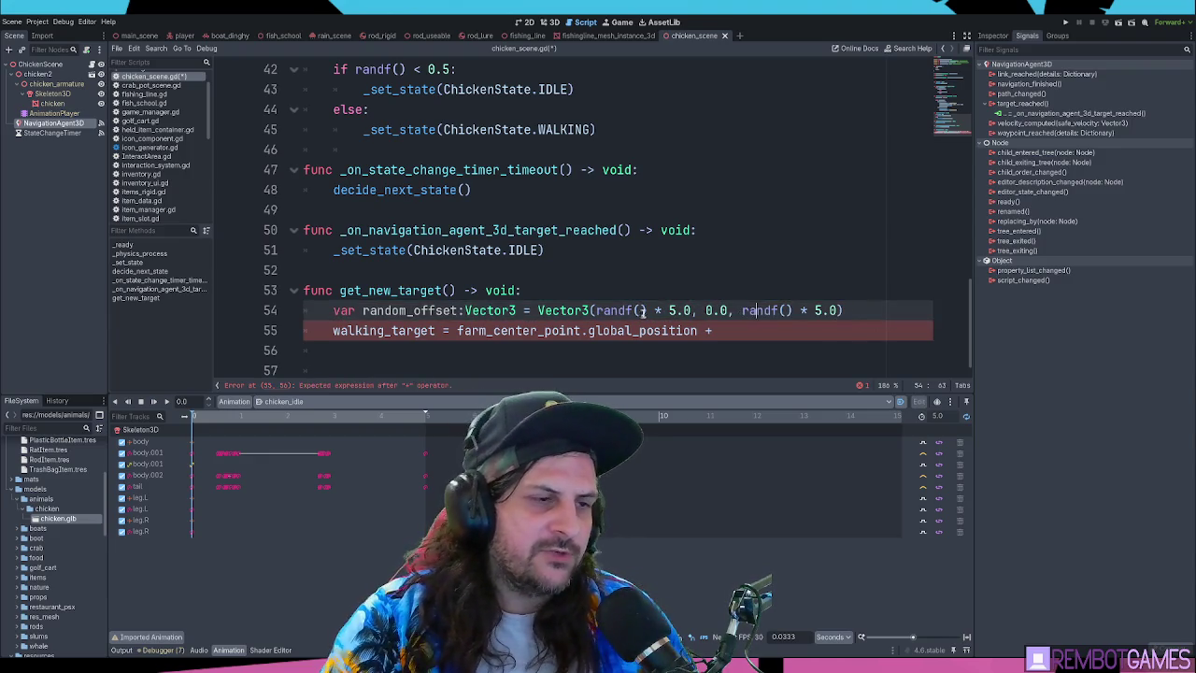
pyautogui.click(606, 310)
pyautogui.moveTo(692, 310); pyautogui.dragTo(597, 310)
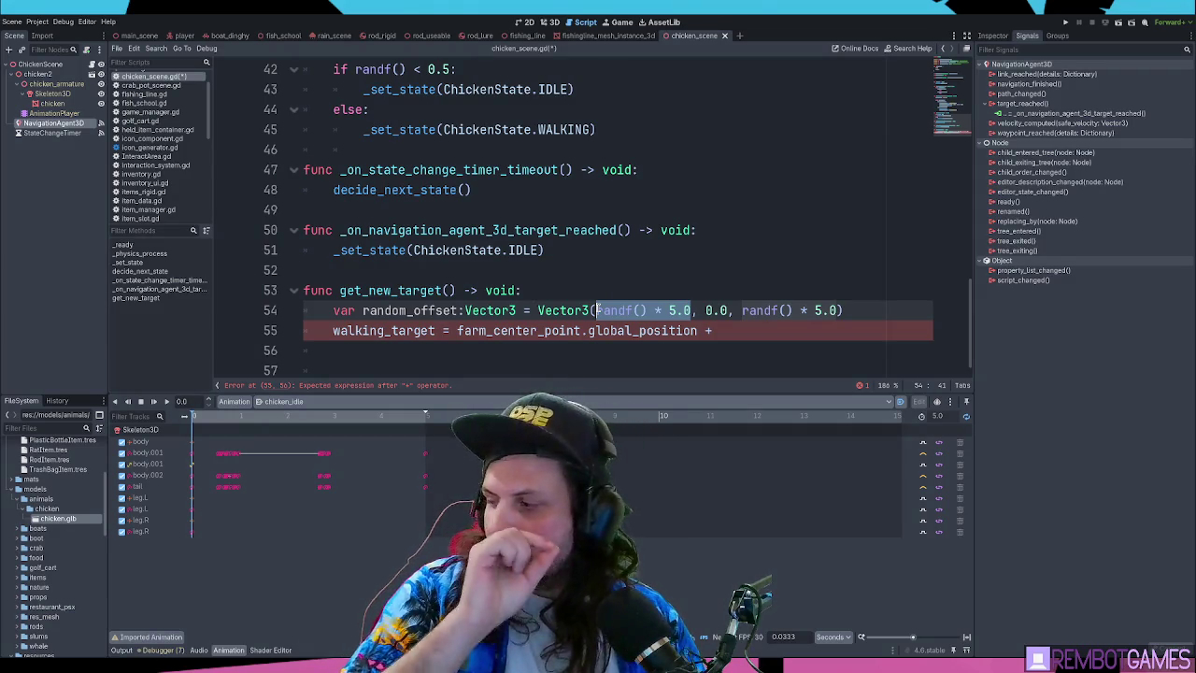
pyautogui.moveTo(734, 310); pyautogui.dragTo(699, 310)
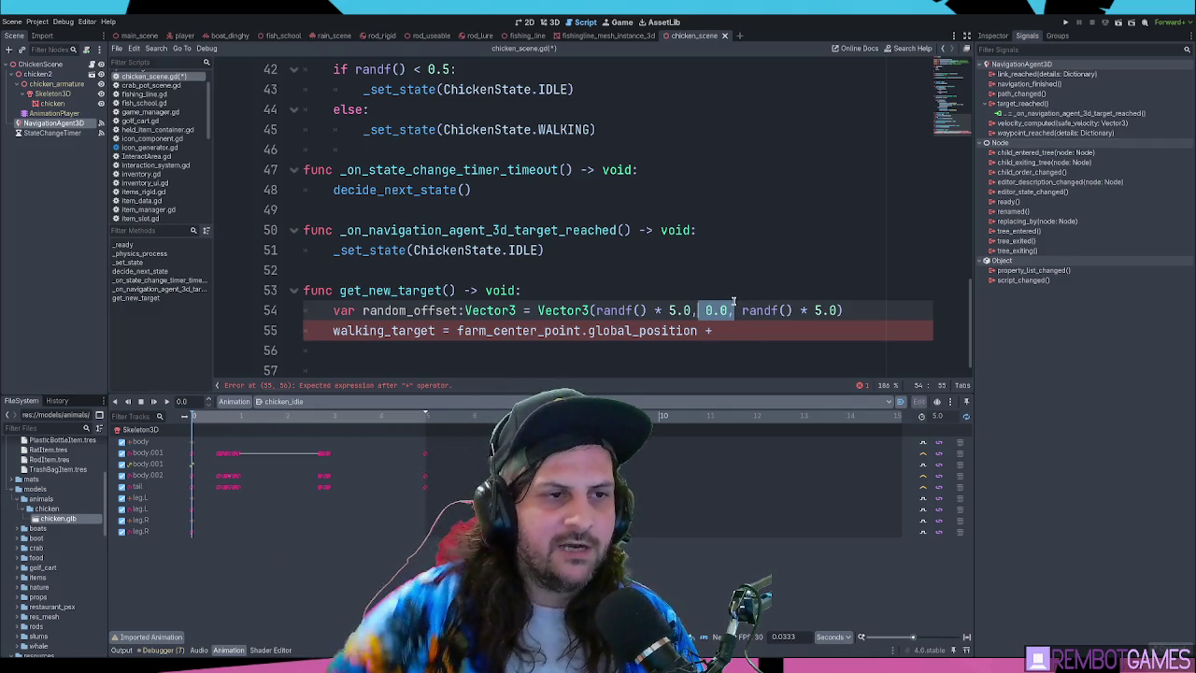
pyautogui.moveTo(744, 310); pyautogui.dragTo(847, 310)
pyautogui.click(847, 310)
pyautogui.moveTo(706, 310); pyautogui.dragTo(734, 310)
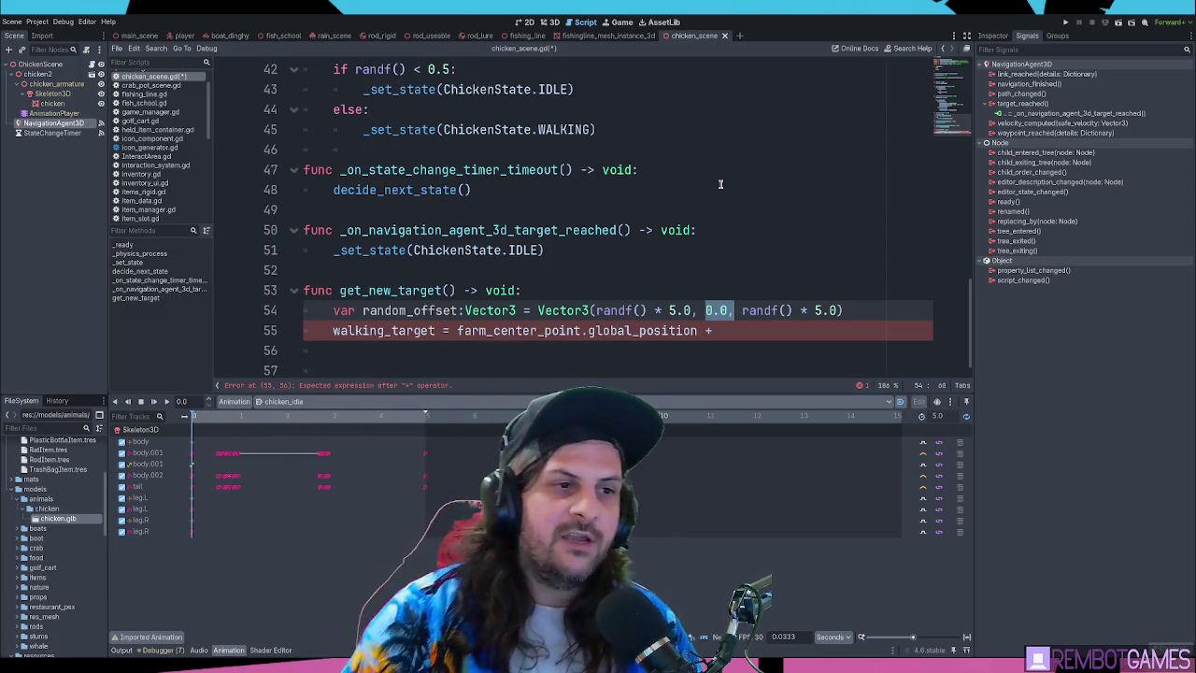
pyautogui.click(735, 329)
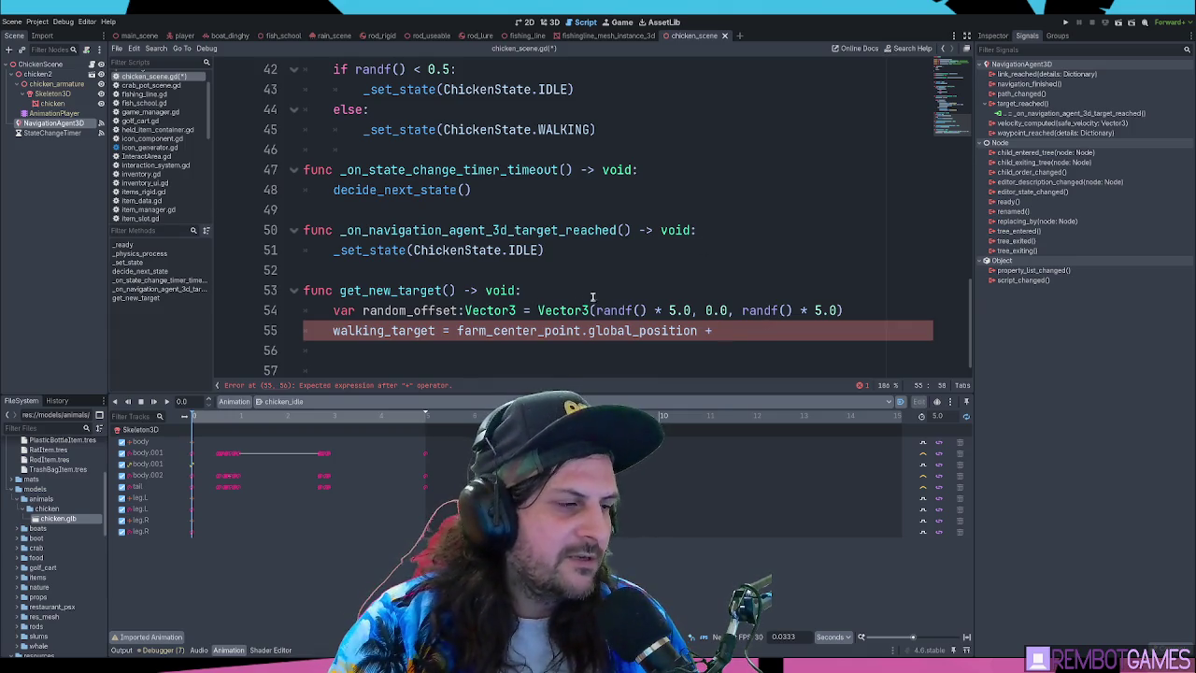
pyautogui.click(602, 288)
pyautogui.click(726, 311)
pyautogui.click(748, 333)
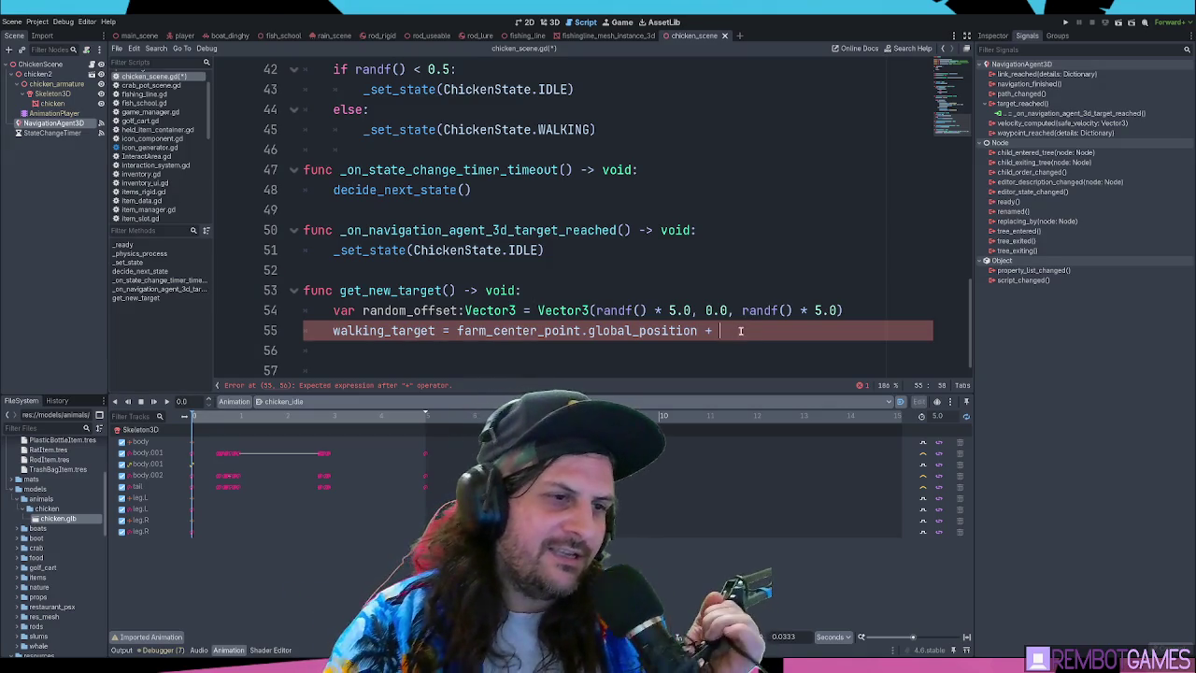
# Complete line 55 as walking_target = farm_center_point.global_position + random_offset, then view main_scene
pyautogui.write('random_offset')
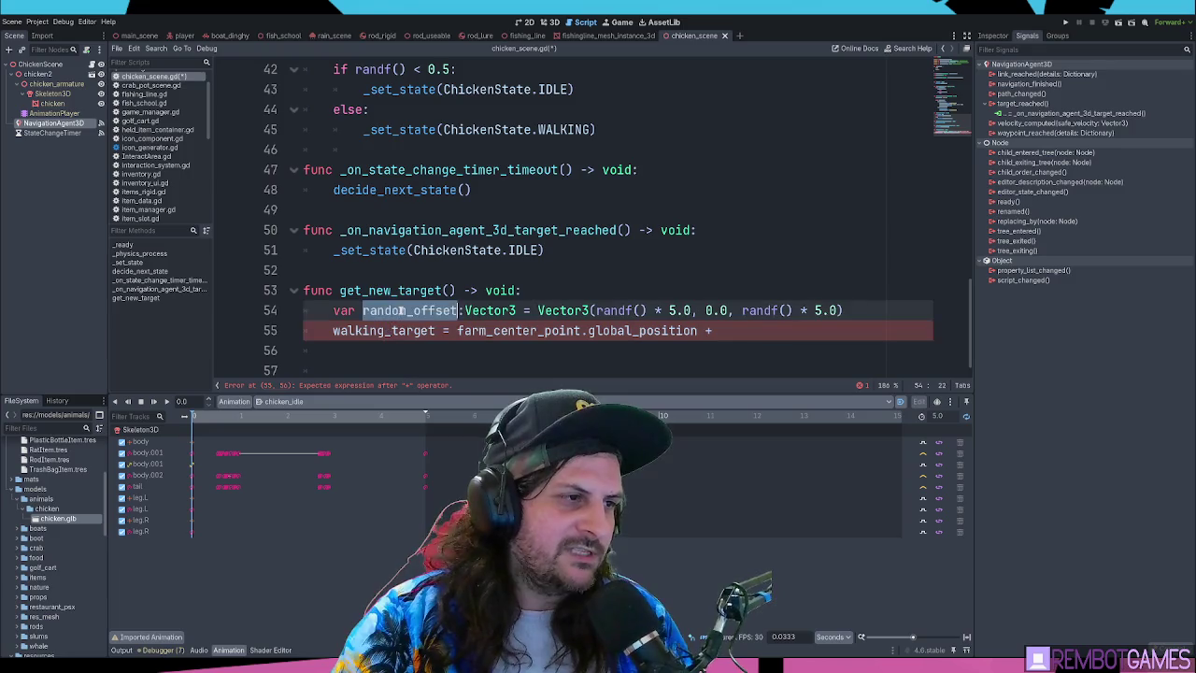
pyautogui.doubleClick(383, 331)
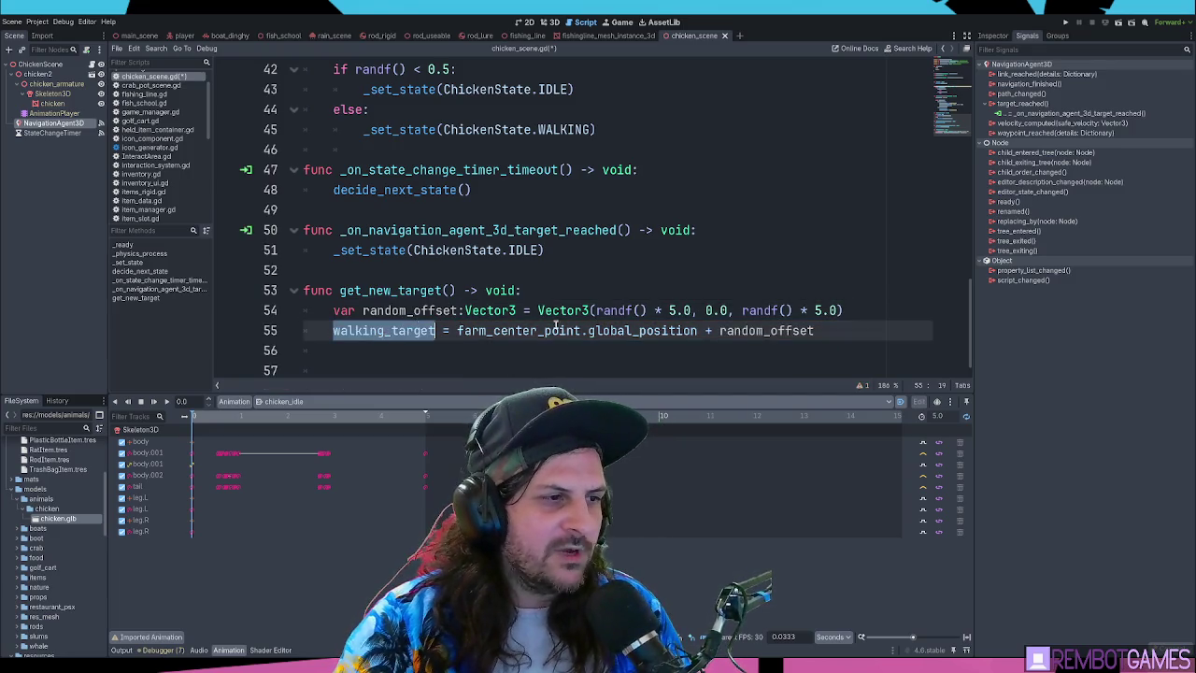
pyautogui.click(482, 331)
pyautogui.doubleClick(516, 331)
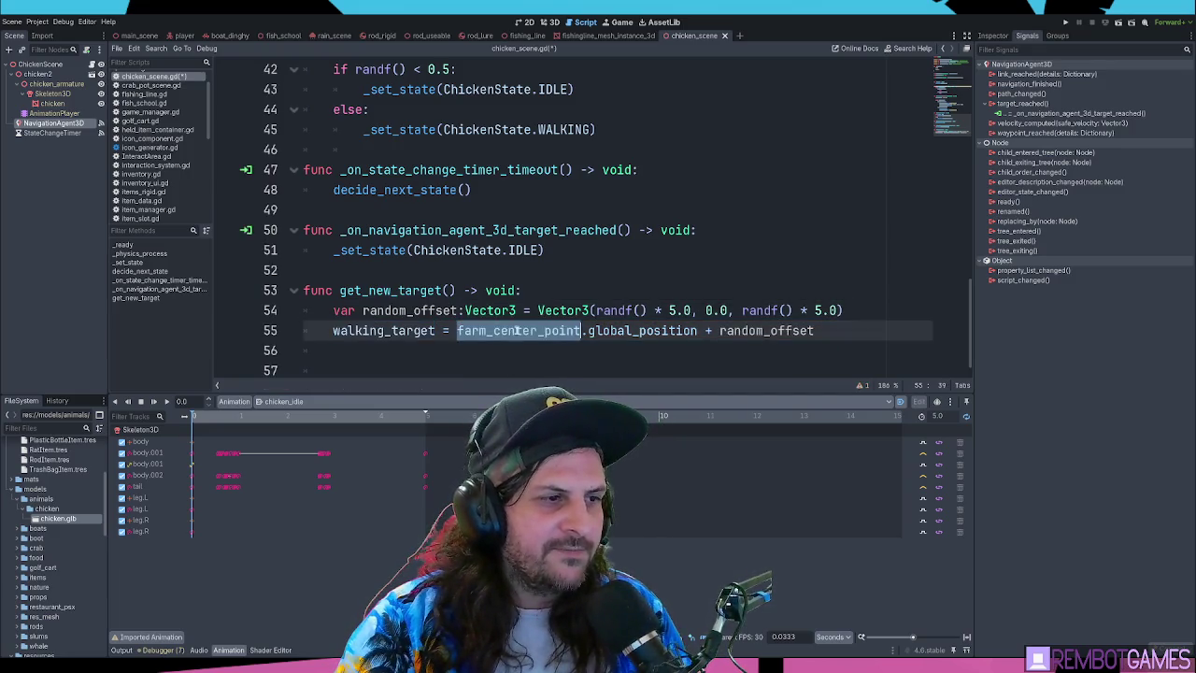
pyautogui.doubleClick(386, 331)
pyautogui.doubleClick(509, 331)
pyautogui.moveTo(508, 331); pyautogui.dragTo(607, 329)
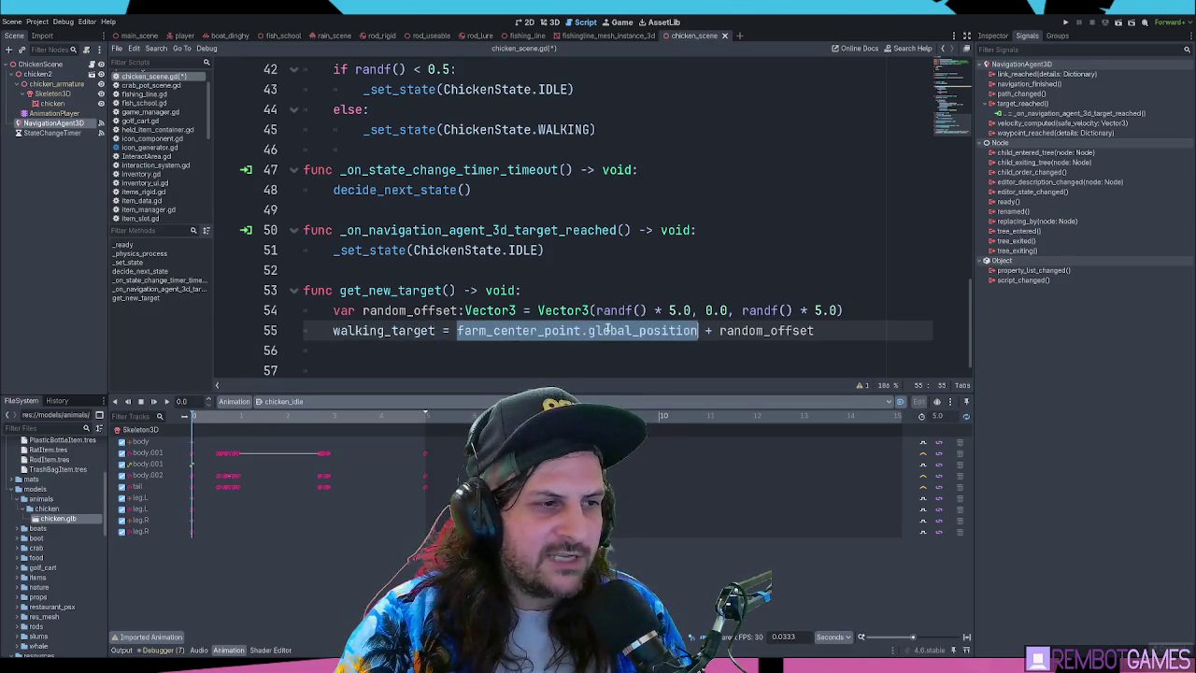
pyautogui.click(654, 334)
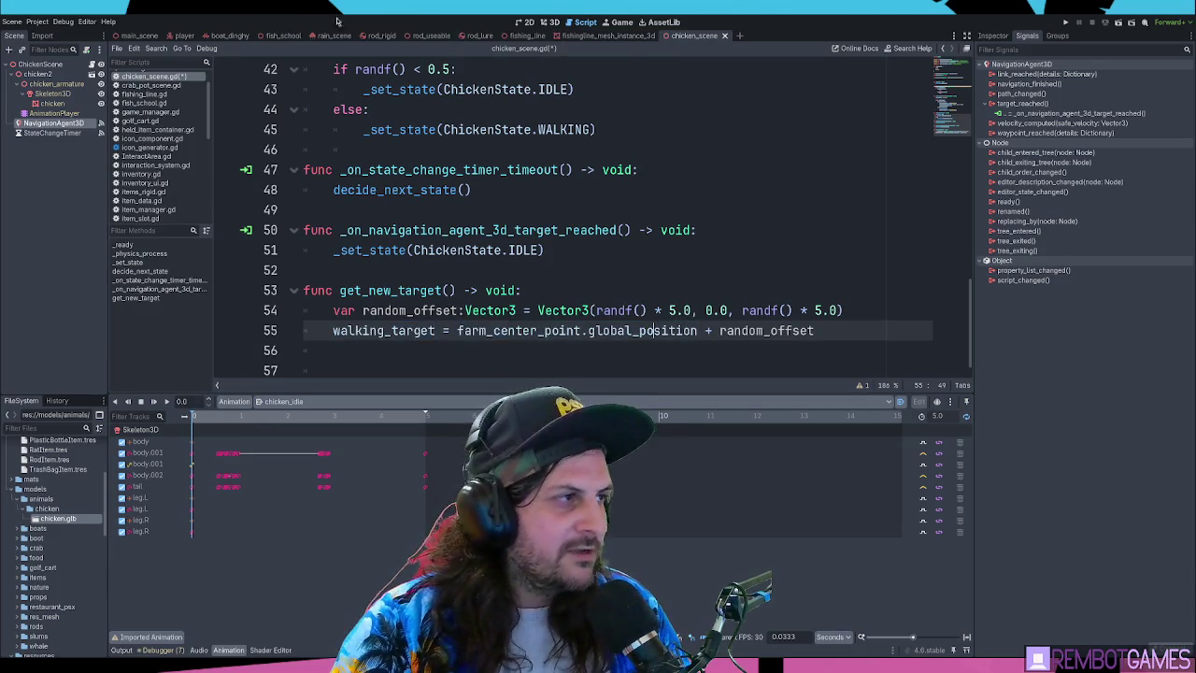
pyautogui.click(139, 35)
pyautogui.click(549, 22)
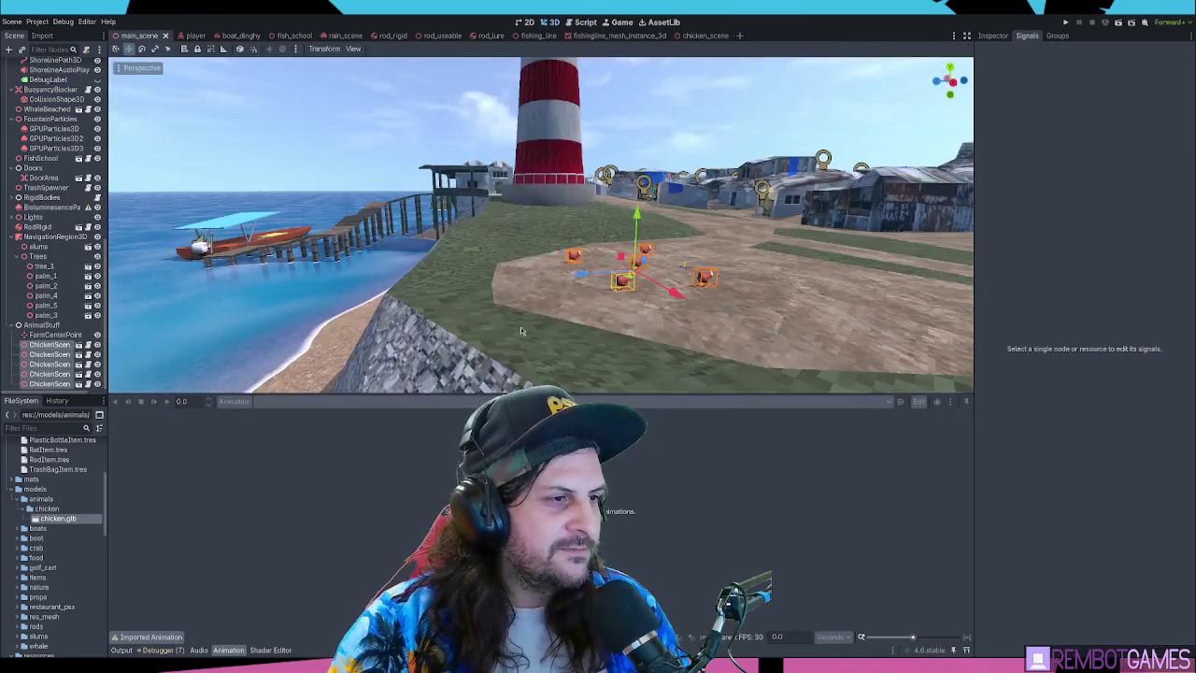
pyautogui.scroll(3, 677, 278)
pyautogui.click(677, 278)
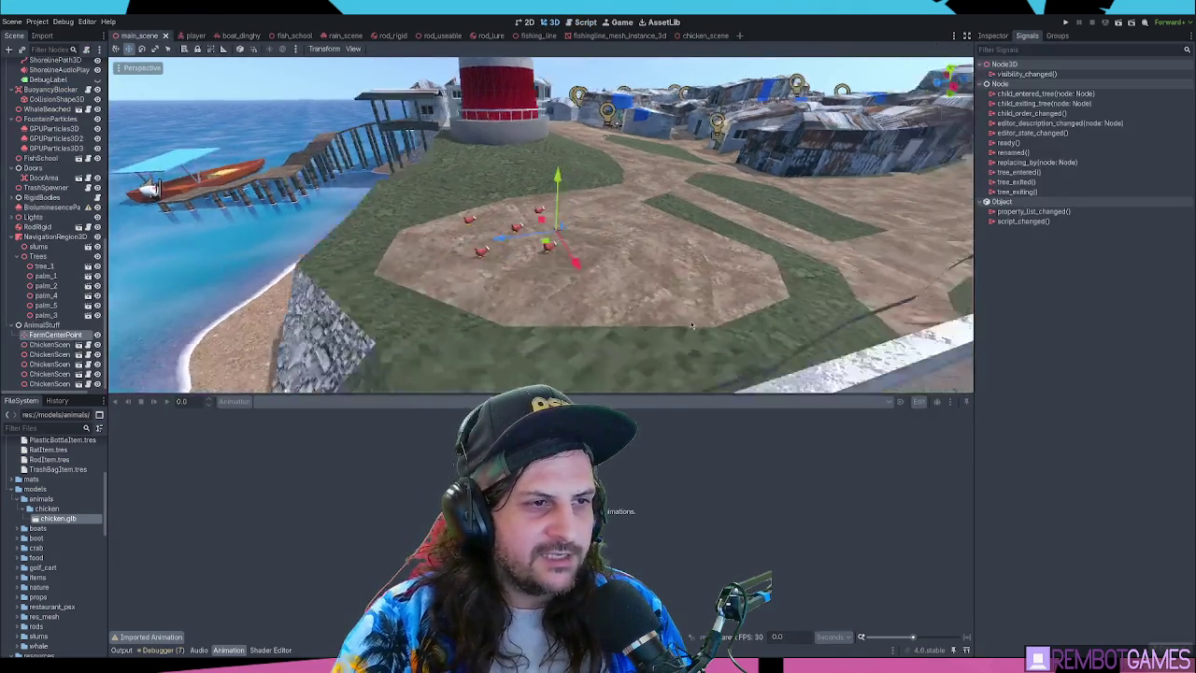
pyautogui.scroll(5, 677, 278)
pyautogui.scroll(-5, 460, 229)
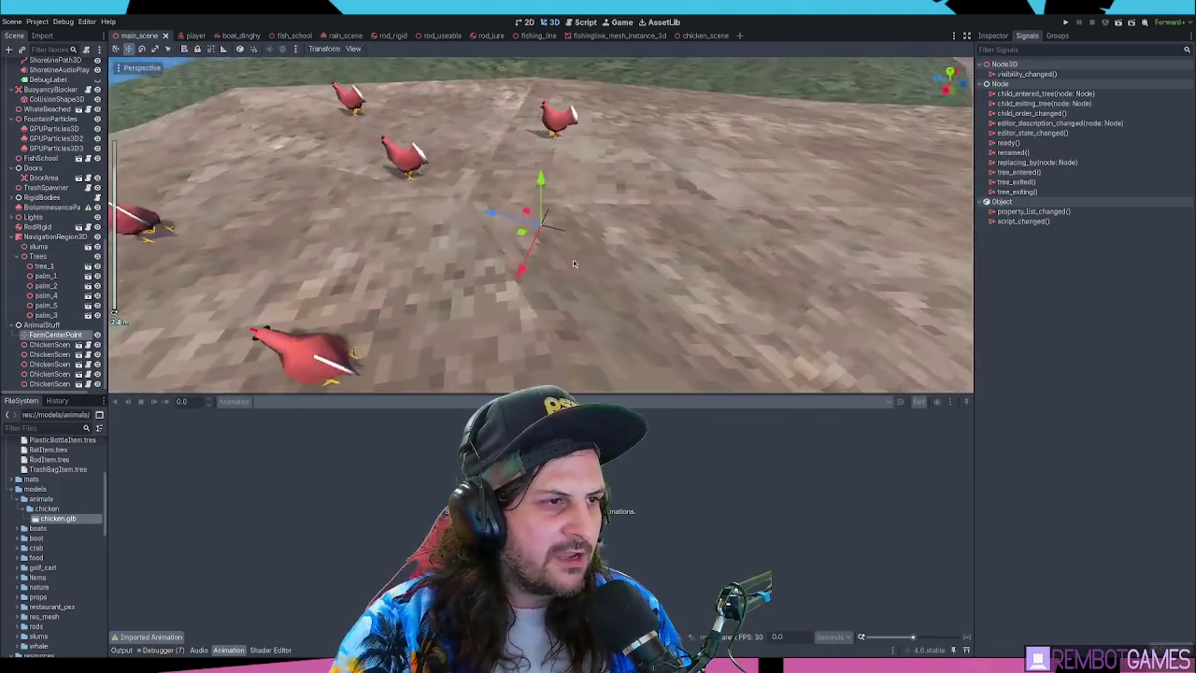
pyautogui.click(693, 35)
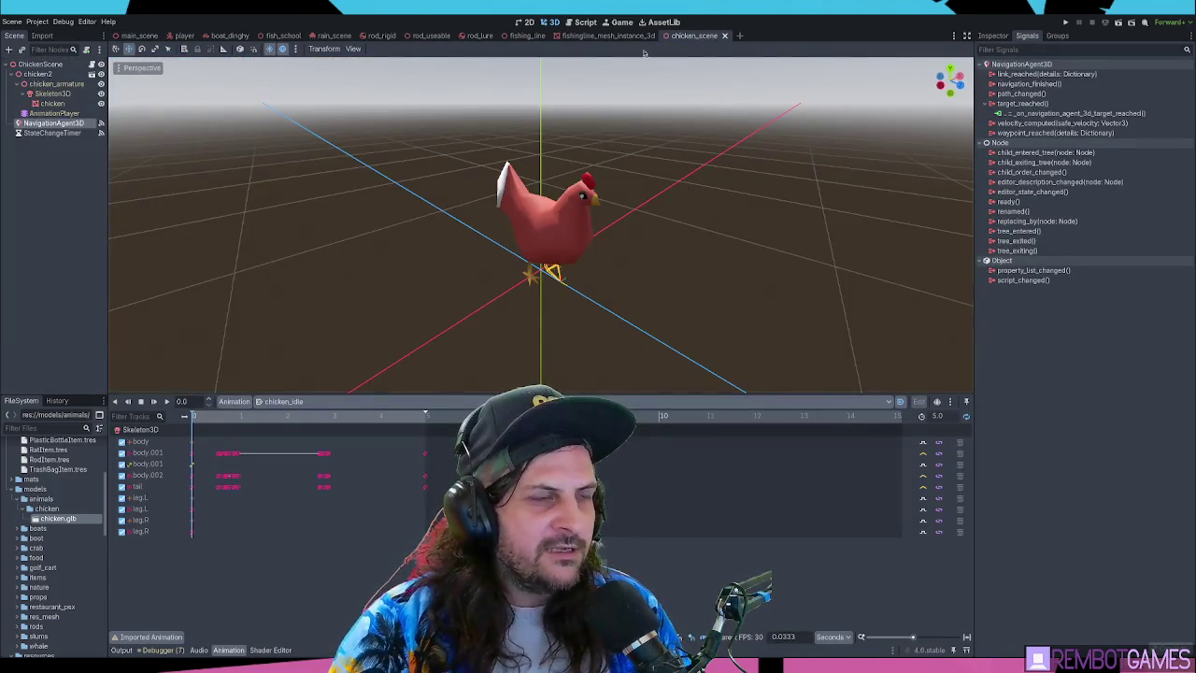
pyautogui.click(581, 22)
pyautogui.click(818, 310)
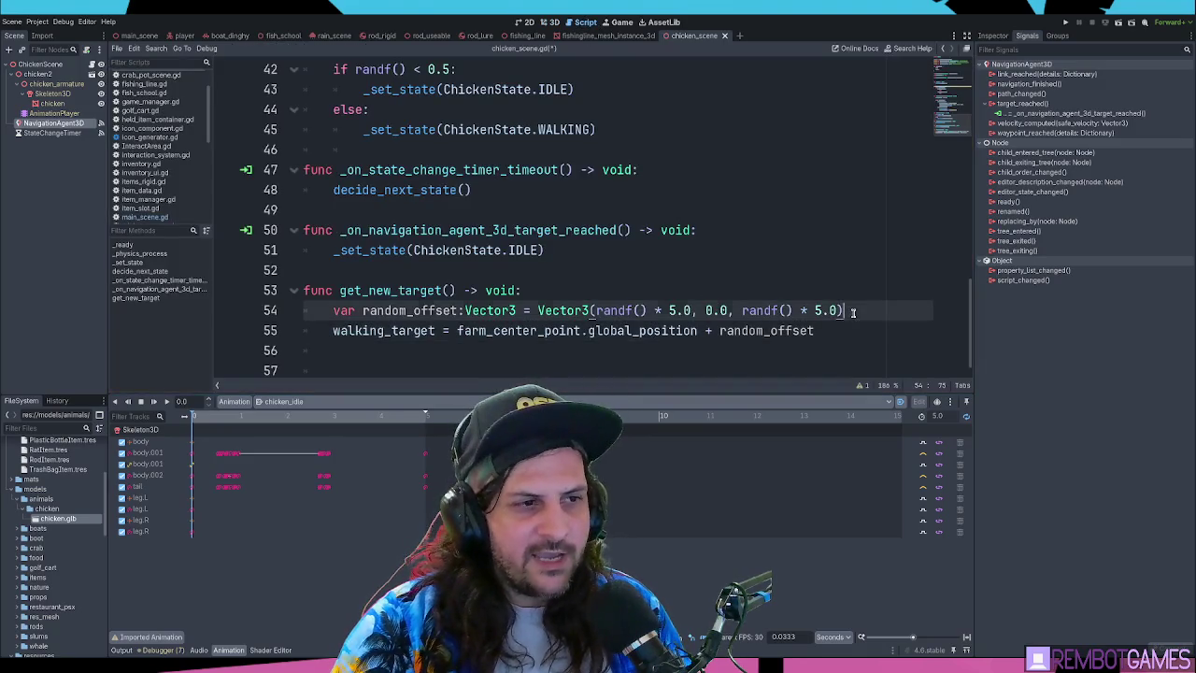
# Review the random_offset lines and search the script for the get_new_target call
pyautogui.click(691, 327)
pyautogui.click(730, 310)
pyautogui.doubleClick(766, 310)
pyautogui.click(853, 309)
pyautogui.scroll(-1, 869, 313)
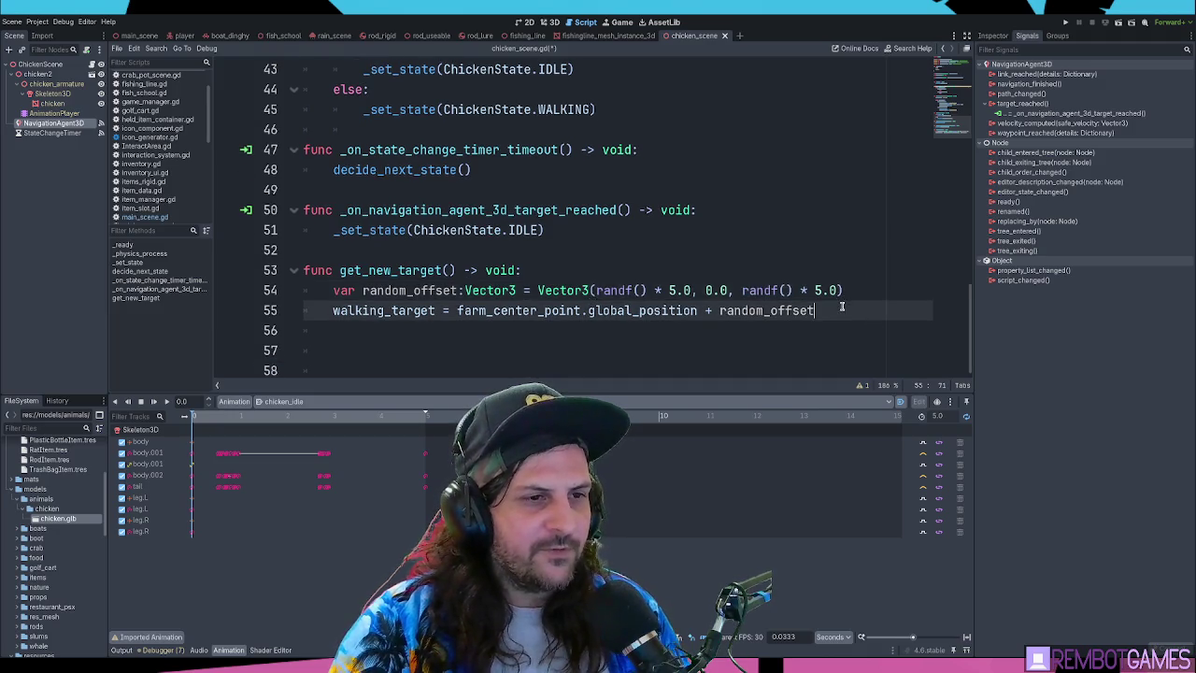
pyautogui.doubleClick(376, 312)
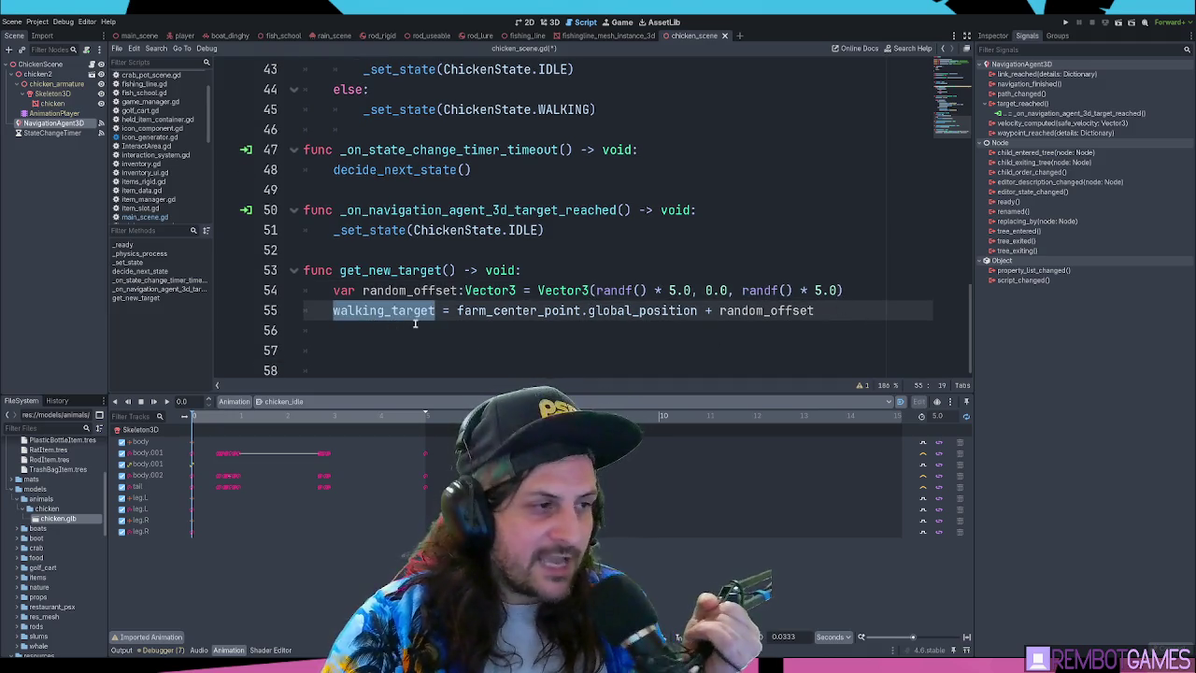
pyautogui.doubleClick(429, 273)
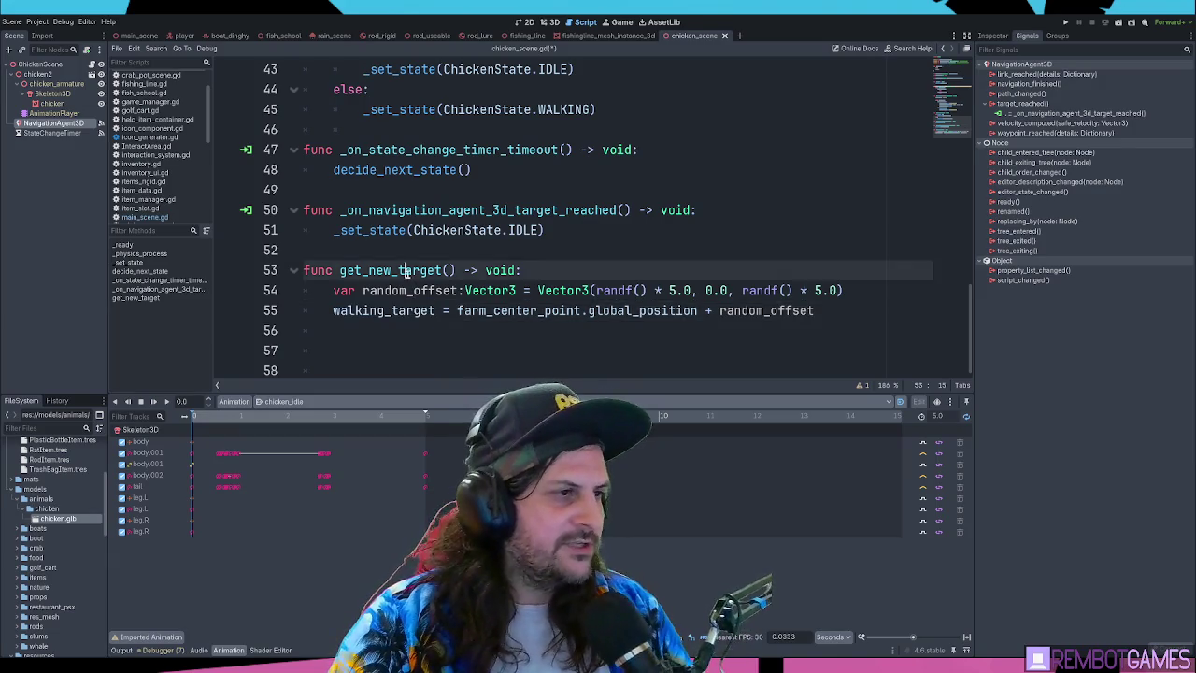
pyautogui.hotkey('ctrl', 'f')
pyautogui.press('Return')
pyautogui.press('Escape')
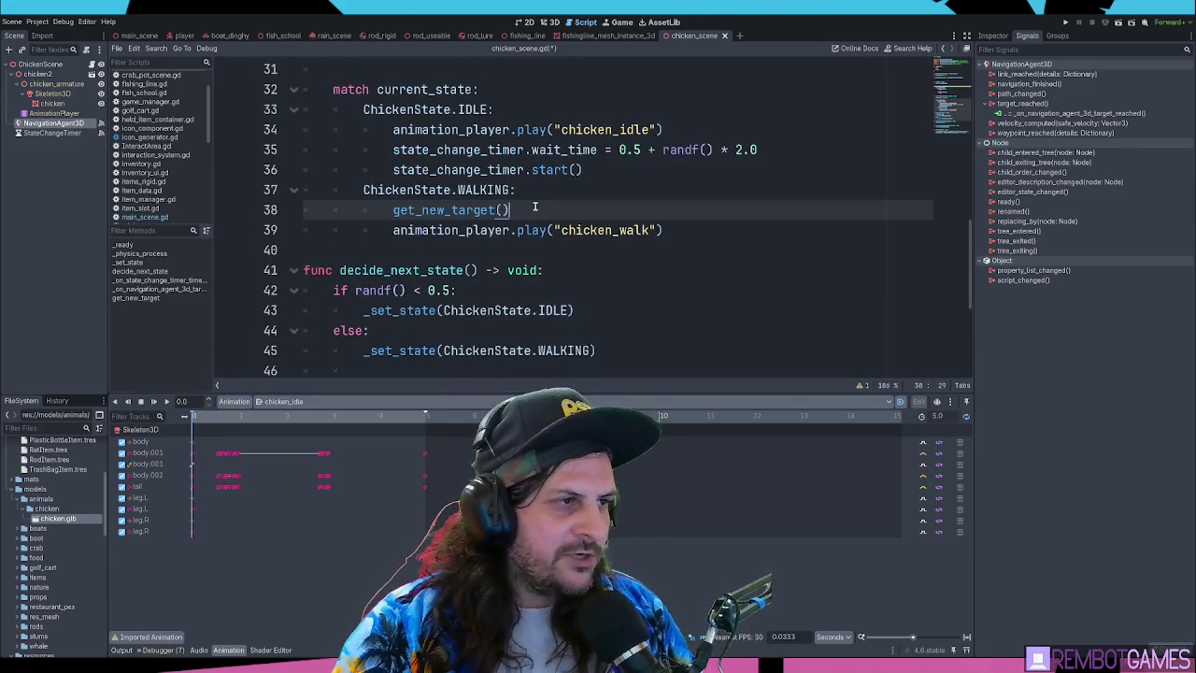
# Insert a new line after the chicken_walk call that follows get_new_target() on line 38
pyautogui.scroll(3, 393, 214)
pyautogui.doubleClick(378, 210)
pyautogui.scroll(-2, 388, 208)
pyautogui.doubleClick(406, 250)
pyautogui.doubleClick(431, 270)
pyautogui.moveTo(407, 268); pyautogui.dragTo(538, 270)
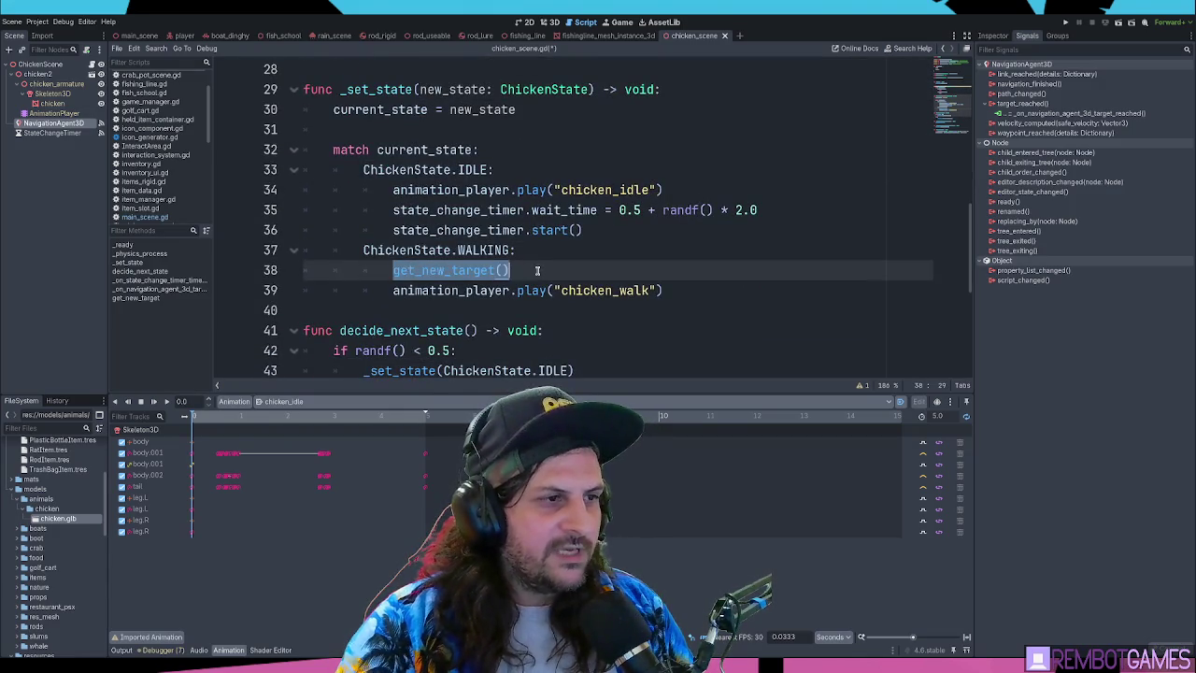
pyautogui.click(546, 270)
pyautogui.click(692, 291)
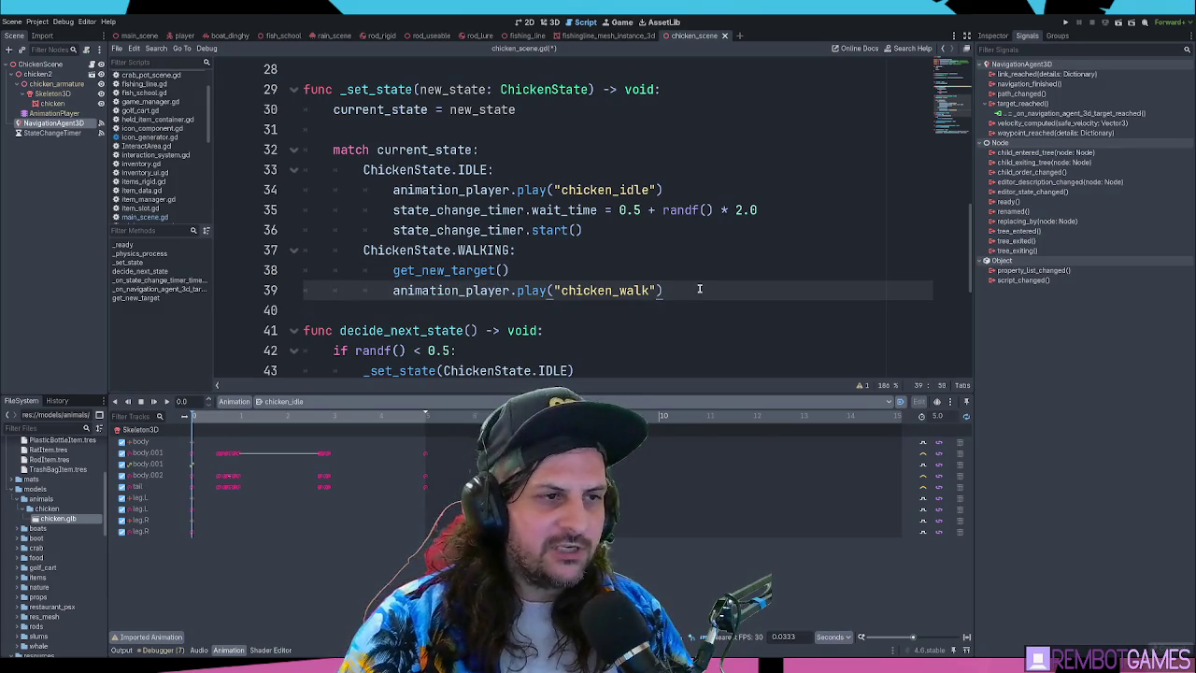
pyautogui.press('Return')
pyautogui.scroll(-2, 673, 262)
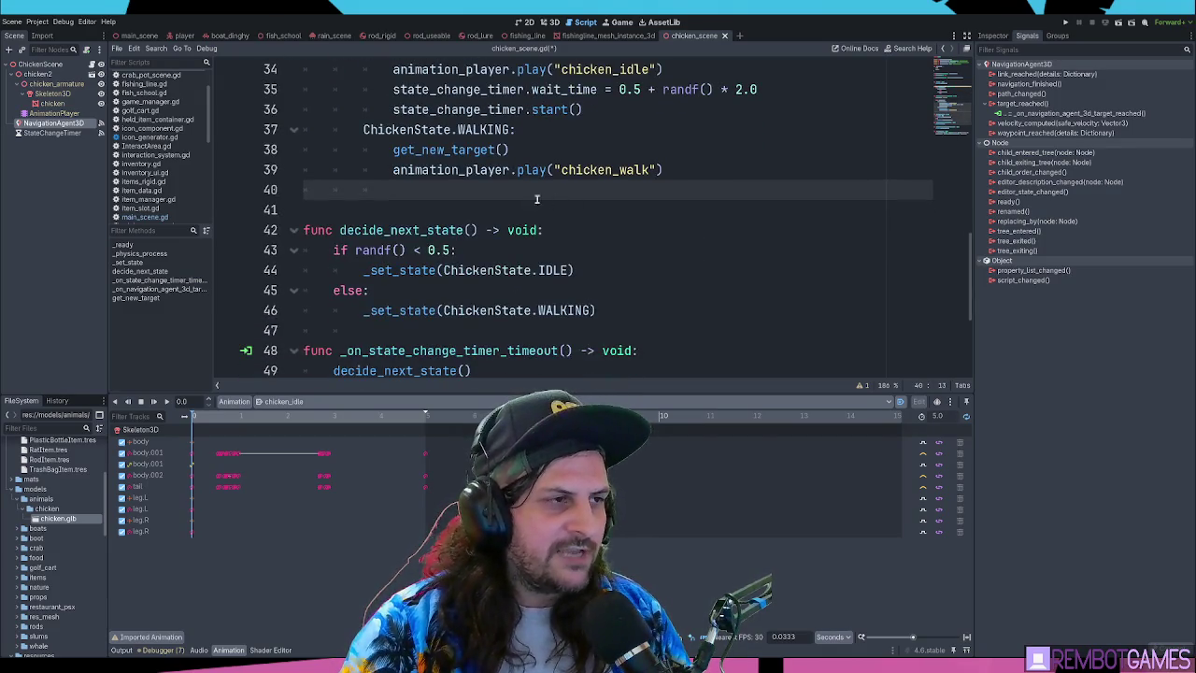
pyautogui.scroll(5, 461, 227)
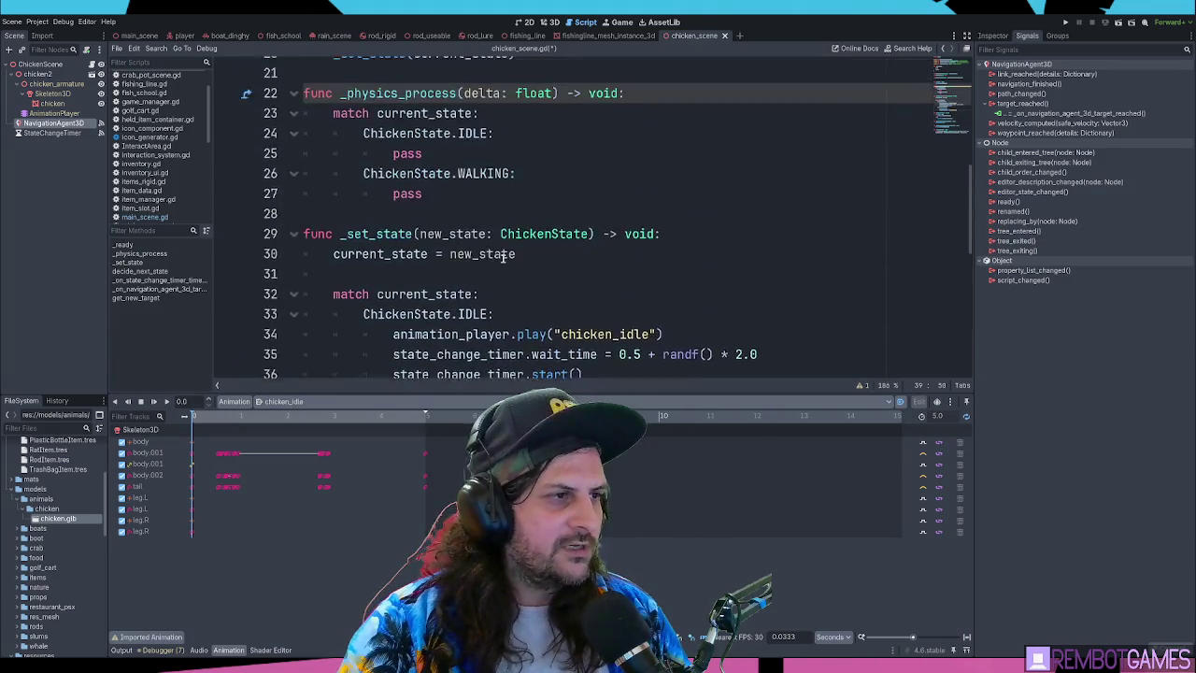
# Replace pass in the WALKING branch with navigation_agent_3d, copied from its declaration
pyautogui.doubleClick(463, 230)
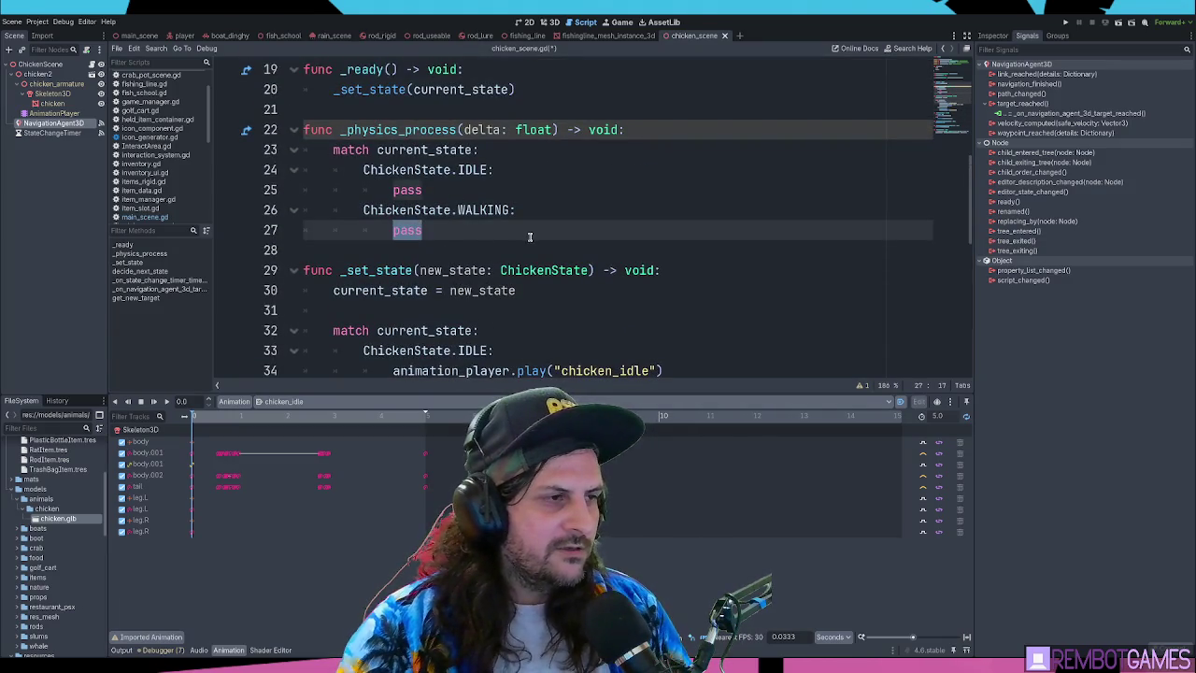
pyautogui.write('navi')
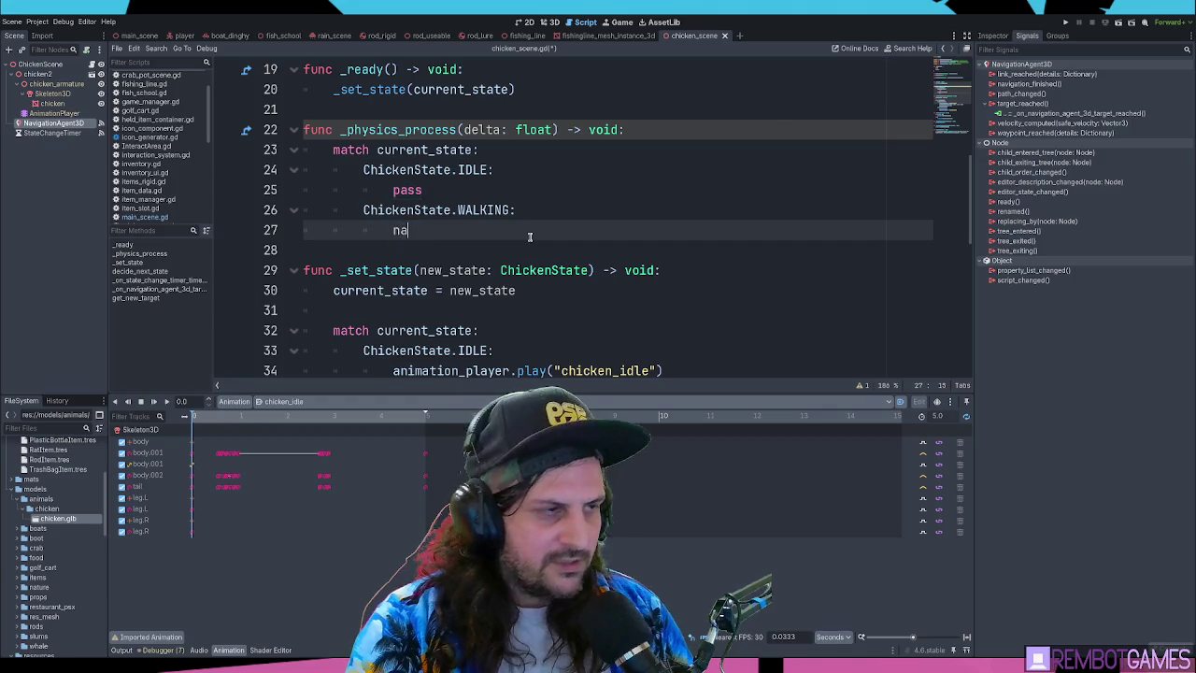
pyautogui.press('Down')
pyautogui.press('Down')
pyautogui.press('Return')
pyautogui.hotkey('ctrl', 'z')
pyautogui.scroll(6, 529, 232)
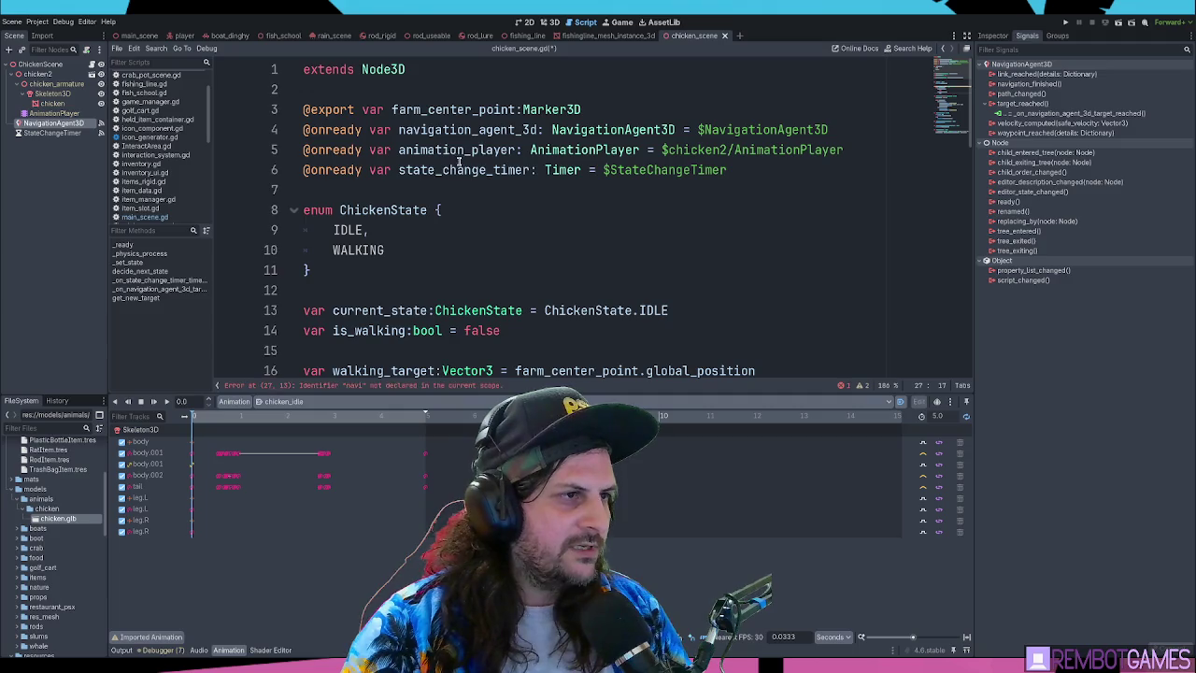
pyautogui.scroll(-1, 487, 231)
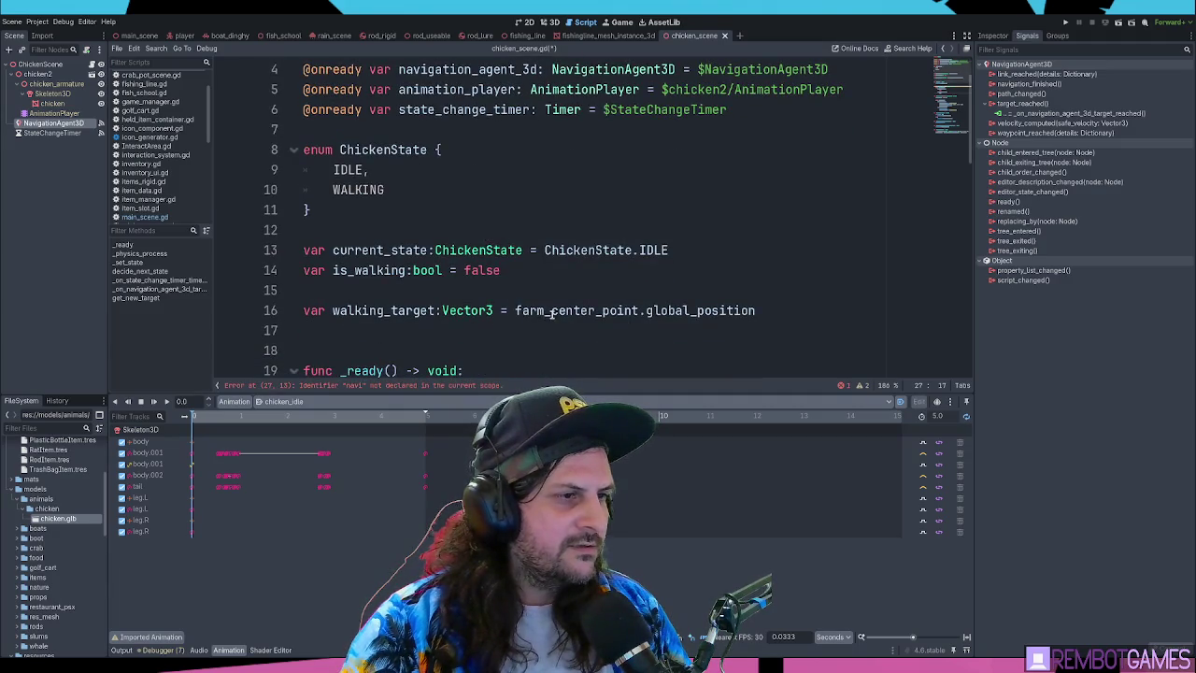
pyautogui.scroll(1, 500, 241)
pyautogui.doubleClick(460, 131)
pyautogui.hotkey('ctrl', 'c')
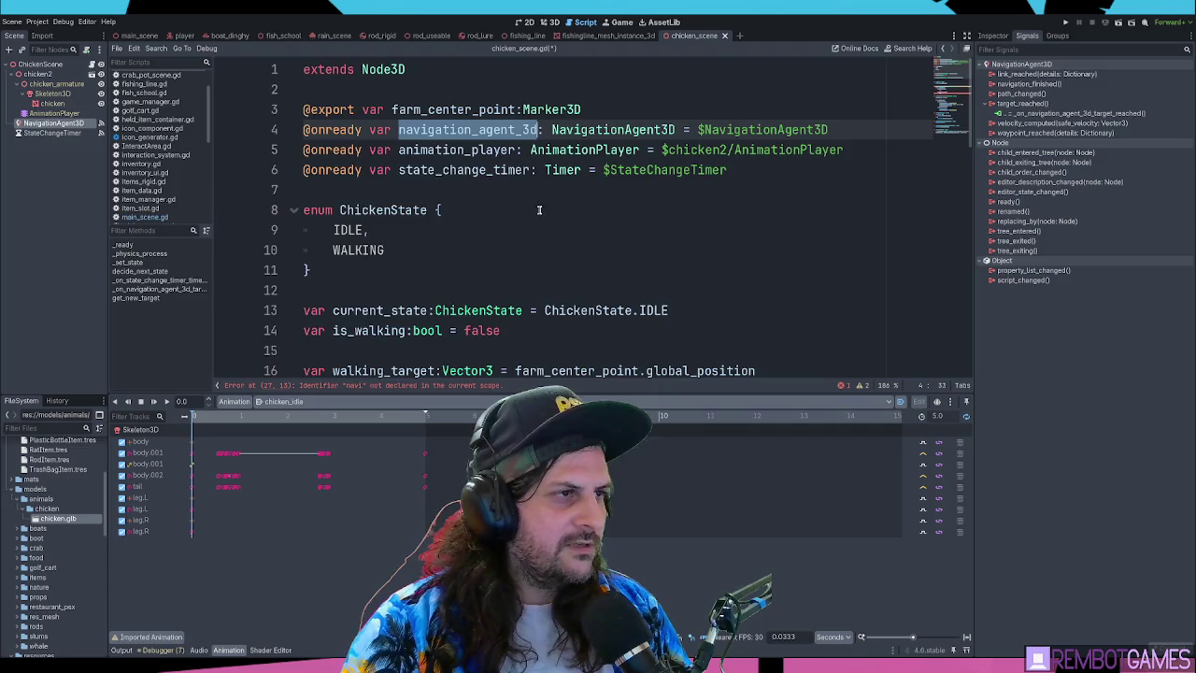
pyautogui.scroll(-5, 539, 206)
pyautogui.scroll(-1, 540, 222)
pyautogui.click(633, 232)
pyautogui.hotkey('ctrl', 'shift', 'Left')
pyautogui.hotkey('ctrl', 'v')
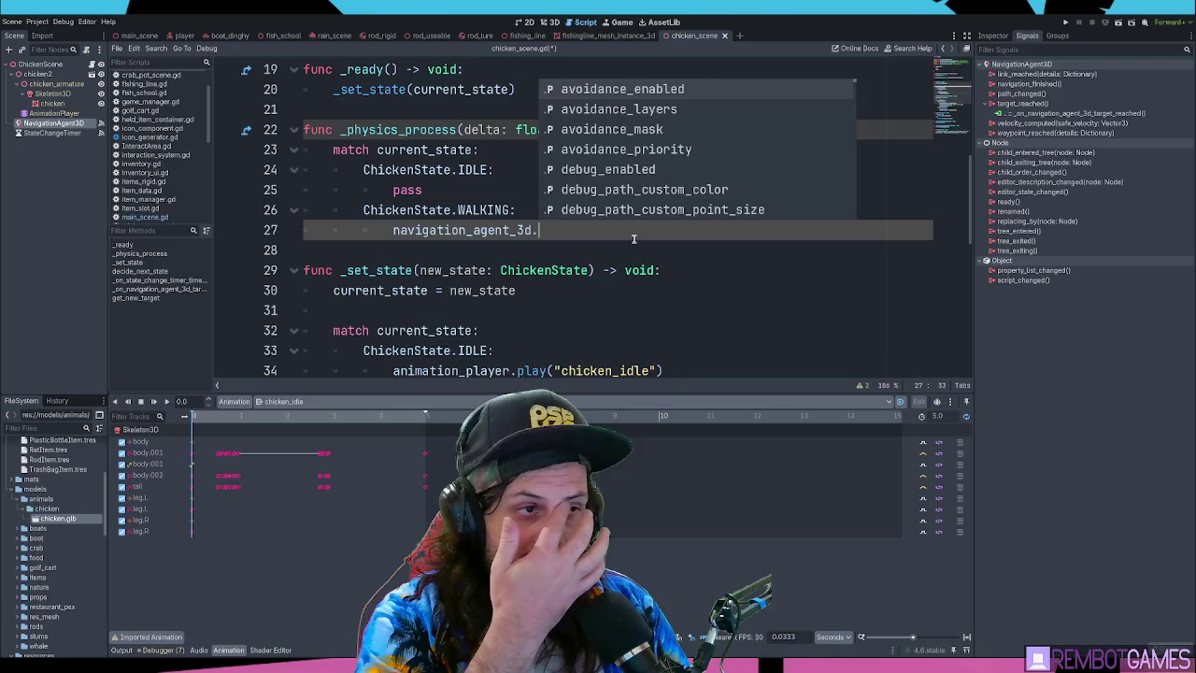
# Browse navigation_agent_3d's members, try set_targe, then remove it and the trailing dot
pyautogui.scroll(-4, 609, 176)
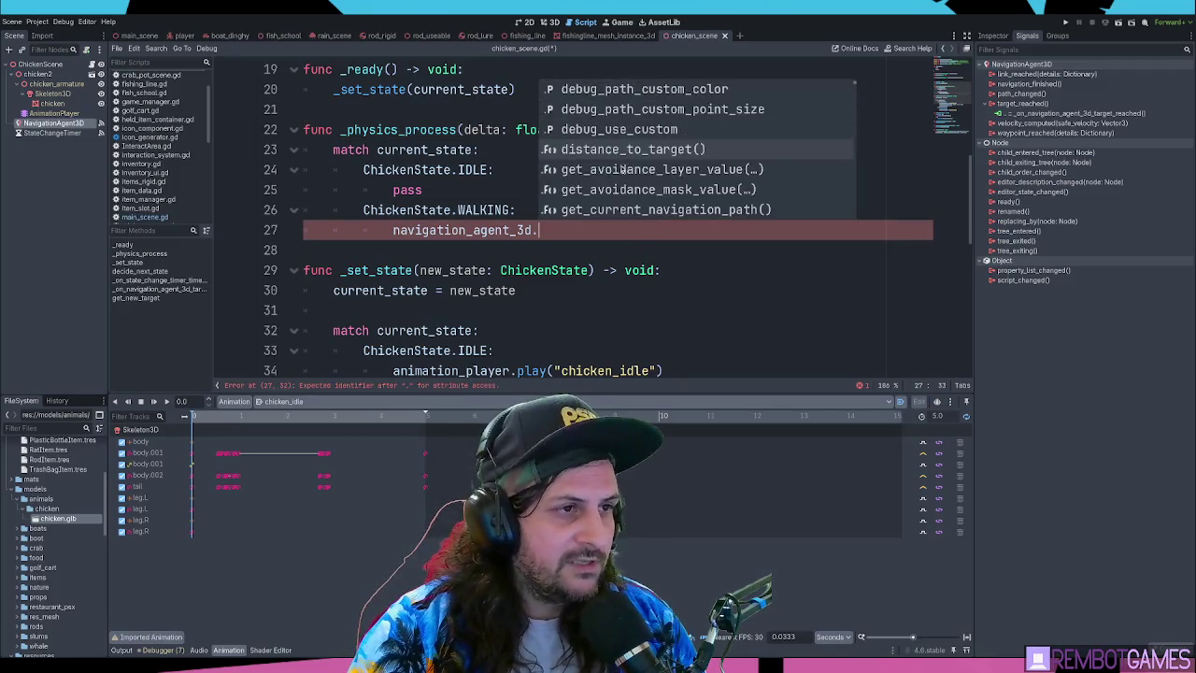
pyautogui.scroll(-6, 692, 169)
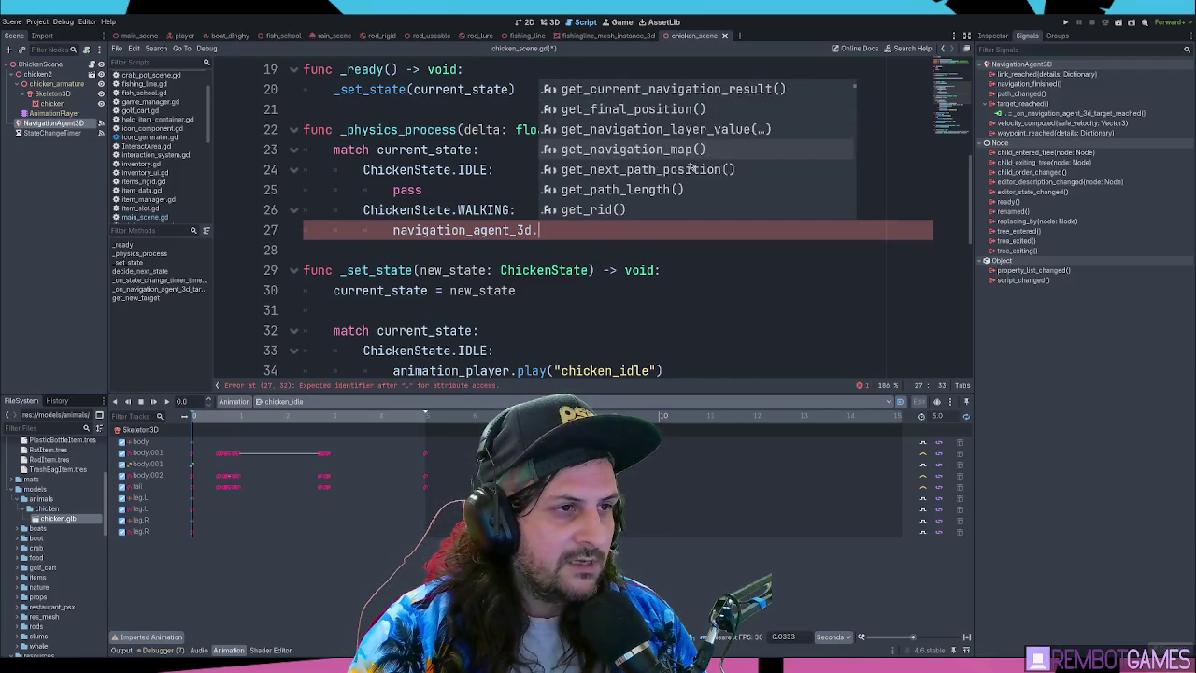
pyautogui.scroll(-2, 692, 165)
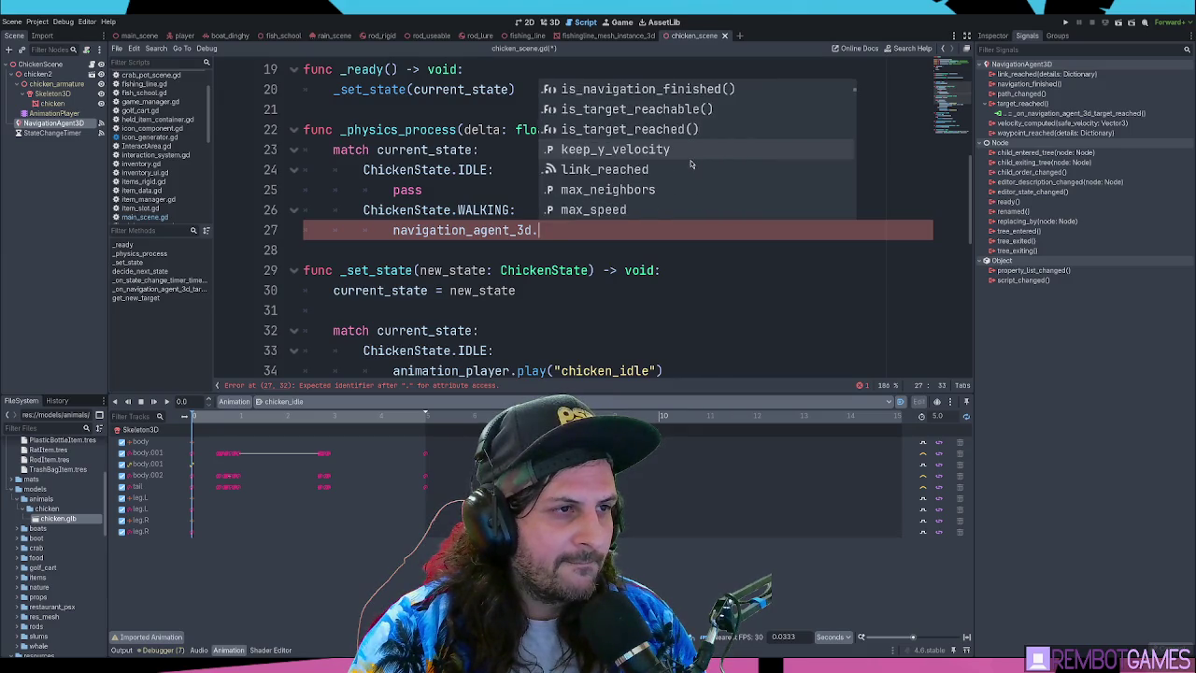
pyautogui.scroll(-5, 693, 164)
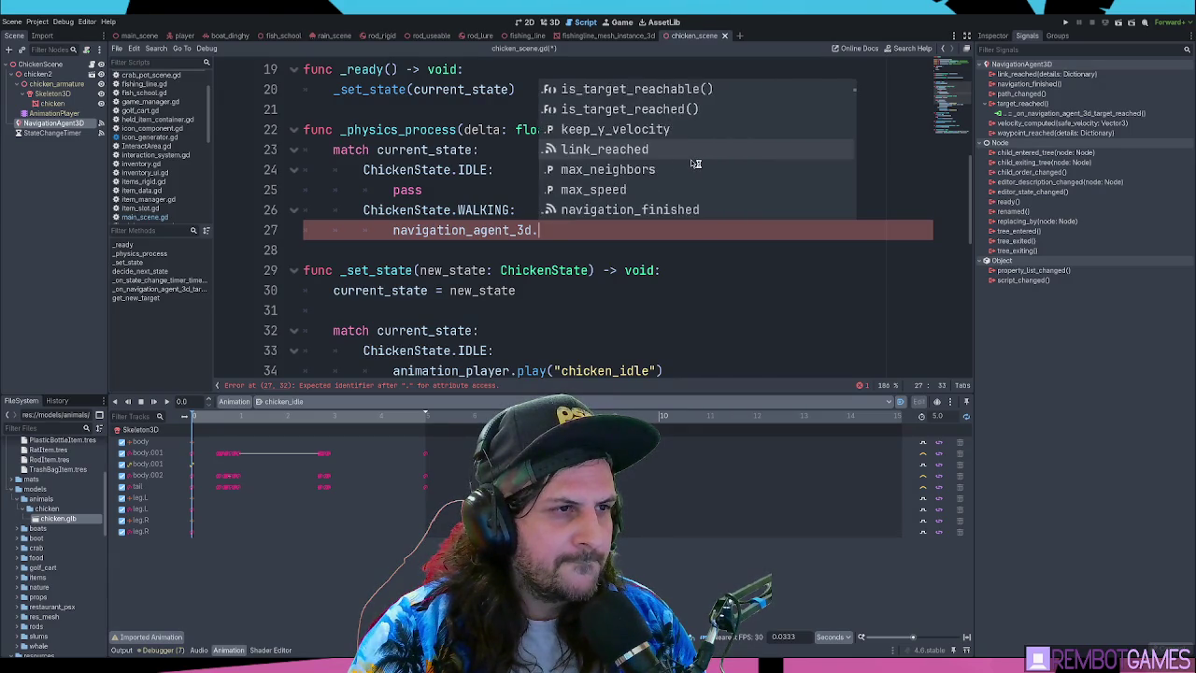
pyautogui.scroll(-8, 691, 164)
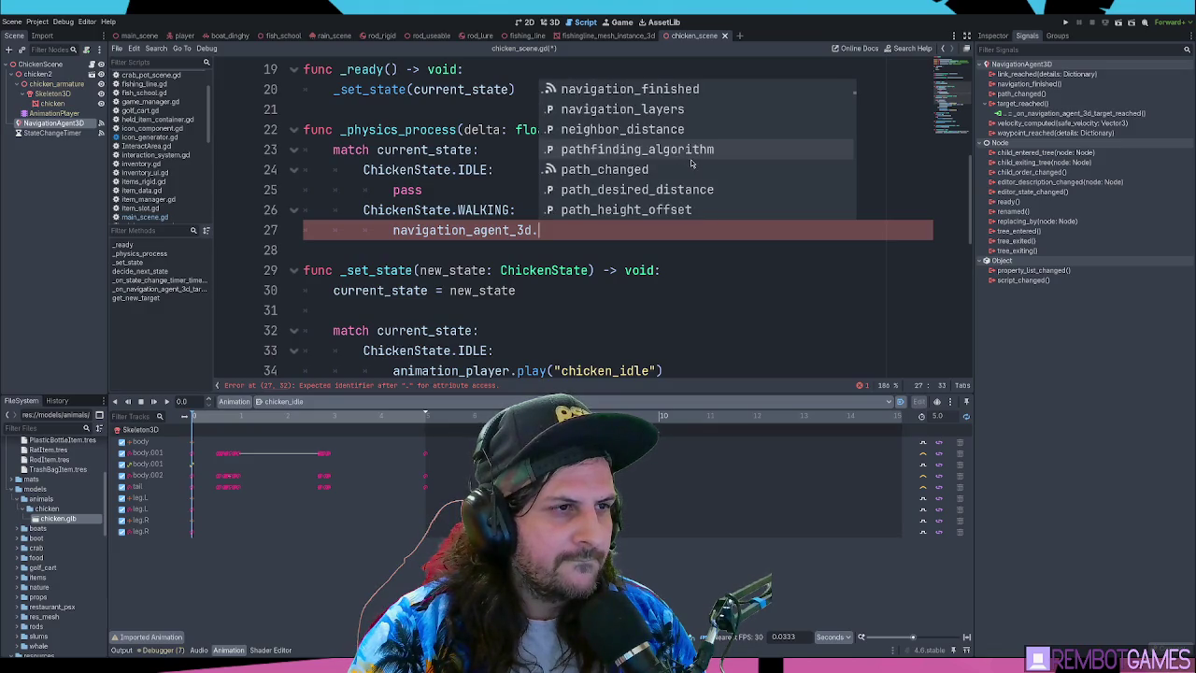
pyautogui.scroll(-10, 691, 161)
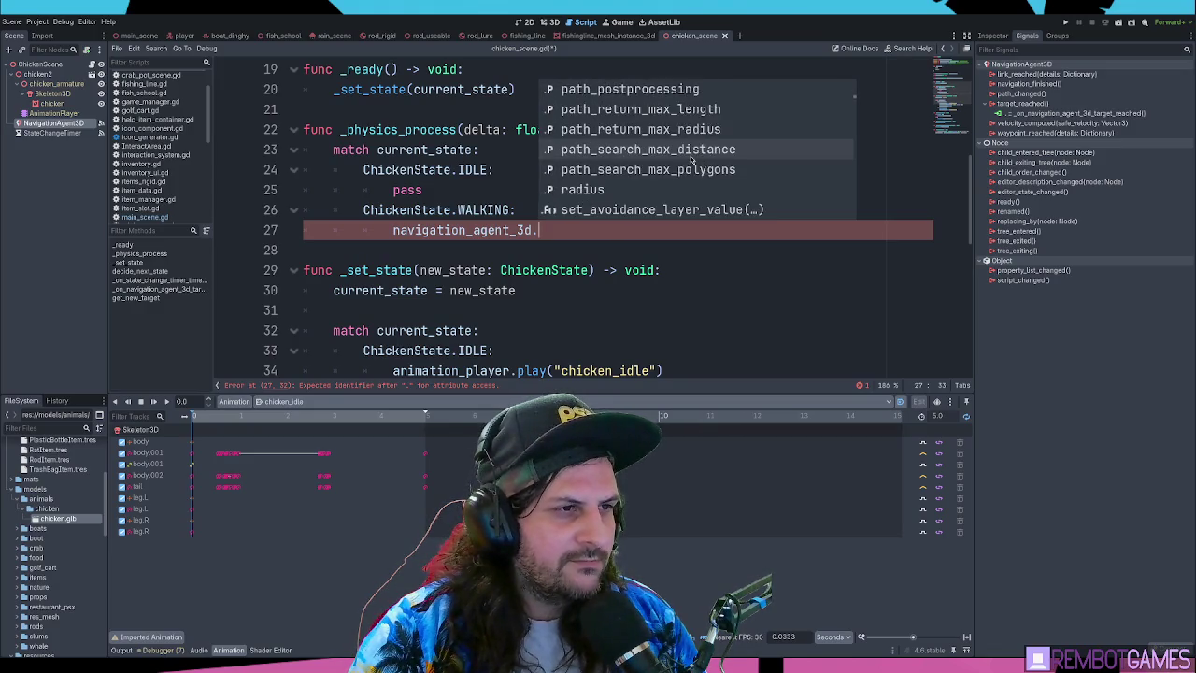
pyautogui.scroll(-3, 692, 160)
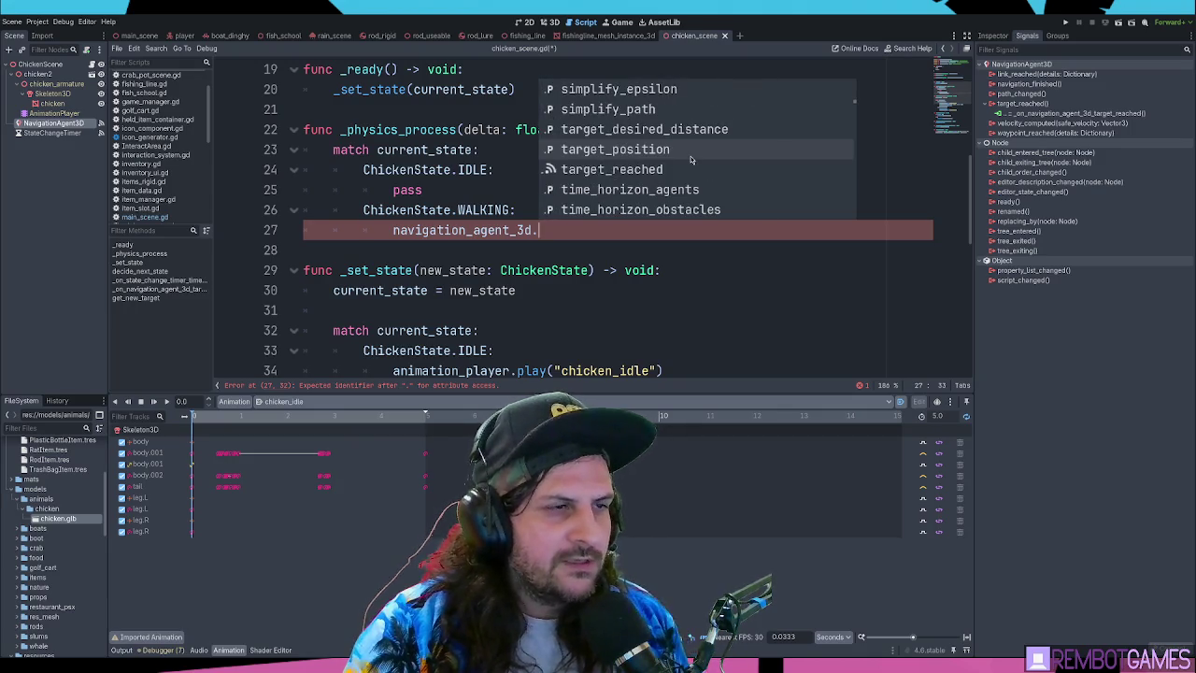
pyautogui.scroll(-6, 691, 163)
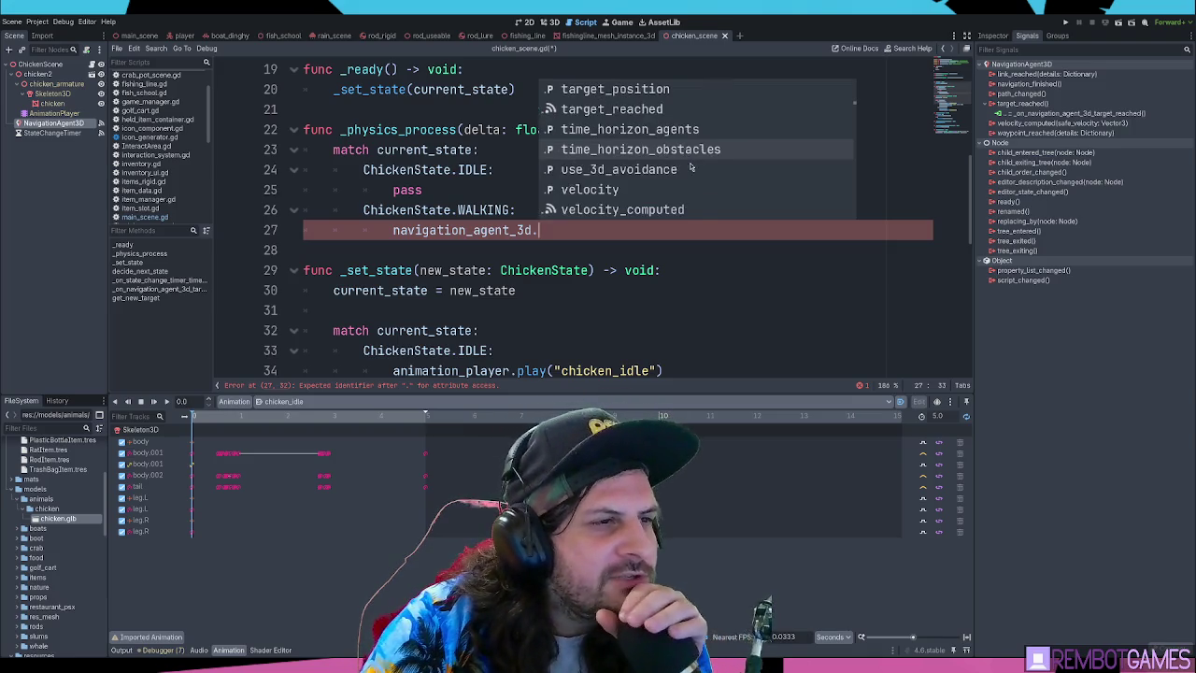
pyautogui.scroll(-7, 692, 168)
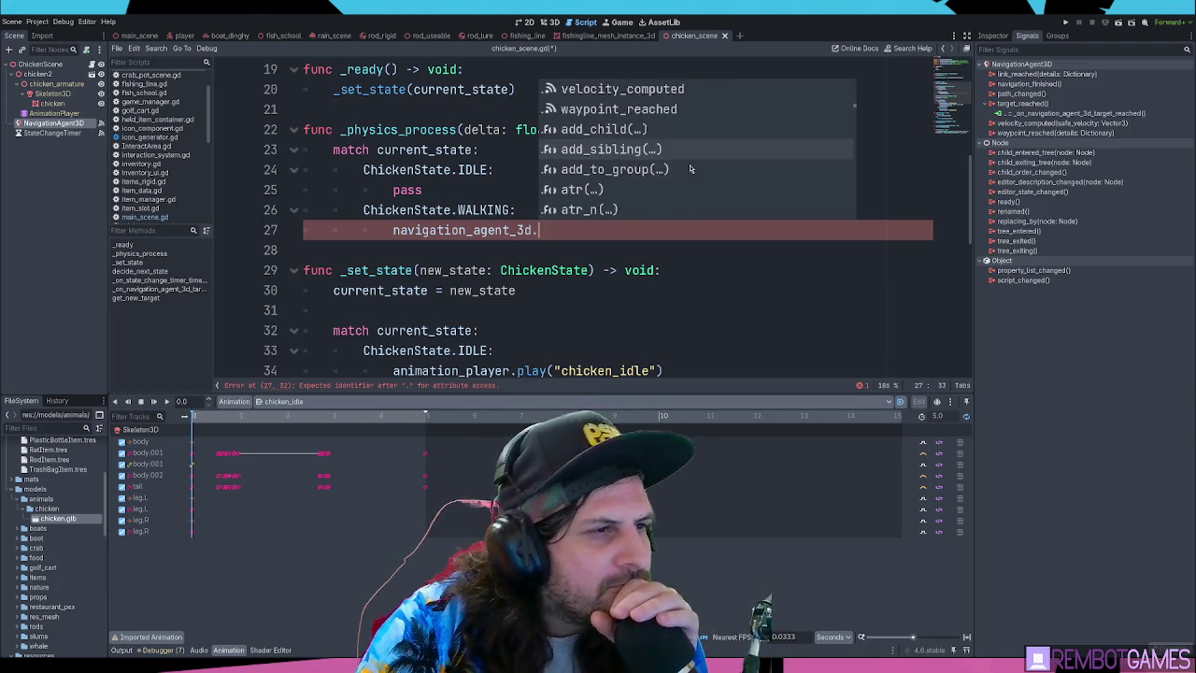
pyautogui.scroll(-5, 696, 171)
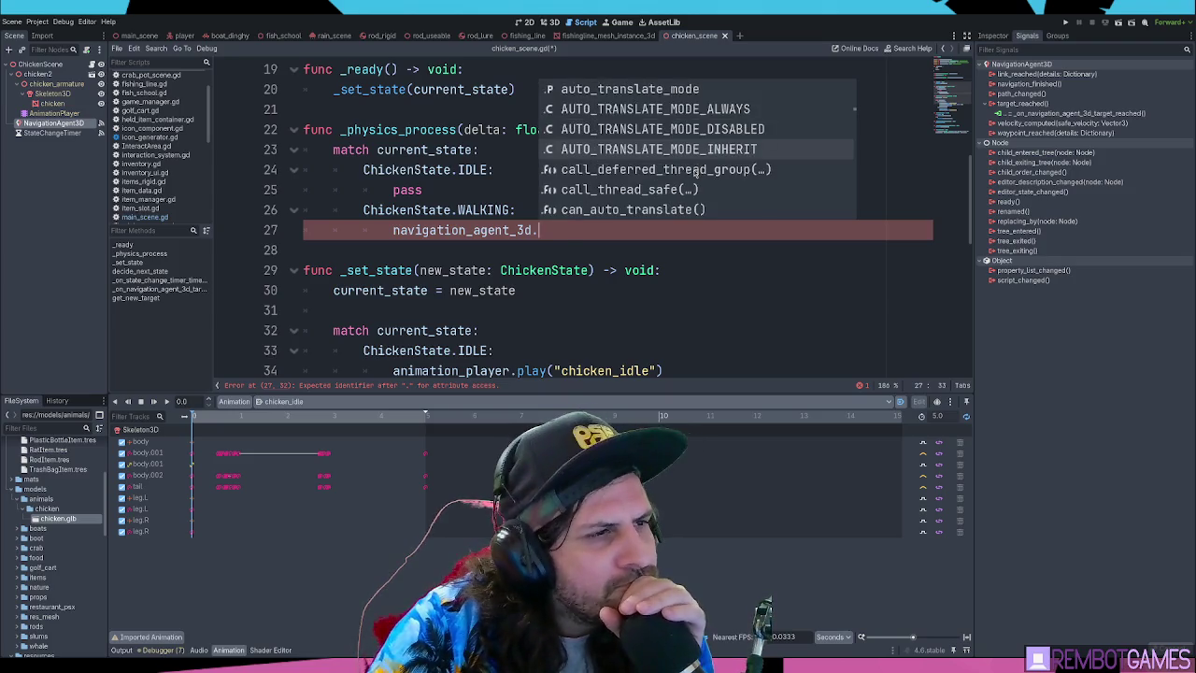
pyautogui.click(567, 233)
pyautogui.write('set')
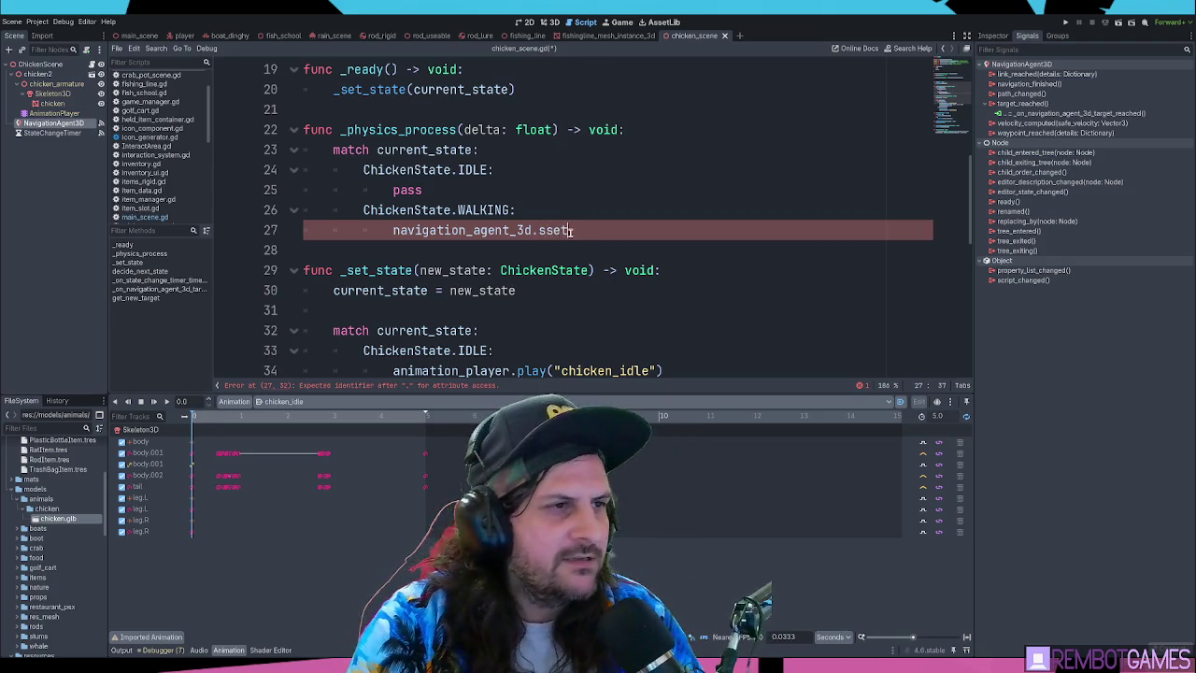
pyautogui.press('BackSpace')
pyautogui.press('BackSpace')
pyautogui.press('BackSpace')
pyautogui.write('et_targe')
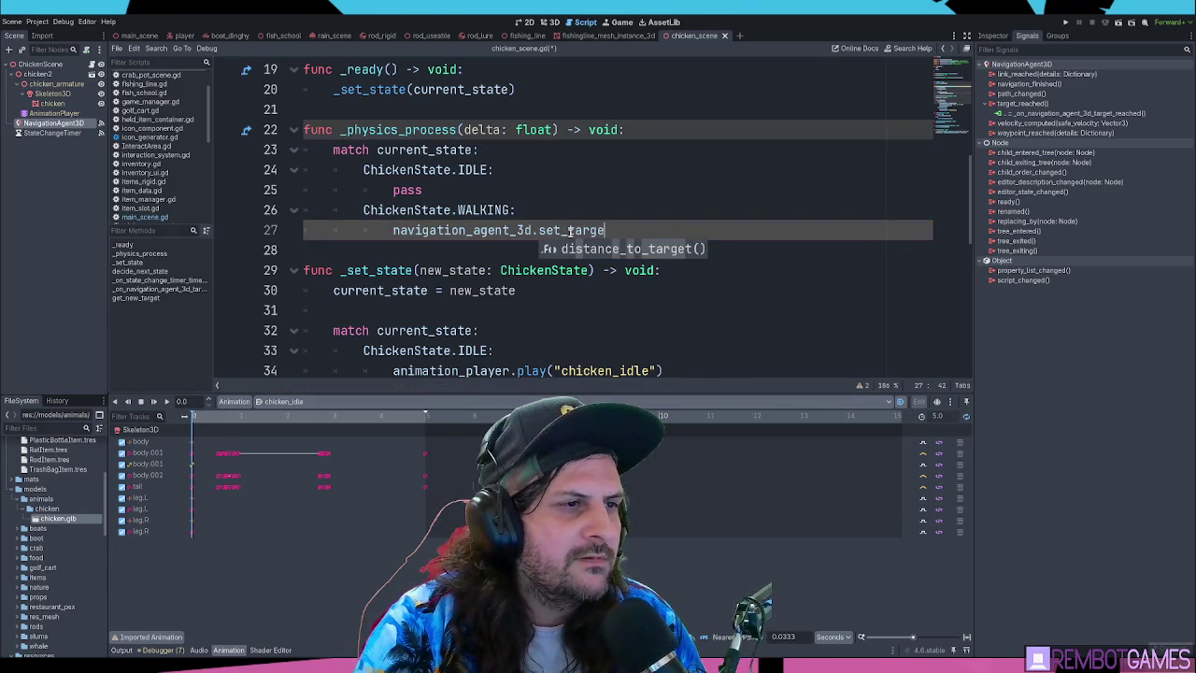
pyautogui.hotkey('ctrl', 'BackSpace')
pyautogui.press('BackSpace')
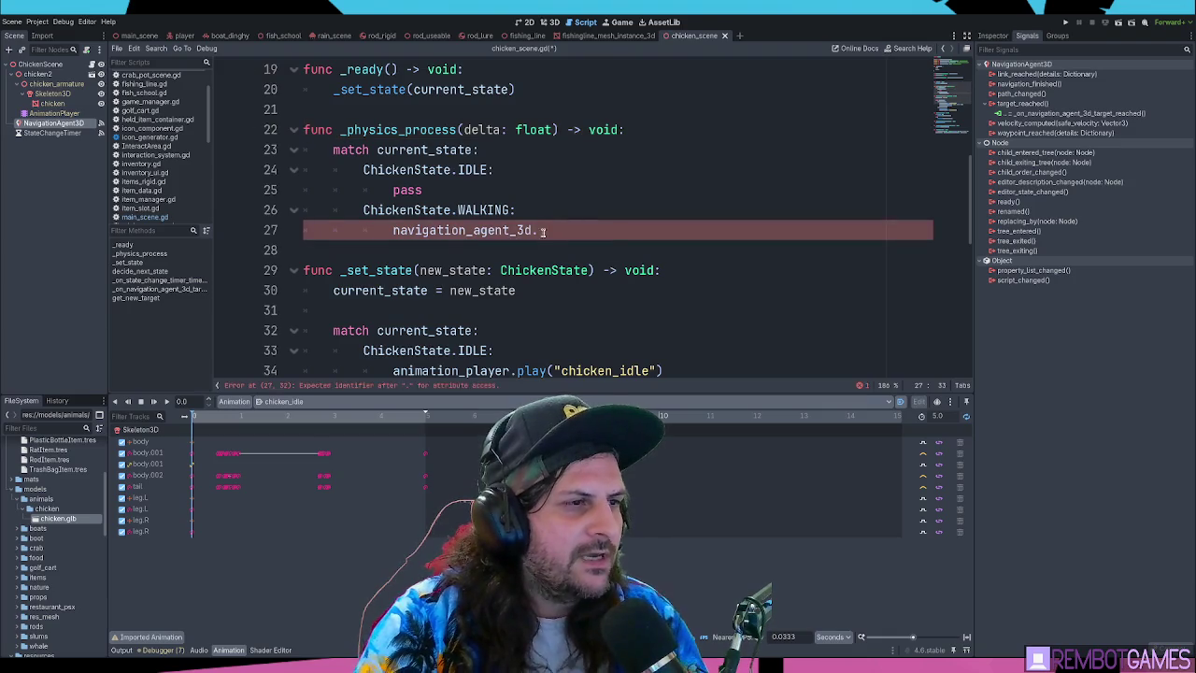
# Inspect the NavigationAgent3D node's properties and open its class documentation from the declaration
pyautogui.click(42, 126)
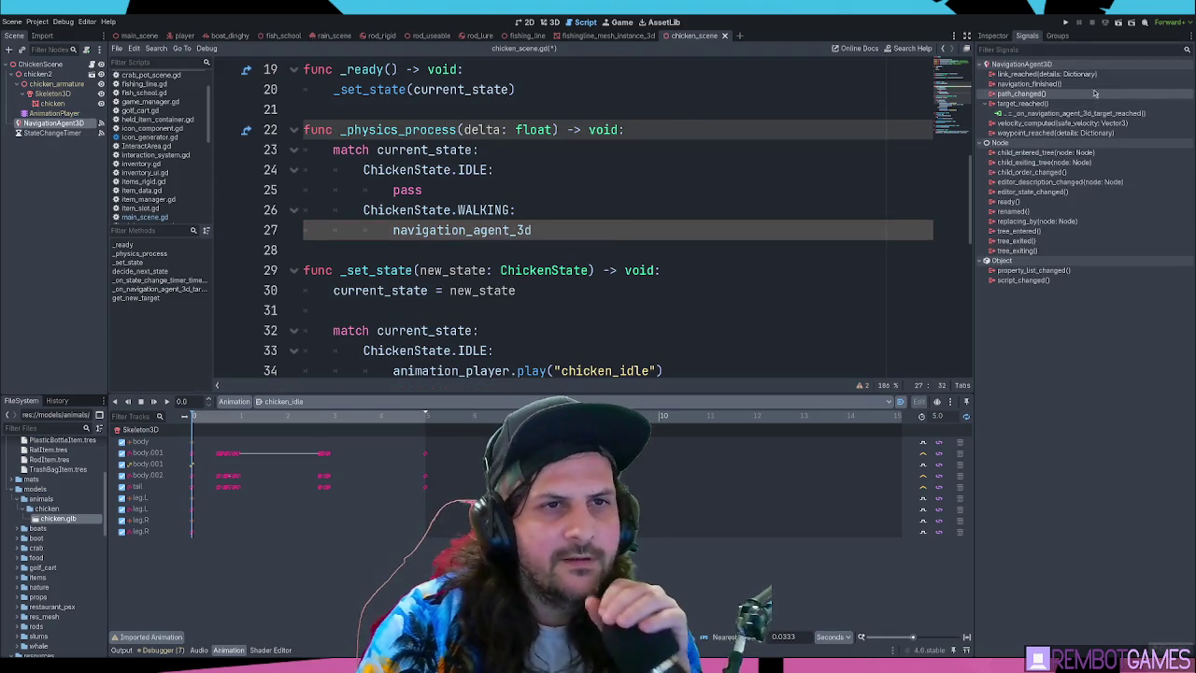
pyautogui.click(993, 36)
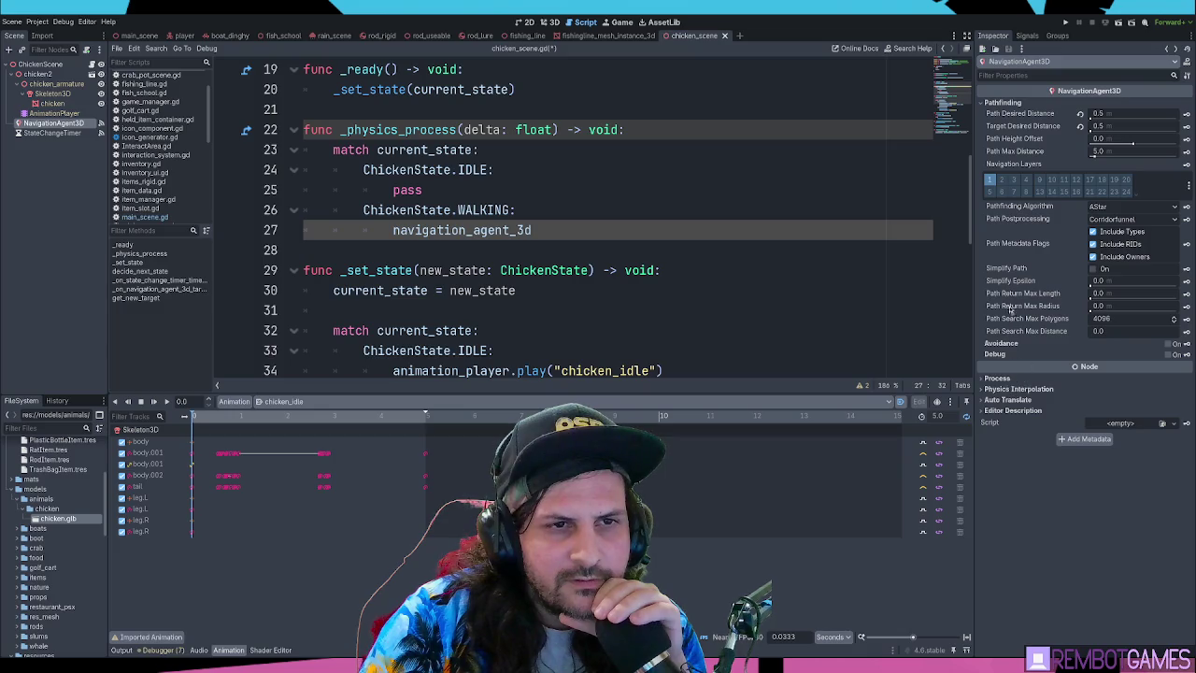
pyautogui.click(549, 228)
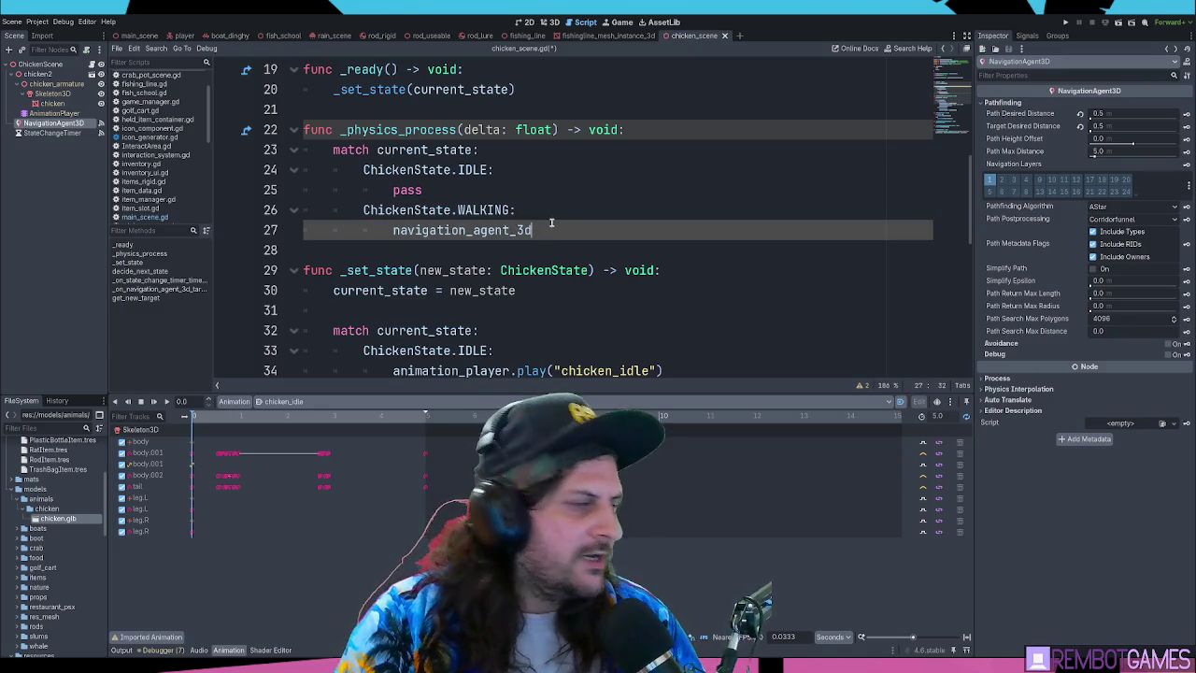
pyautogui.keyDown('ctrl'); pyautogui.click(529, 230); pyautogui.keyUp('ctrl')
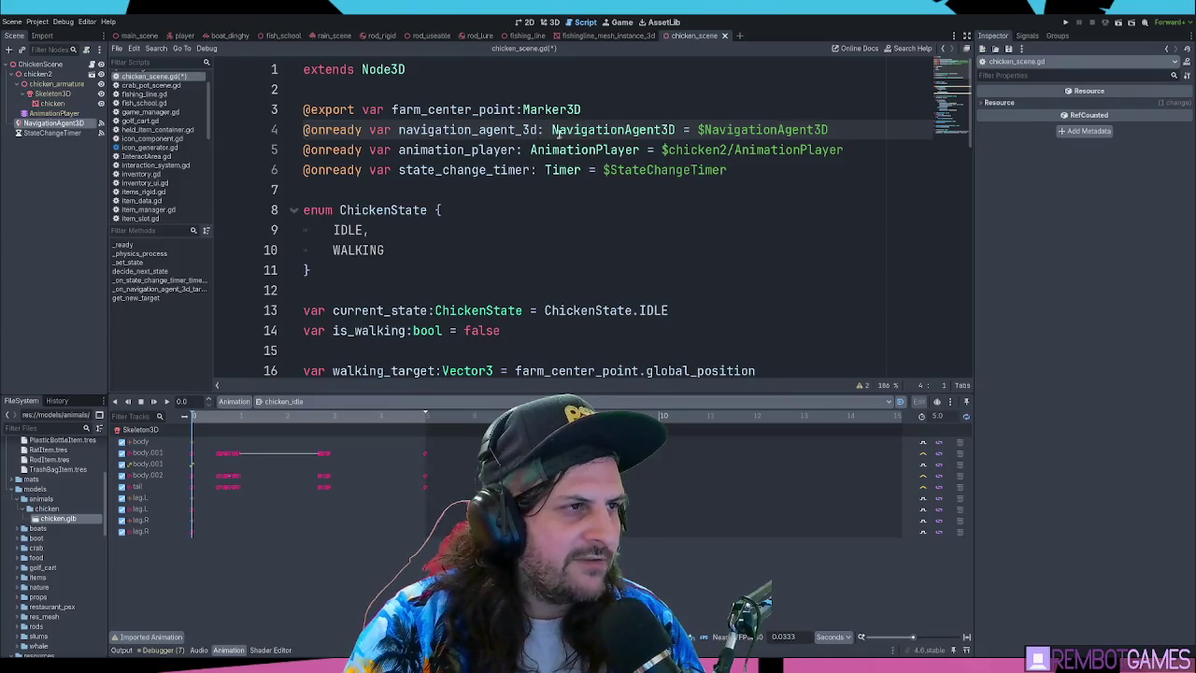
pyautogui.keyDown('ctrl'); pyautogui.click(612, 129); pyautogui.keyUp('ctrl')
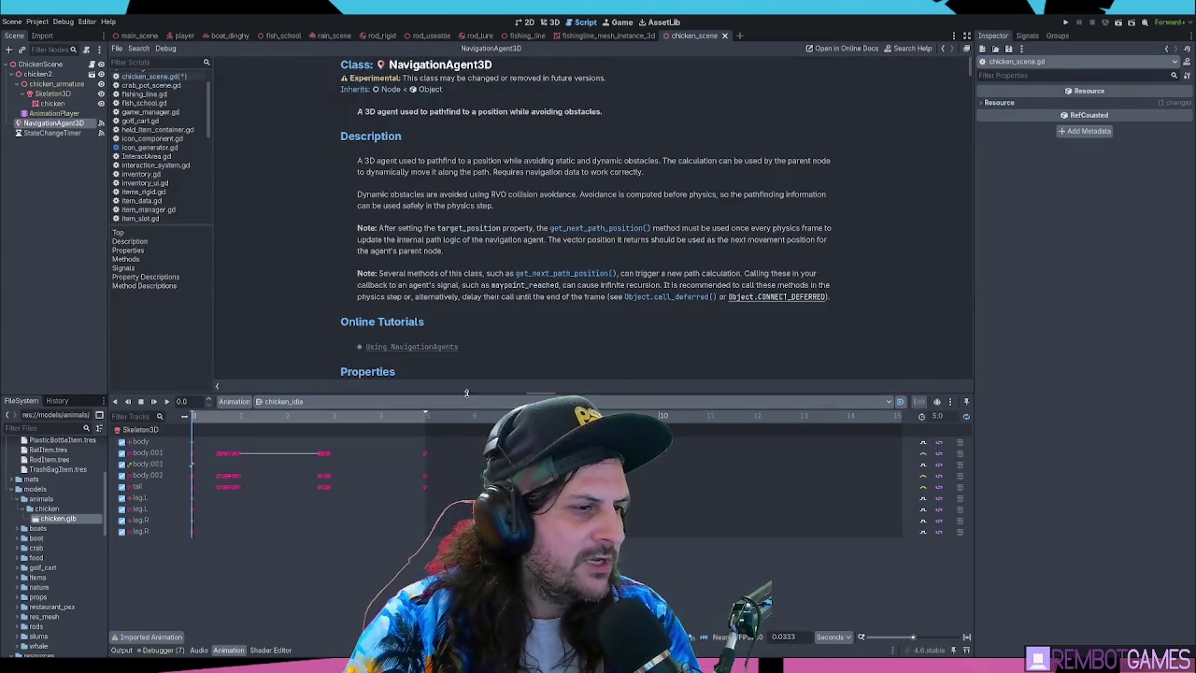
# Enlarge the docs panel and read NavigationAgent3D's description and its every-physics-frame note
pyautogui.moveTo(466, 392); pyautogui.dragTo(466, 539)
pyautogui.scroll(-1, 609, 182)
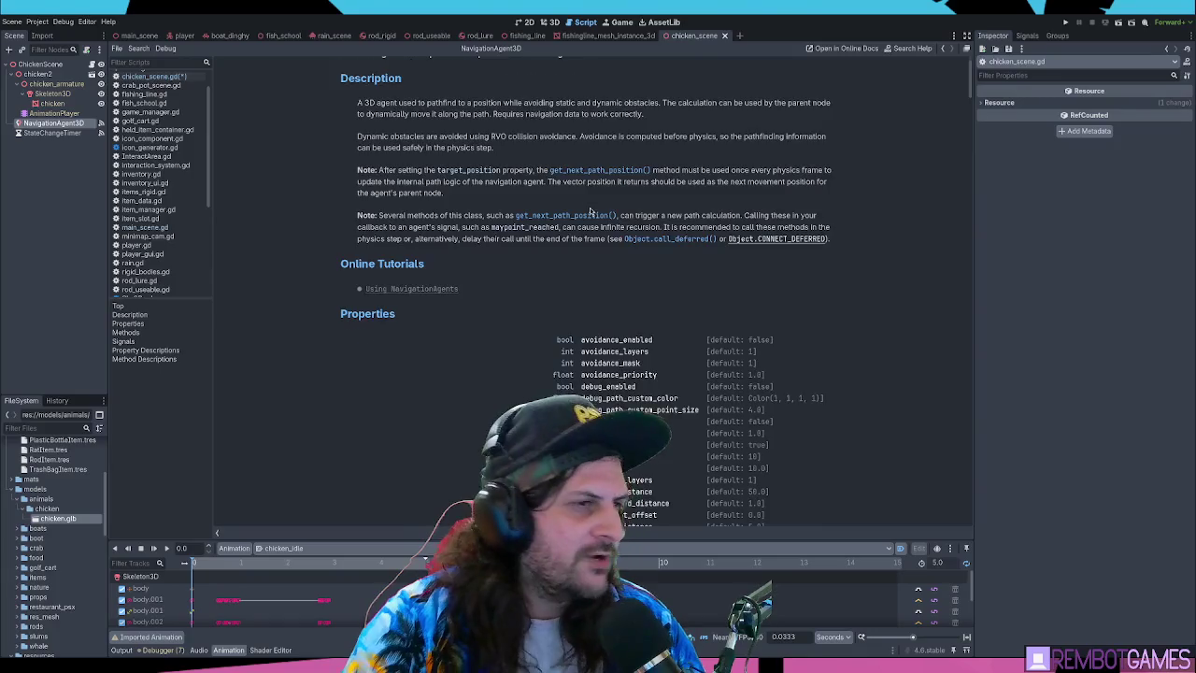
pyautogui.scroll(1, 453, 74)
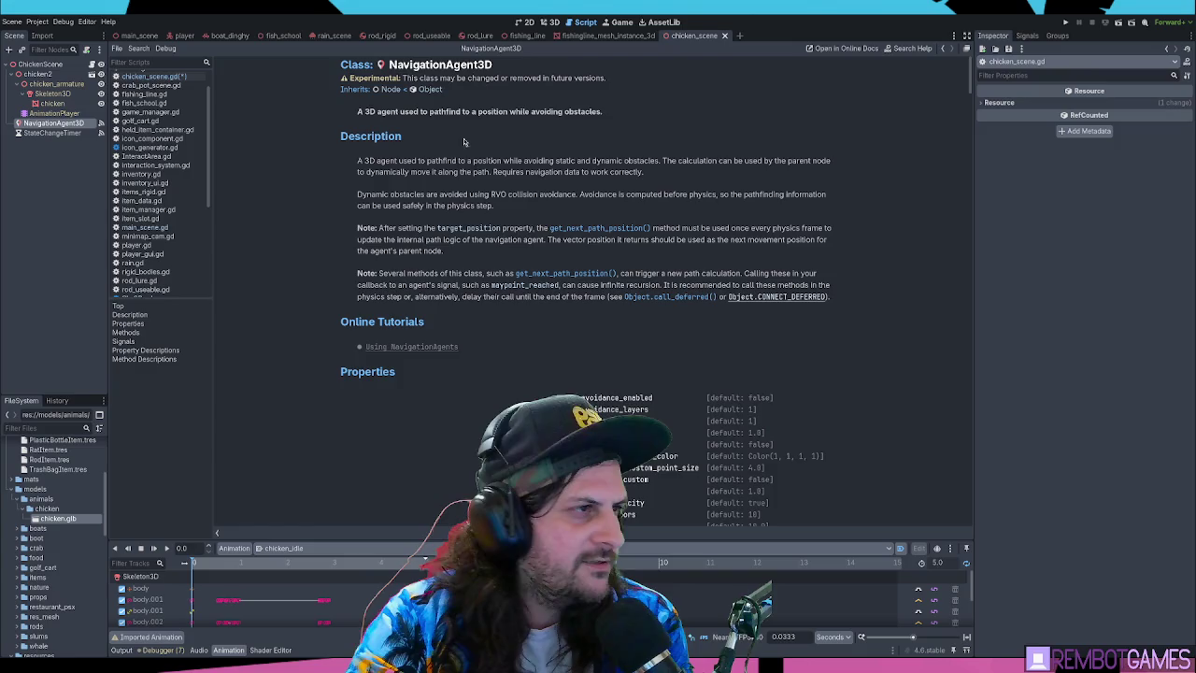
pyautogui.moveTo(342, 136)
pyautogui.mouseDown()
pyautogui.moveTo(588, 181)
pyautogui.moveTo(784, 178)
pyautogui.mouseUp()
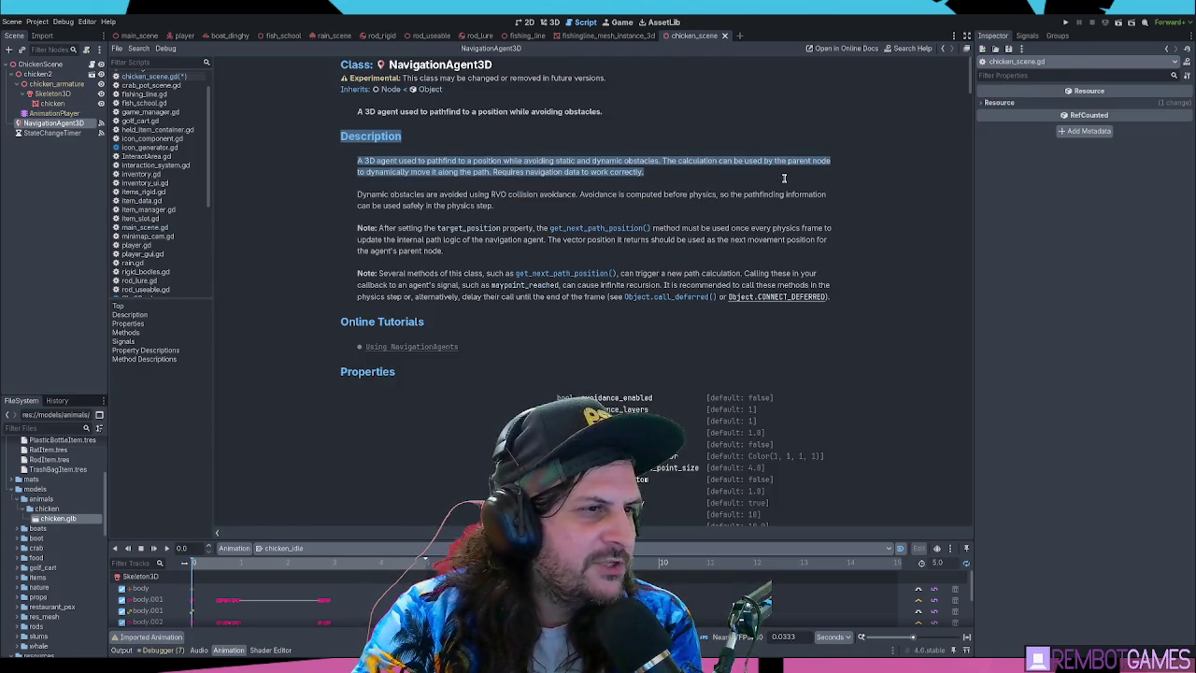
pyautogui.click(708, 191)
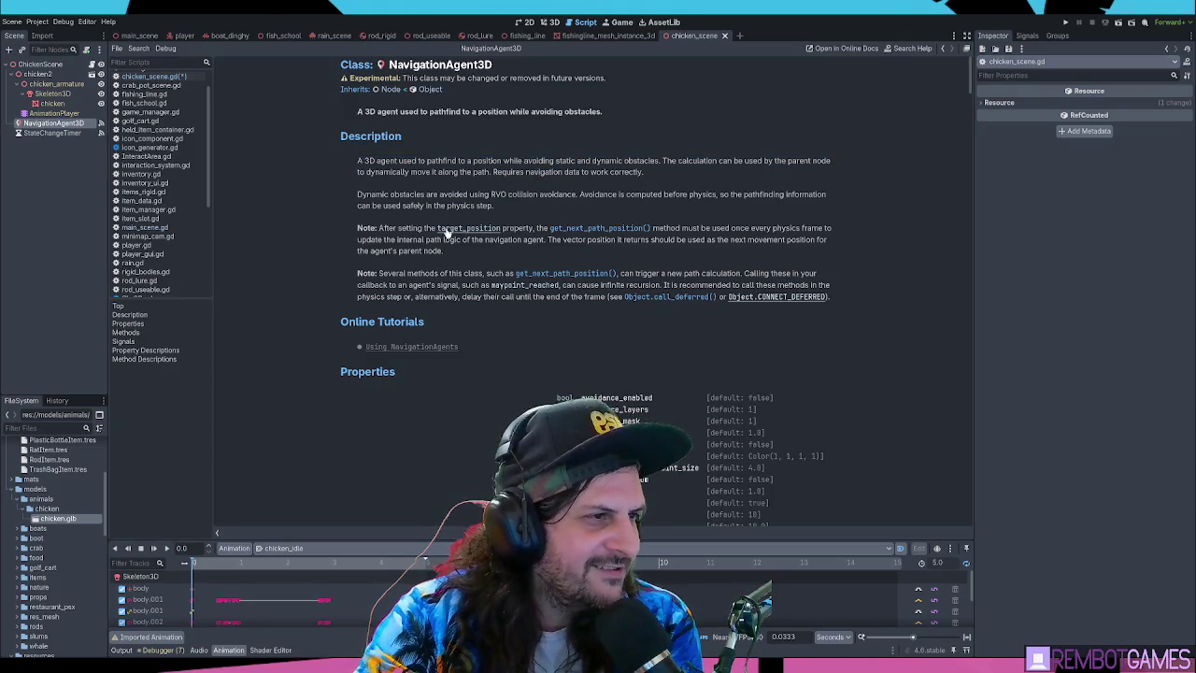
pyautogui.scroll(-2, 418, 228)
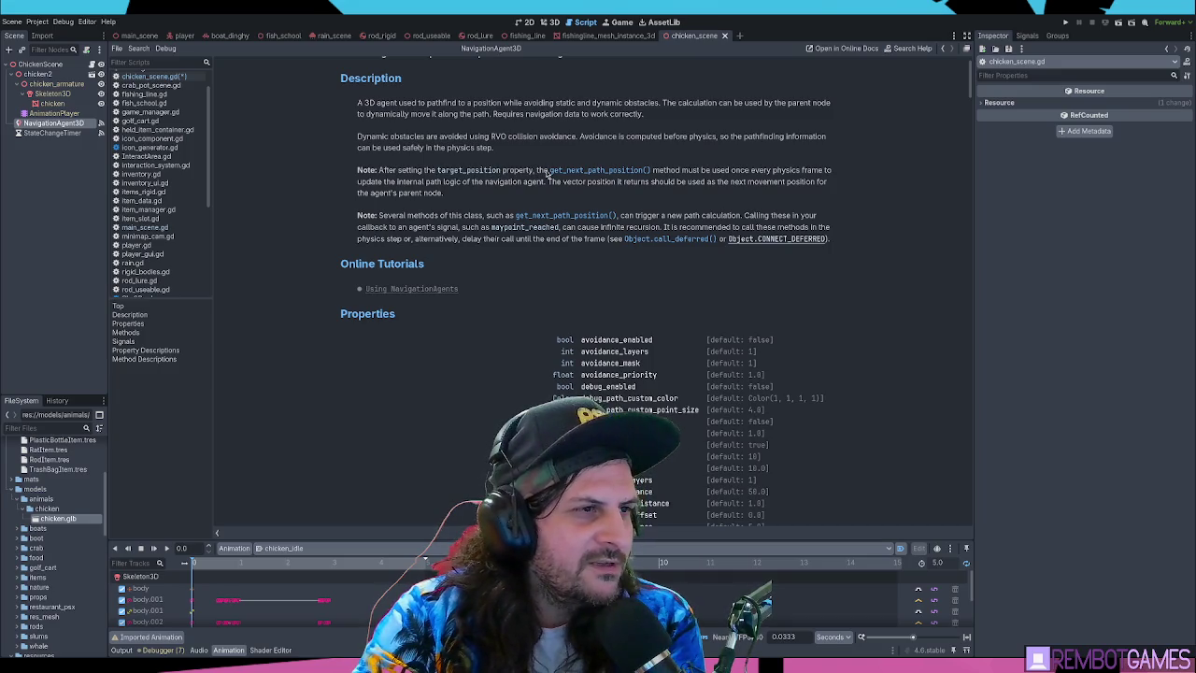
pyautogui.moveTo(665, 172); pyautogui.dragTo(821, 171)
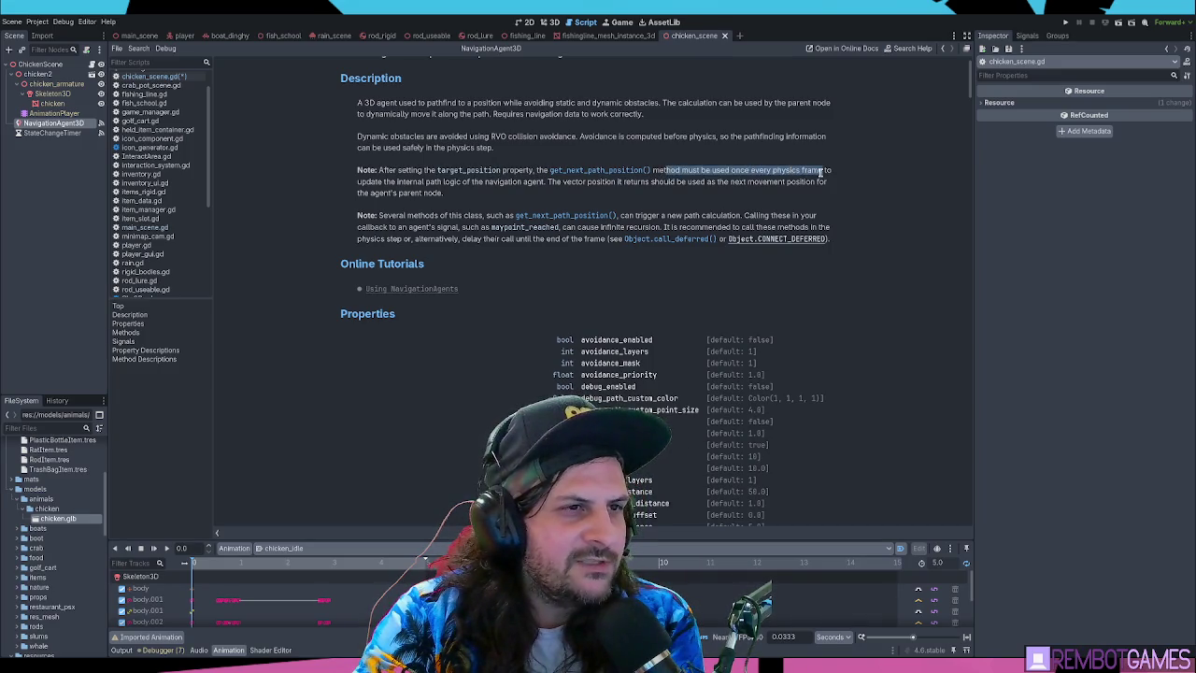
pyautogui.doubleClick(811, 171)
pyautogui.moveTo(414, 183); pyautogui.dragTo(670, 197)
pyautogui.click(550, 184)
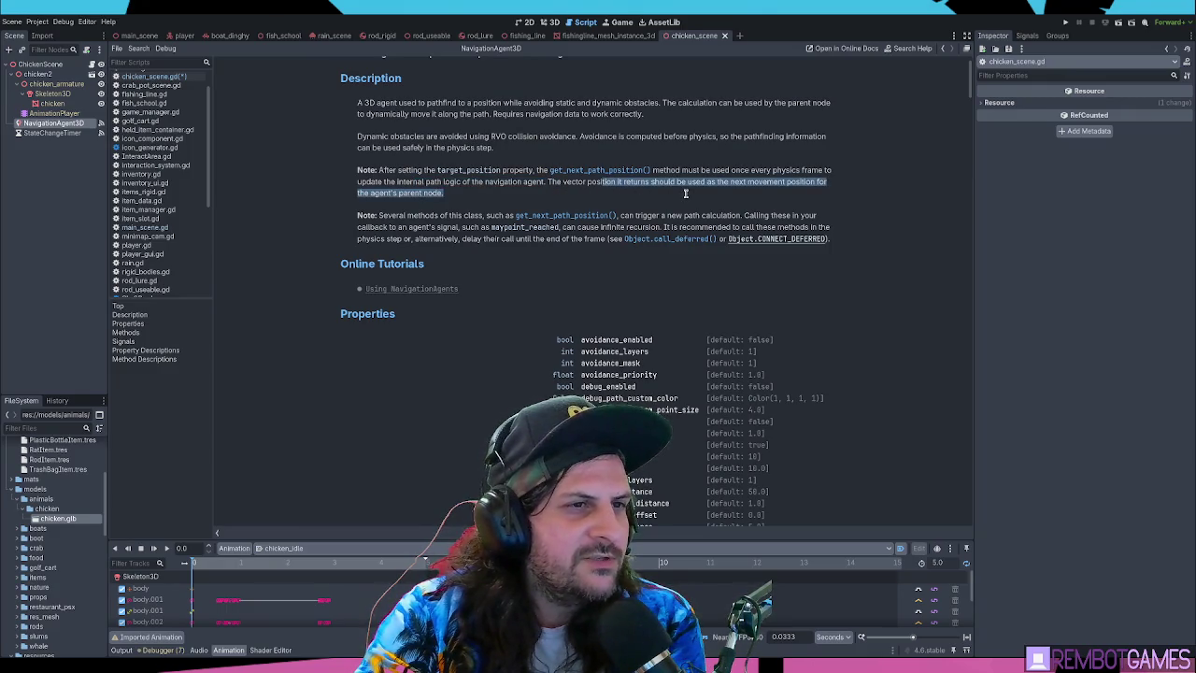
pyautogui.click(681, 197)
pyautogui.moveTo(445, 193); pyautogui.dragTo(352, 192)
pyautogui.click(462, 196)
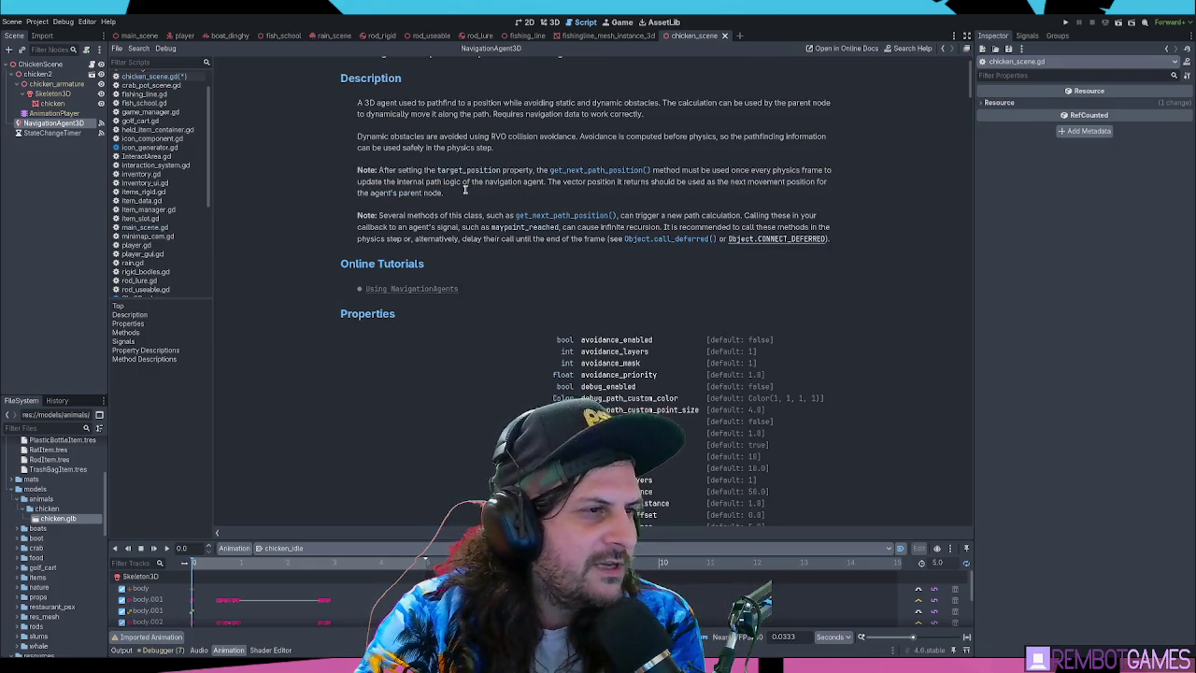
pyautogui.moveTo(445, 194); pyautogui.dragTo(519, 182)
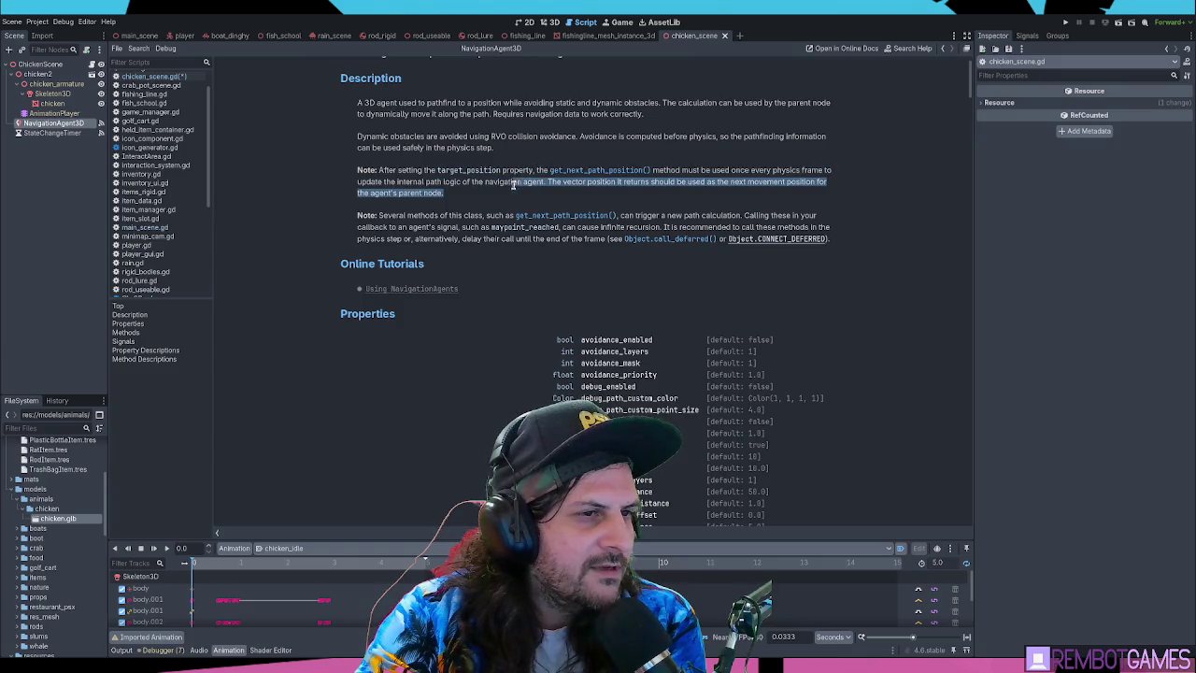
pyautogui.click(505, 189)
# Look up the target_position property, then go back to chicken_scene.gd
pyautogui.scroll(-10, 509, 173)
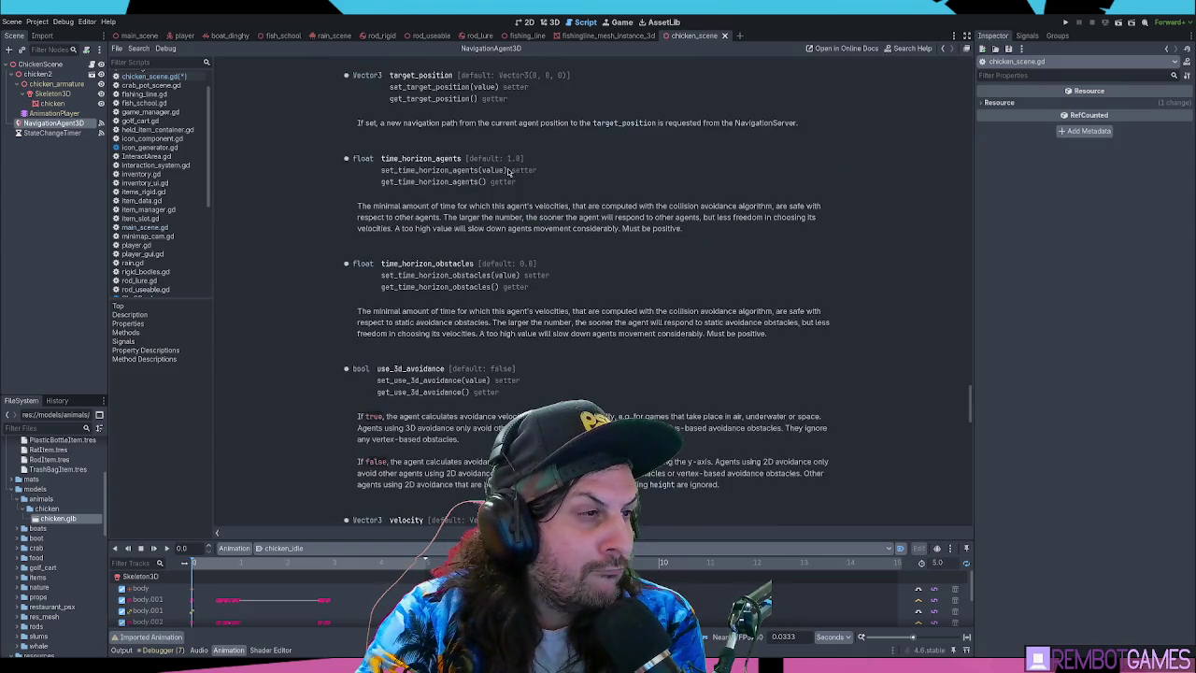
pyautogui.tripleClick(398, 74)
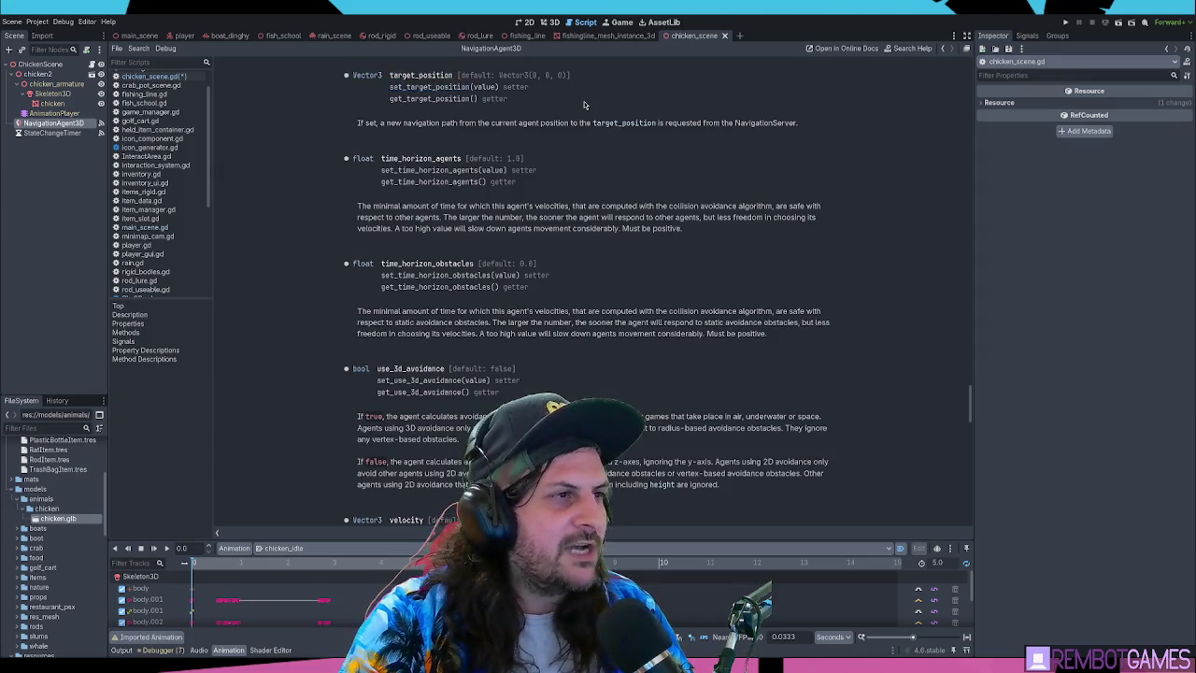
pyautogui.hotkey('alt', 'Left')
pyautogui.scroll(-1, 557, 231)
pyautogui.scroll(-7, 557, 231)
pyautogui.scroll(3, 544, 230)
pyautogui.scroll(-4, 572, 290)
# Add line 56 to get_new_target calling navigation_agent_3d.set_target_position()
pyautogui.click(554, 270)
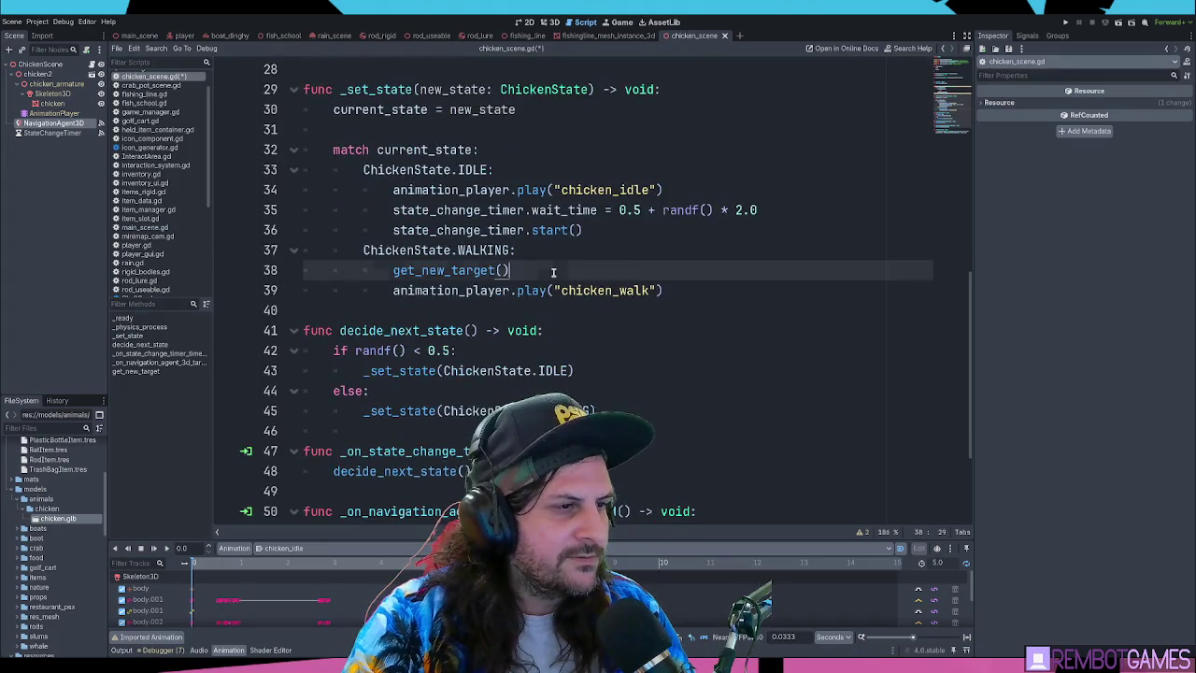
pyautogui.keyDown('ctrl'); pyautogui.click(443, 271); pyautogui.keyUp('ctrl')
pyautogui.click(848, 454)
pyautogui.press('Return')
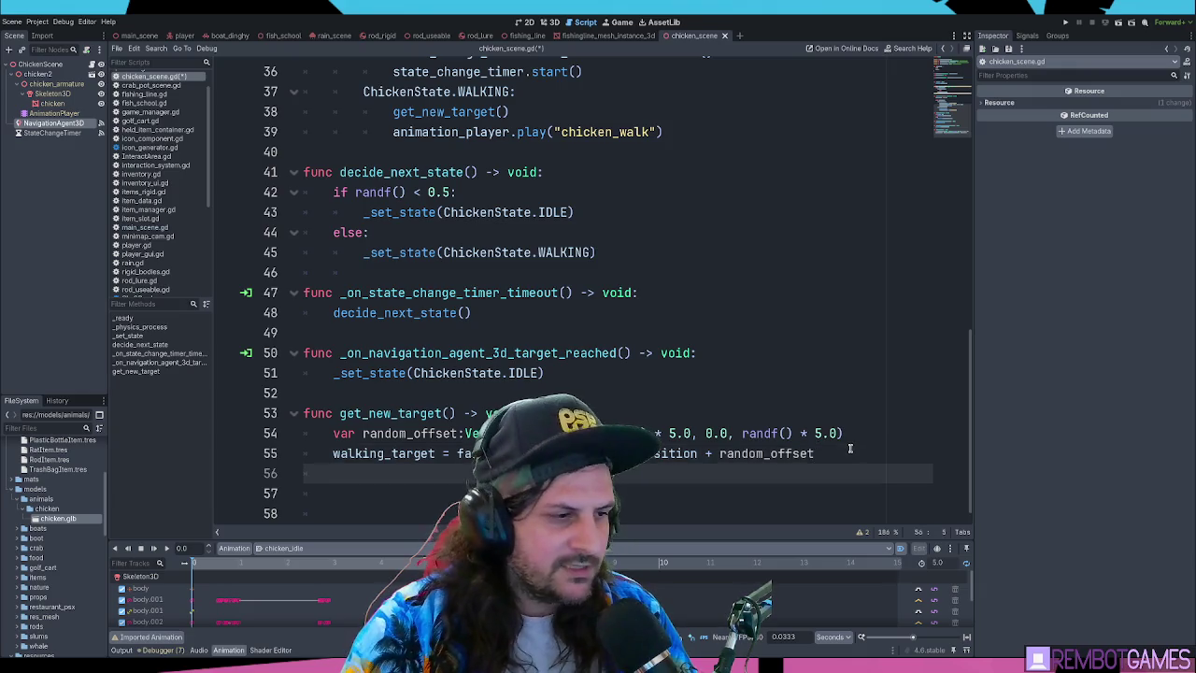
pyautogui.write('navicset_target_position')
pyautogui.write('navic')
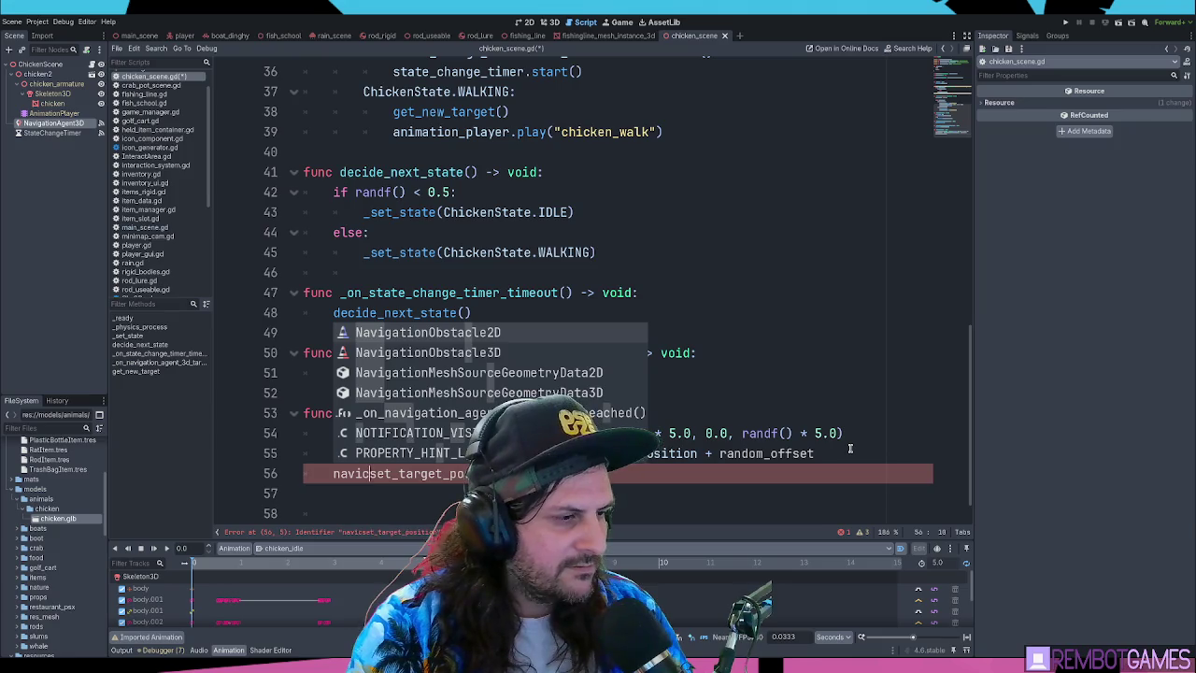
pyautogui.press('BackSpace')
pyautogui.press('Left')
pyautogui.write('gati')
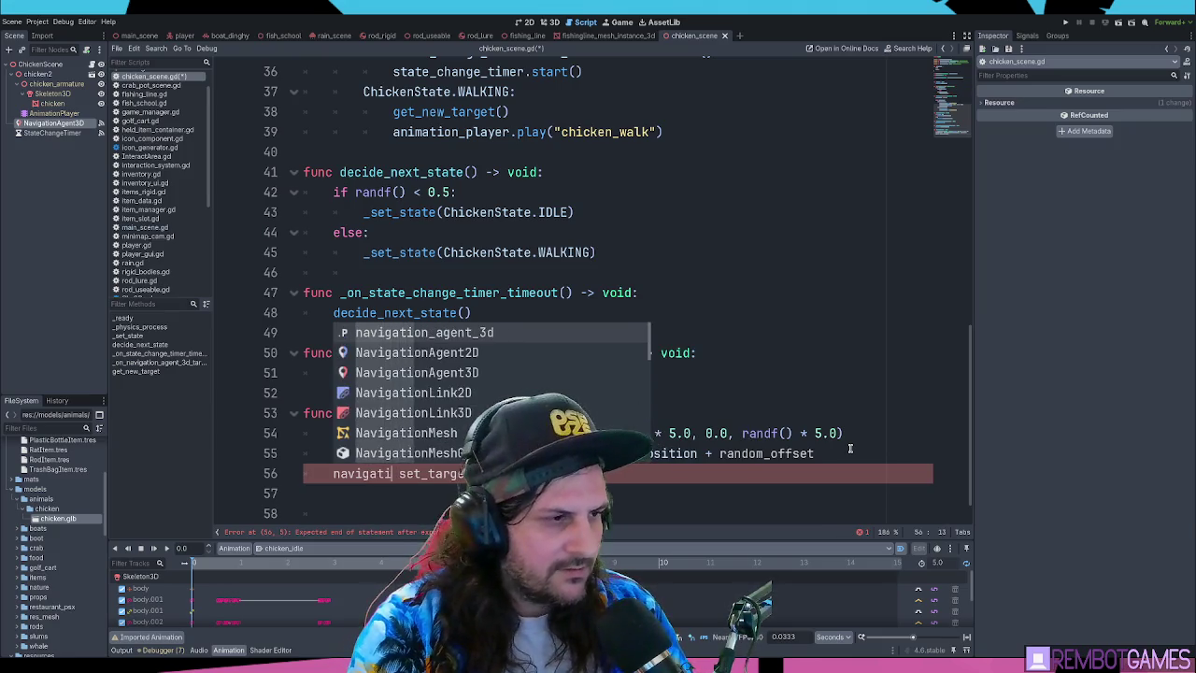
pyautogui.write('on_agent_3d.')
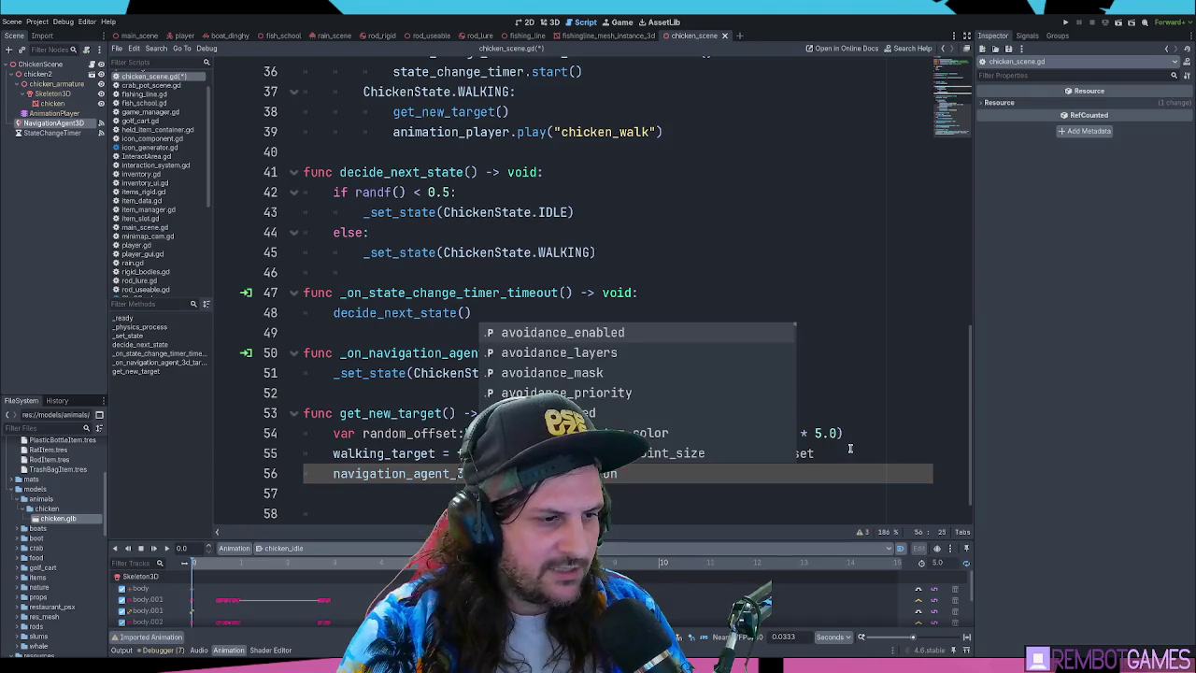
pyautogui.press('End')
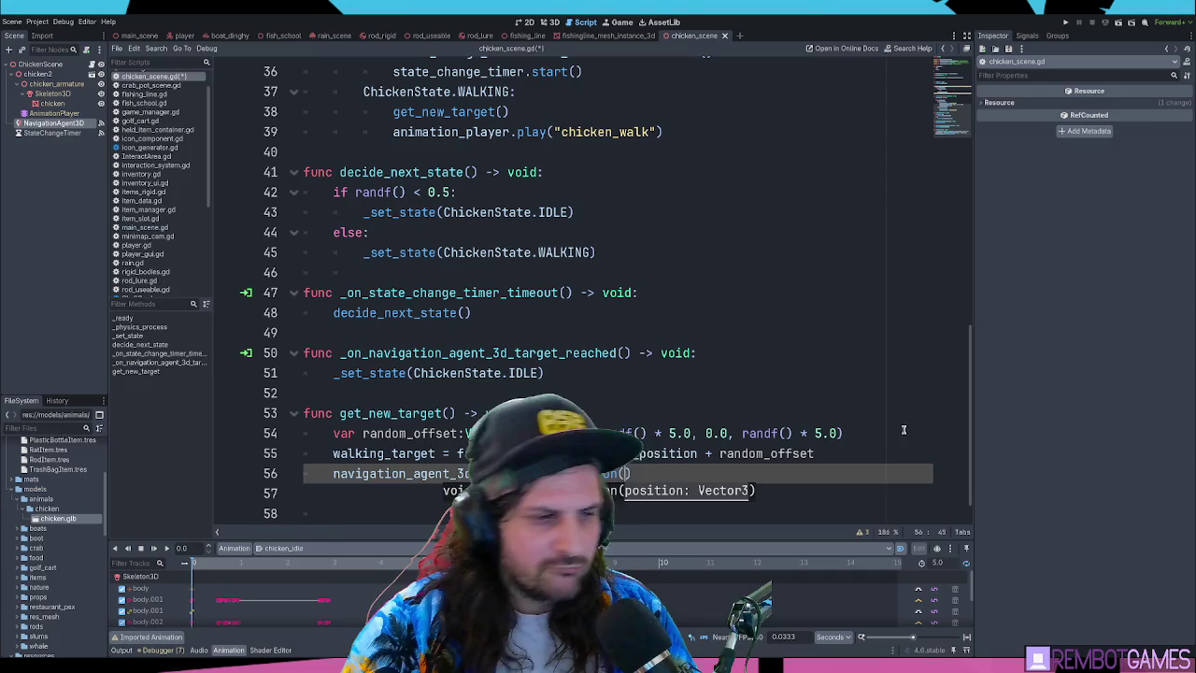
# Copy walking_target from line 55 into set_target_position's parentheses
pyautogui.doubleClick(402, 453)
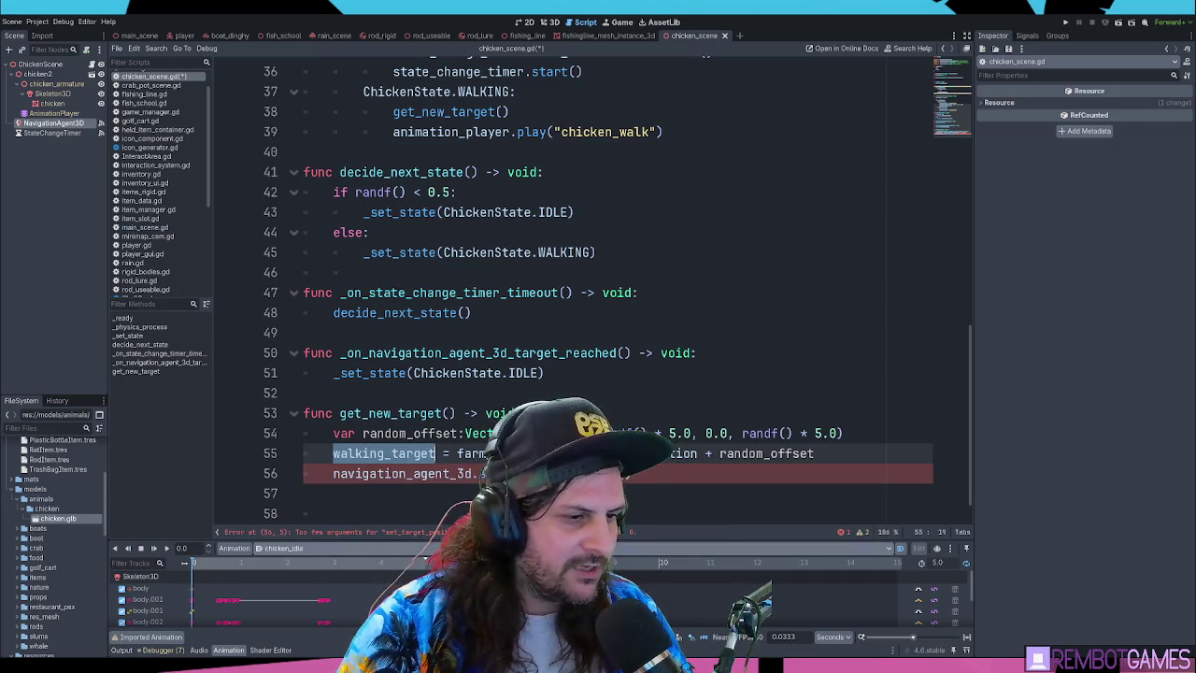
pyautogui.moveTo(579, 542)
pyautogui.mouseDown()
pyautogui.moveTo(598, 218)
pyautogui.moveTo(578, 295)
pyautogui.mouseUp()
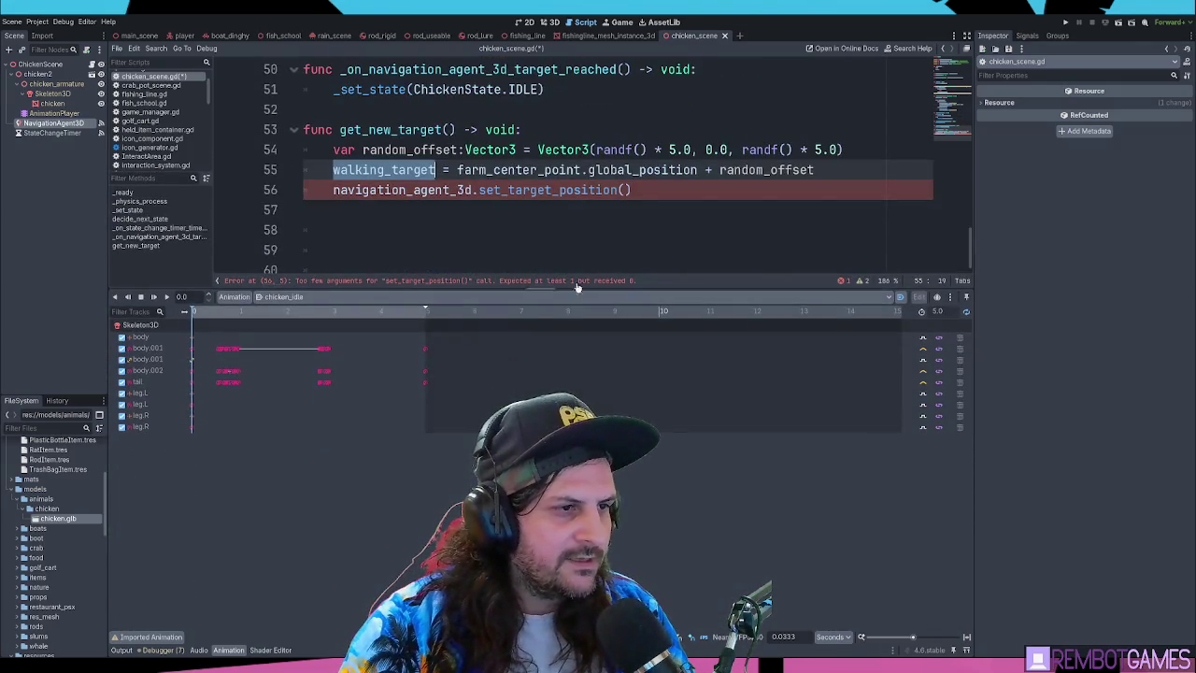
pyautogui.hotkey('ctrl', 'c')
pyautogui.click(623, 191)
pyautogui.hotkey('ctrl', 'v')
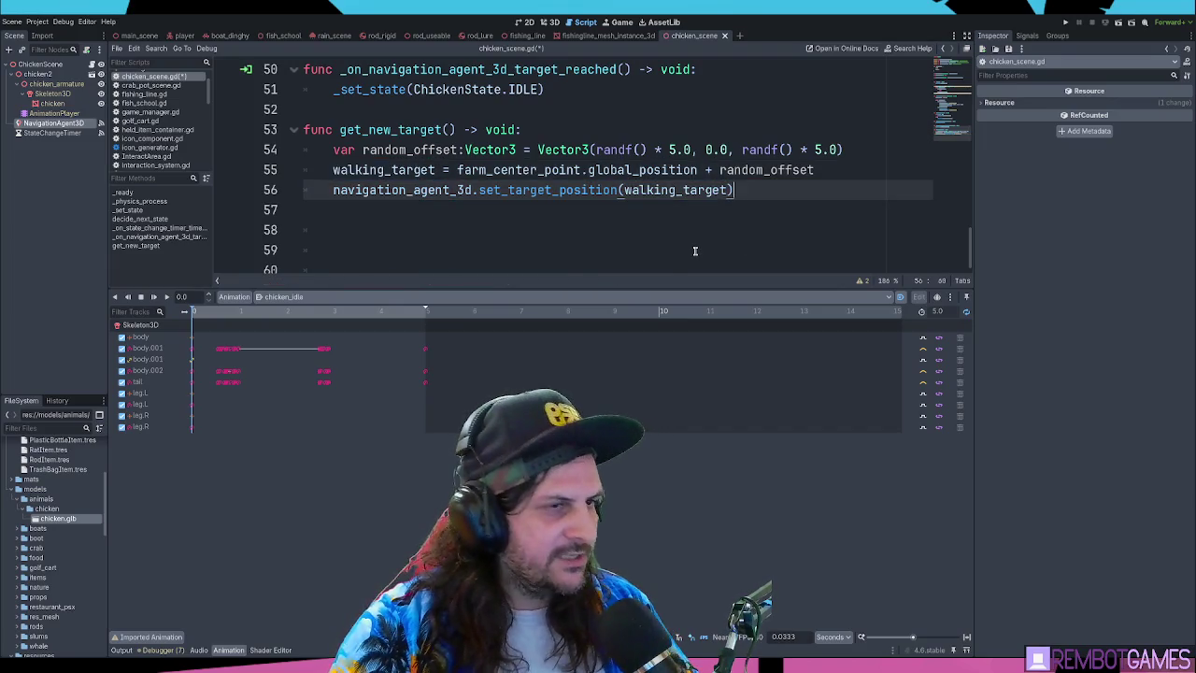
pyautogui.moveTo(670, 288); pyautogui.dragTo(672, 397)
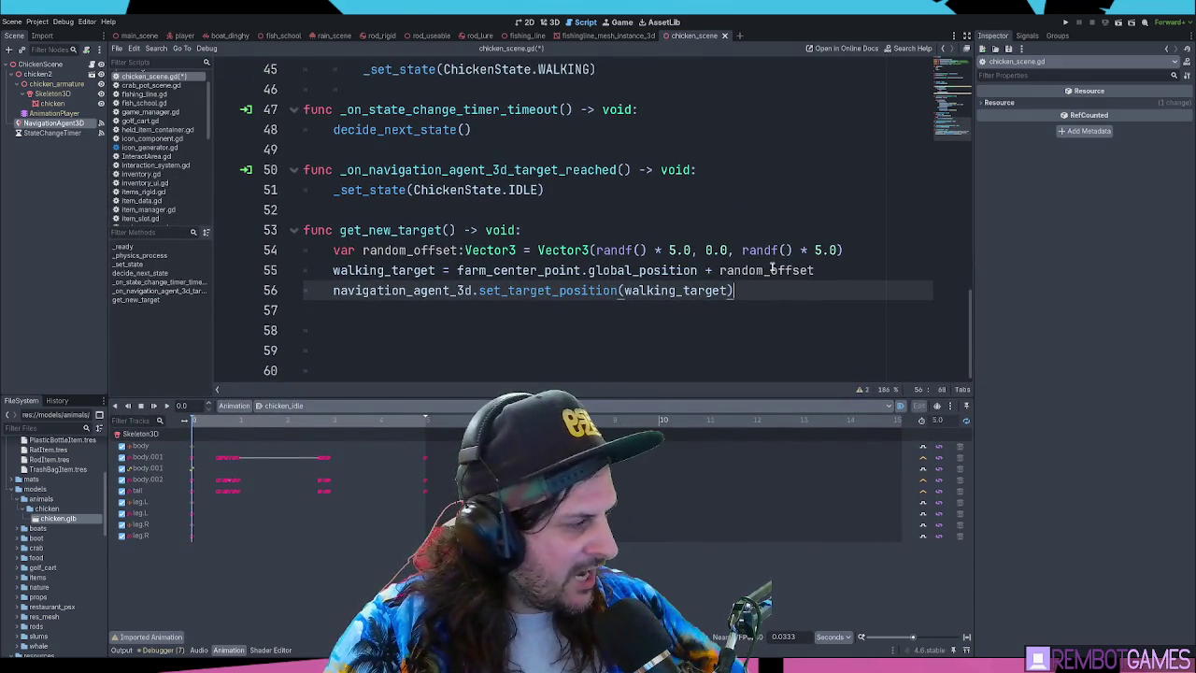
# Highlight navigation_agent_3d, set_target_position and walking_target on line 56 while reviewing the call
pyautogui.doubleClick(546, 290)
pyautogui.doubleClick(675, 291)
pyautogui.doubleClick(397, 290)
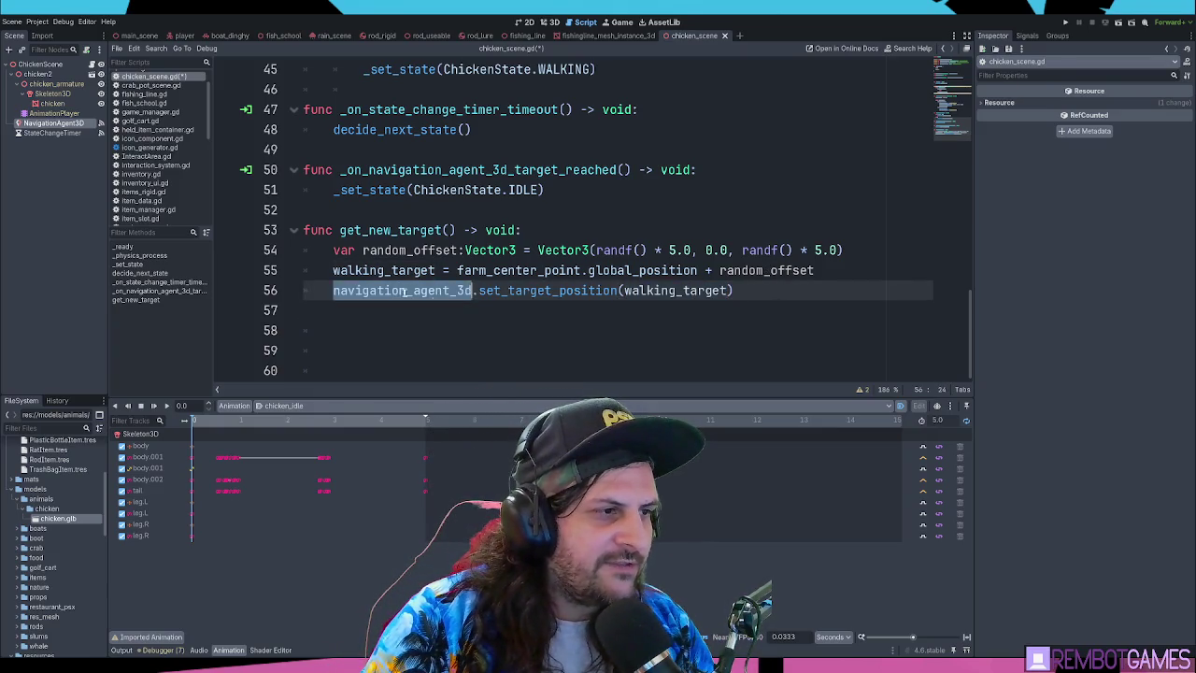
pyautogui.doubleClick(563, 291)
pyautogui.click(752, 291)
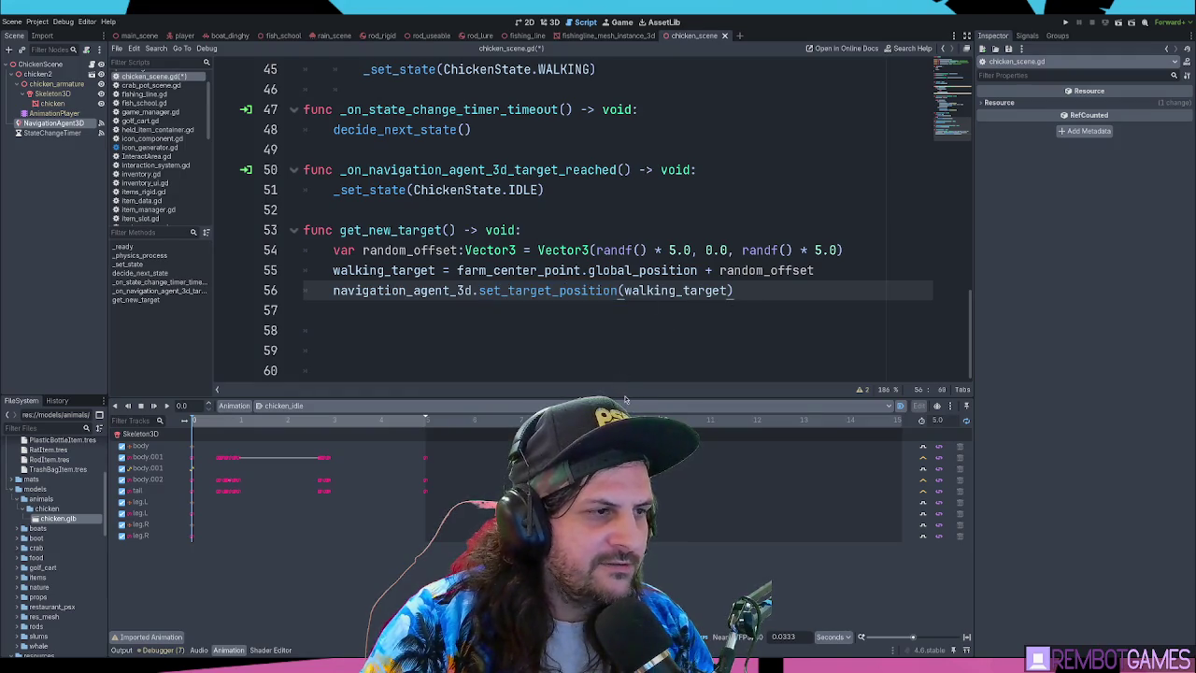
pyautogui.scroll(3, 553, 359)
pyautogui.scroll(-3, 403, 286)
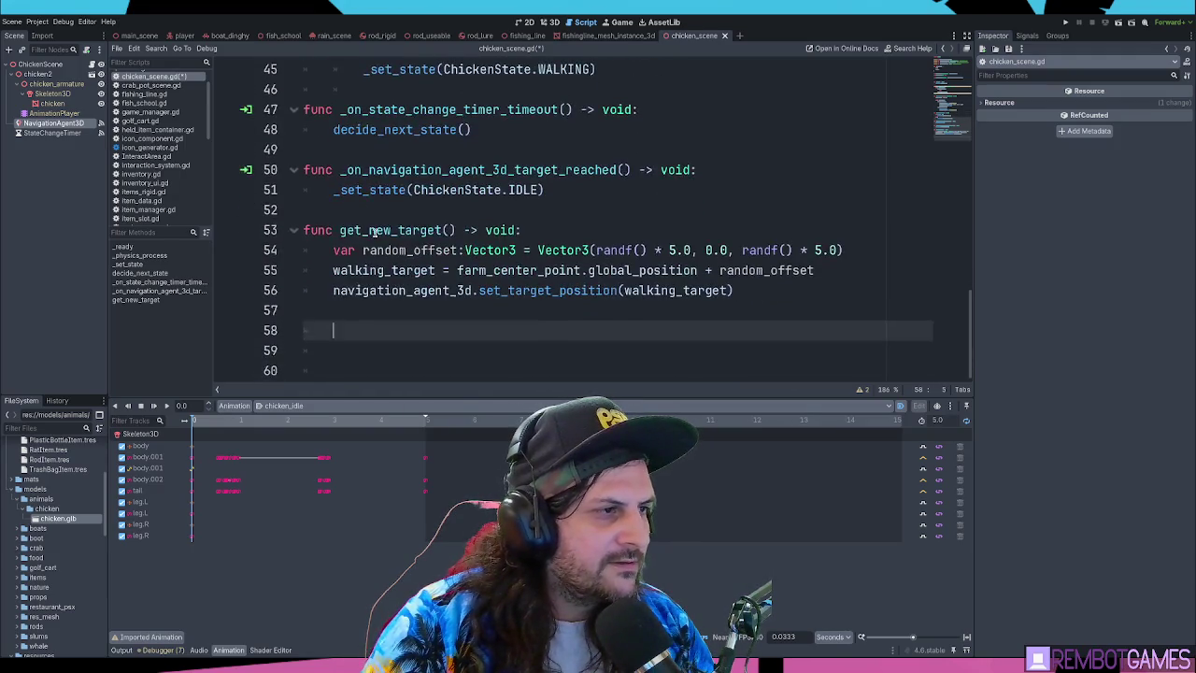
# Search the script for get_new_target and go to its call on line 38
pyautogui.doubleClick(384, 245)
pyautogui.hotkey('ctrl', 'f')
pyautogui.scroll(-1, 384, 241)
pyautogui.press('Escape')
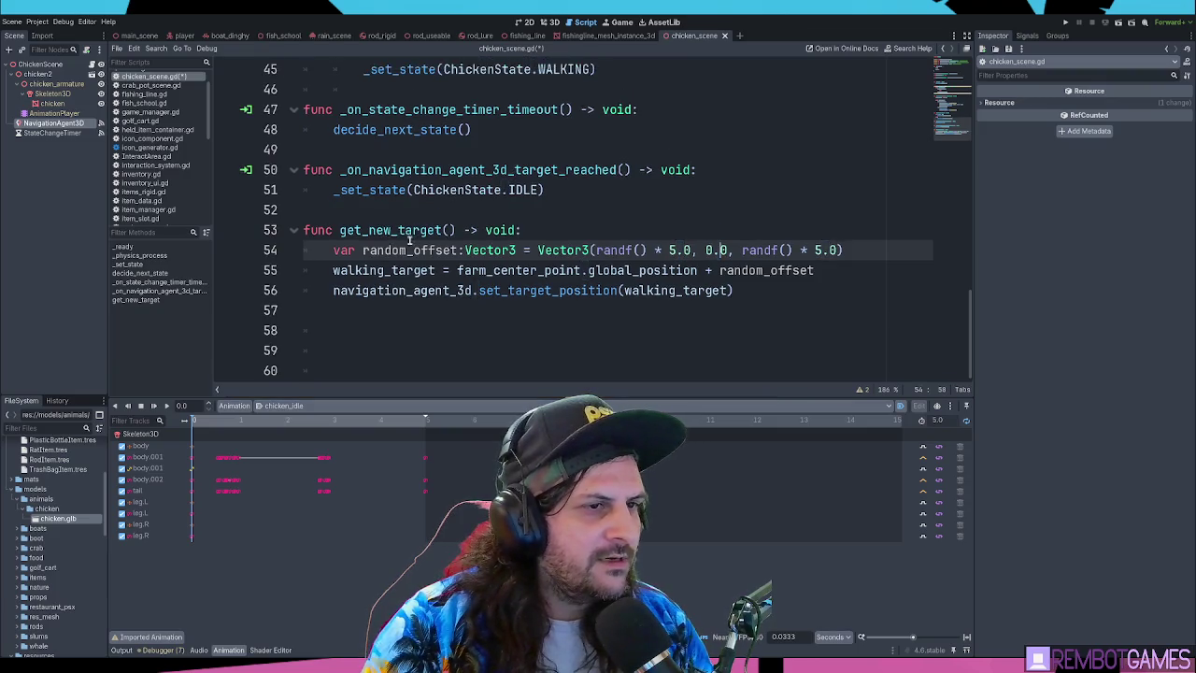
pyautogui.hotkey('ctrl', 'f')
pyautogui.press('Return')
pyautogui.press('Escape')
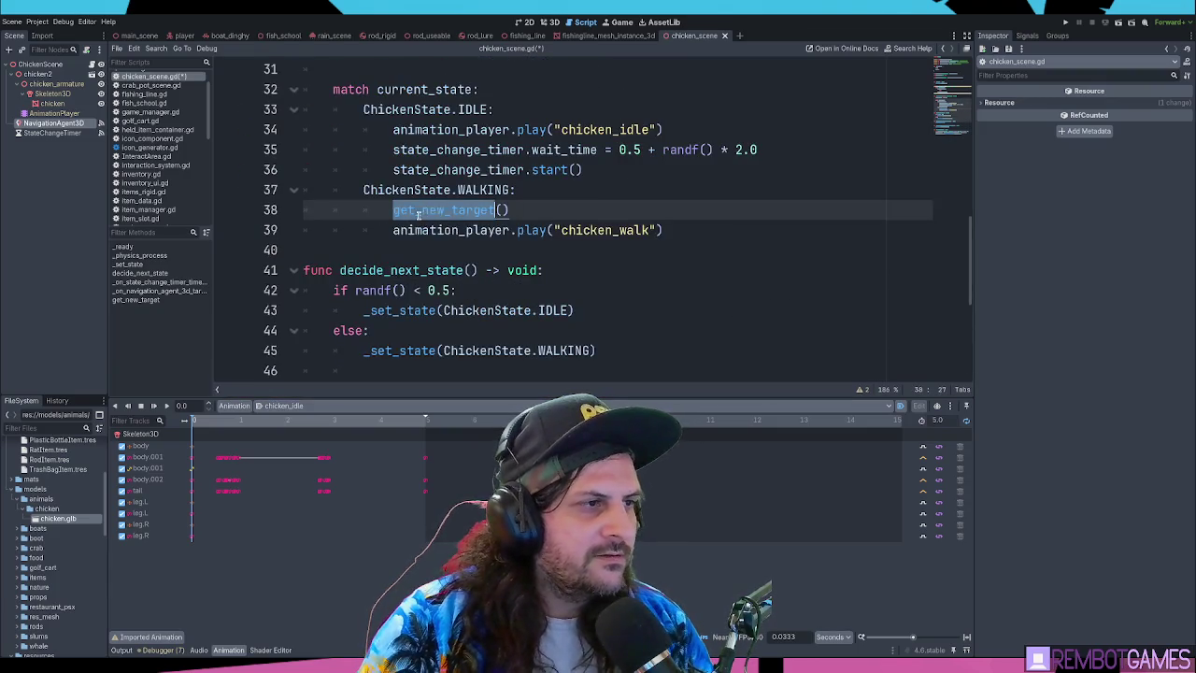
pyautogui.click(537, 212)
pyautogui.click(725, 232)
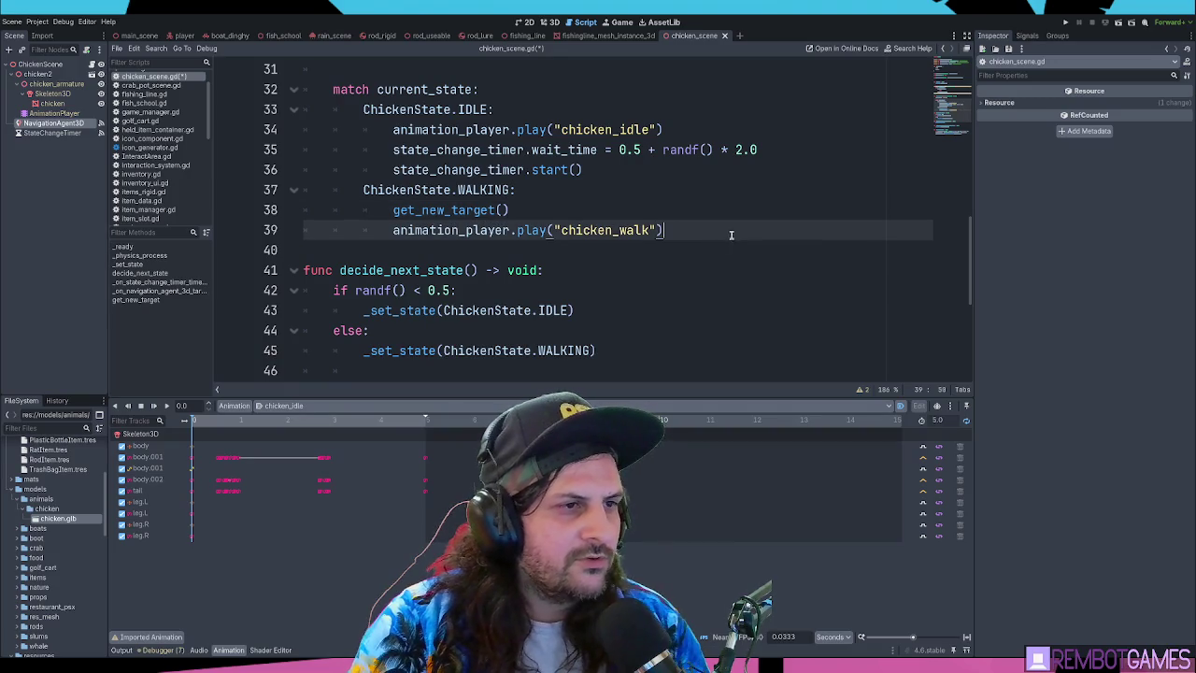
pyautogui.scroll(2, 658, 269)
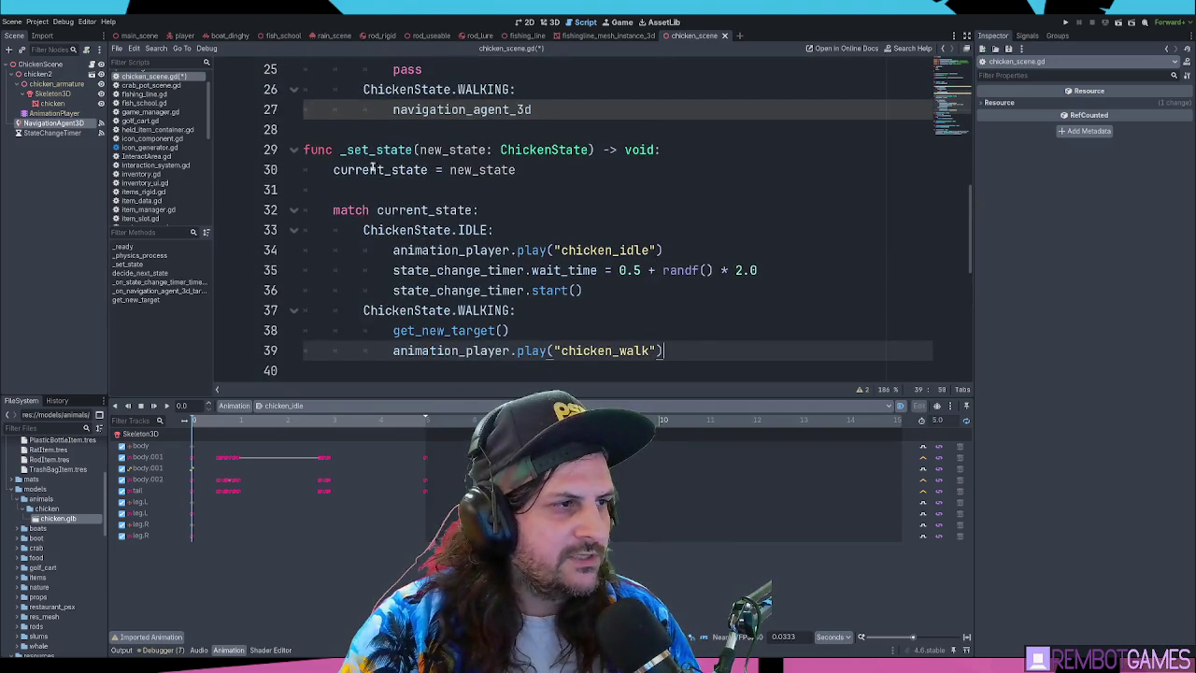
pyautogui.moveTo(360, 149); pyautogui.dragTo(659, 350)
pyautogui.scroll(-5, 599, 268)
pyautogui.scroll(8, 599, 268)
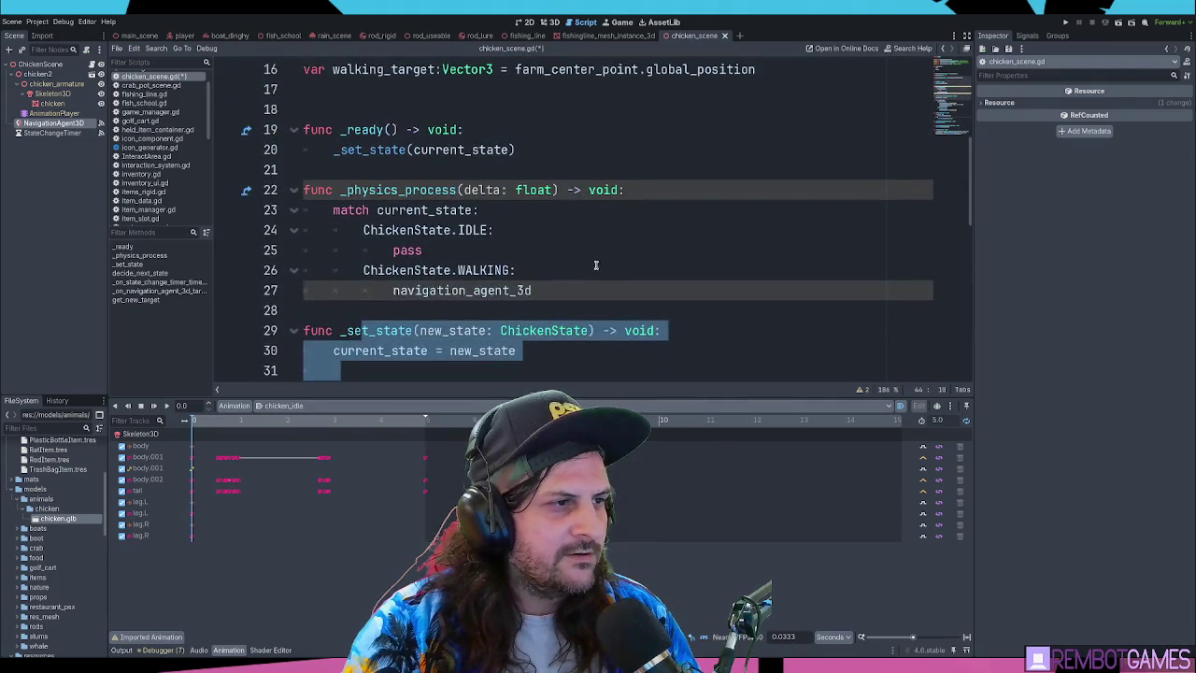
# Write navigation_agent_3d.get_next_path_position() on line 27 using autocomplete
pyautogui.click(560, 291)
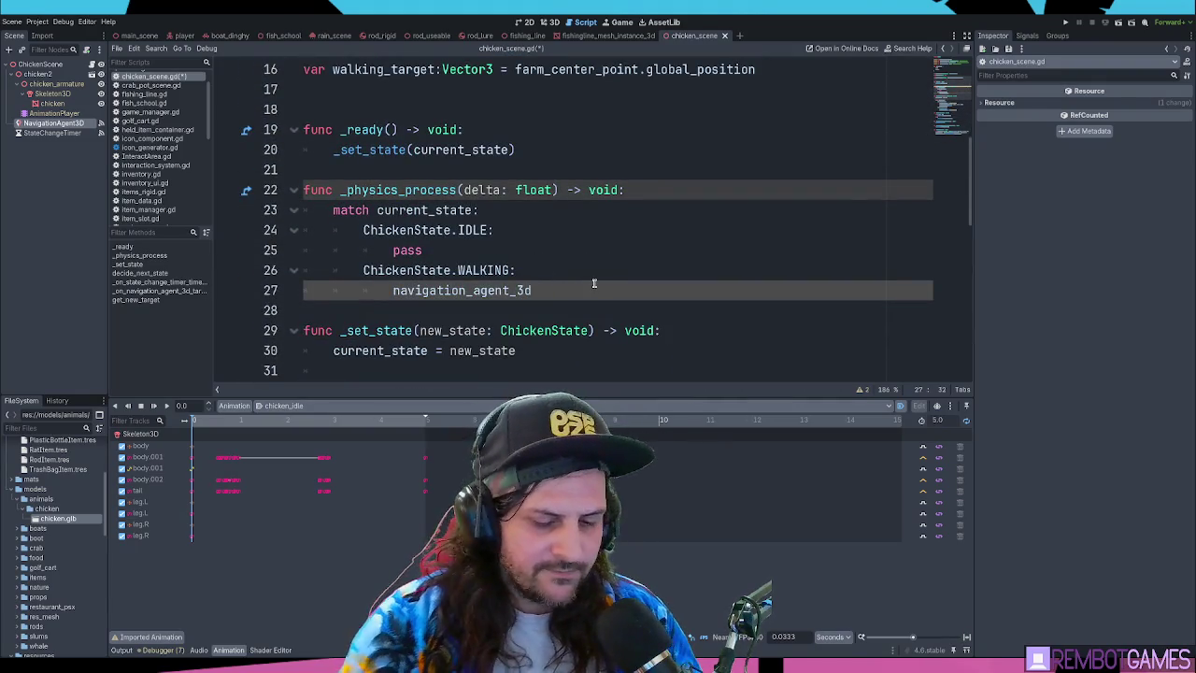
pyautogui.write('.get_')
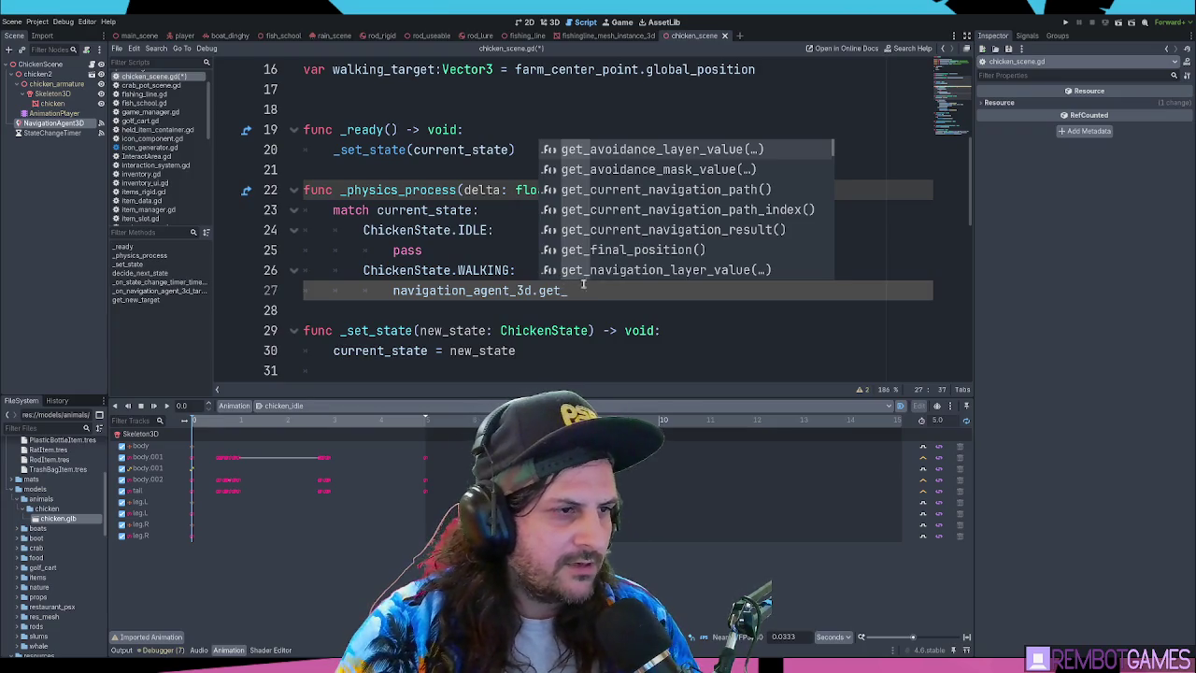
pyautogui.click(591, 289)
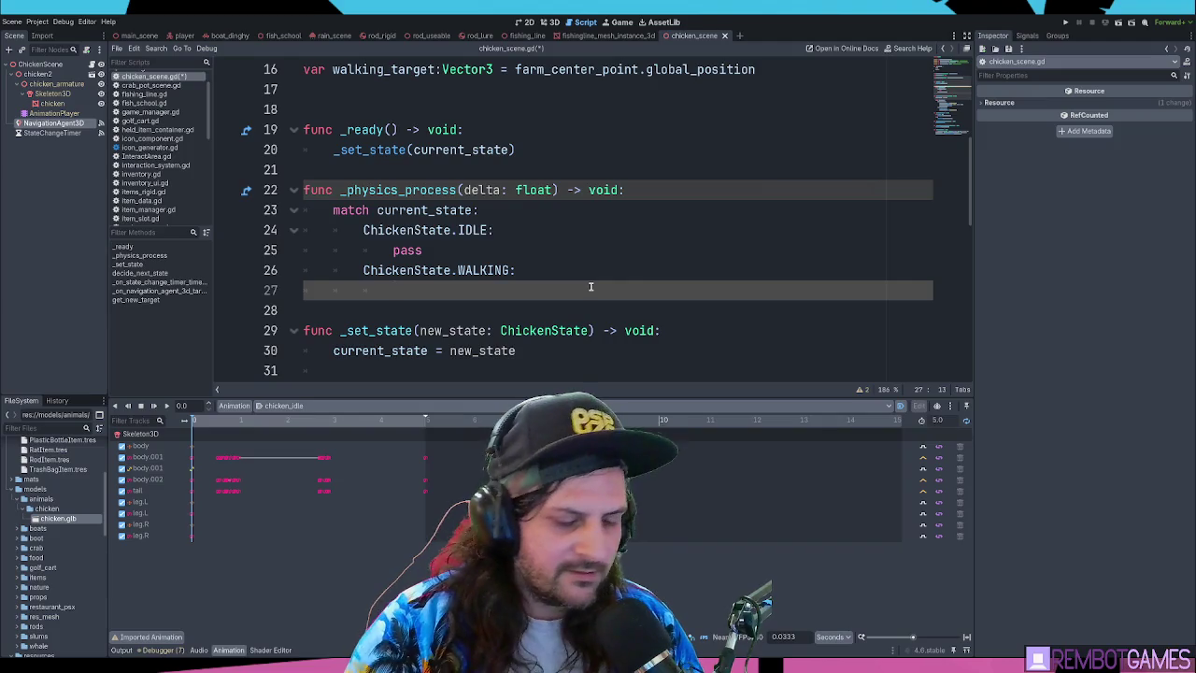
pyautogui.write('navigation')
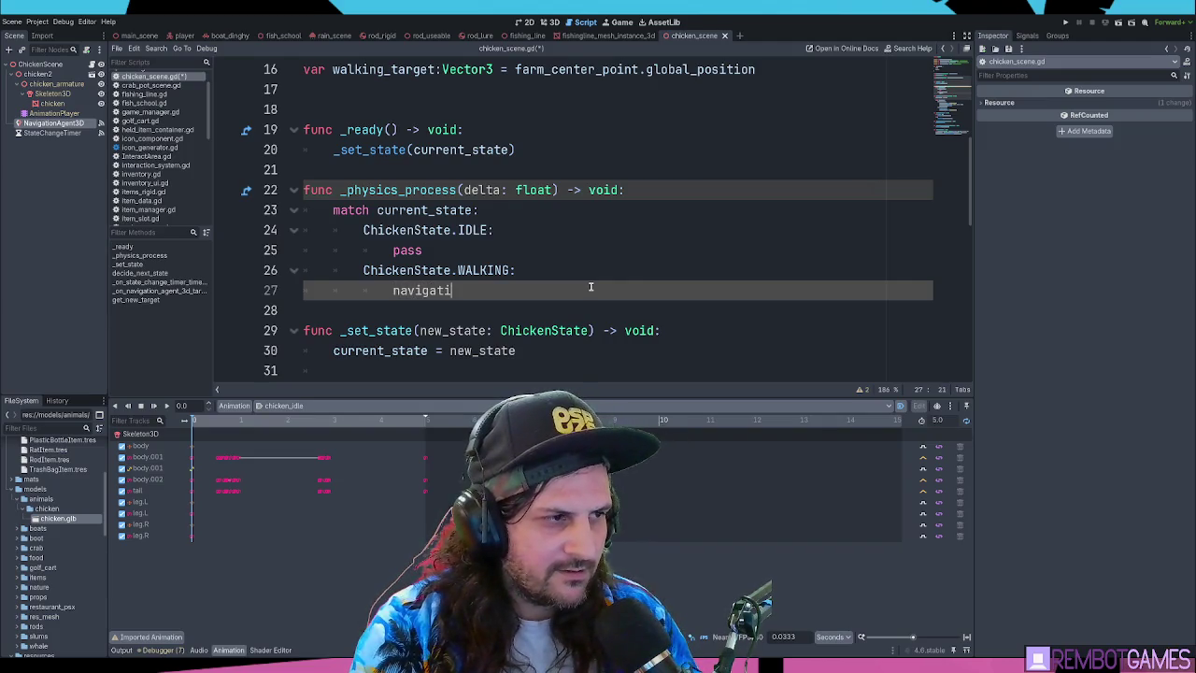
pyautogui.press('Return')
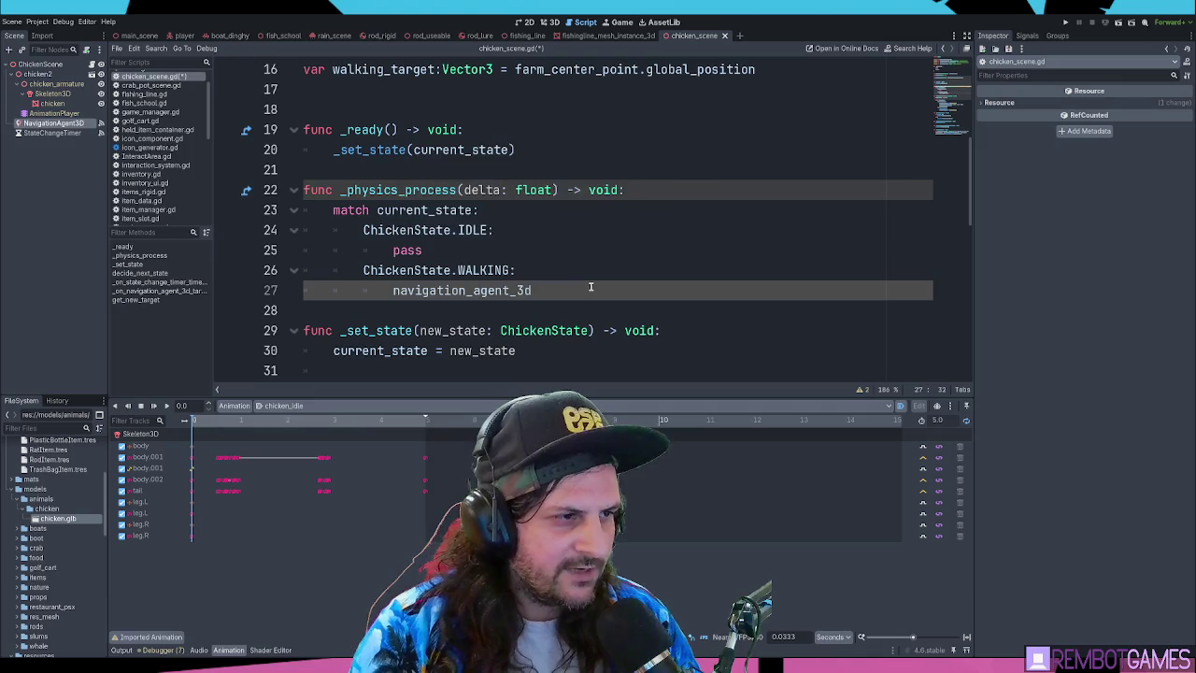
pyautogui.write('.n')
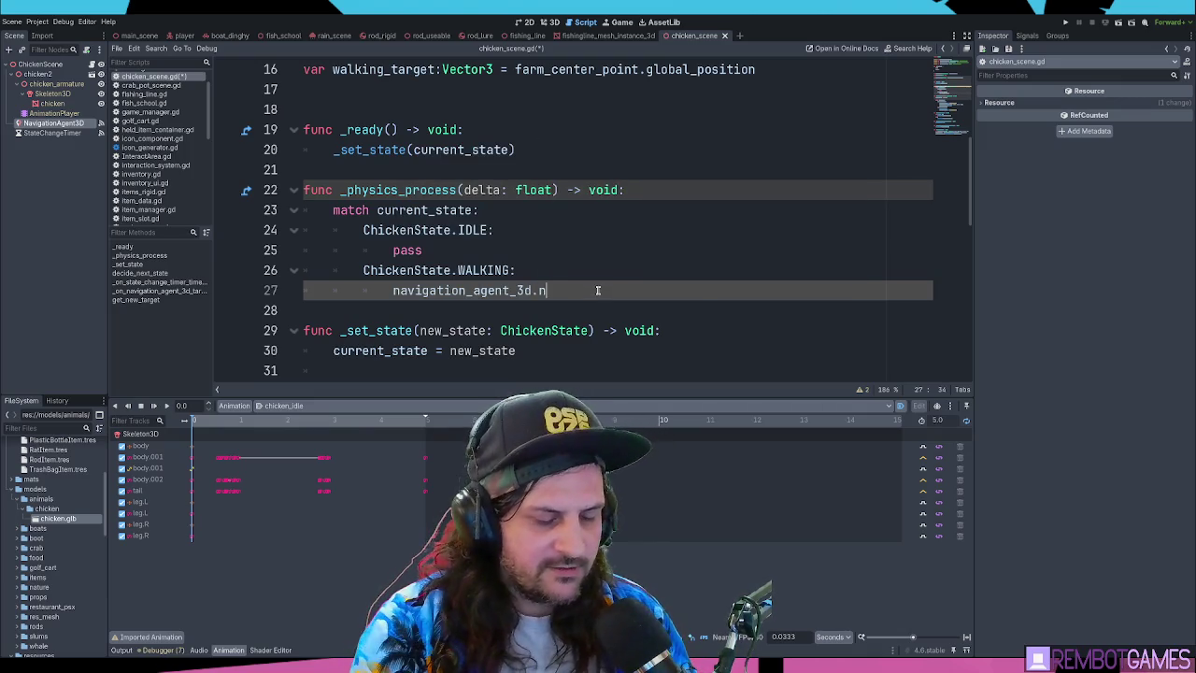
pyautogui.write('ext')
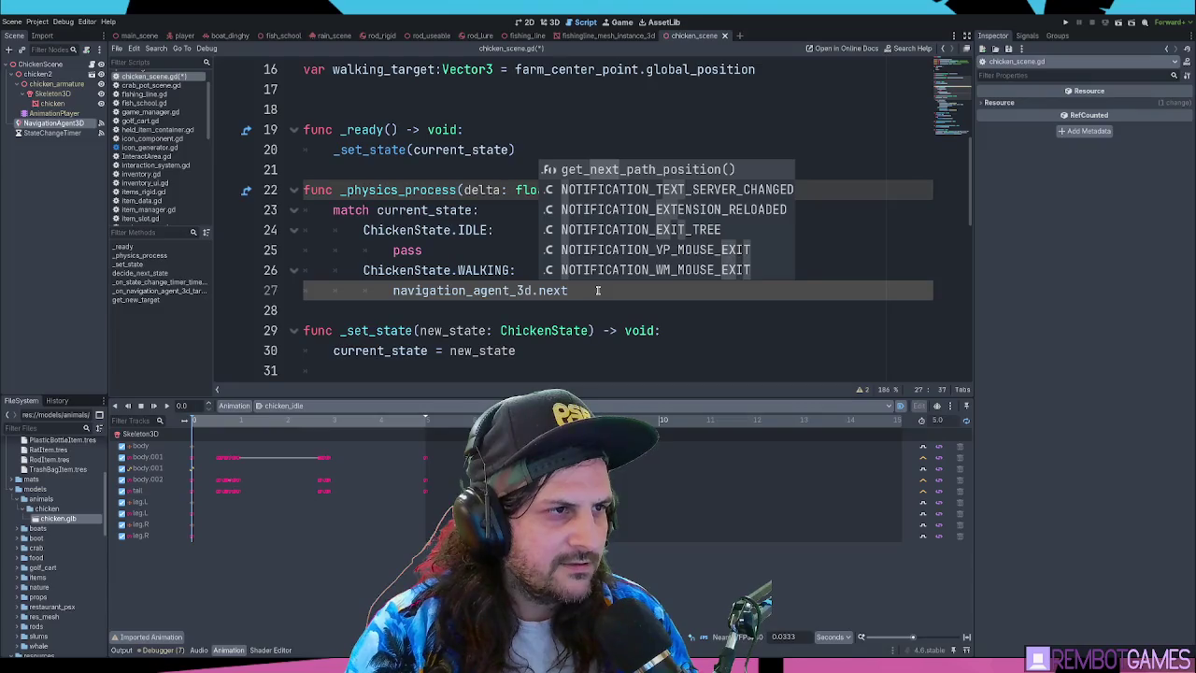
pyautogui.press('Return')
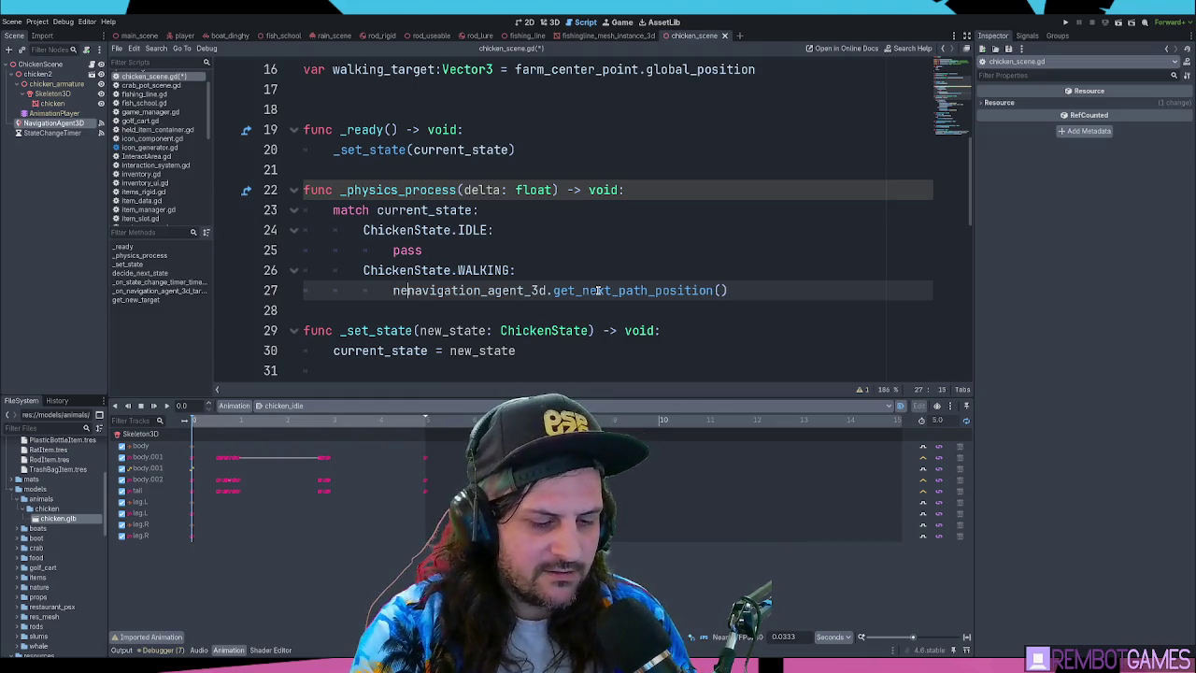
# Wrap the call in move_toward(...) and open the move_toward documentation
pyautogui.write('var nex')
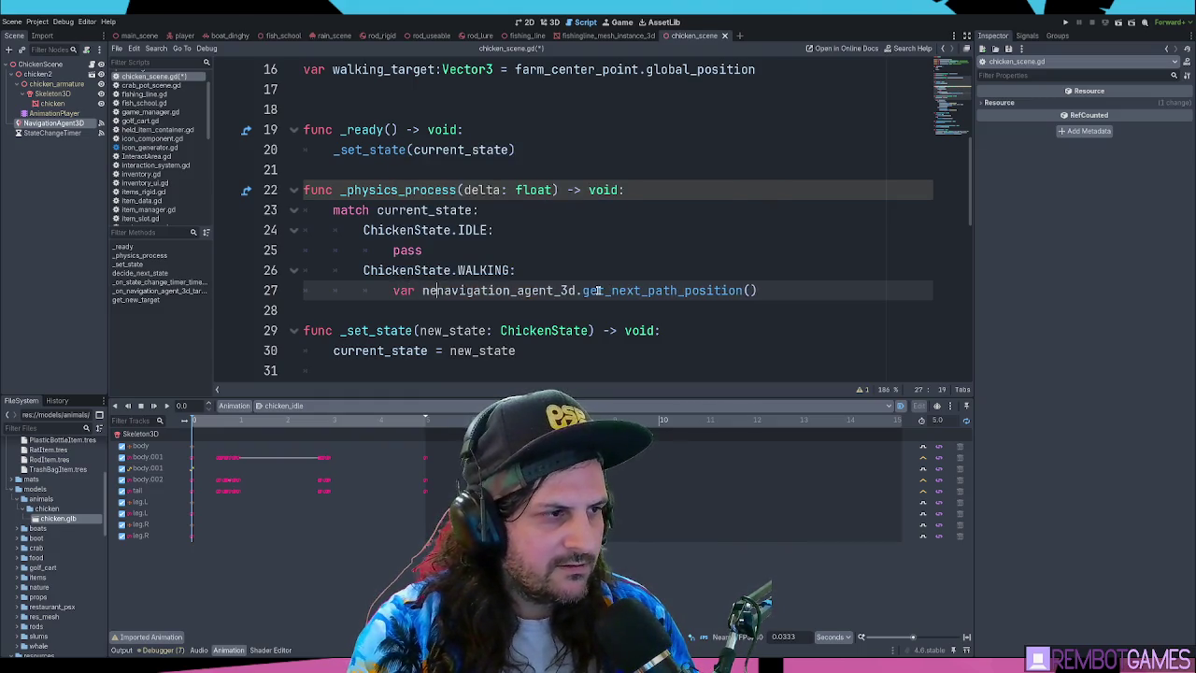
pyautogui.press('BackSpace')
pyautogui.press('BackSpace')
pyautogui.press('BackSpace')
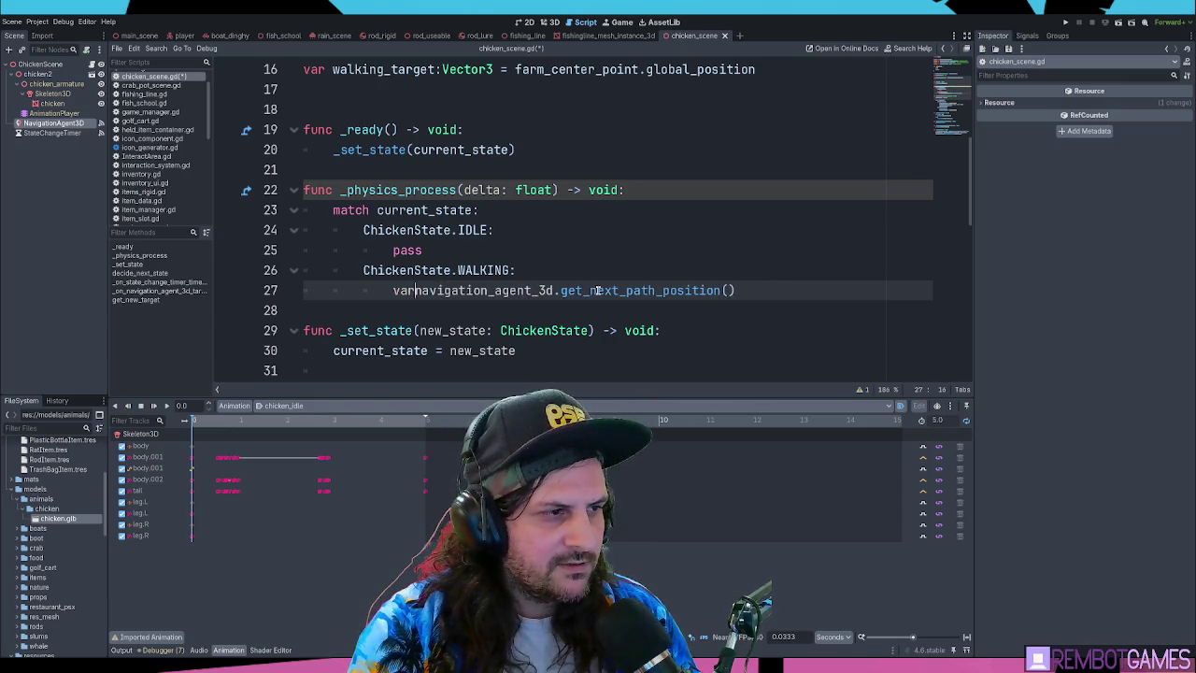
pyautogui.write('move_towra')
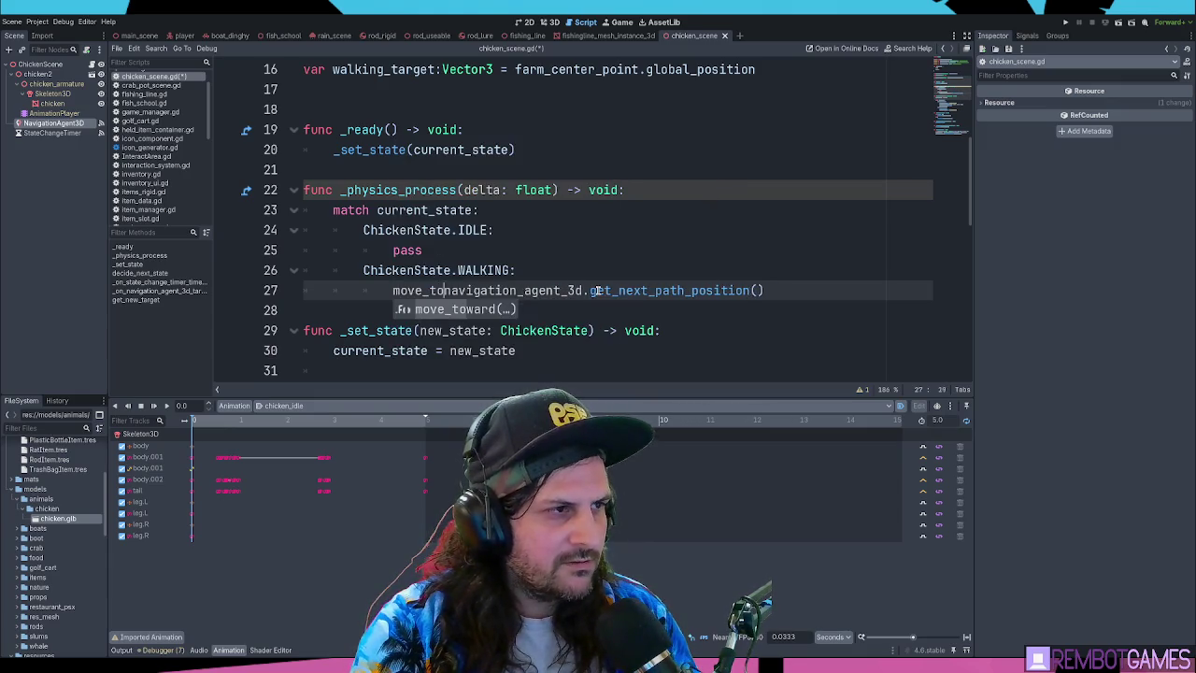
pyautogui.press('BackSpace')
pyautogui.press('BackSpace')
pyautogui.write('ard(')
pyautogui.press('End')
pyautogui.write(')')
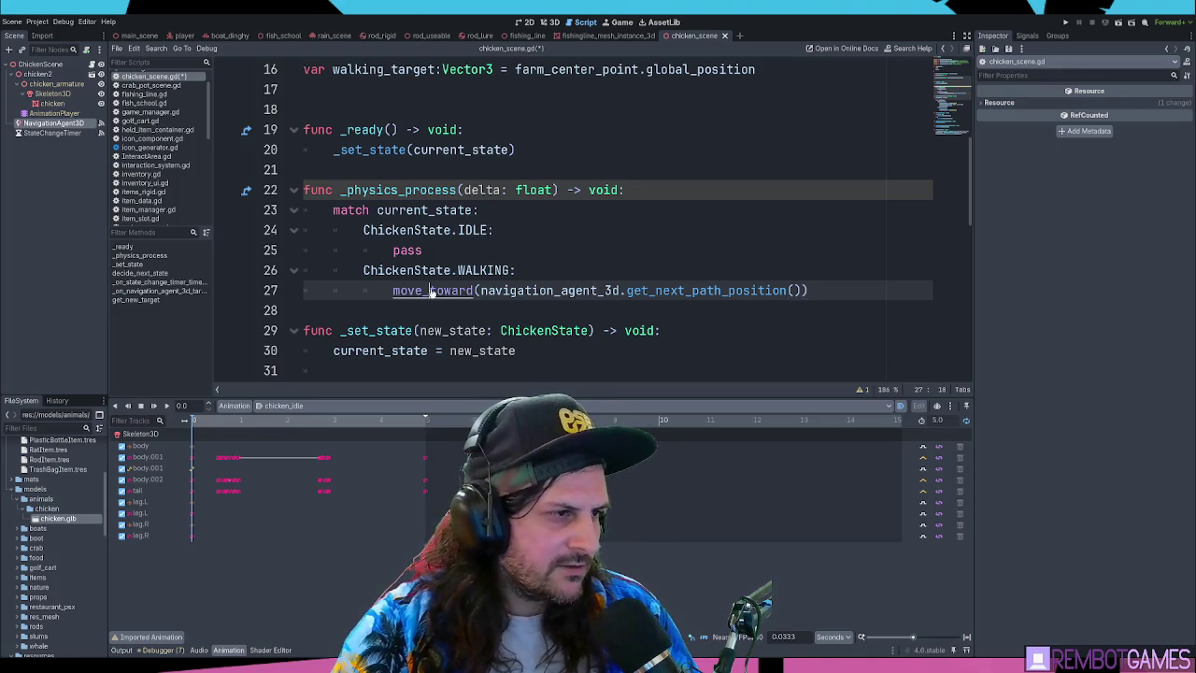
pyautogui.keyDown('ctrl'); pyautogui.click(430, 290); pyautogui.keyUp('ctrl')
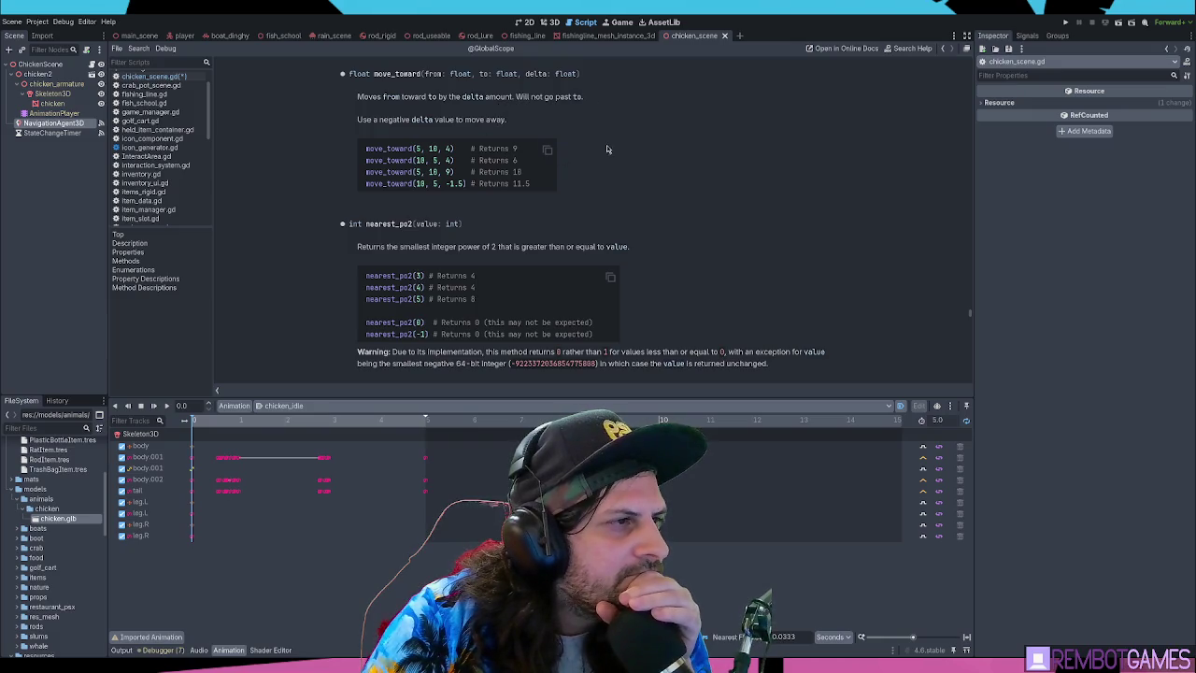
# Scroll the move_toward help page, then navigate back to chicken_scene.gd
pyautogui.scroll(-10, 647, 198)
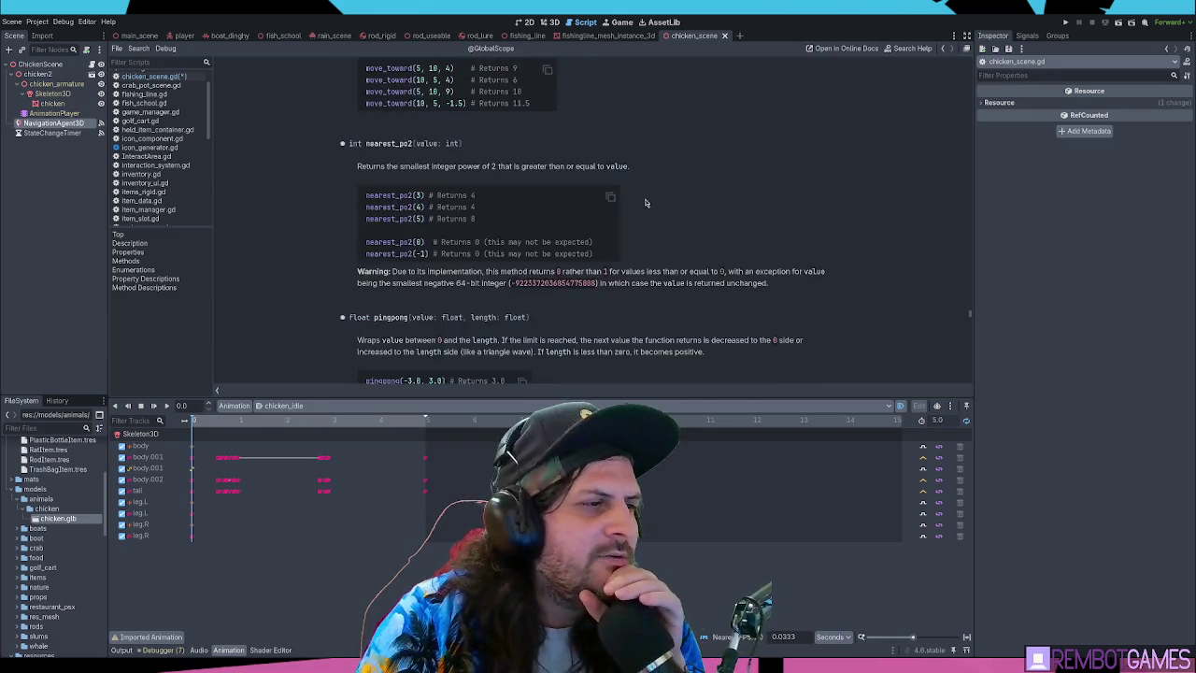
pyautogui.scroll(-10, 648, 198)
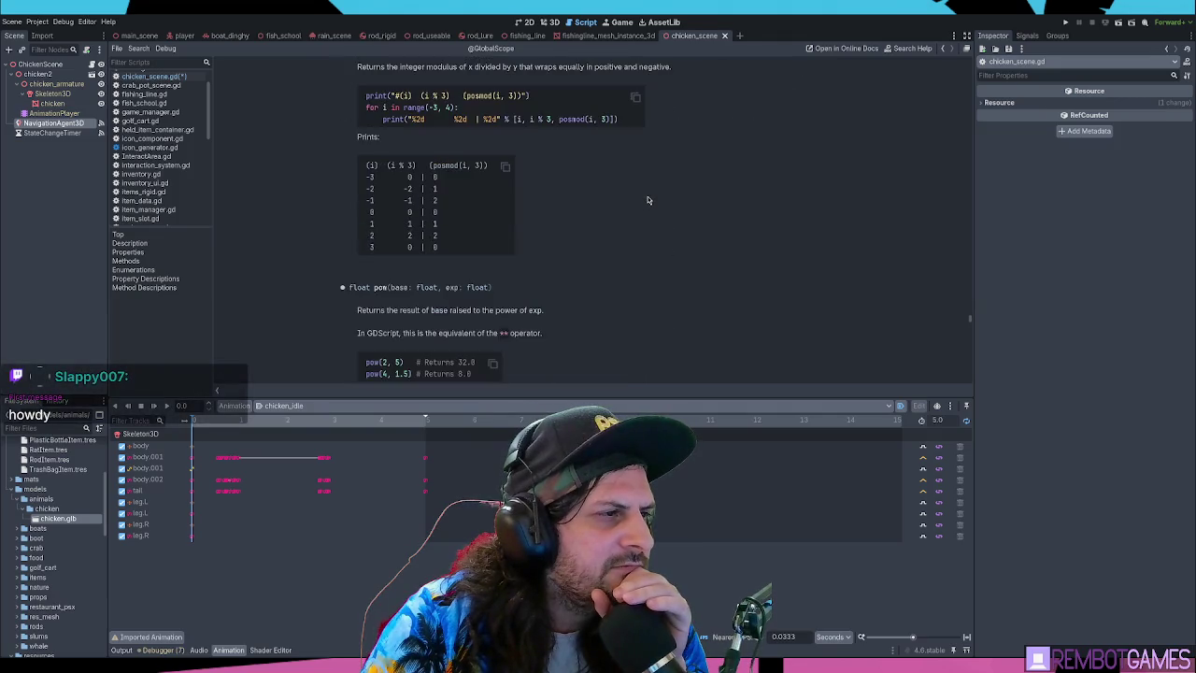
pyautogui.hotkey('alt', 'Left')
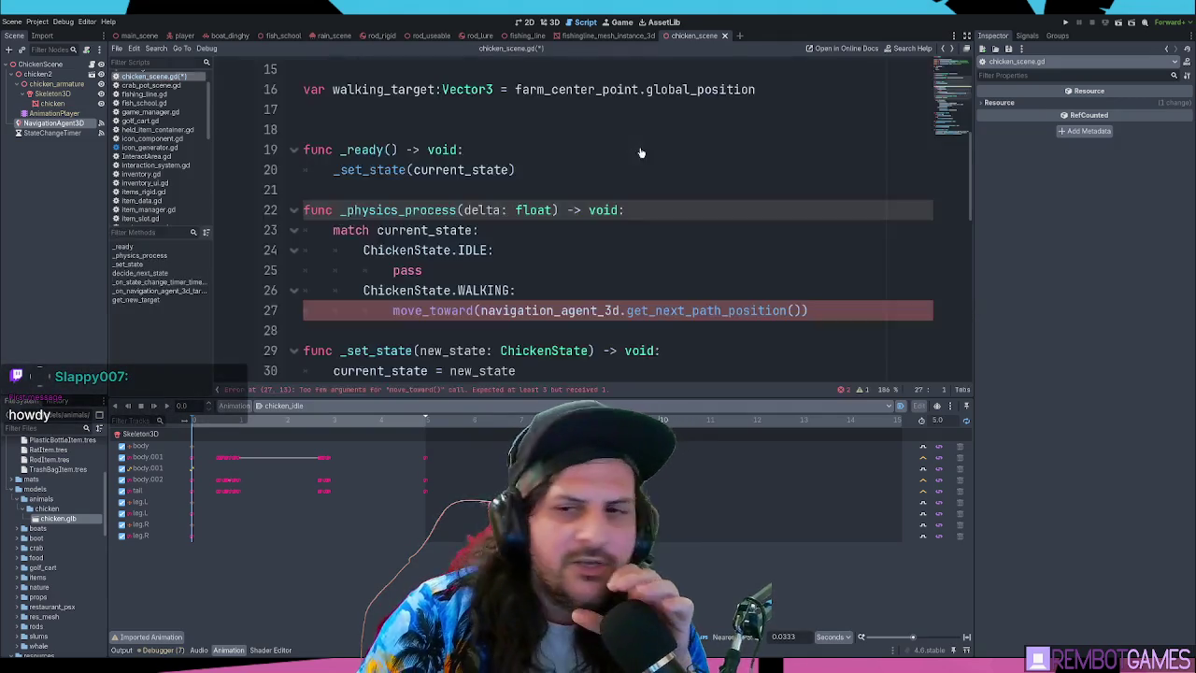
pyautogui.hotkey('alt', 'Left')
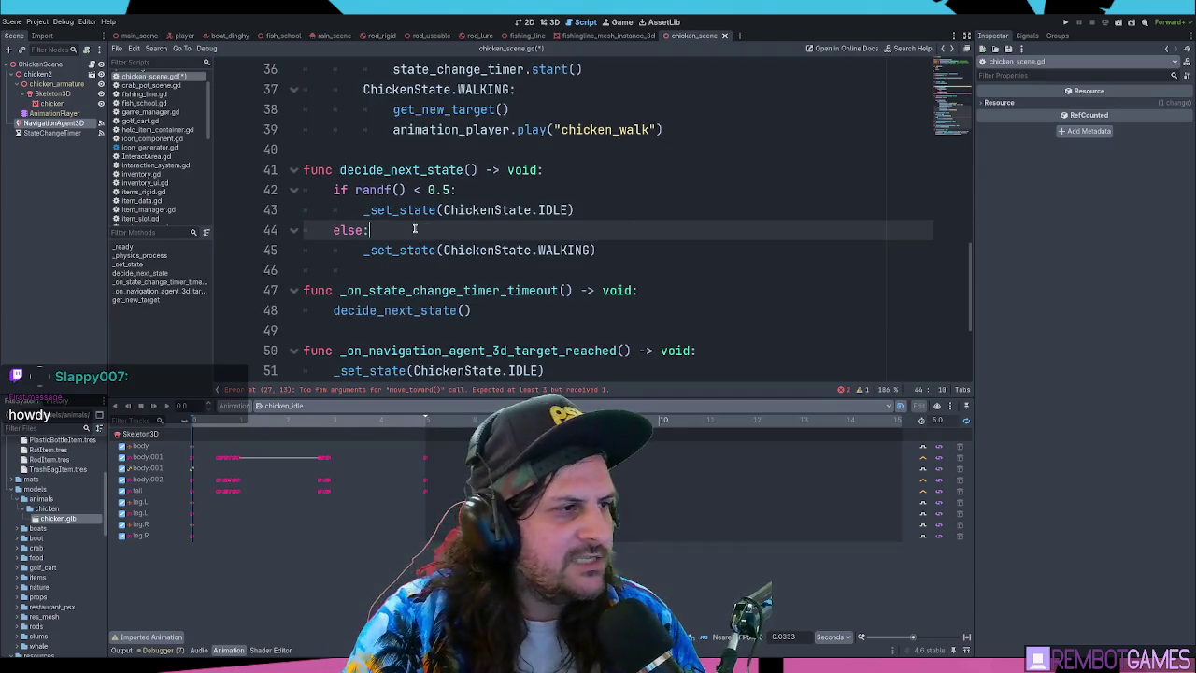
pyautogui.hotkey('alt', 'Left')
# Select move_toward on line 27, check navigation_agent_3d's declaration, and return to the error line
pyautogui.doubleClick(453, 310)
pyautogui.click(453, 310)
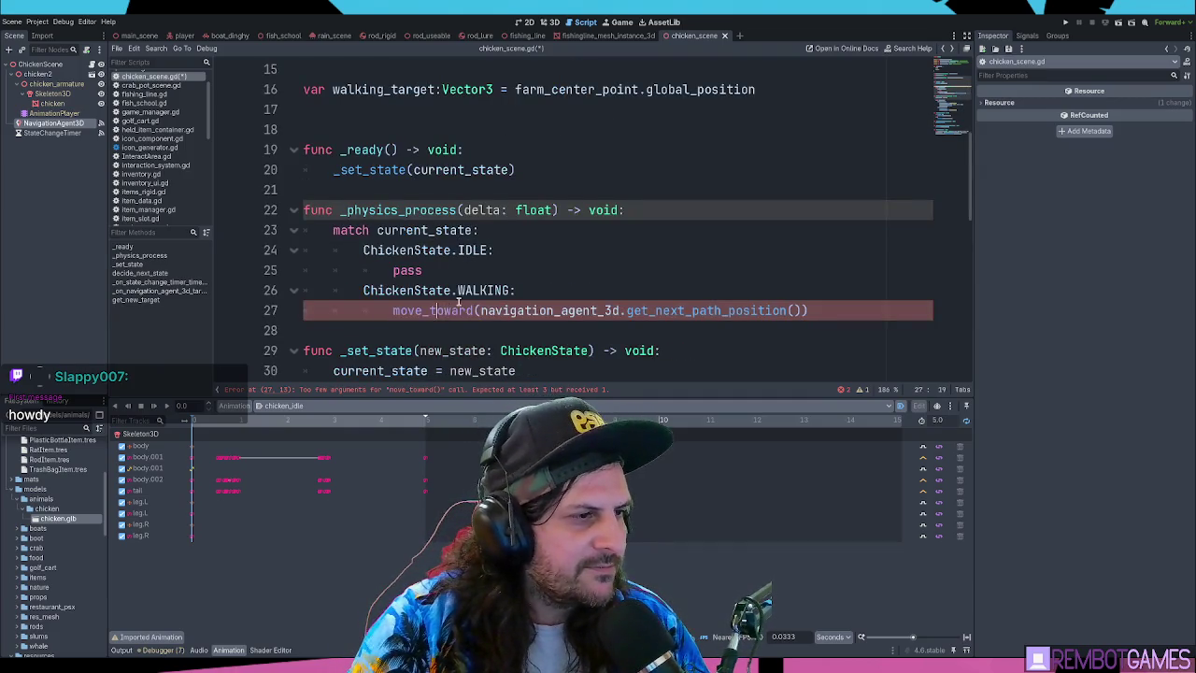
pyautogui.doubleClick(453, 310)
pyautogui.click(519, 310)
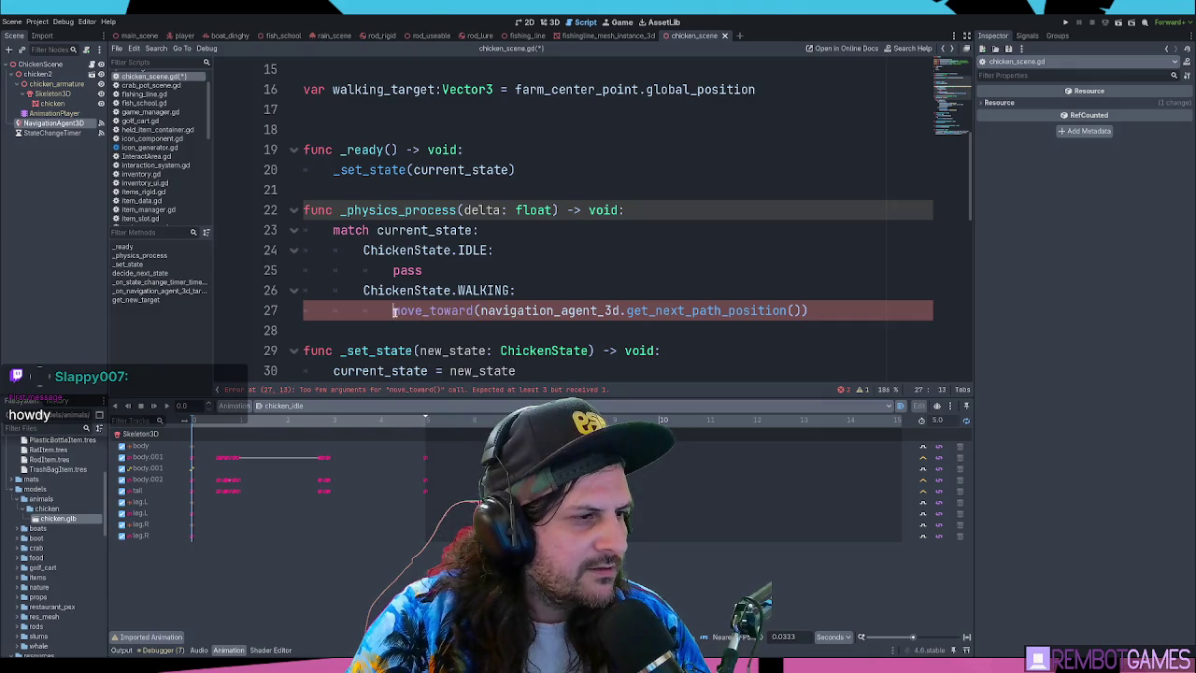
pyautogui.doubleClick(397, 311)
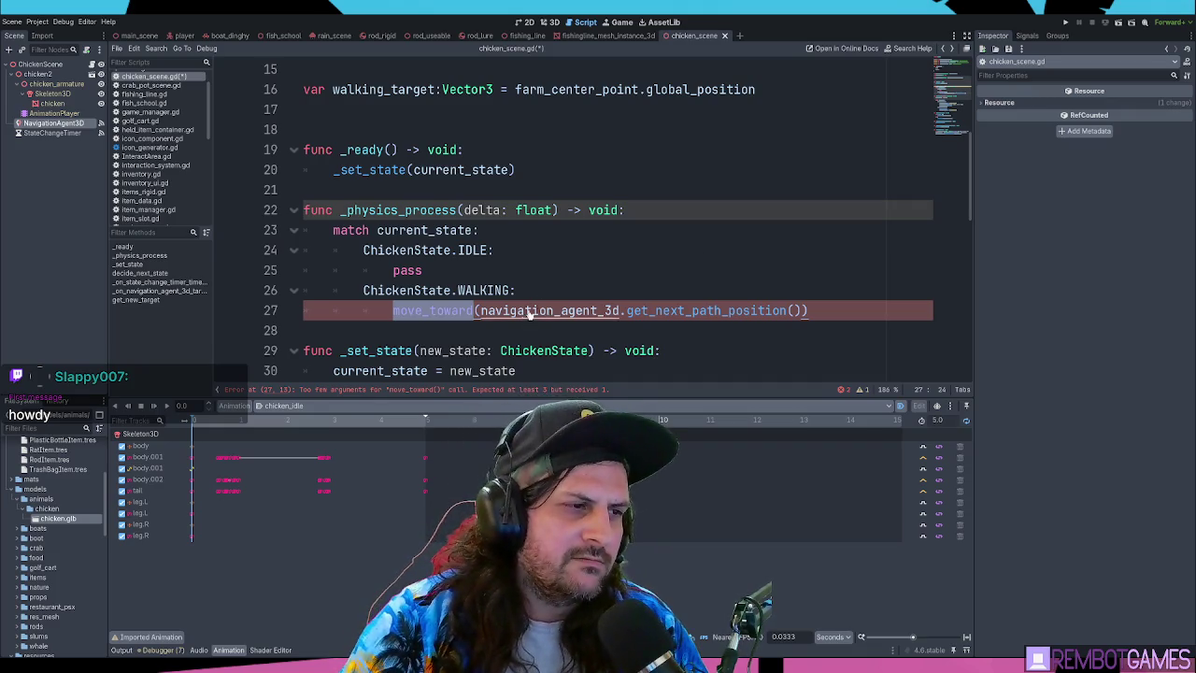
pyautogui.keyDown('ctrl'); pyautogui.click(533, 315); pyautogui.keyUp('ctrl')
pyautogui.scroll(-2, 622, 277)
pyautogui.hotkey('alt', 'Left')
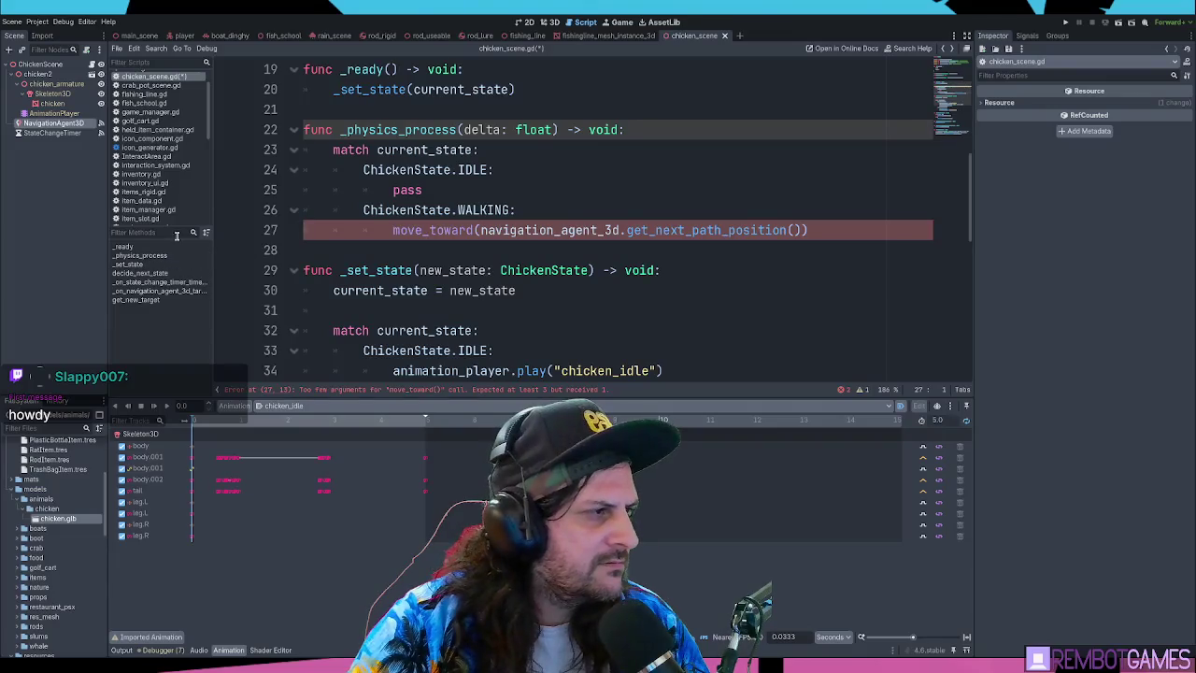
pyautogui.scroll(-5, 163, 219)
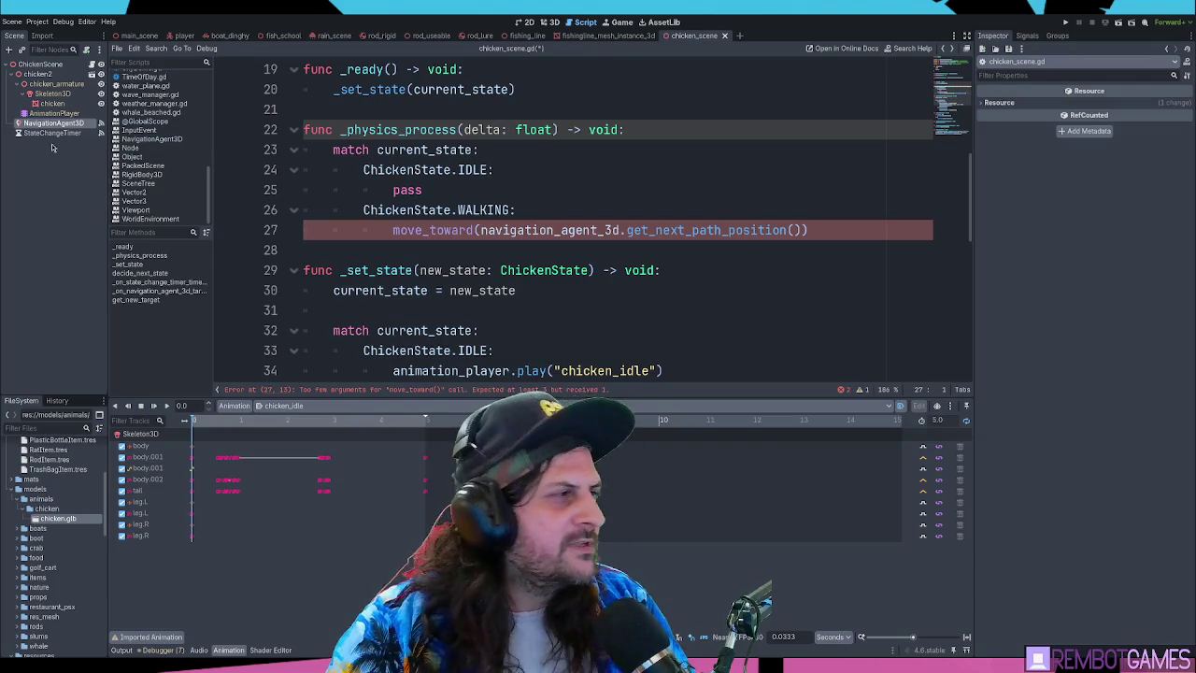
pyautogui.click(41, 65)
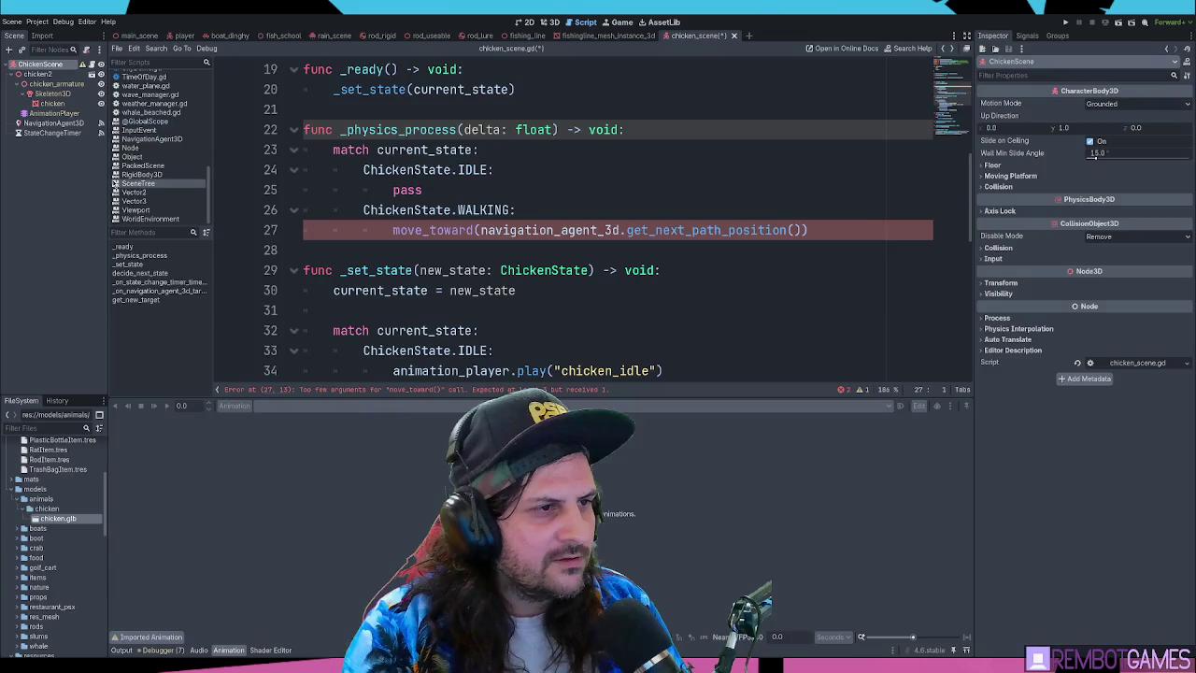
# Paste a CollisionShape3D under ChickenScene and move it above chicken2
pyautogui.click(427, 210)
pyautogui.click(74, 75)
pyautogui.click(81, 66)
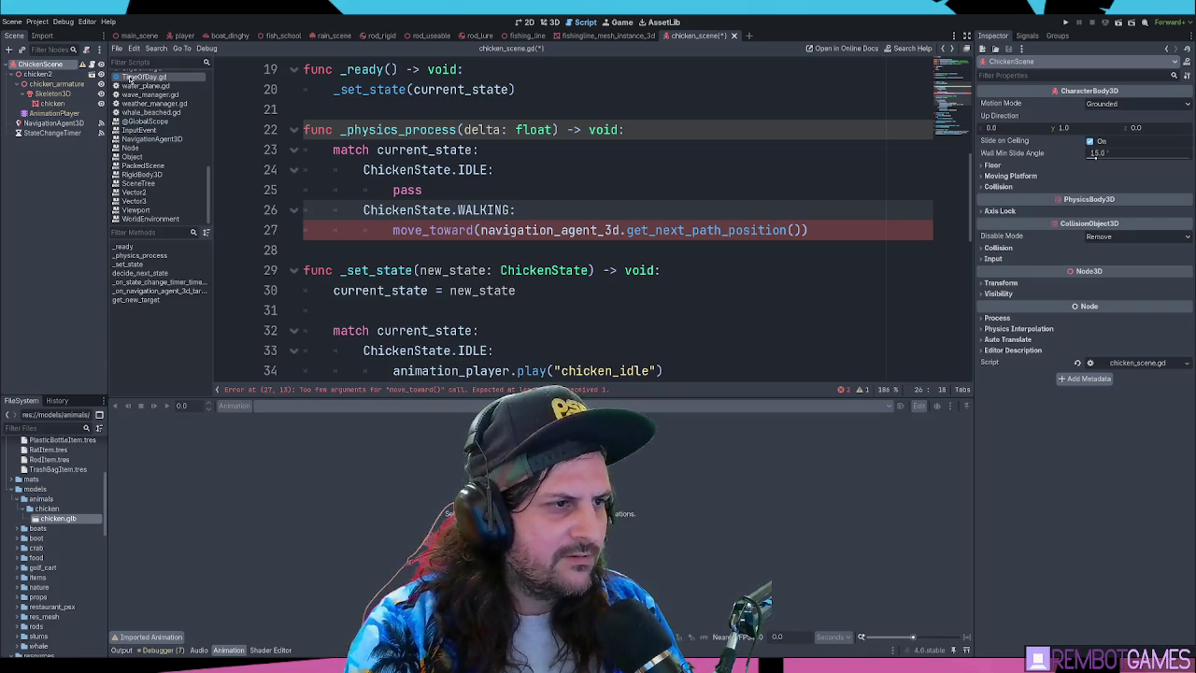
pyautogui.hotkey('ctrl', 'v')
pyautogui.moveTo(66, 142); pyautogui.dragTo(72, 73)
# Make the collision shape a SphereShape3D and raise it onto the chicken's body
pyautogui.click(549, 22)
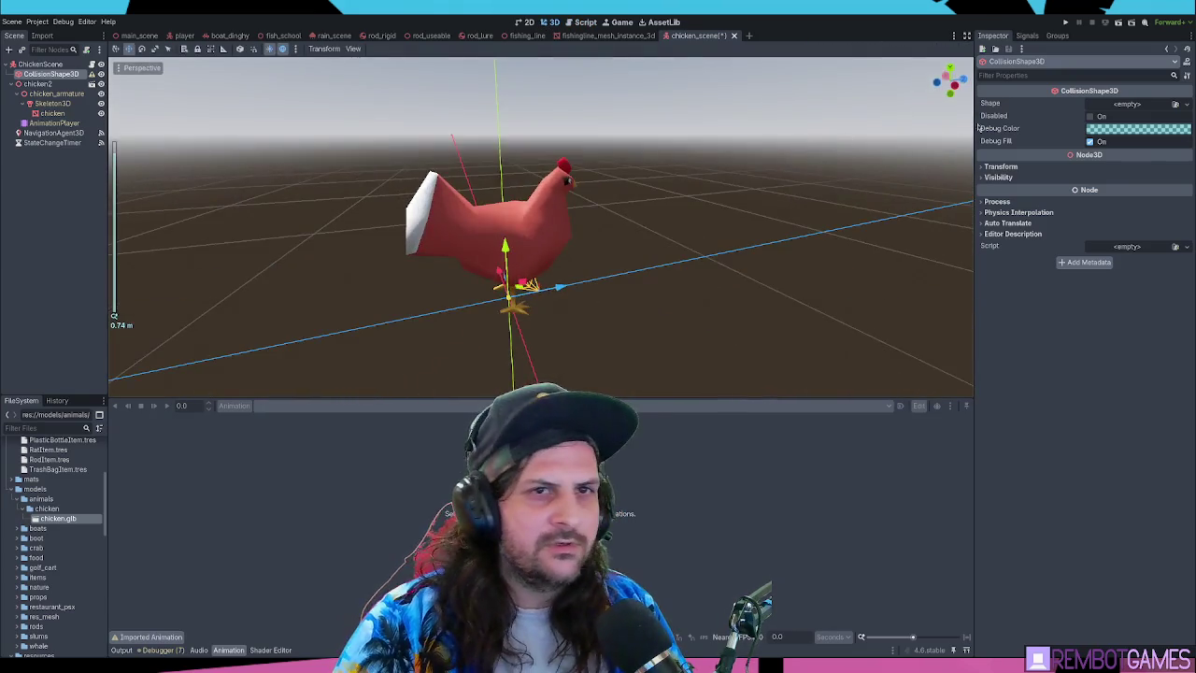
pyautogui.click(1128, 104)
pyautogui.click(1139, 140)
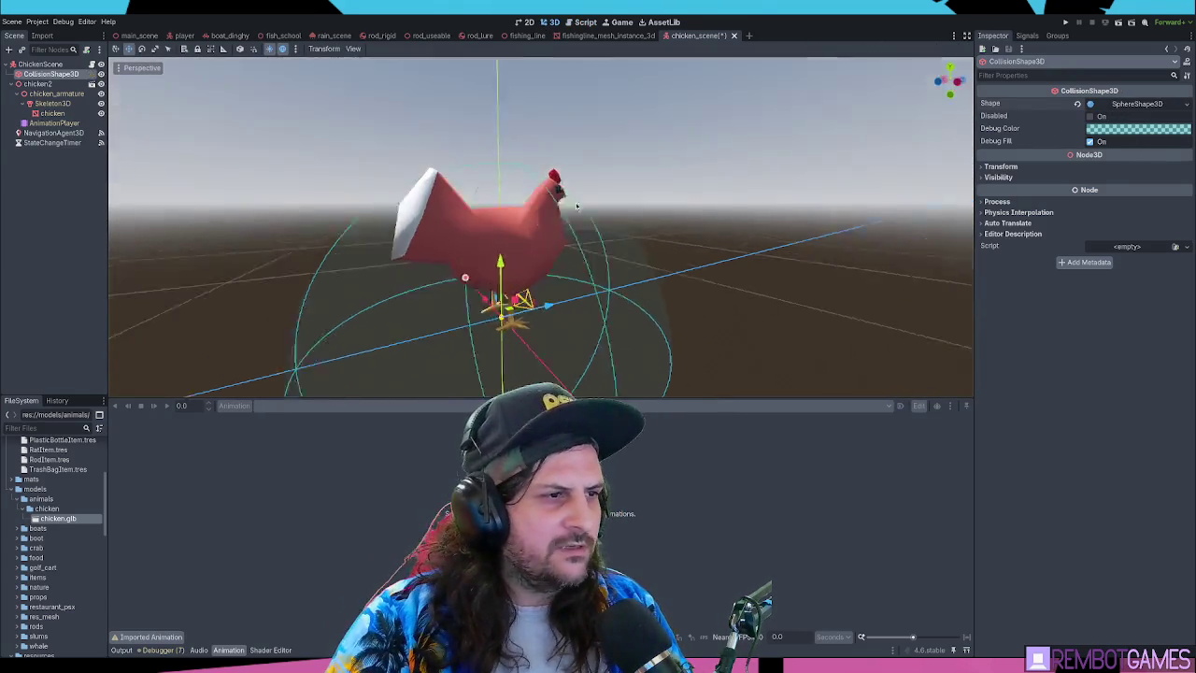
pyautogui.moveTo(490, 276)
pyautogui.mouseDown()
pyautogui.moveTo(494, 264)
pyautogui.moveTo(495, 273)
pyautogui.mouseUp()
pyautogui.scroll(-4, 496, 274)
pyautogui.moveTo(396, 259)
pyautogui.mouseDown()
pyautogui.moveTo(473, 262)
pyautogui.moveTo(416, 234)
pyautogui.mouseUp()
pyautogui.scroll(5, 506, 214)
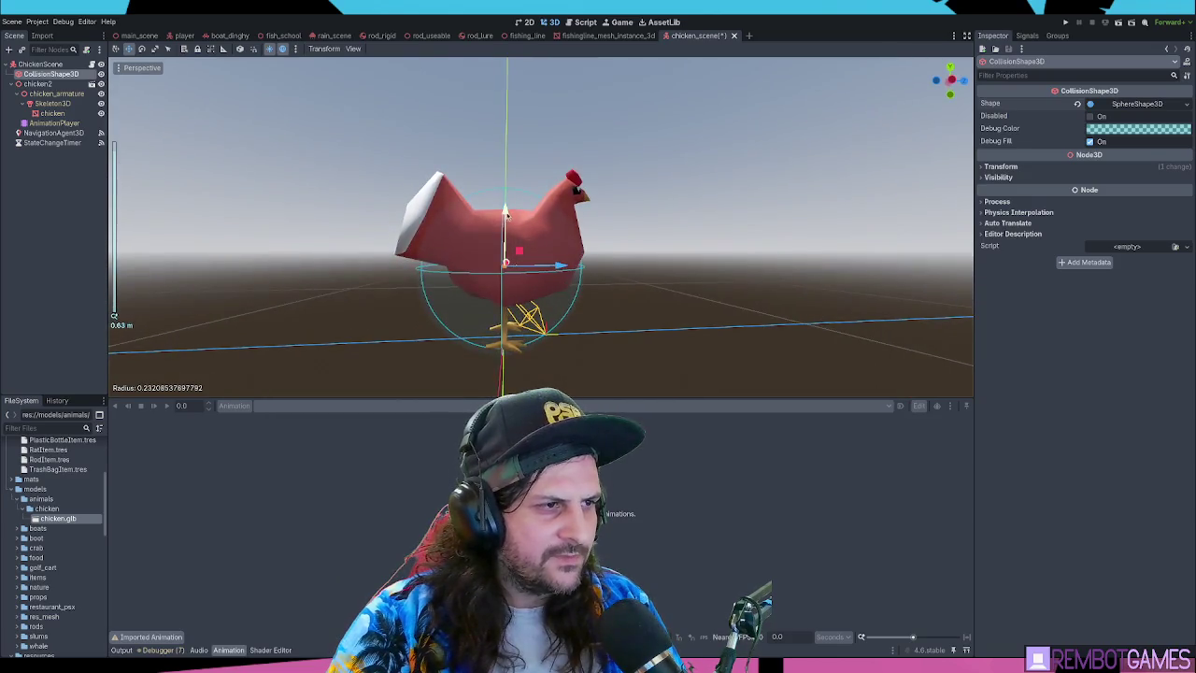
pyautogui.hotkey('ctrl', 'z')
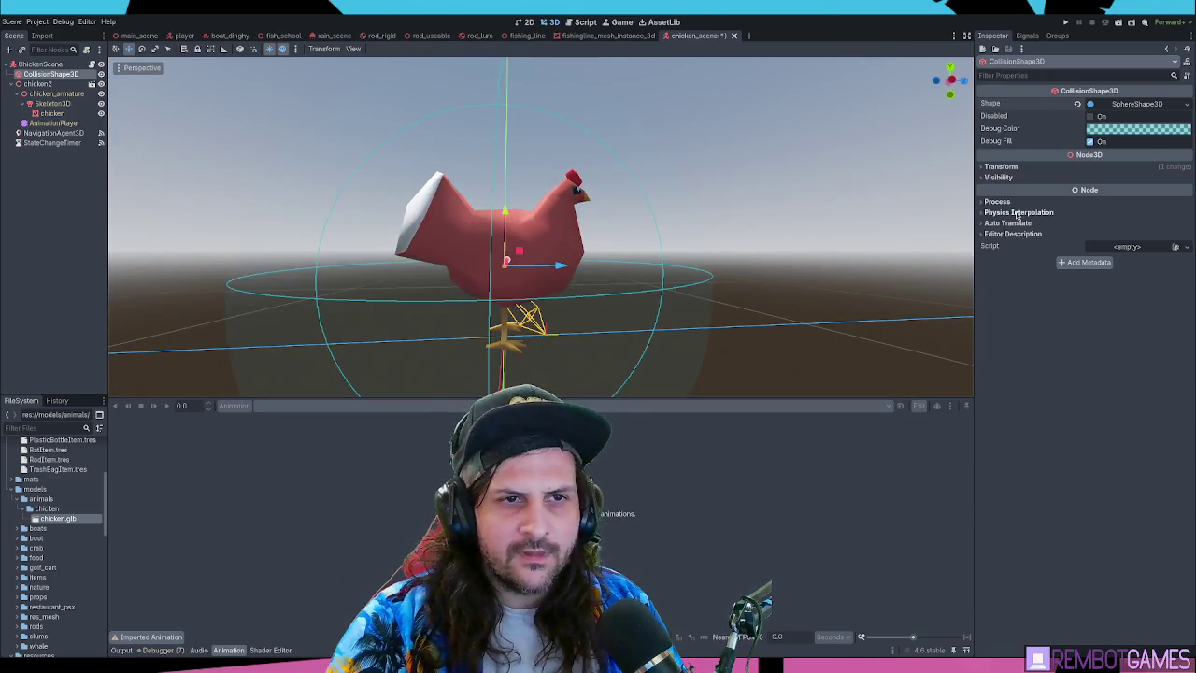
# Set the sphere's Radius to 0.2 in the Inspector
pyautogui.click(1001, 166)
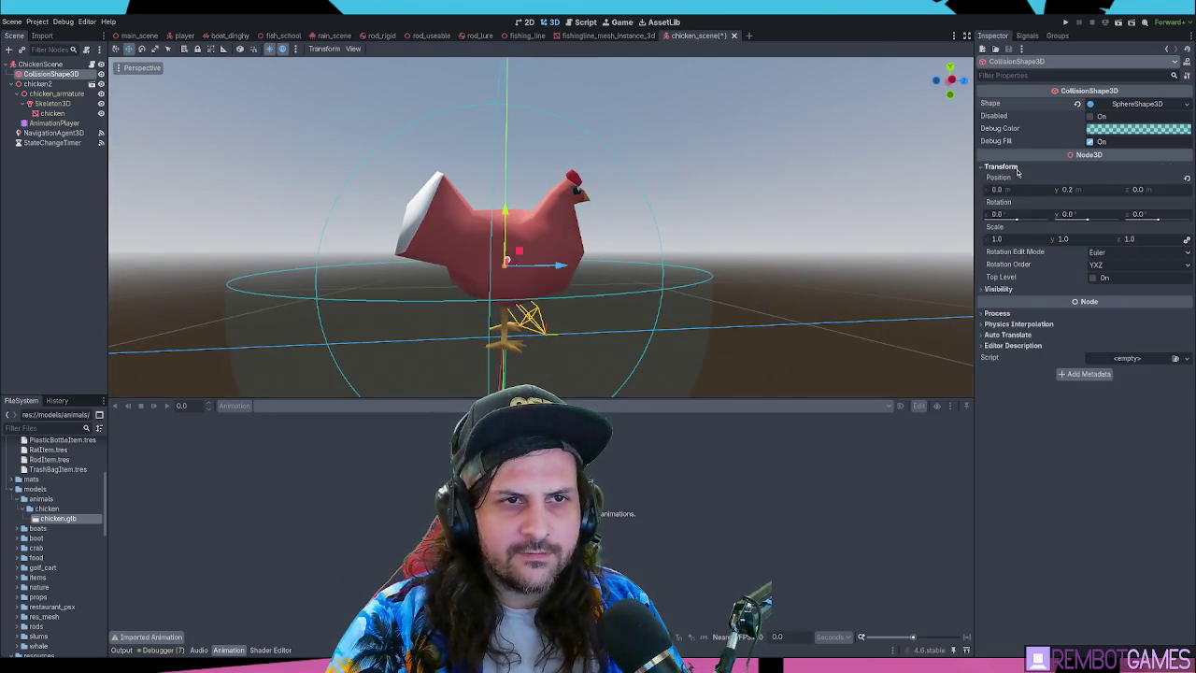
pyautogui.click(1121, 104)
pyautogui.click(1103, 117)
pyautogui.write('0.1')
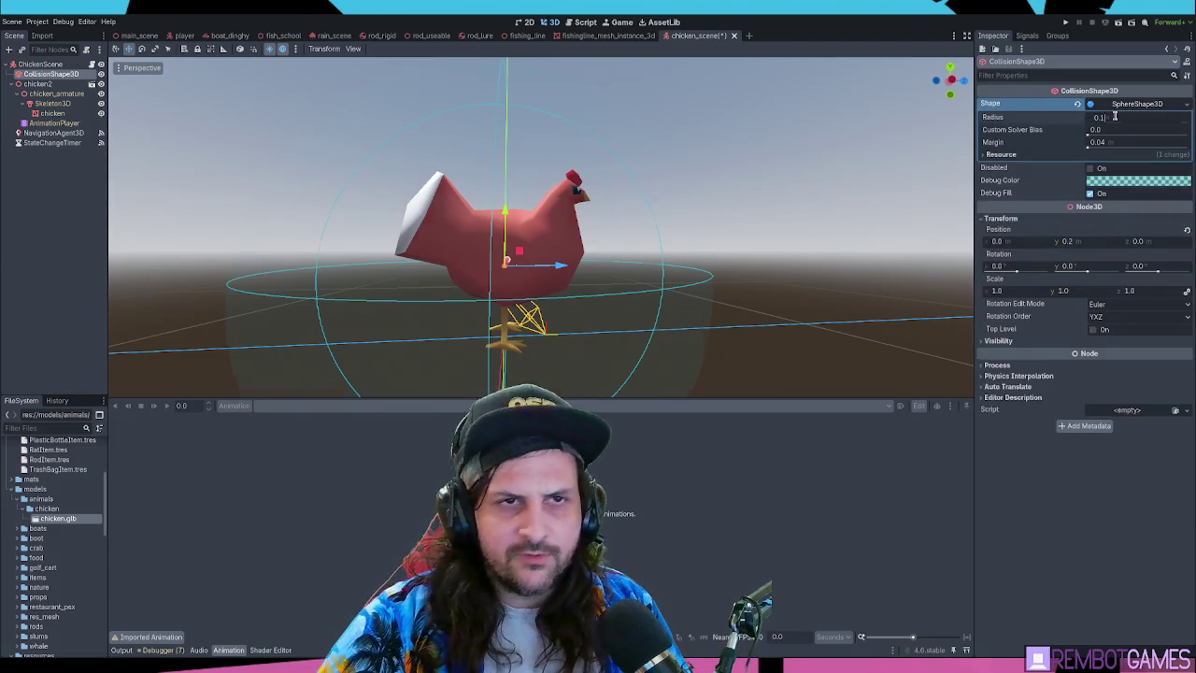
pyautogui.press('Return')
pyautogui.click(1137, 117)
pyautogui.write('0')
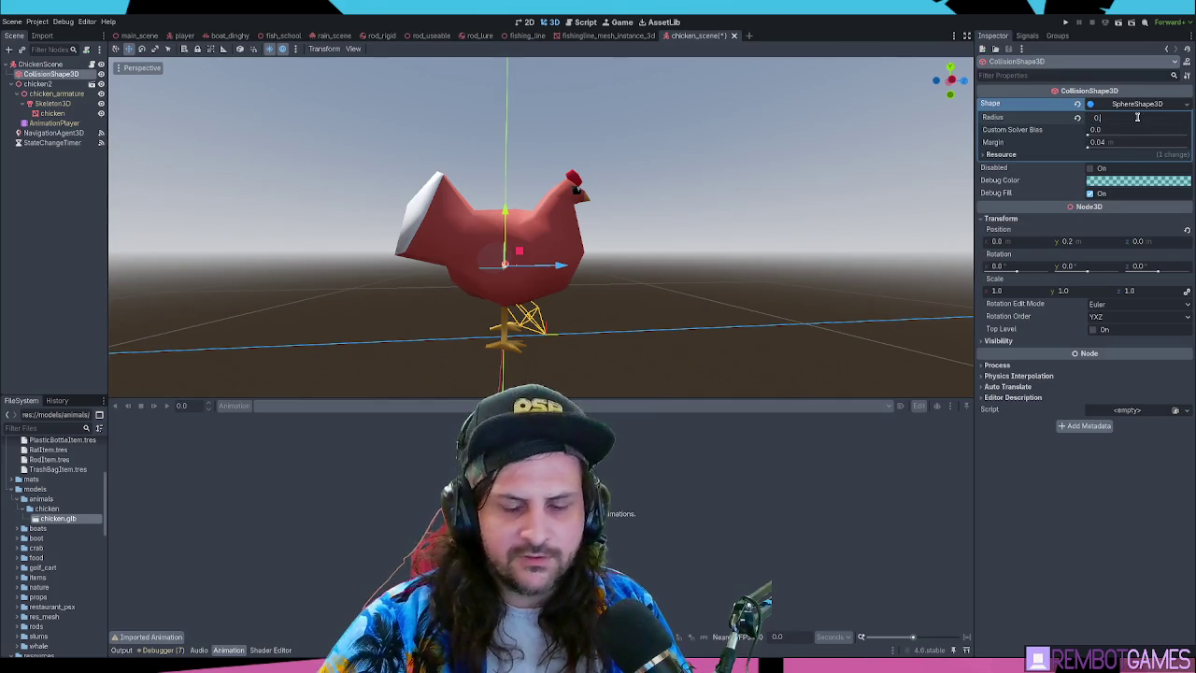
pyautogui.write('.2')
pyautogui.press('Return')
pyautogui.moveTo(694, 275)
pyautogui.mouseDown()
pyautogui.moveTo(766, 243)
pyautogui.moveTo(888, 256)
pyautogui.moveTo(869, 280)
pyautogui.moveTo(828, 294)
pyautogui.moveTo(742, 289)
pyautogui.moveTo(480, 313)
pyautogui.mouseUp()
pyautogui.scroll(3, 578, 311)
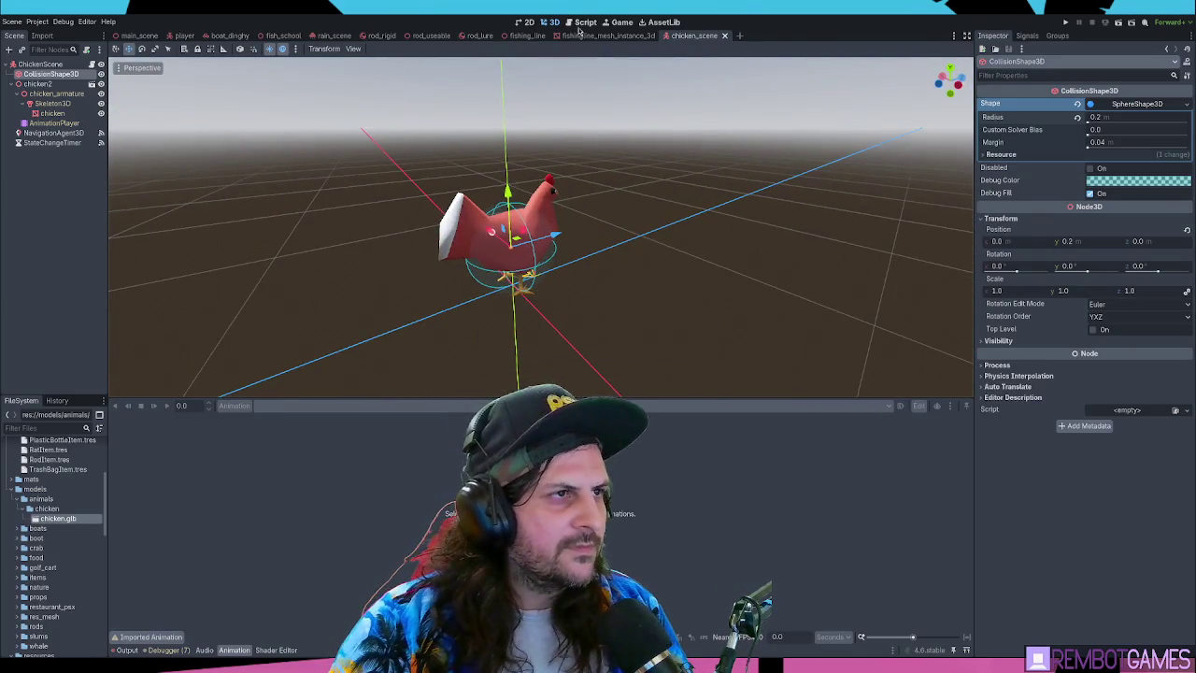
# Replace line 27 with the pasted navigation movement block, indented two levels under WALKING
pyautogui.click(583, 22)
pyautogui.tripleClick(498, 230)
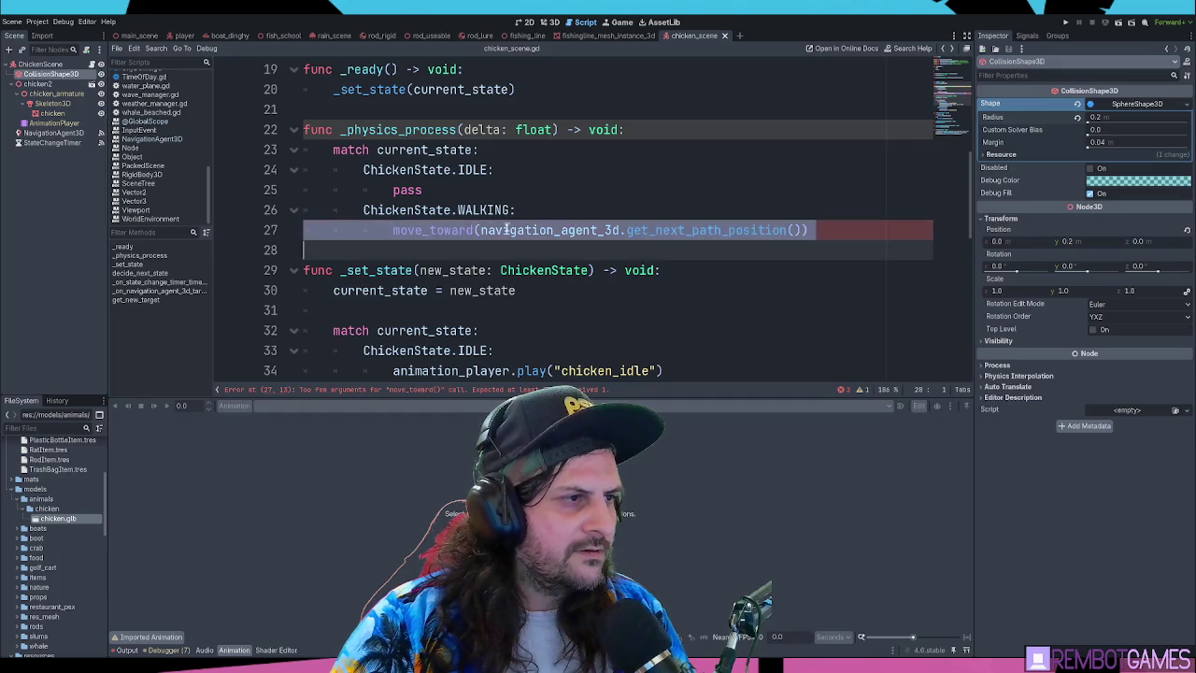
pyautogui.write('# 1. Get the next waypoint on the path var next_path_pos: Vector3 = nav_agent.get_next_path_position()  # 2. Calculate direction and multiply by speed var new_velocity: Vector3 = global_position.direction_to(next_path_pos) * SPEED # 3. Apply movement velocity = new_velocity move_and_slide()')
pyautogui.hotkey('shift', 'Up')
pyautogui.hotkey('shift', 'Up')
pyautogui.hotkey('shift', 'Up')
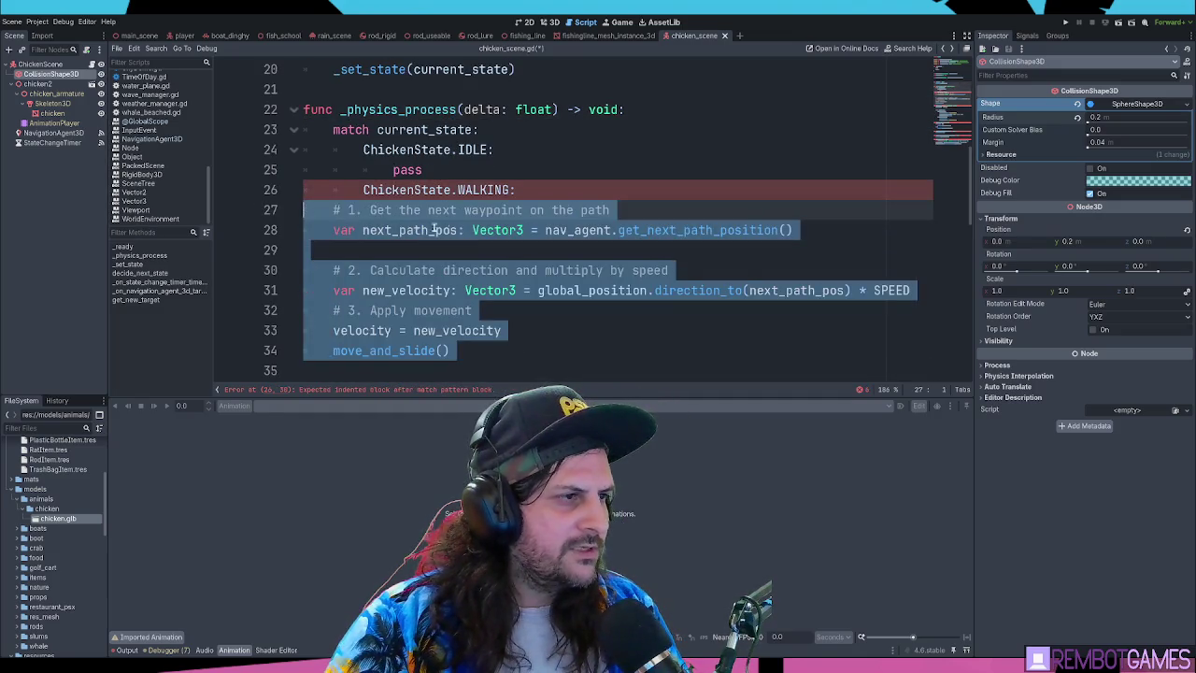
pyautogui.press('Tab')
pyautogui.scroll(-1, 420, 229)
pyautogui.press('Tab')
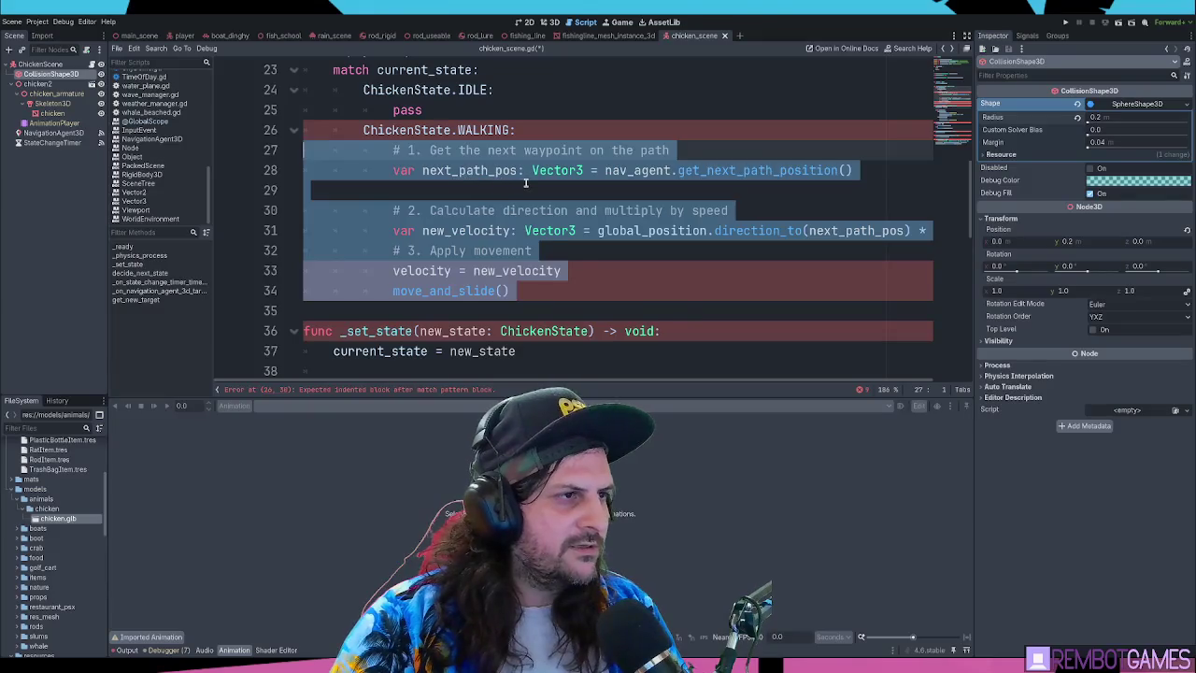
pyautogui.scroll(1, 525, 183)
pyautogui.doubleClick(654, 230)
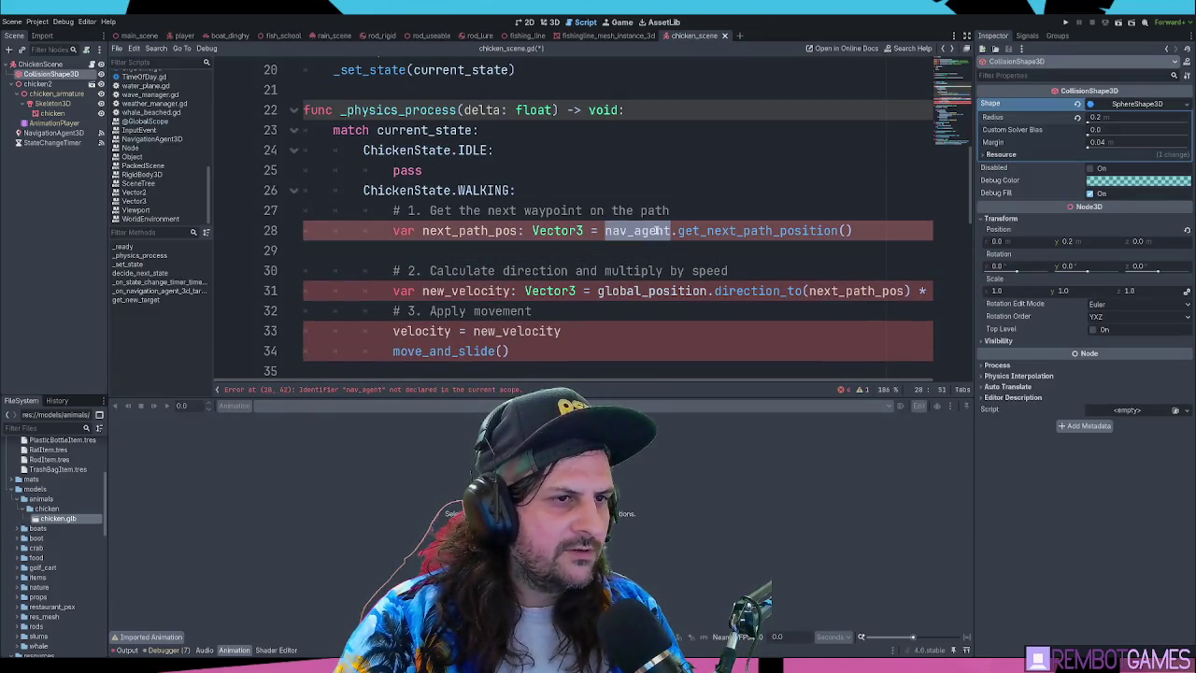
# Delete the three numbered comment lines and the blank line after next_path_pos
pyautogui.tripleClick(607, 212)
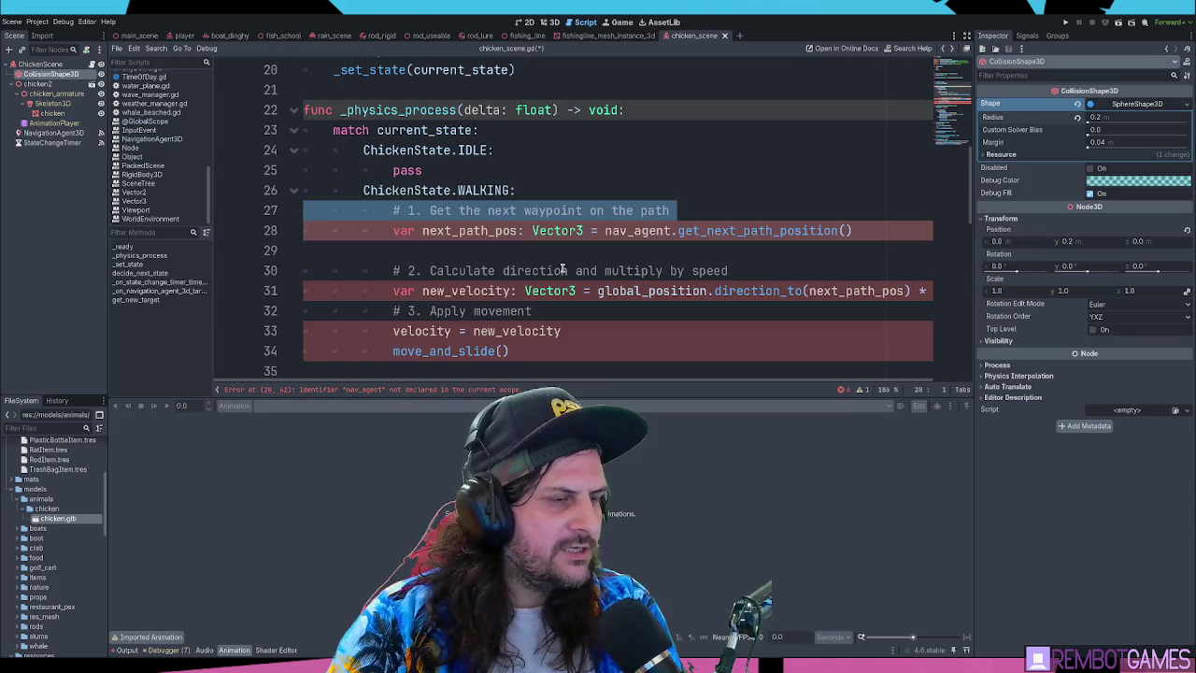
pyautogui.press('Delete')
pyautogui.tripleClick(551, 250)
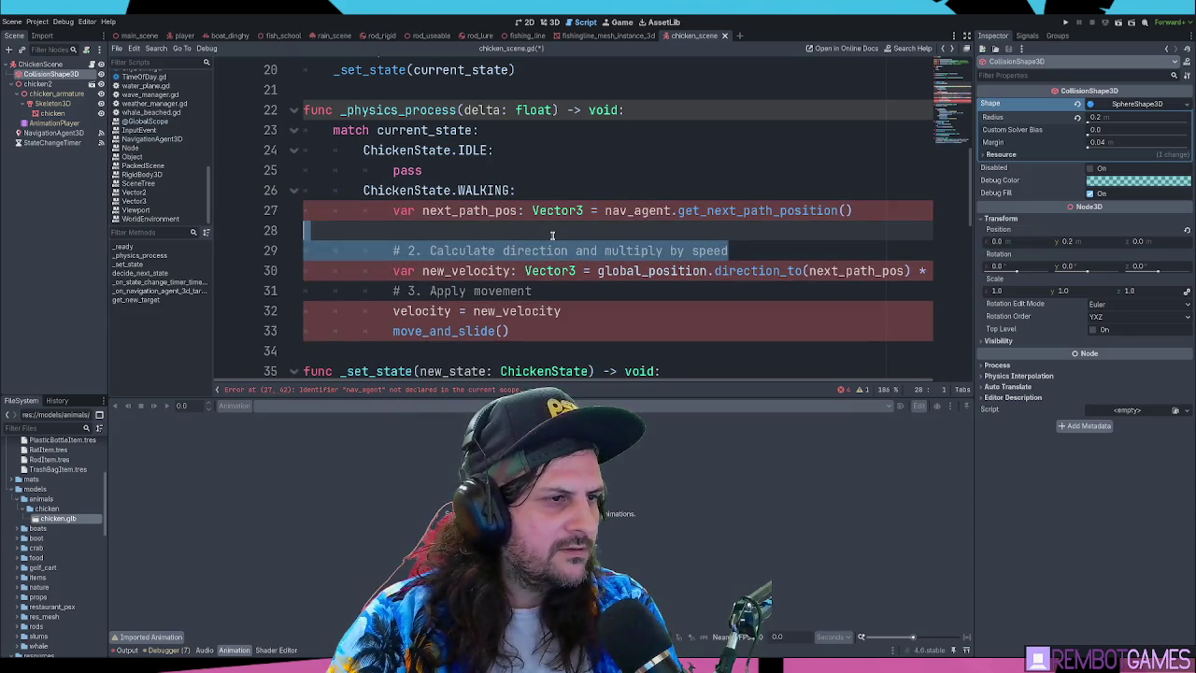
pyautogui.press('Delete')
pyautogui.tripleClick(508, 271)
pyautogui.press('Delete')
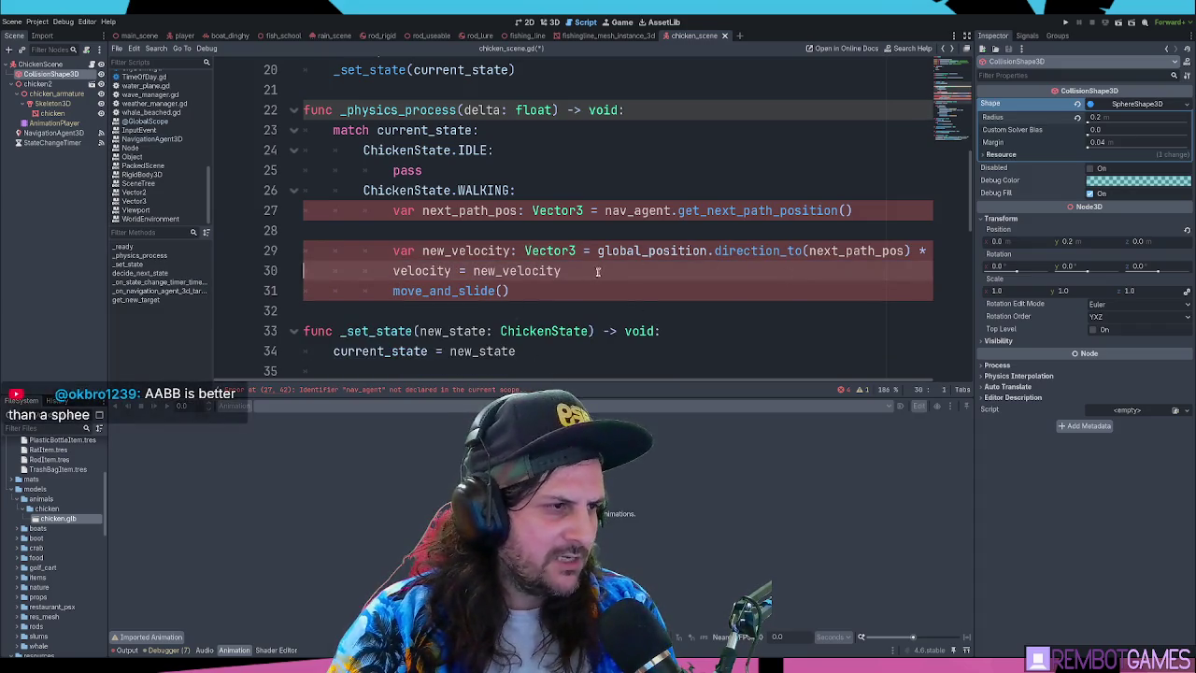
pyautogui.click(498, 231)
pyautogui.press('BackSpace')
pyautogui.click(611, 269)
pyautogui.moveTo(689, 382); pyautogui.dragTo(726, 382)
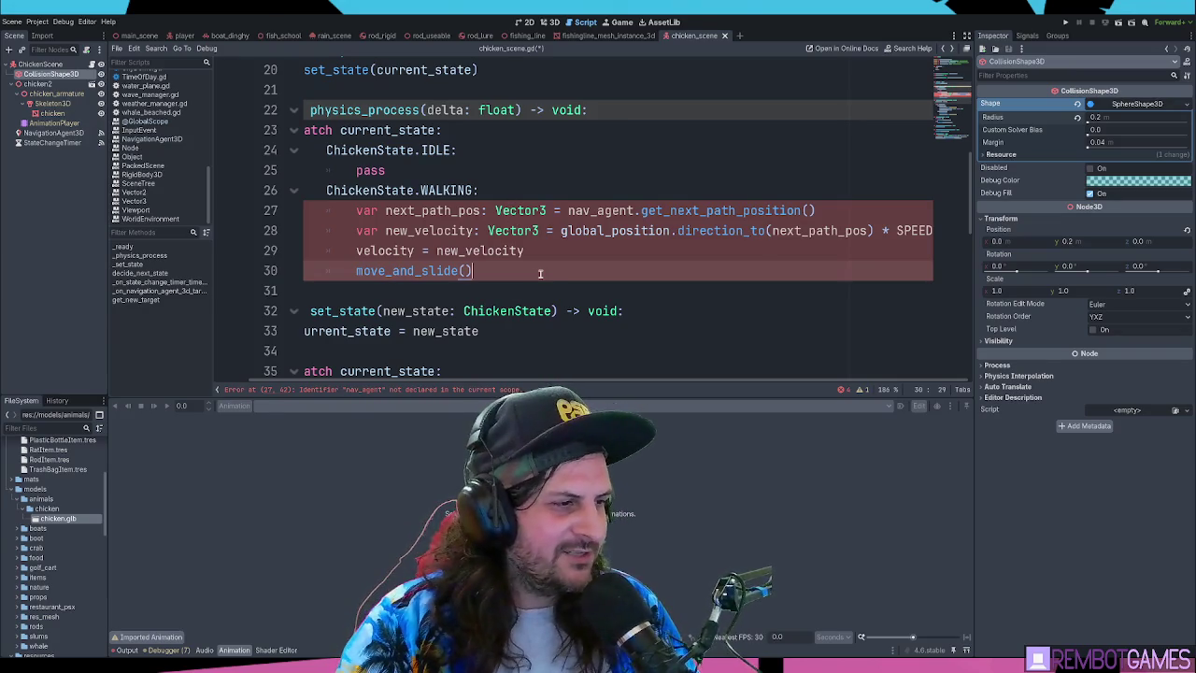
# Replace nav_agent on line 27 with navigation_agent_3d
pyautogui.scroll(6, 495, 269)
pyautogui.doubleClick(421, 134)
pyautogui.hotkey('ctrl', 'c')
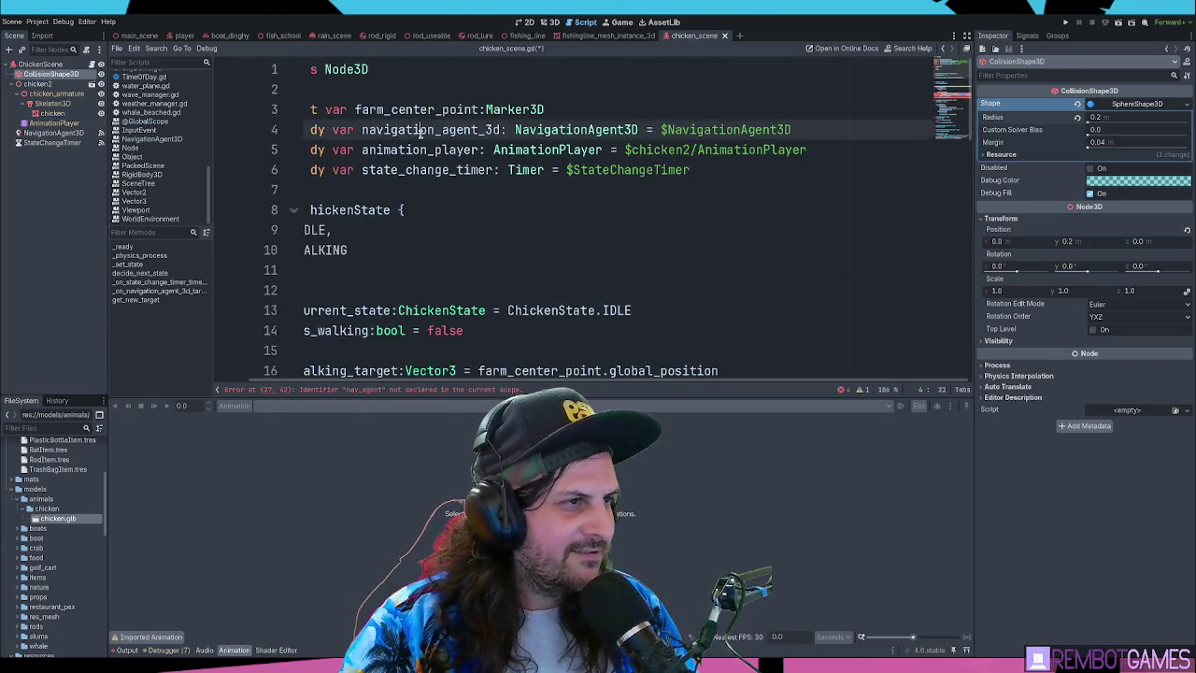
pyautogui.scroll(-6, 490, 229)
pyautogui.doubleClick(600, 230)
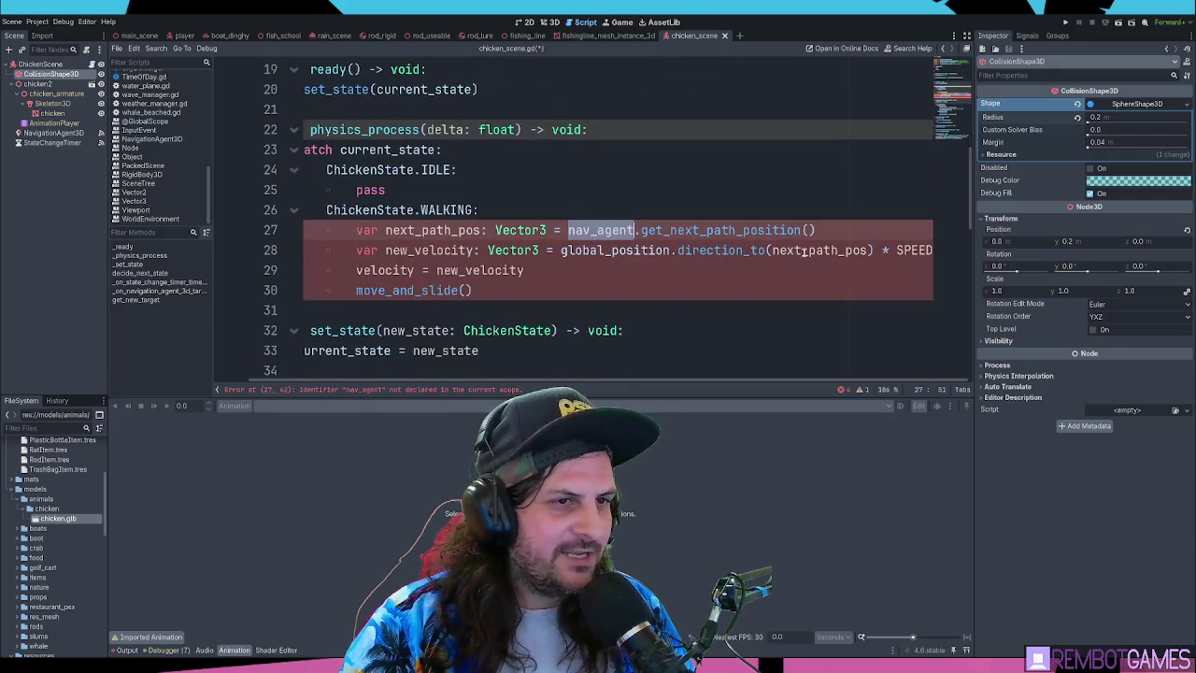
pyautogui.hotkey('ctrl', 'v')
pyautogui.click(650, 250)
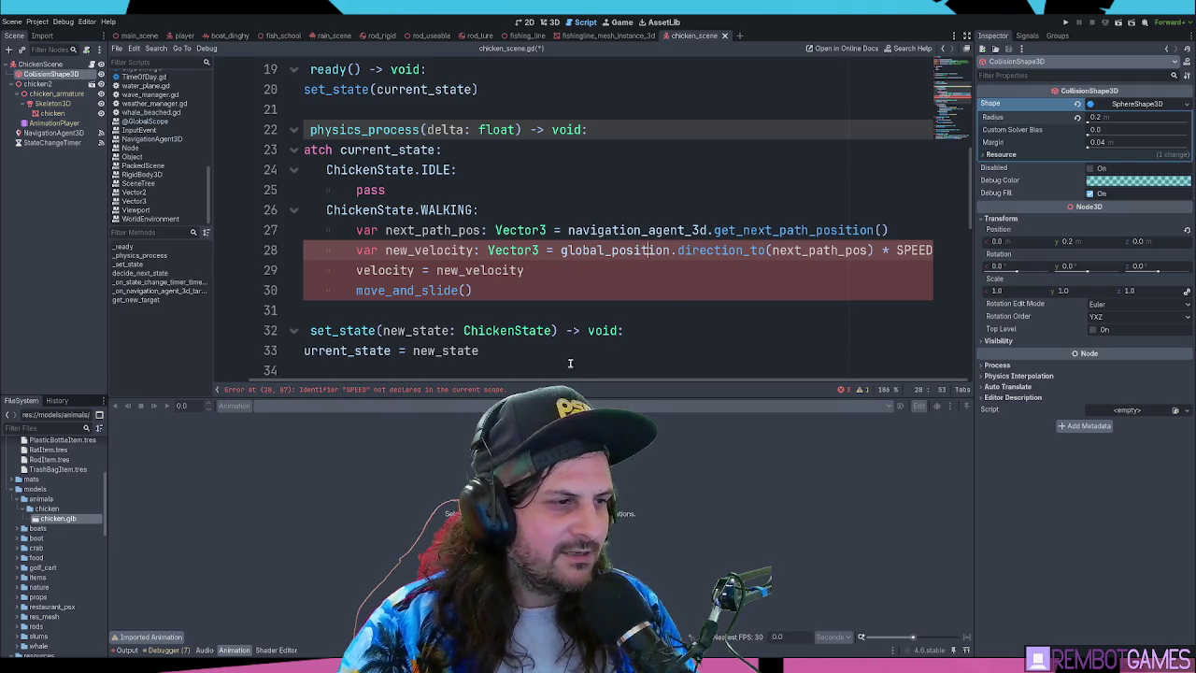
# Declare var SPEED: float = 1.0 below the enum and search for SPEED's uses
pyautogui.scroll(5, 405, 250)
pyautogui.click(402, 210)
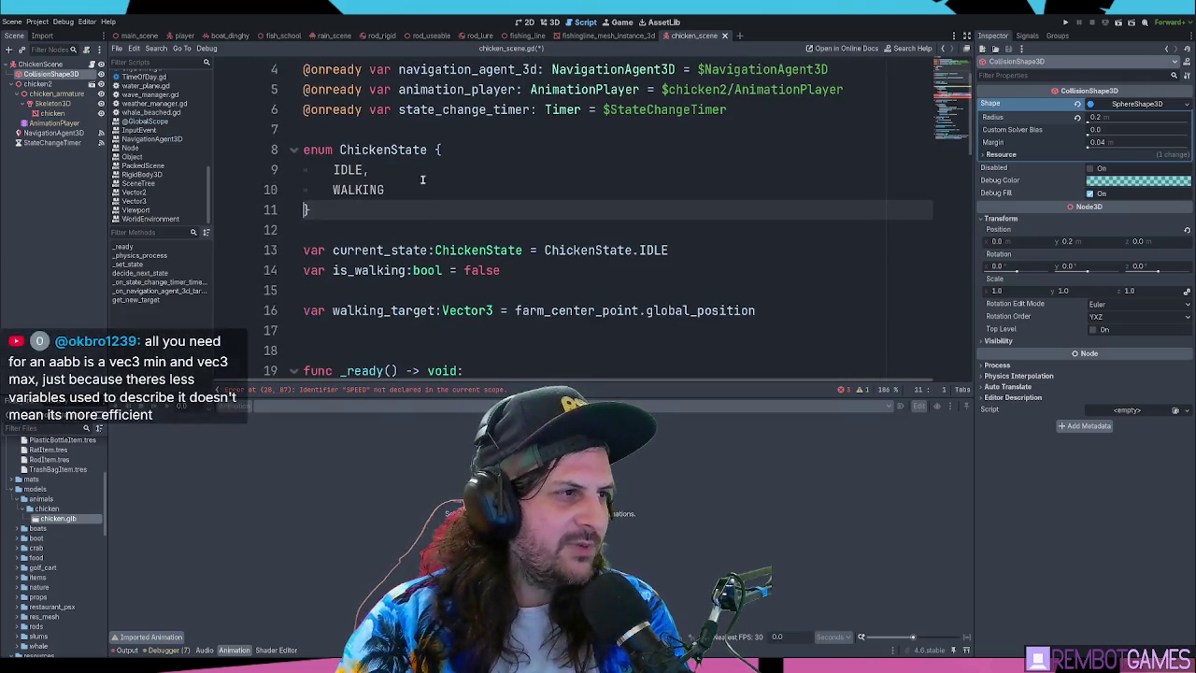
pyautogui.click(380, 232)
pyautogui.press('Return')
pyautogui.press('Return')
pyautogui.press('Up')
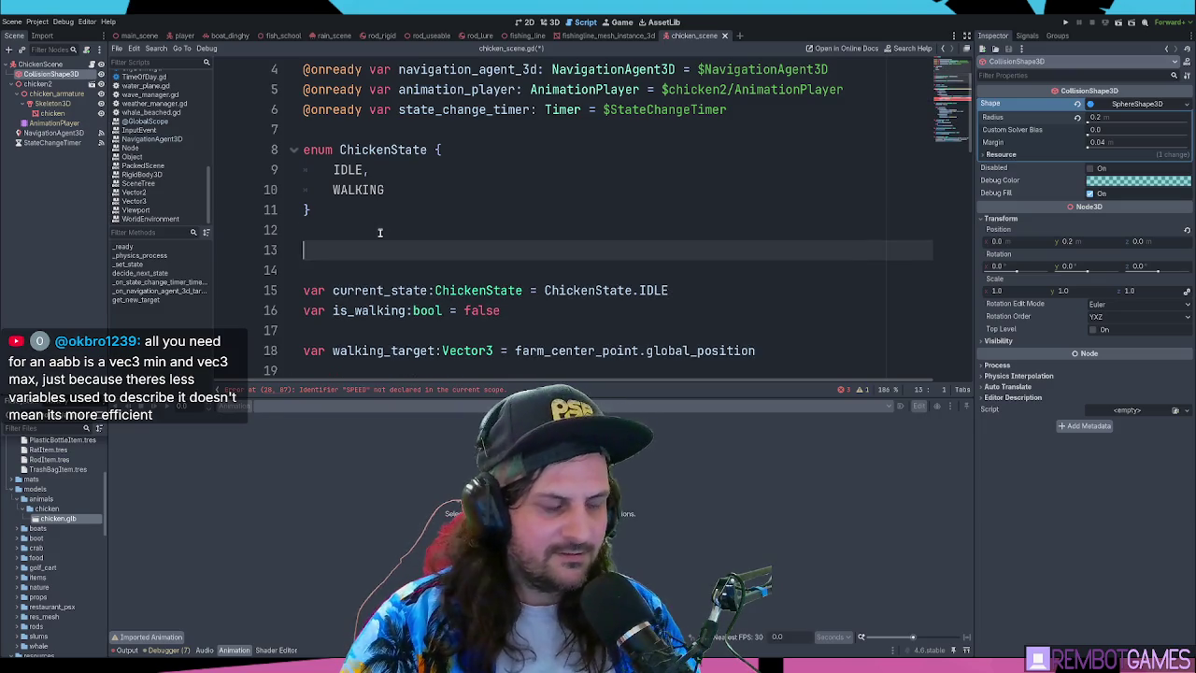
pyautogui.write('var SPEED:')
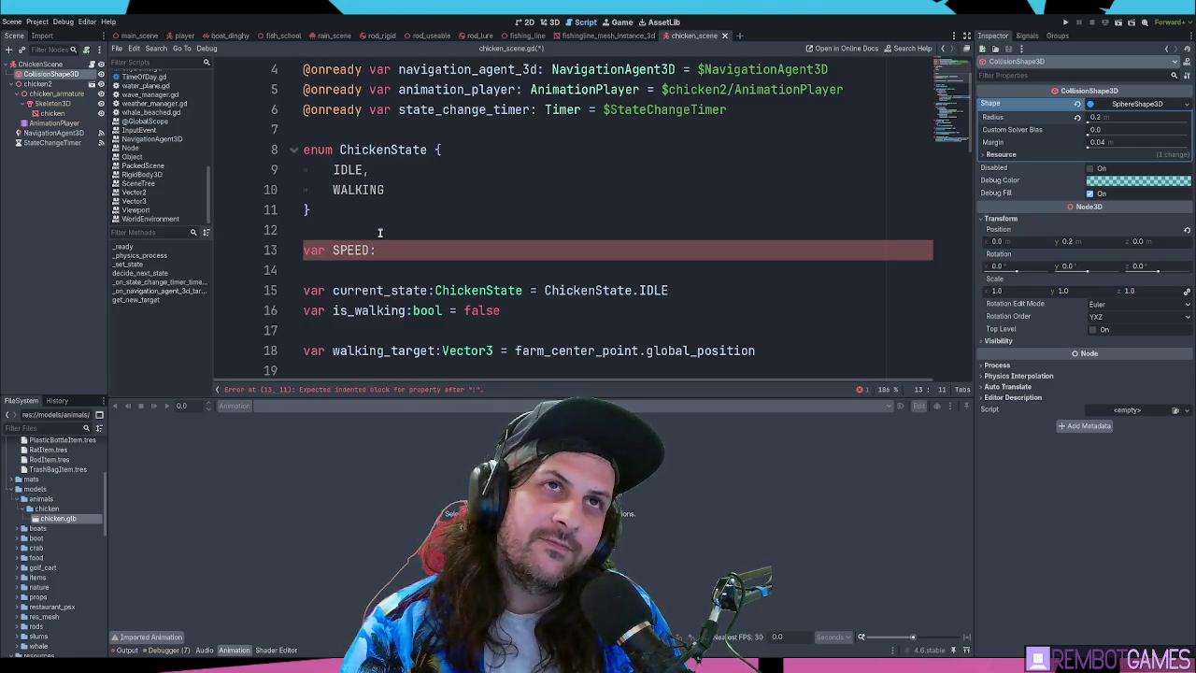
pyautogui.write('float ')
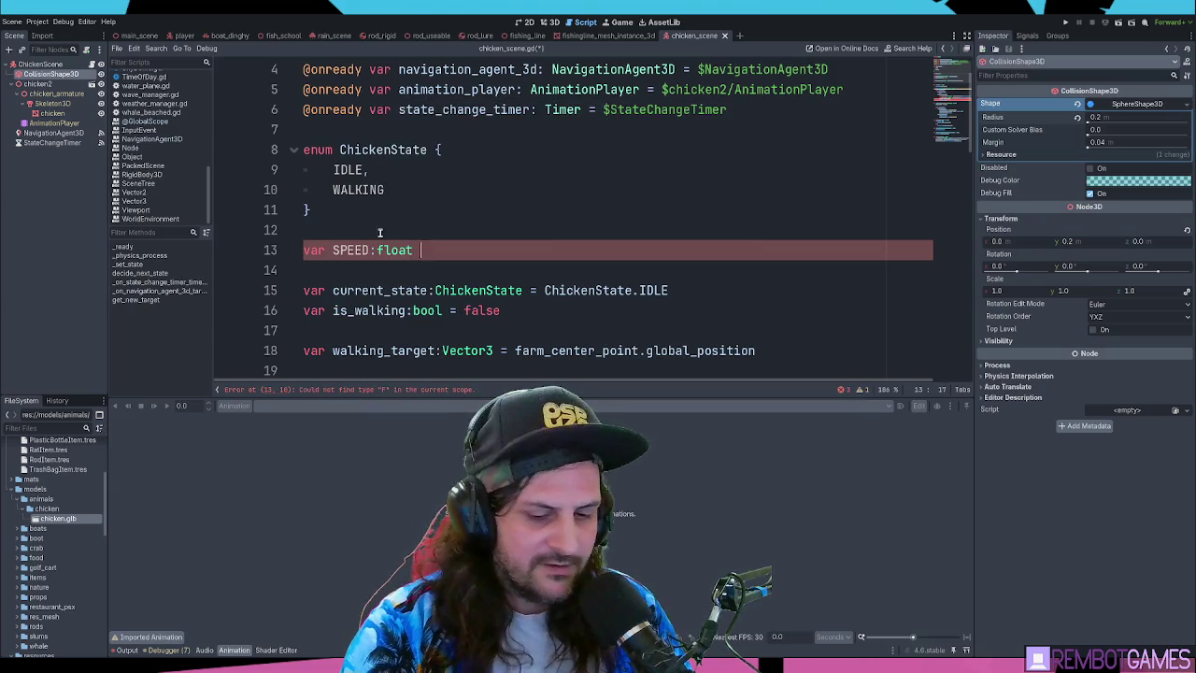
pyautogui.write('= 1.0')
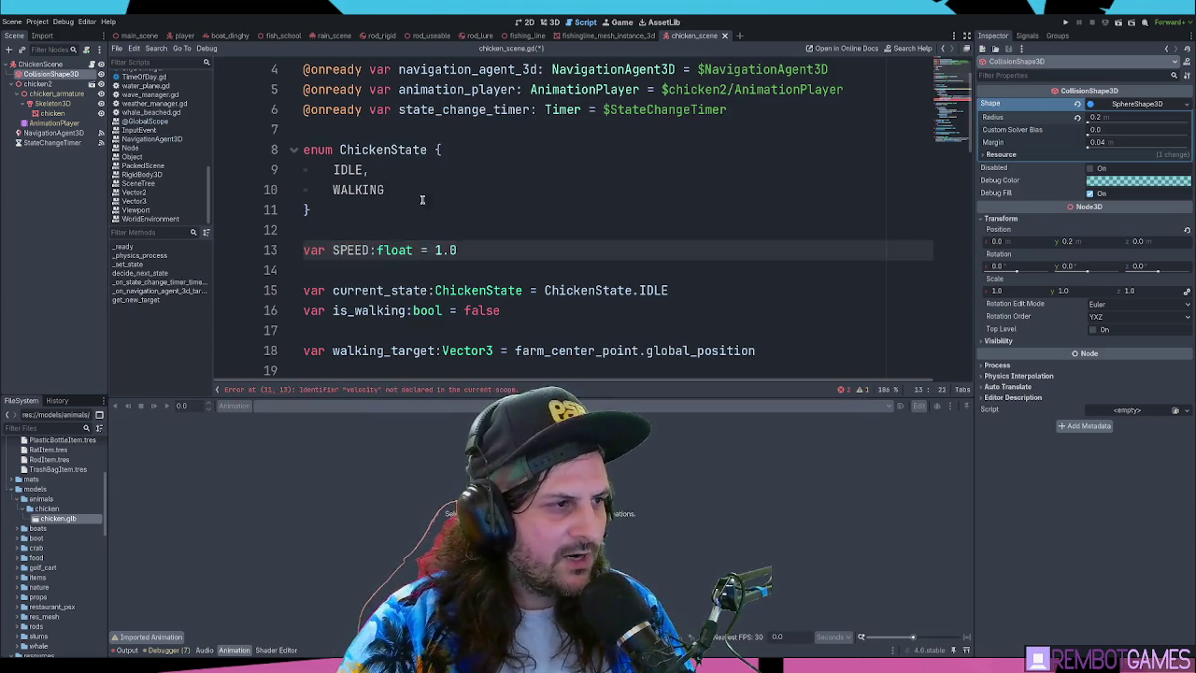
pyautogui.doubleClick(350, 249)
pyautogui.hotkey('ctrl', 'f')
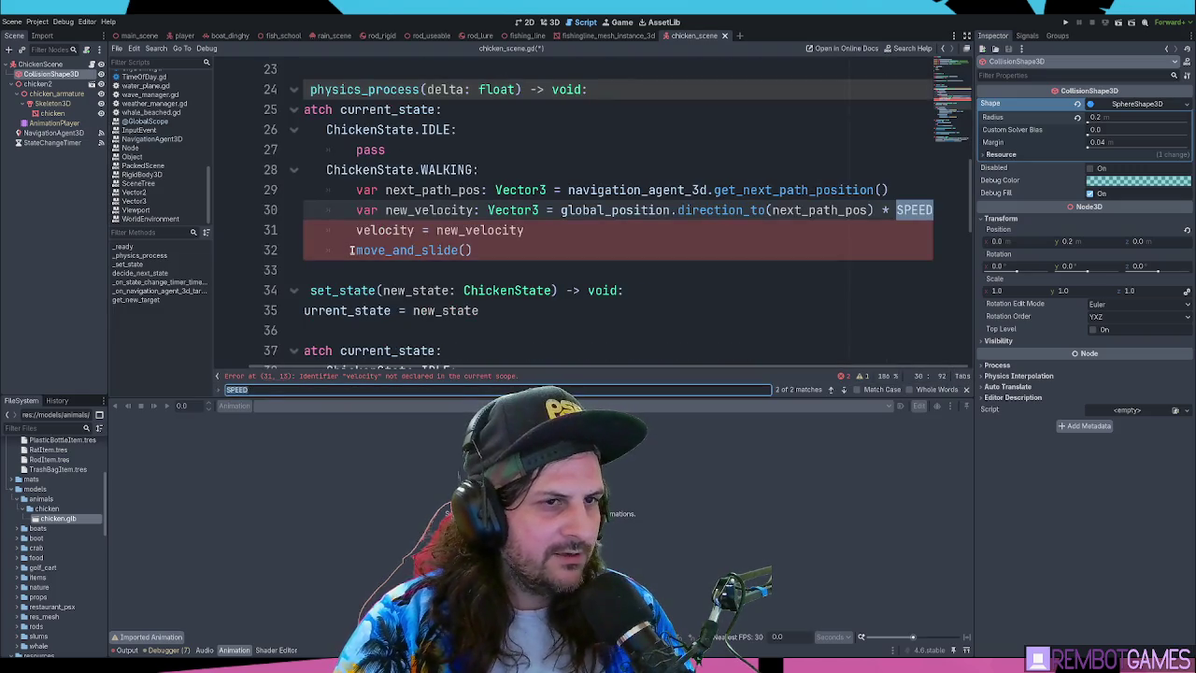
# Try prefixing velocity with linear_ on line 31, then remove the prefix again
pyautogui.click(606, 230)
pyautogui.click(607, 229)
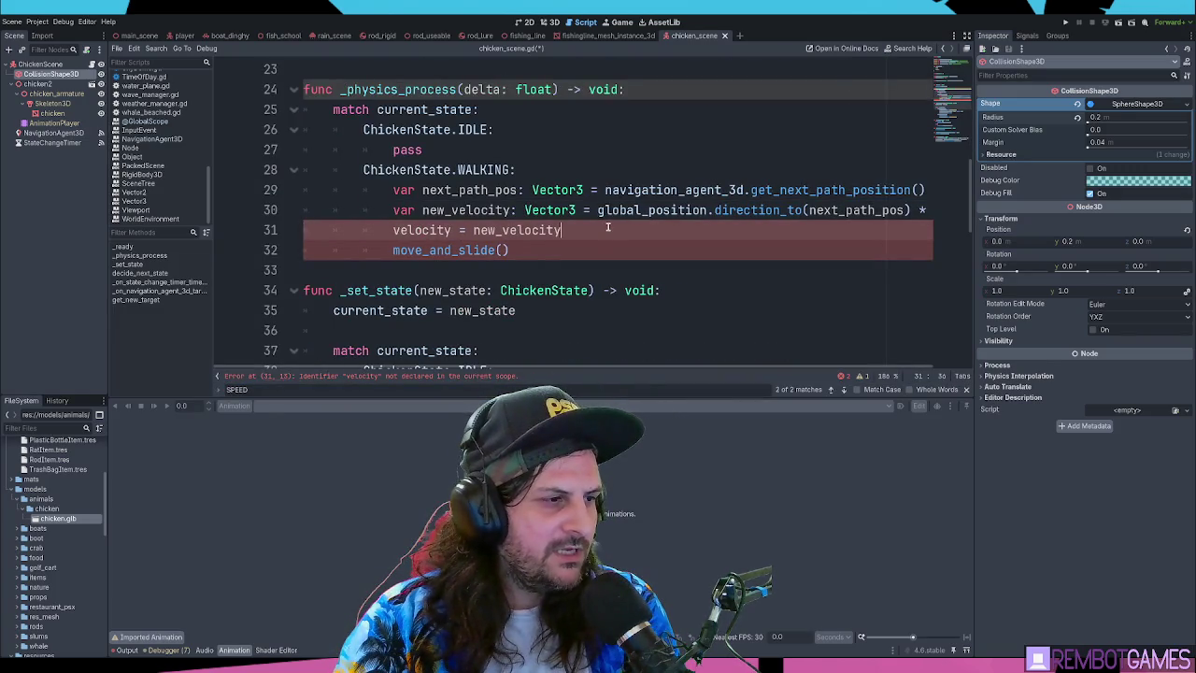
pyautogui.click(393, 231)
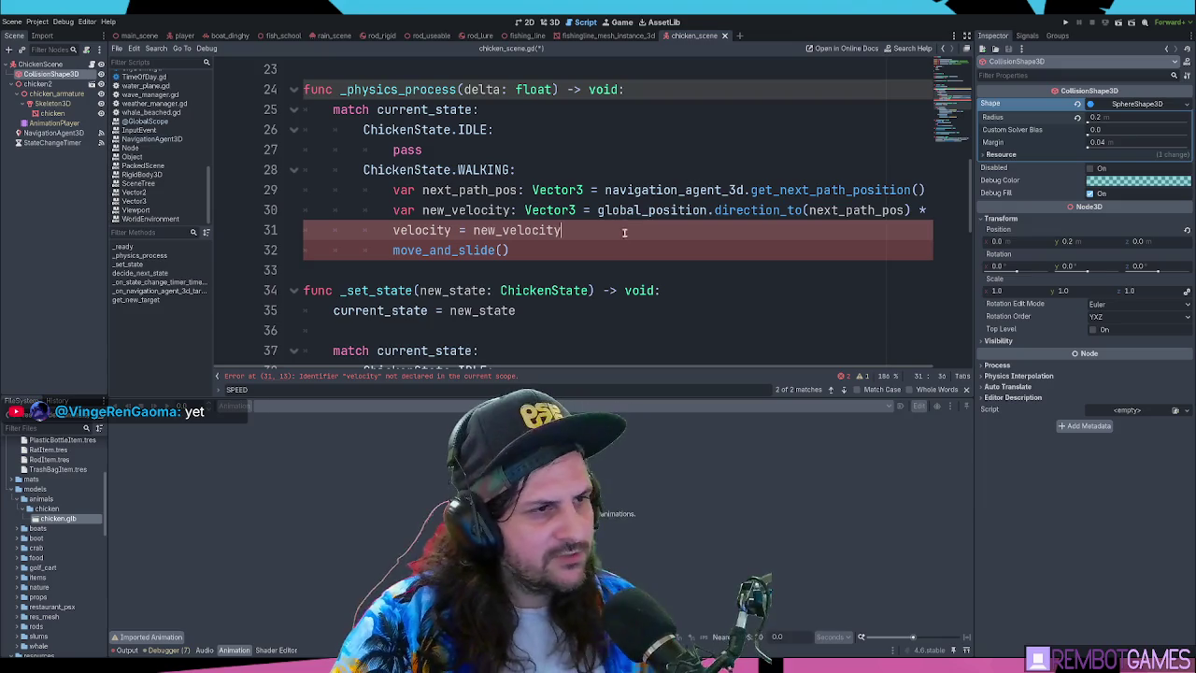
pyautogui.click(395, 231)
pyautogui.write('linear_')
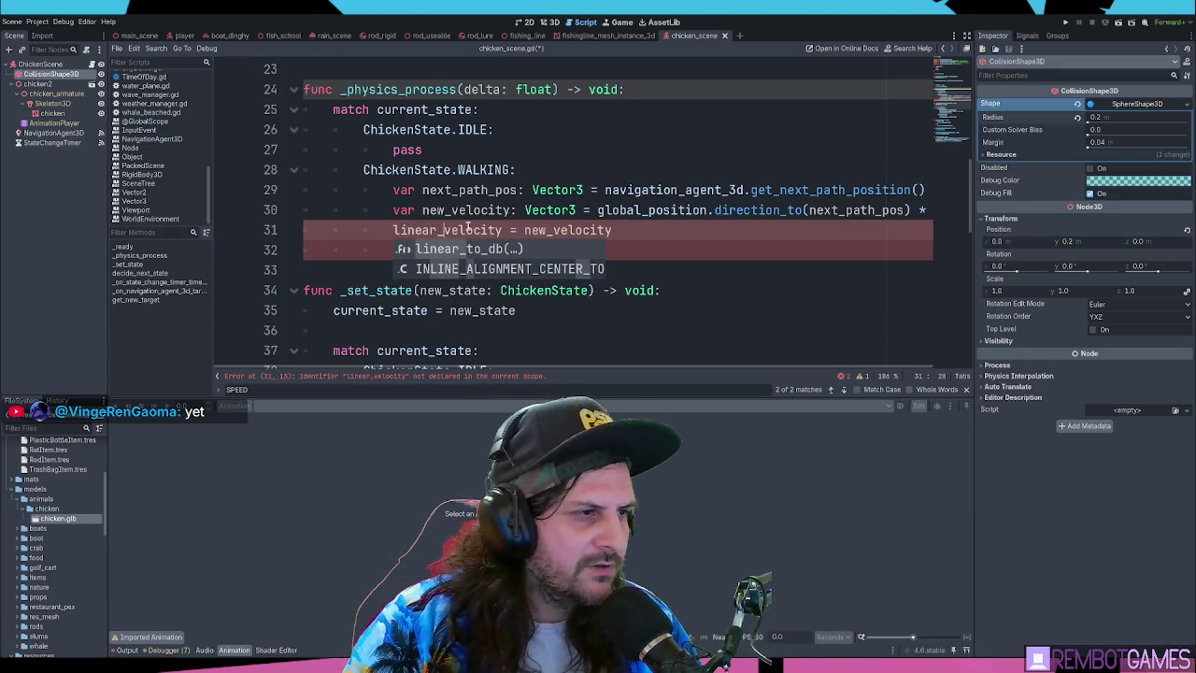
pyautogui.press('Escape')
pyautogui.moveTo(445, 230); pyautogui.dragTo(393, 230)
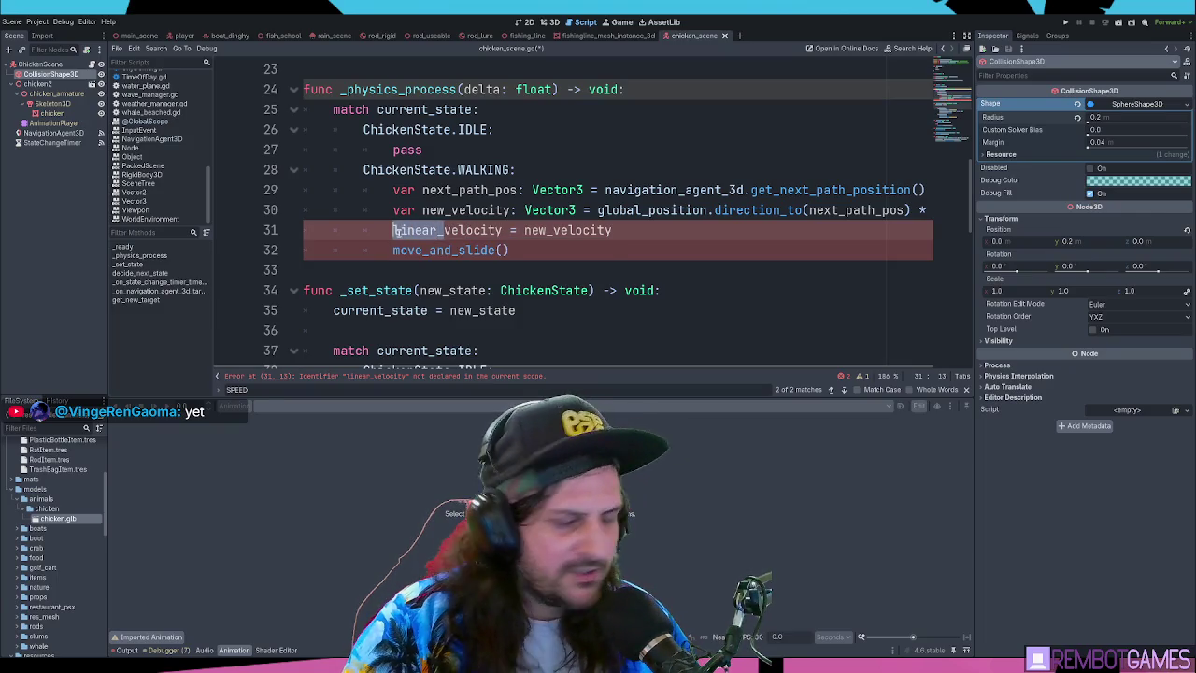
pyautogui.press('BackSpace')
pyautogui.press('End')
# Insert an empty line above velocity = new_velocity, erasing the test words typed there
pyautogui.scroll(2, 587, 217)
pyautogui.scroll(-2, 587, 218)
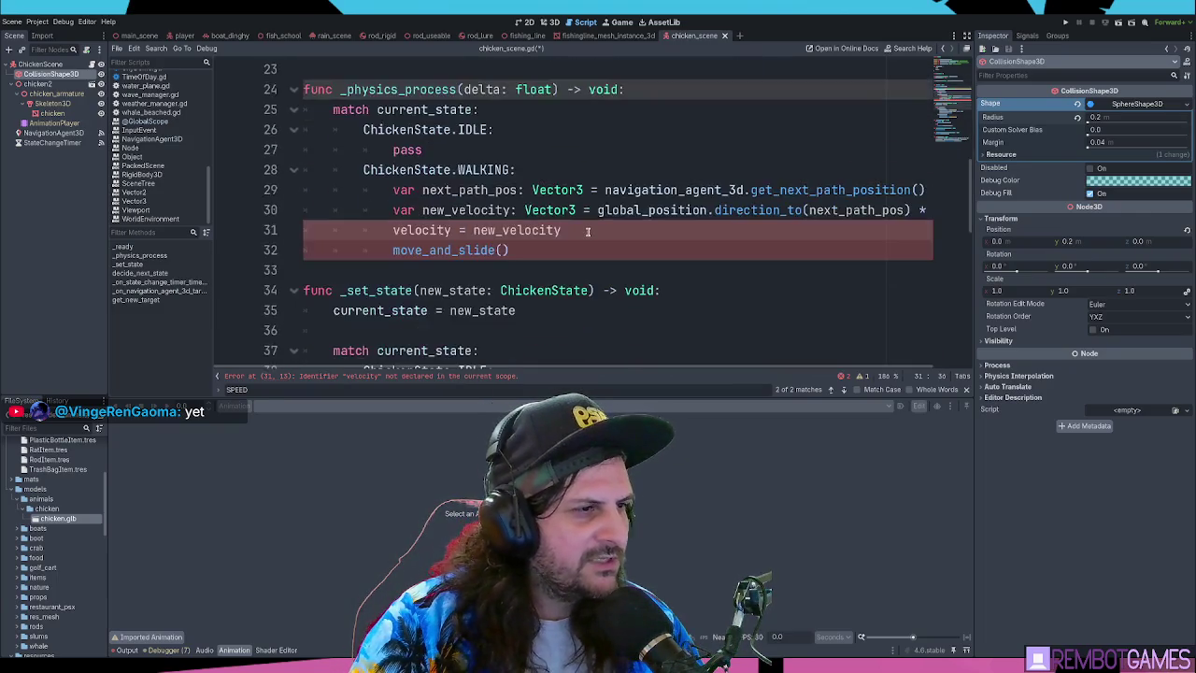
pyautogui.press('Up')
pyautogui.press('End')
pyautogui.press('Return')
pyautogui.write('ve')
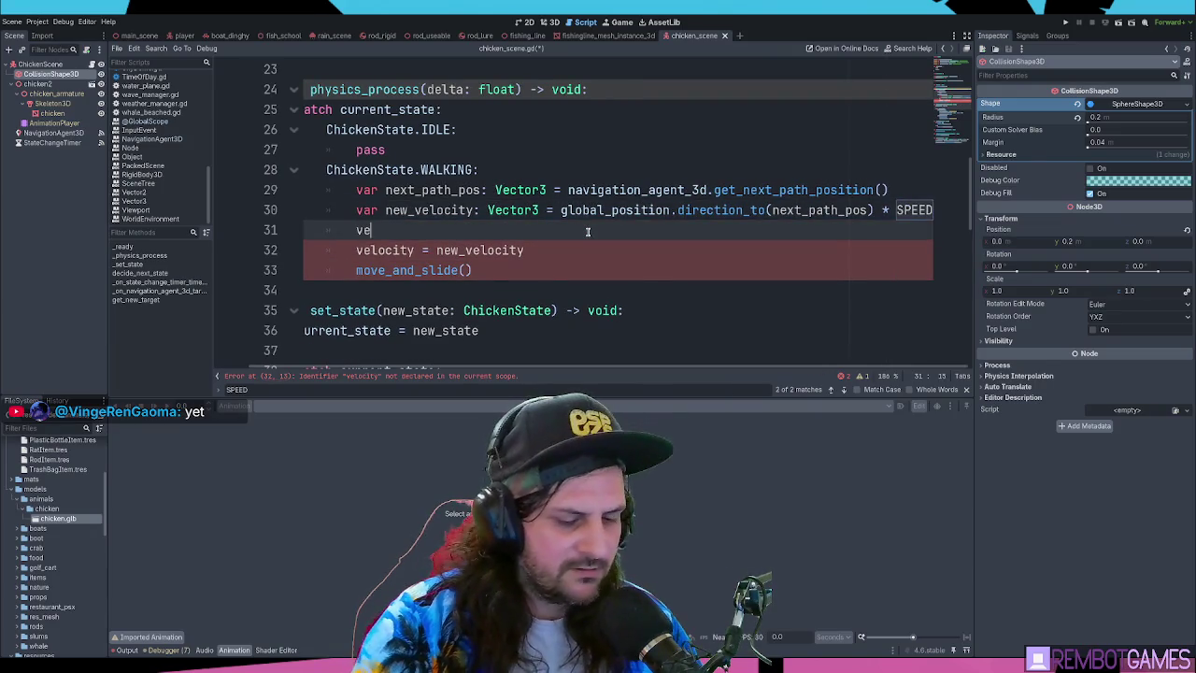
pyautogui.write('locity')
pyautogui.hotkey('ctrl', 'BackSpace')
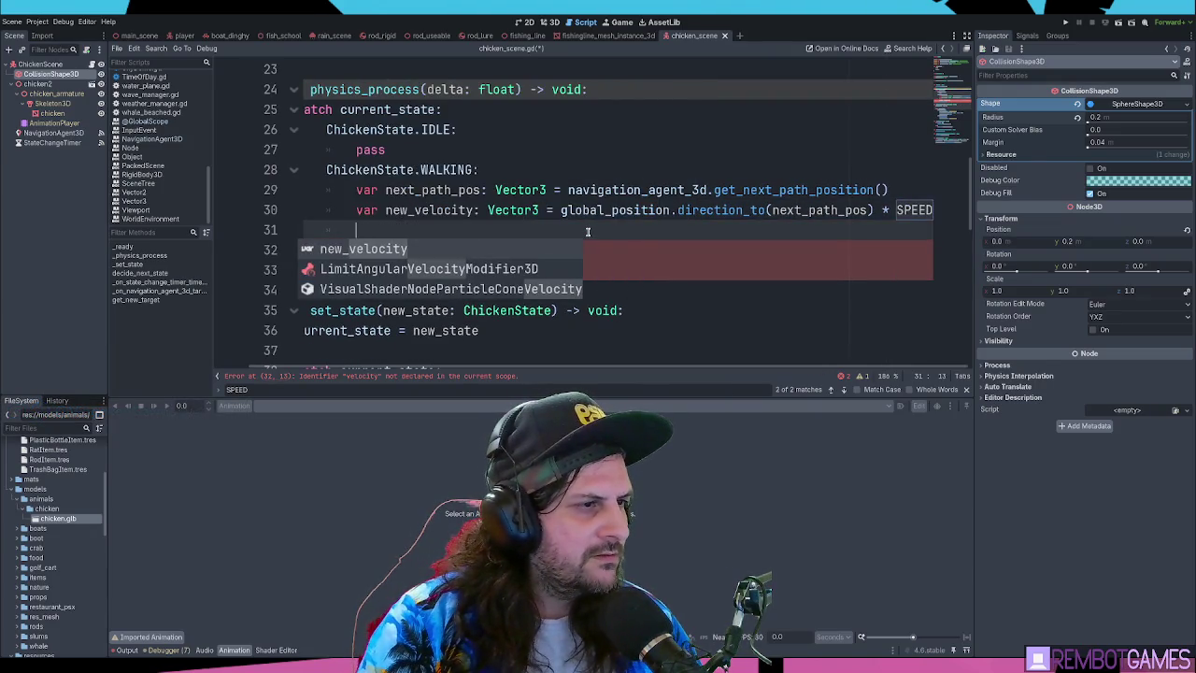
pyautogui.write('linear')
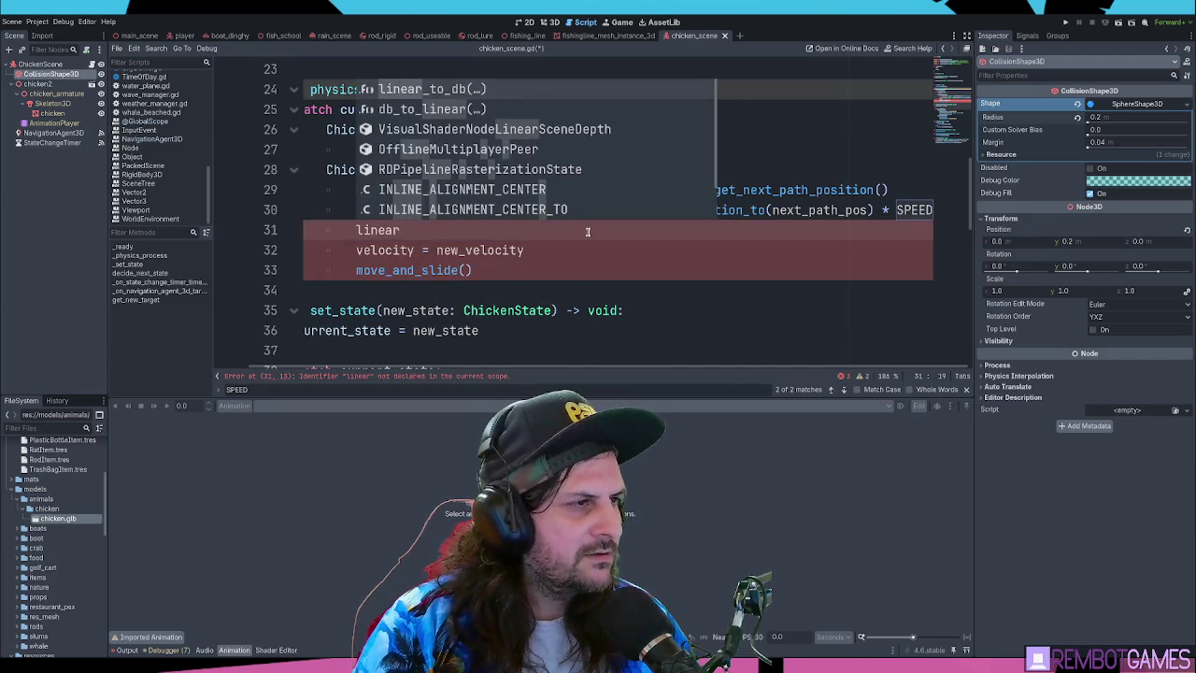
pyautogui.hotkey('ctrl', 'BackSpace')
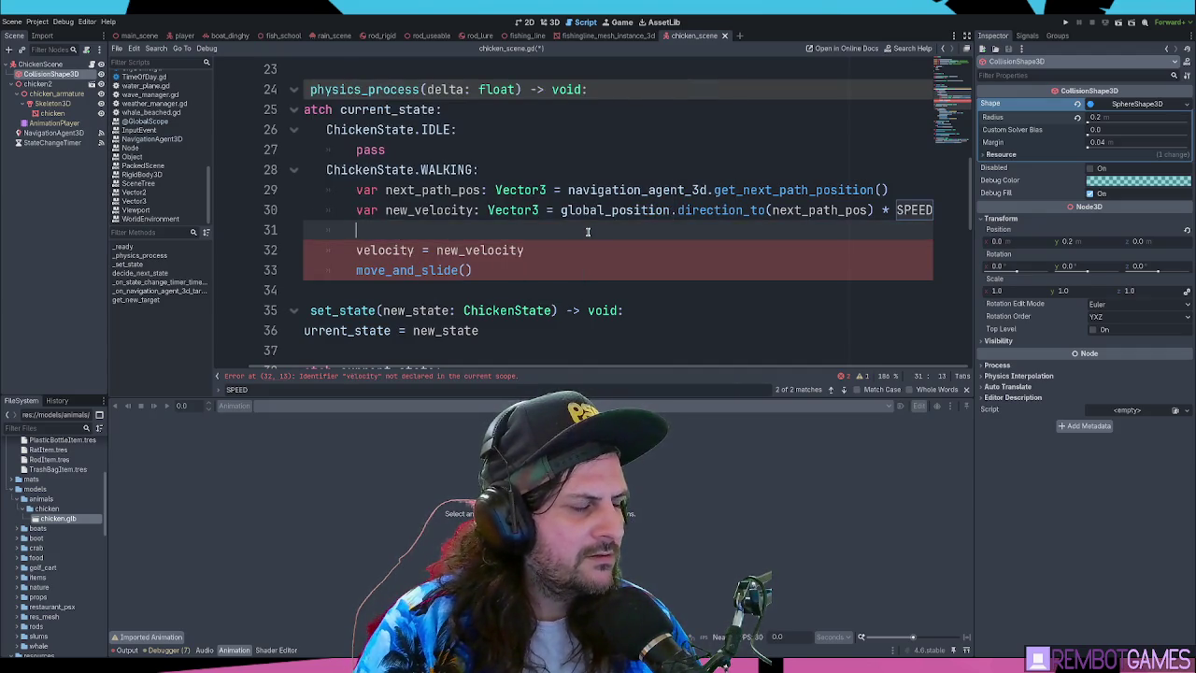
pyautogui.click(487, 209)
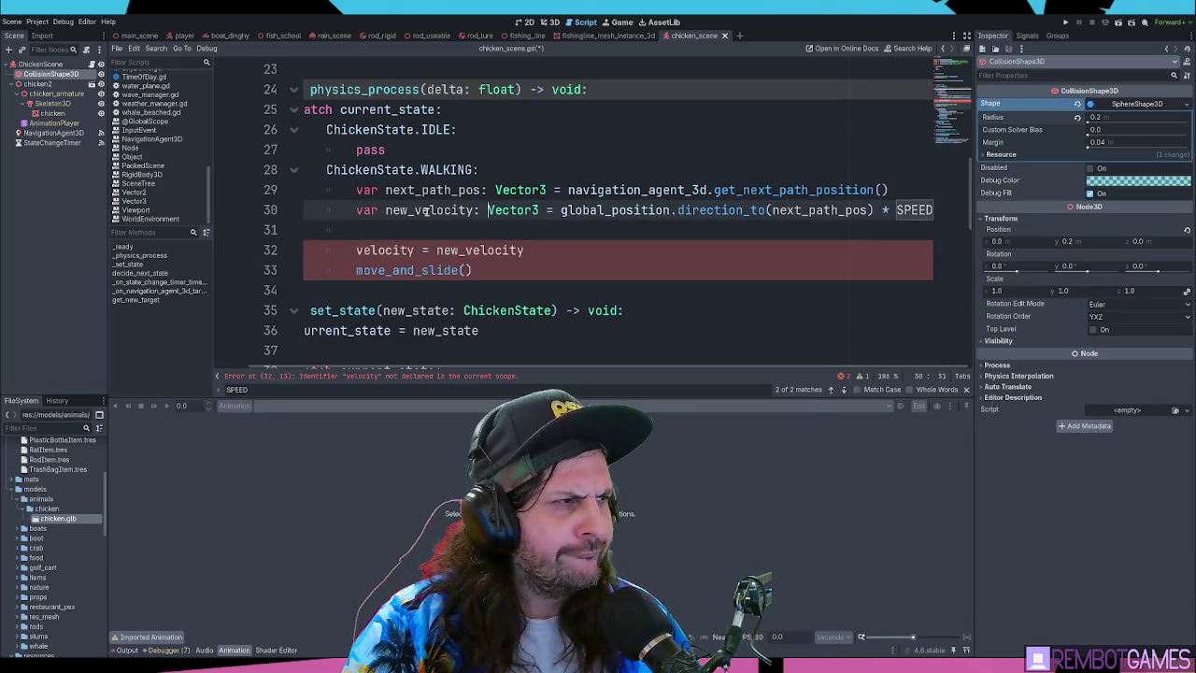
pyautogui.scroll(10, 159, 140)
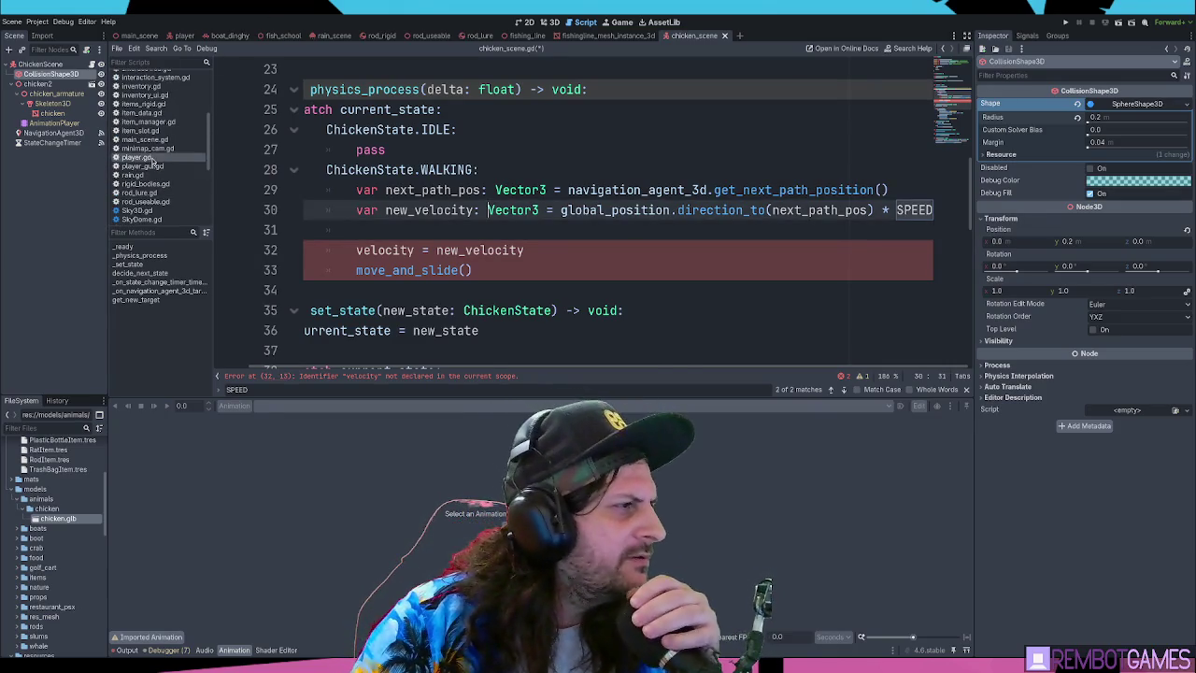
# Review player.gd's _input and _physics_process to see how velocity is used for movement
pyautogui.click(135, 157)
pyautogui.scroll(-7, 457, 215)
pyautogui.scroll(4, 457, 210)
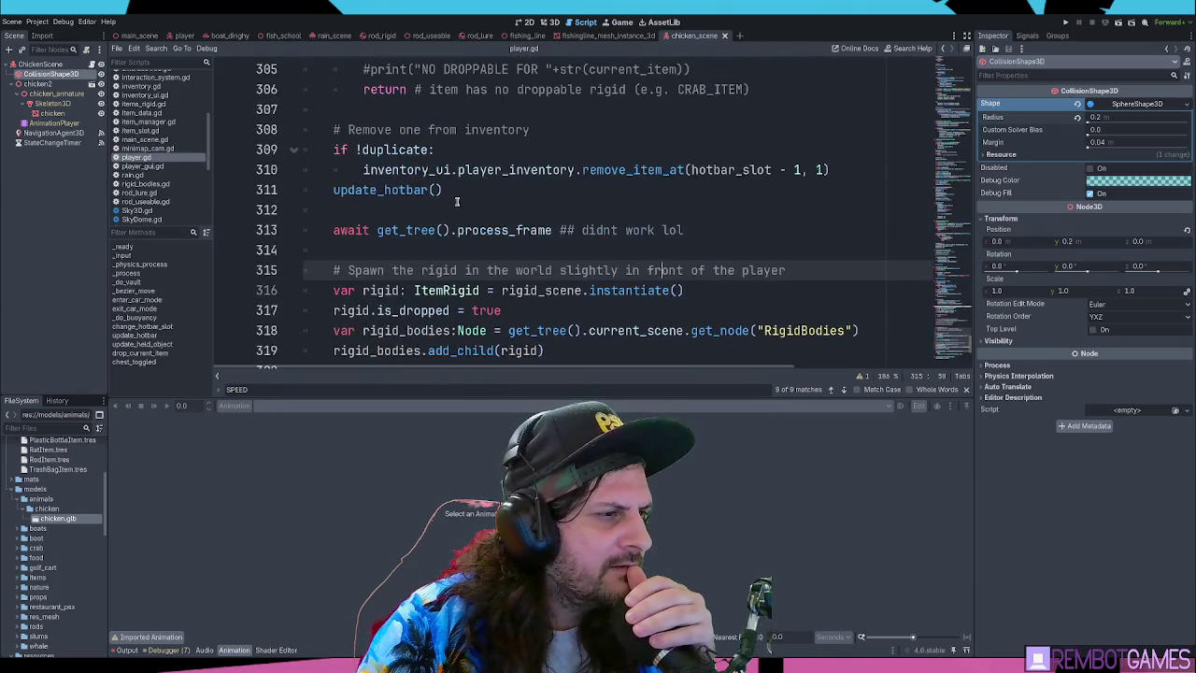
pyautogui.scroll(7, 457, 201)
pyautogui.scroll(13, 457, 202)
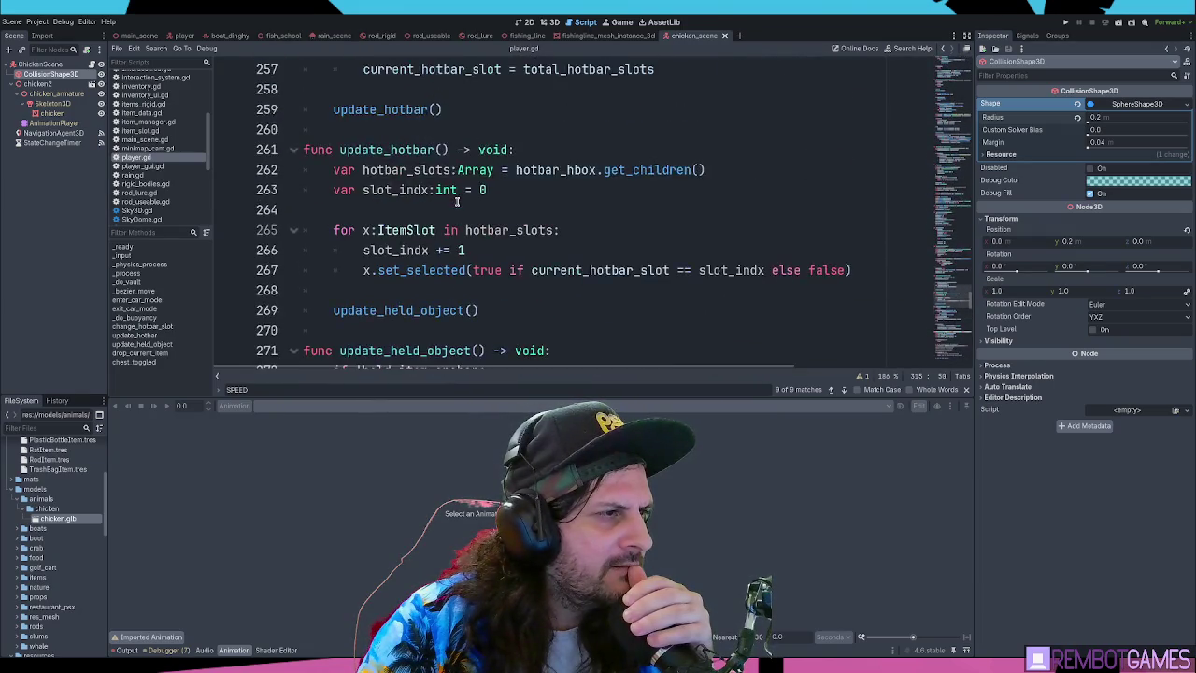
pyautogui.click(123, 256)
pyautogui.click(140, 263)
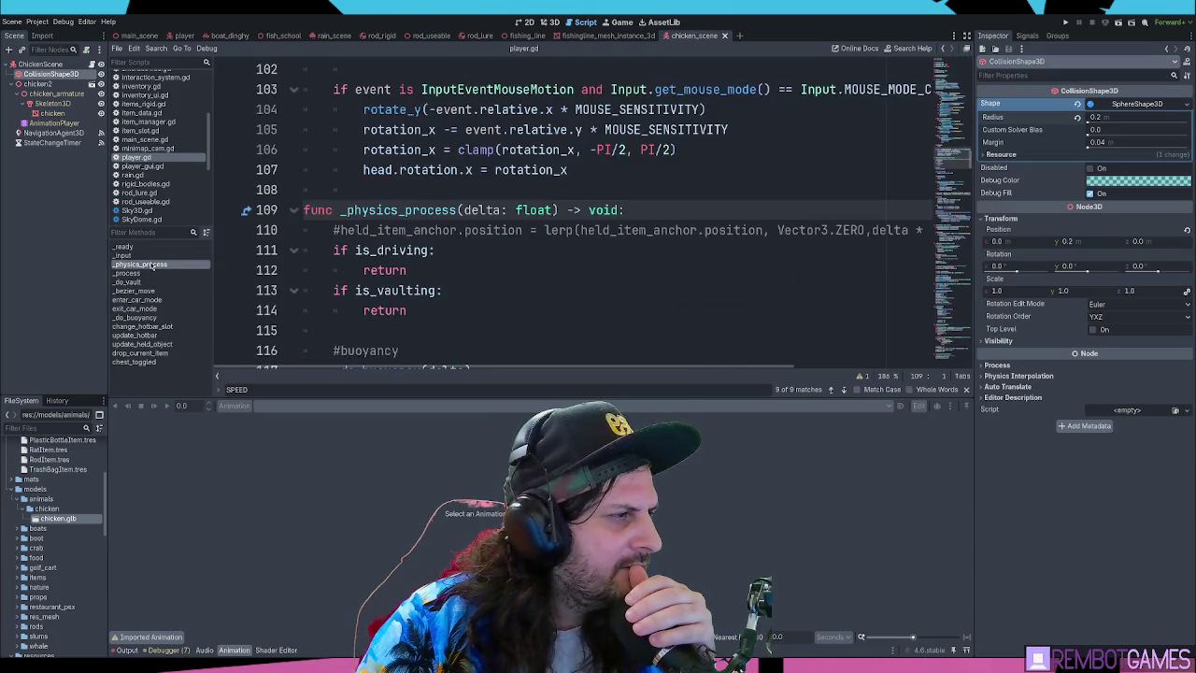
pyautogui.scroll(-9, 465, 255)
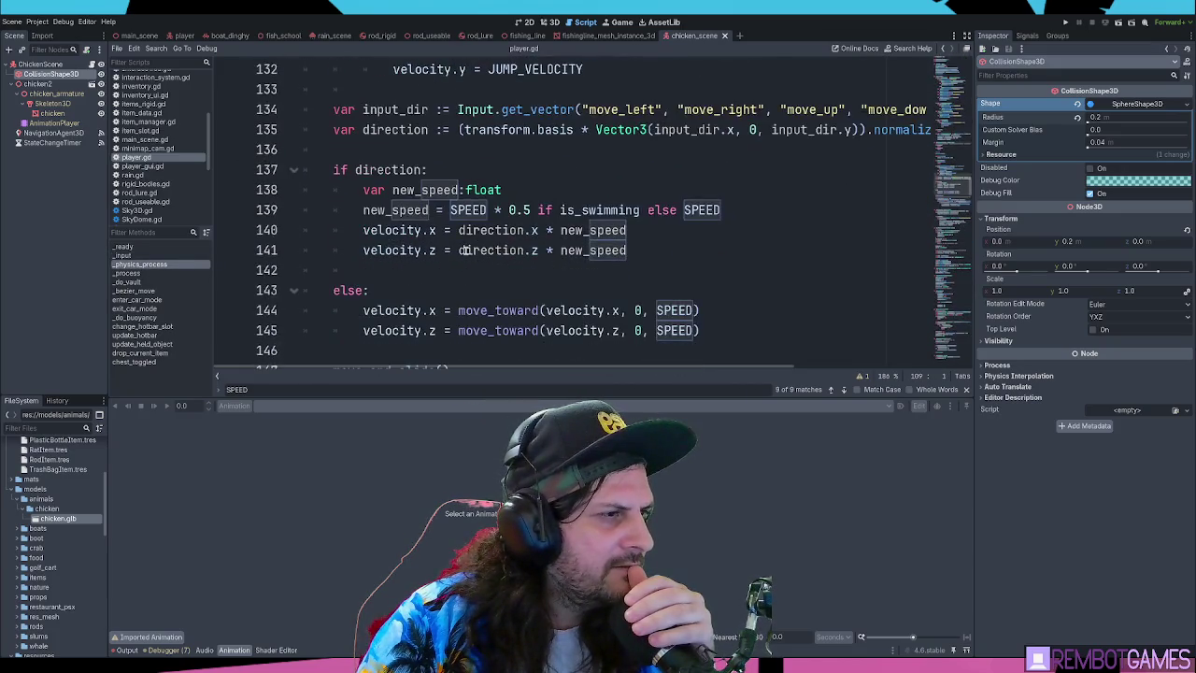
pyautogui.doubleClick(403, 230)
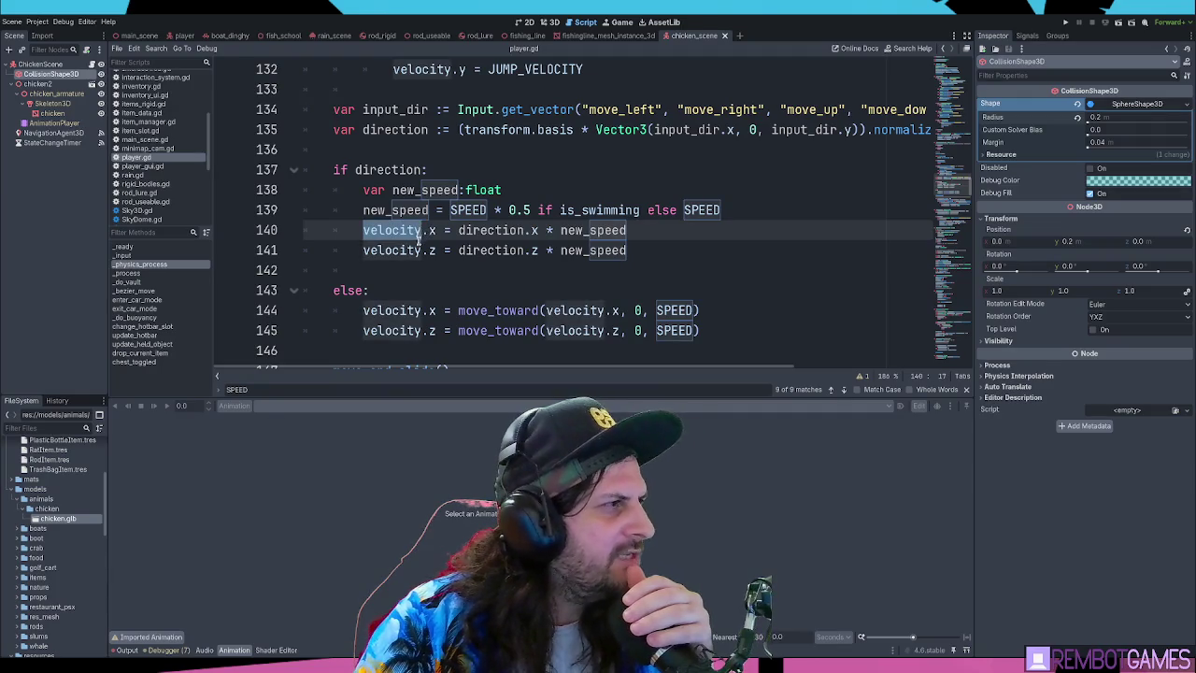
pyautogui.click(413, 247)
pyautogui.hotkey('alt', 'Left')
pyautogui.hotkey('alt', 'Left')
pyautogui.scroll(3, 154, 104)
# In chicken_scene.gd, change 'extends Node3D' to 'extends CharacterBody3D'
pyautogui.click(149, 102)
pyautogui.scroll(5, 381, 187)
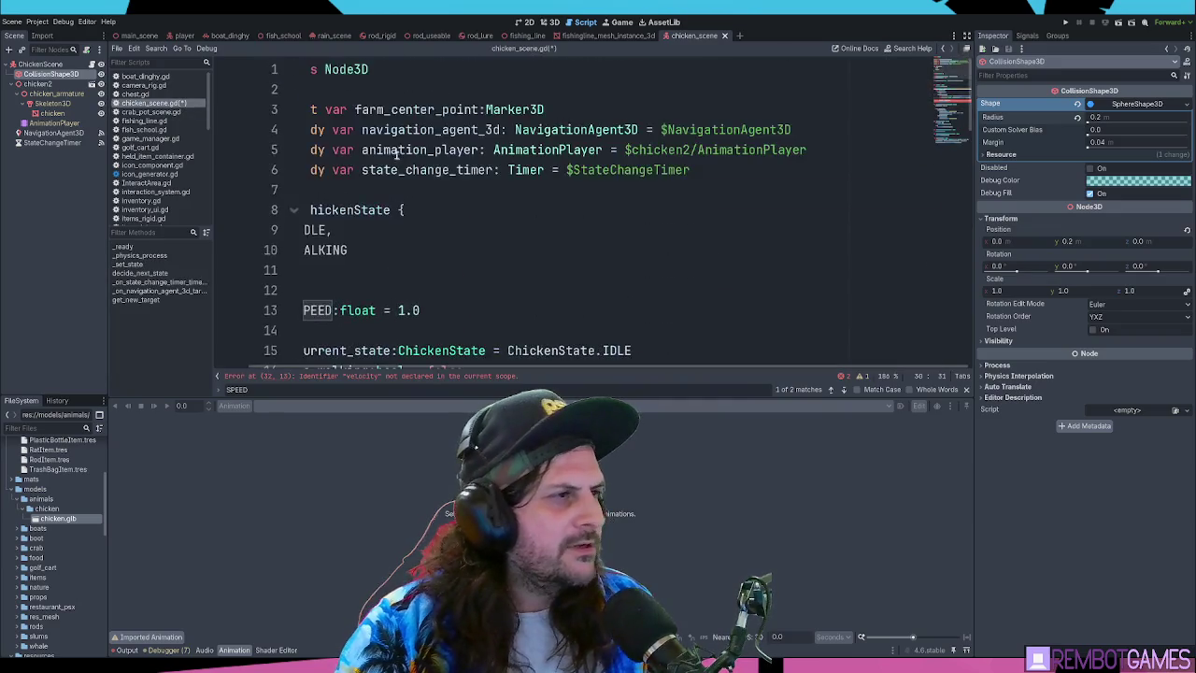
pyautogui.click(380, 85)
pyautogui.doubleClick(383, 67)
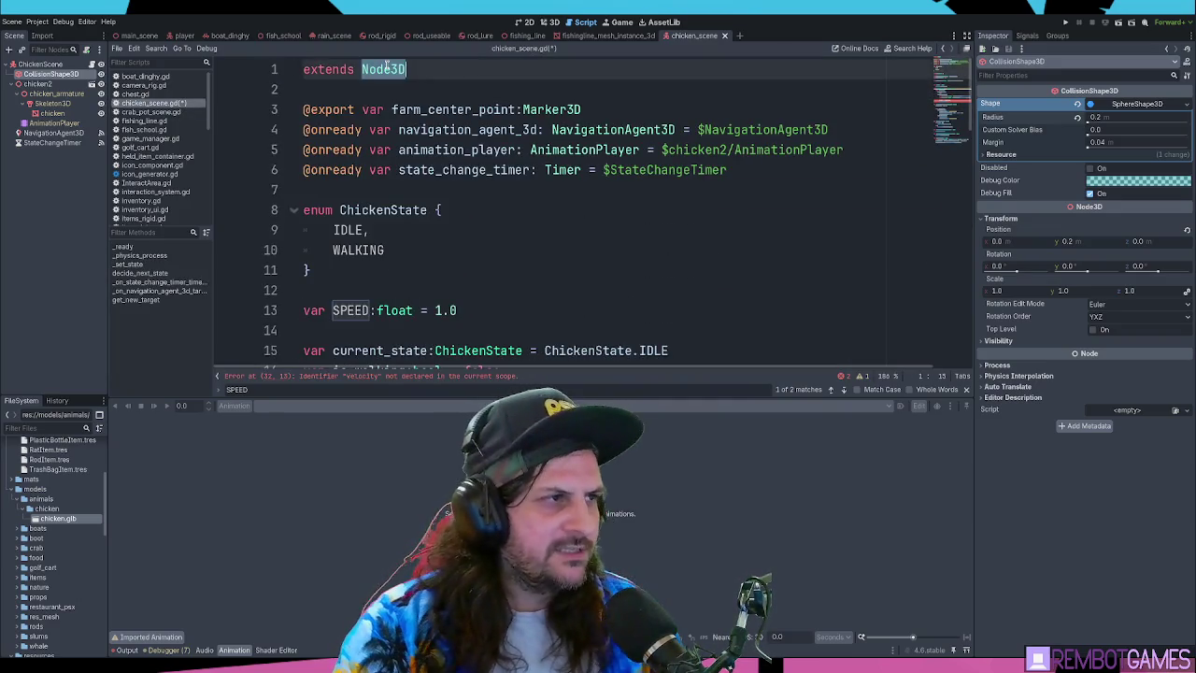
pyautogui.write('Chract')
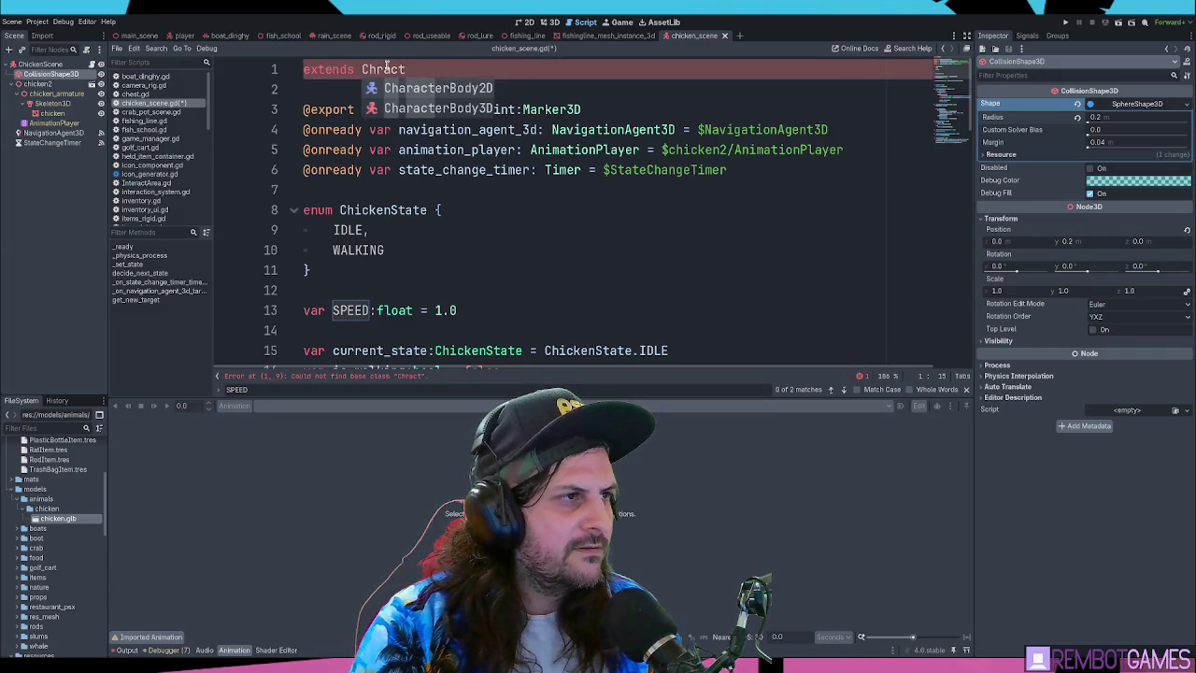
pyautogui.press('Down')
pyautogui.press('Return')
# Check the WALKING case to confirm velocity = new_velocity no longer shows an error
pyautogui.scroll(-9, 551, 98)
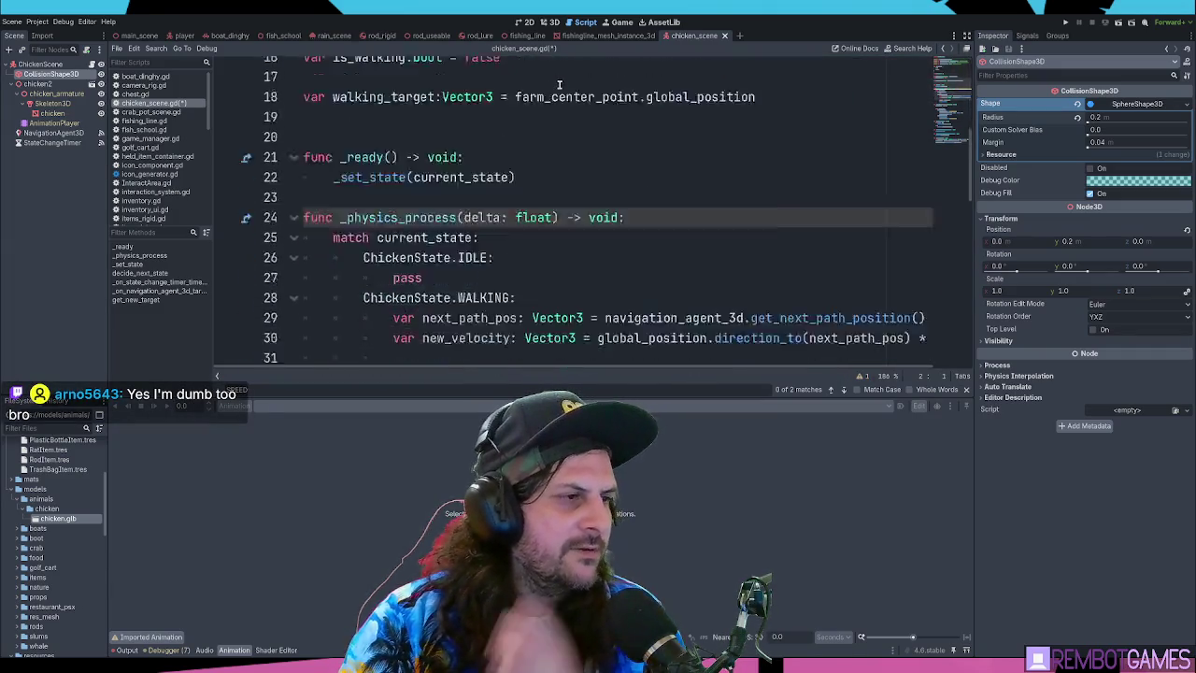
pyautogui.scroll(-6, 551, 103)
pyautogui.scroll(3, 556, 126)
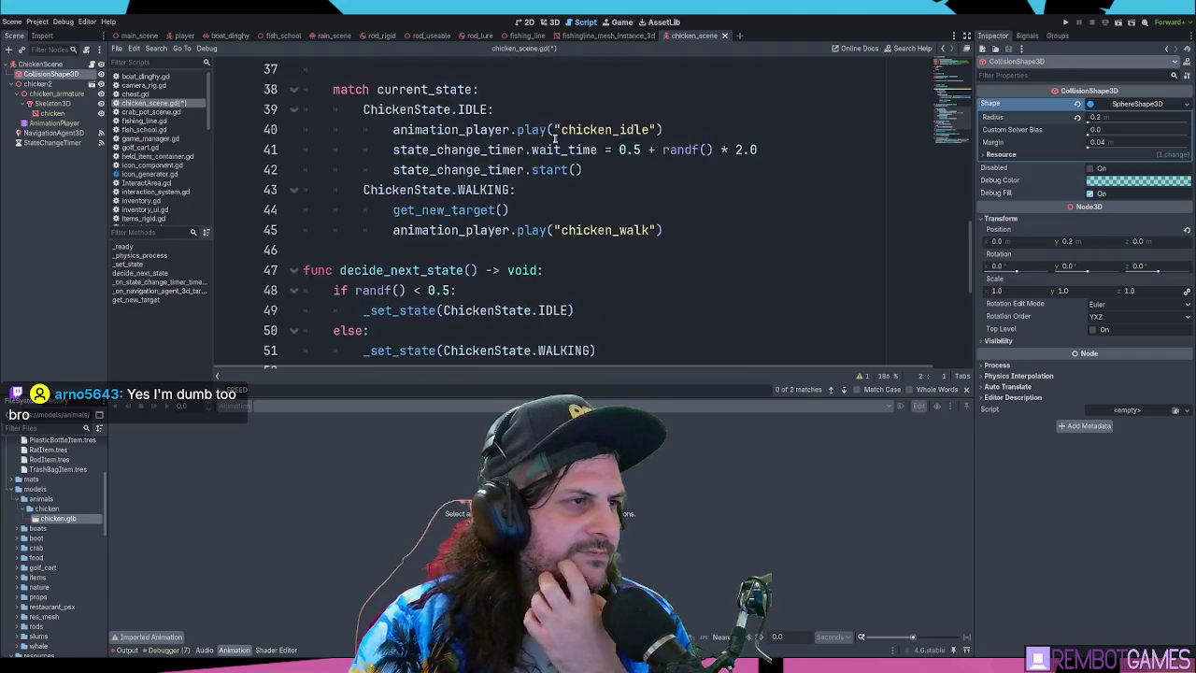
pyautogui.click(645, 186)
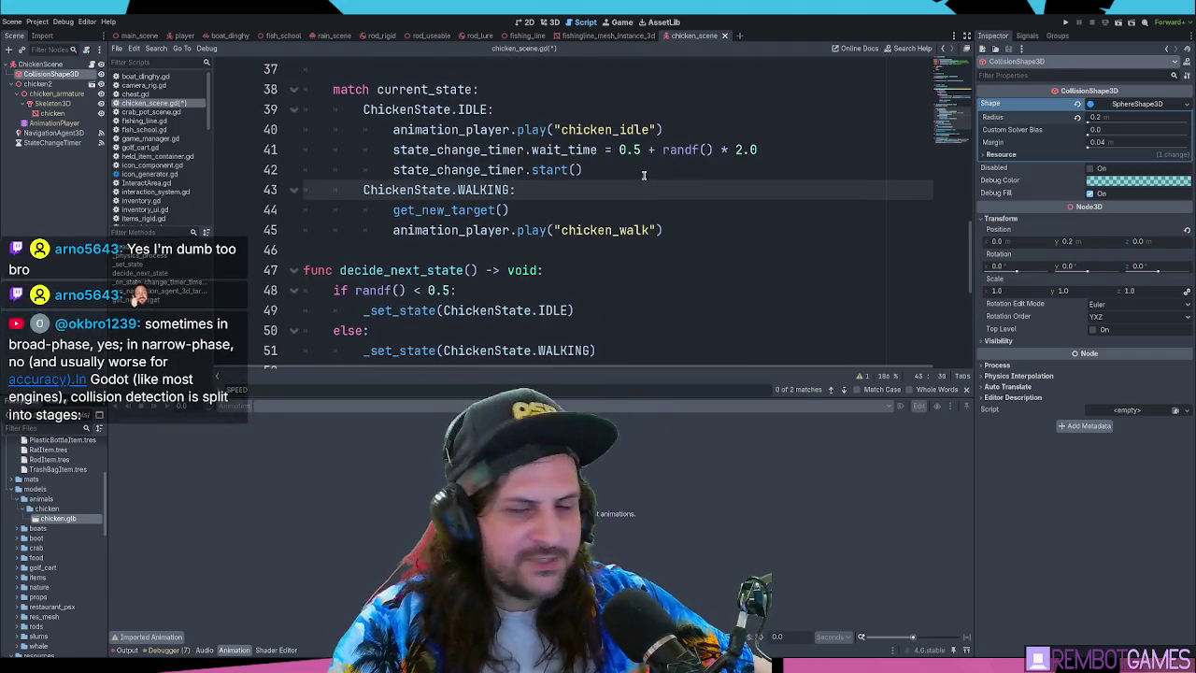
pyautogui.click(644, 173)
pyautogui.scroll(3, 654, 186)
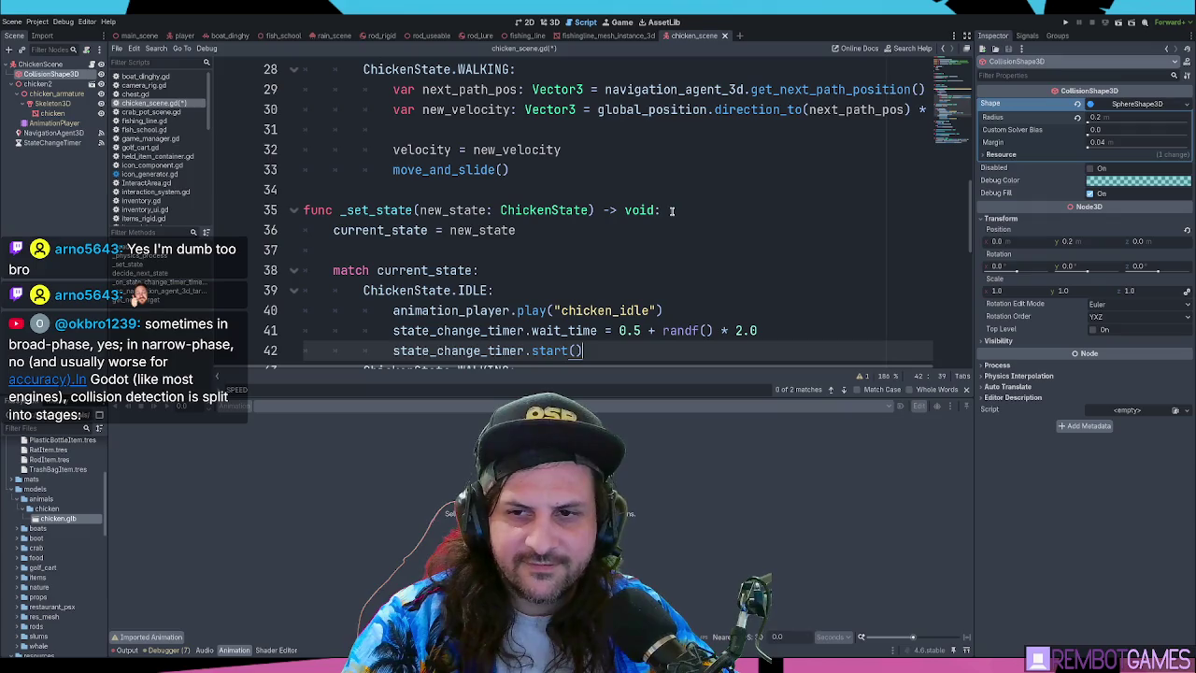
pyautogui.click(629, 222)
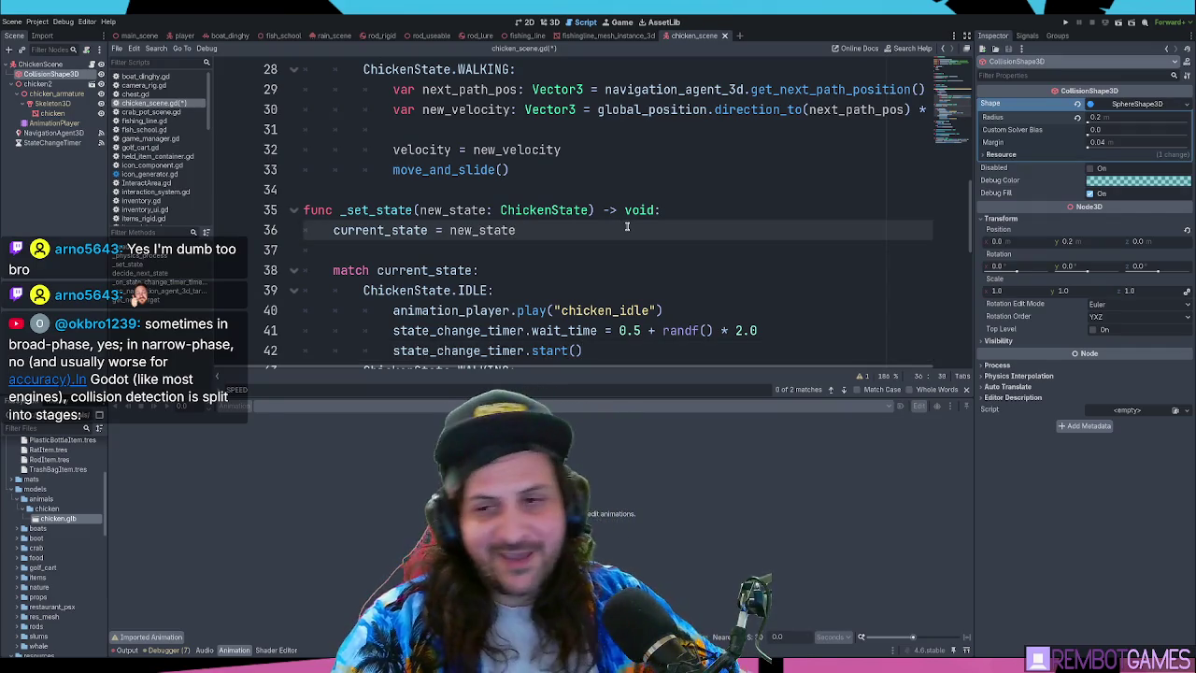
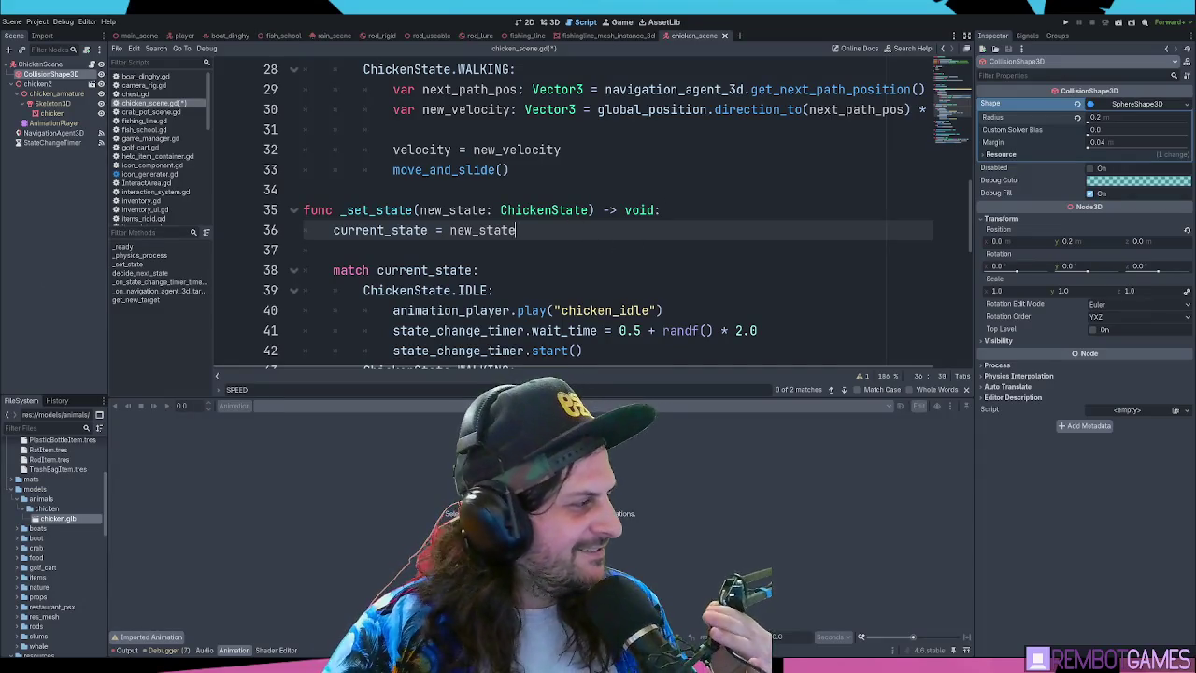
# Add a look_at call on a new line after velocity = new_velocity in the WALKING branch
pyautogui.scroll(-2, 460, 261)
pyautogui.scroll(-1, 495, 243)
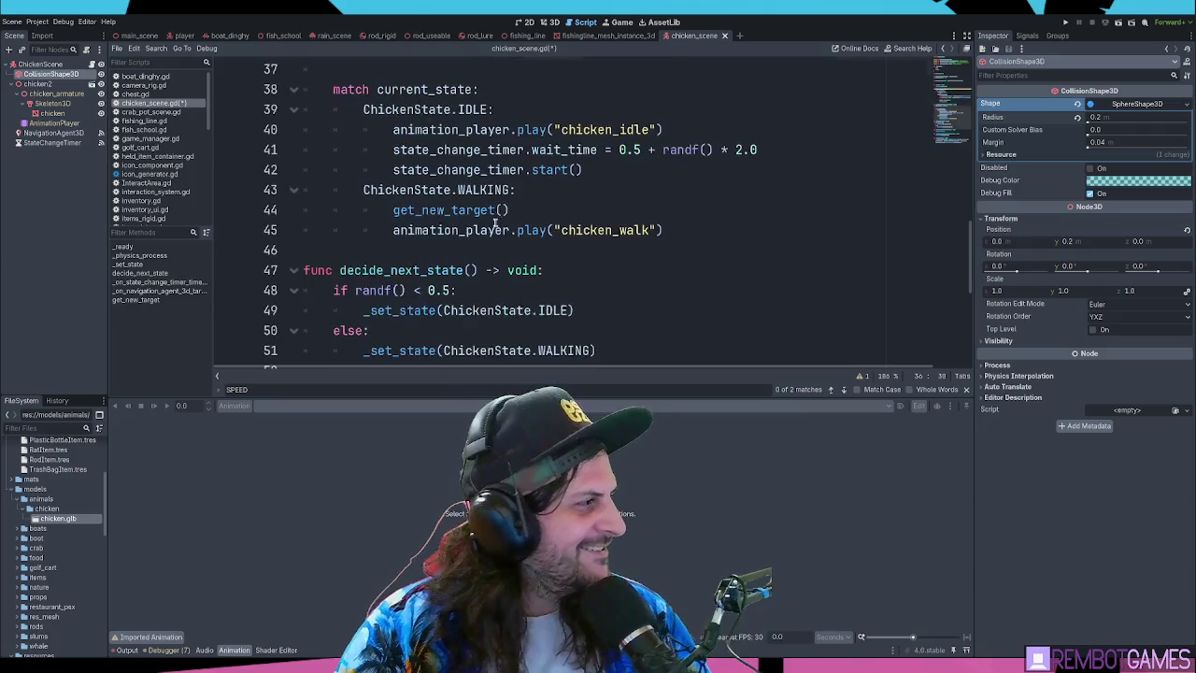
pyautogui.scroll(4, 580, 173)
pyautogui.scroll(1, 575, 197)
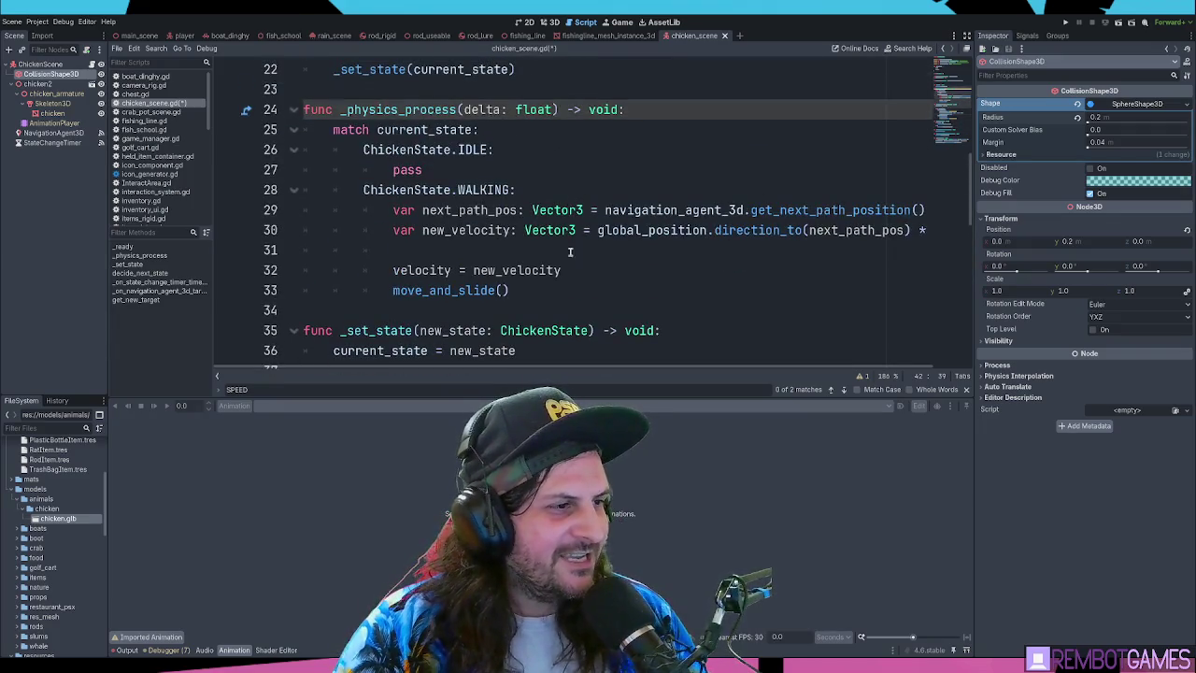
pyautogui.click(573, 269)
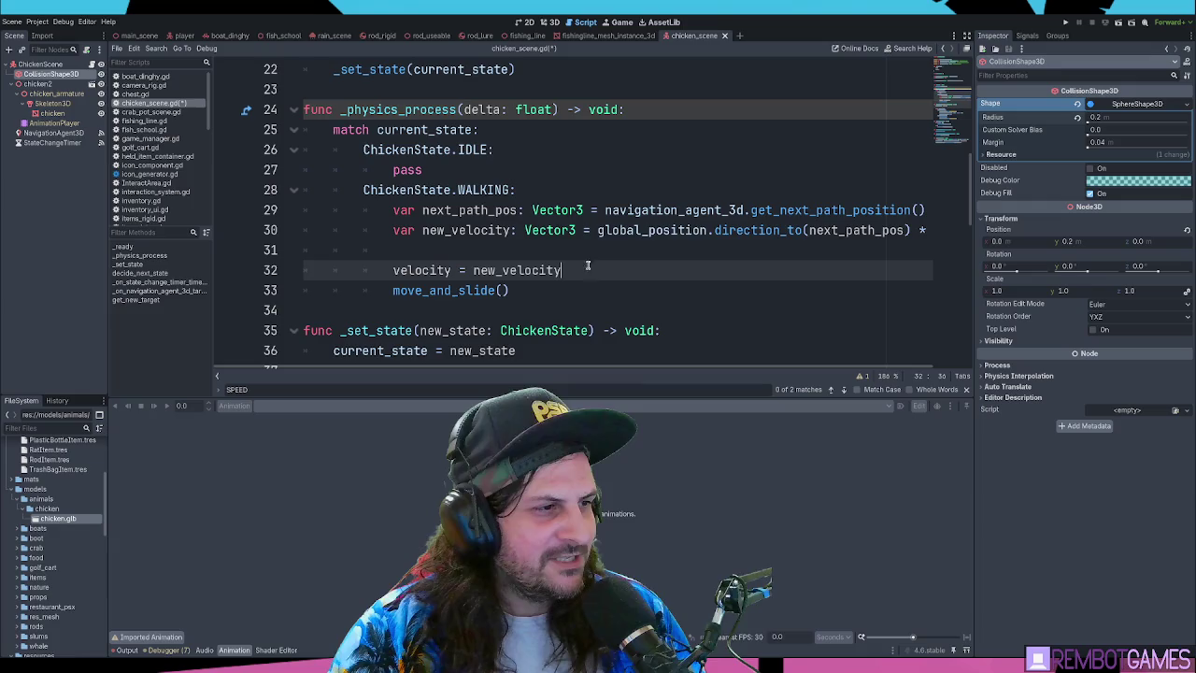
pyautogui.press('Left')
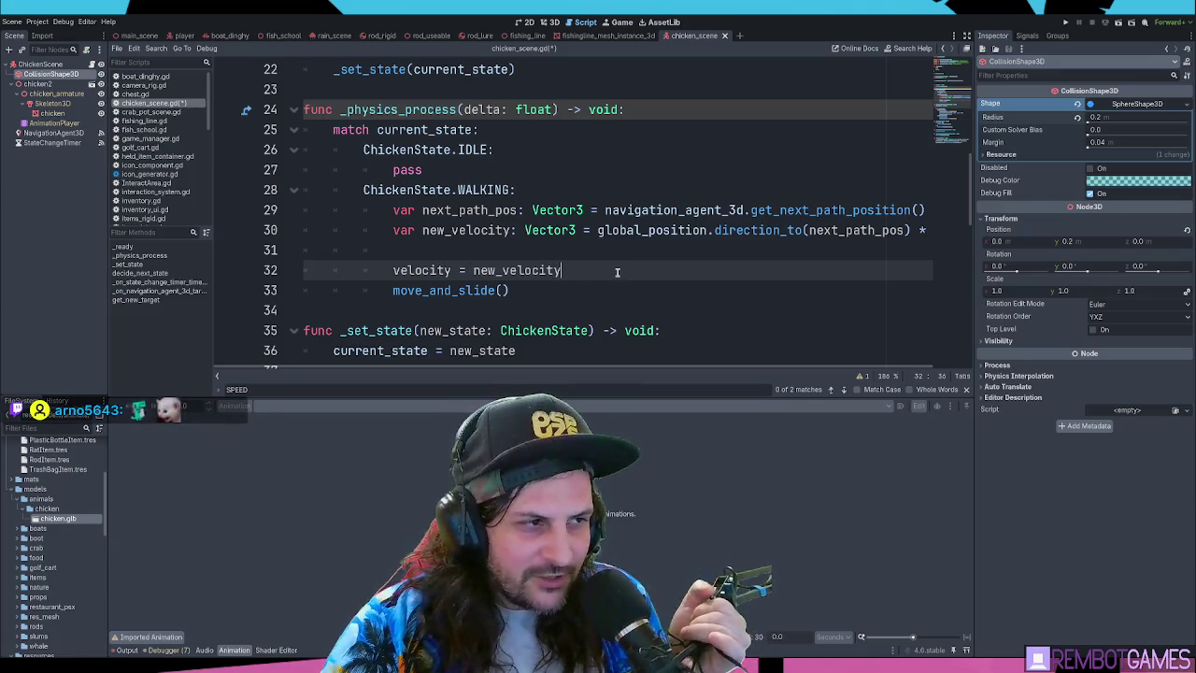
pyautogui.press('Return')
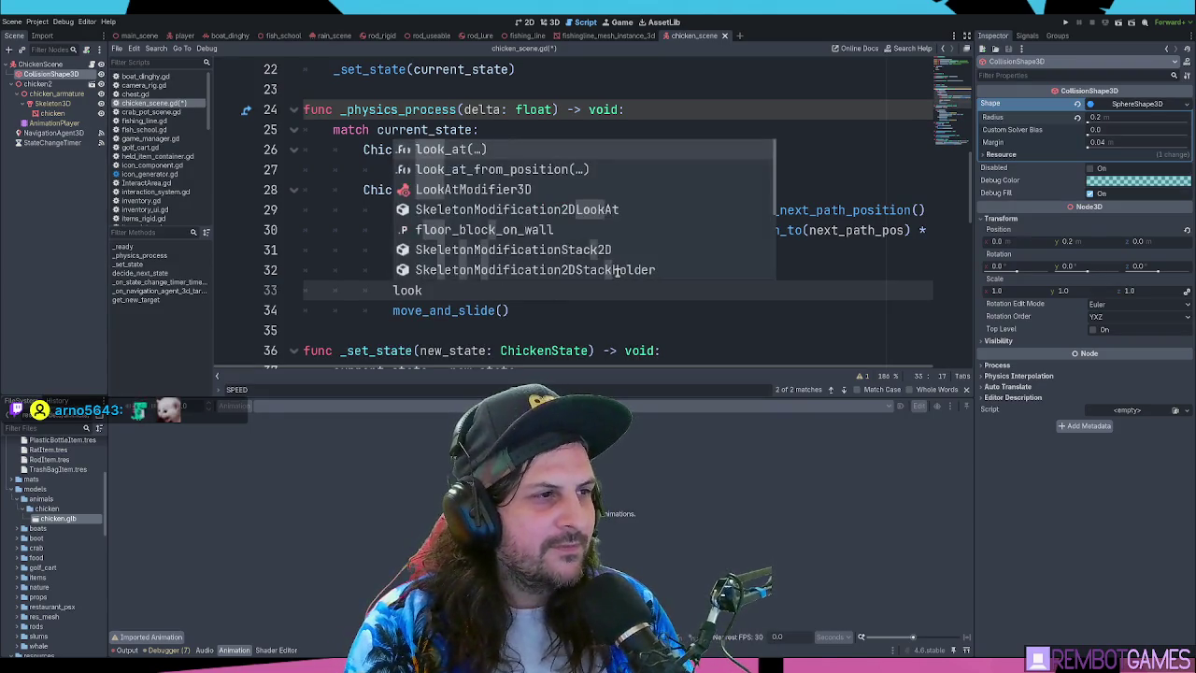
pyautogui.press('Return')
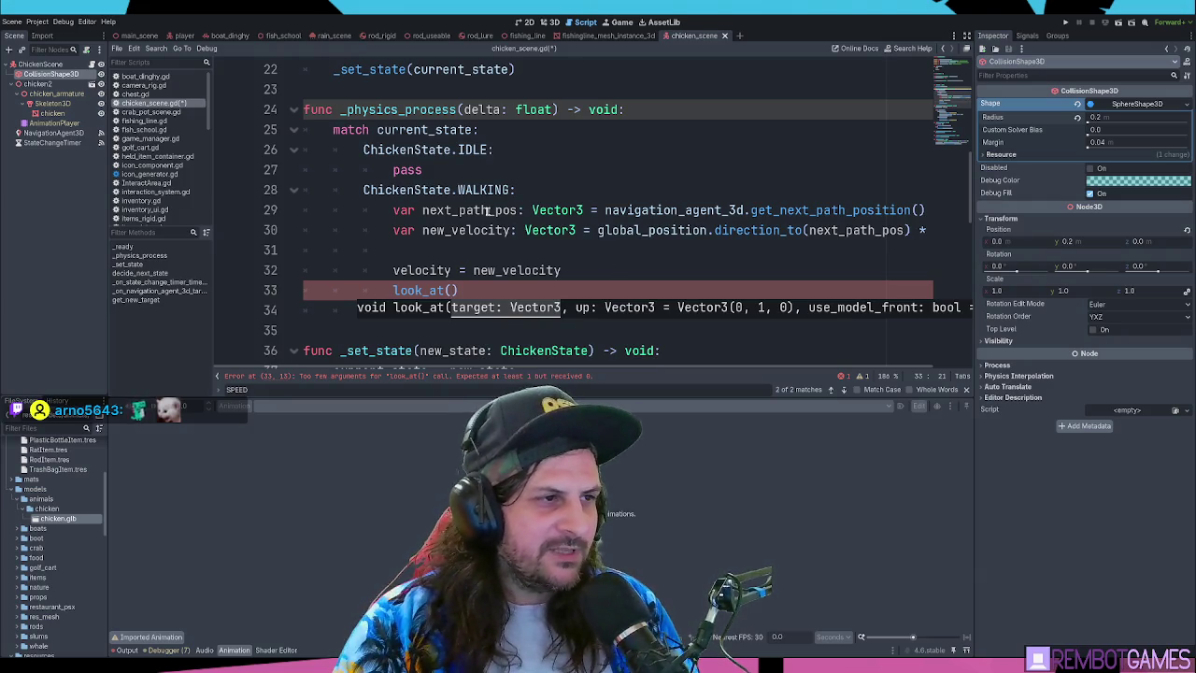
# Pass next_path_pos as the look_at target, then run the game with F6
pyautogui.doubleClick(488, 210)
pyautogui.hotkey('ctrl', 'c')
pyautogui.click(452, 290)
pyautogui.hotkey('ctrl', 'v')
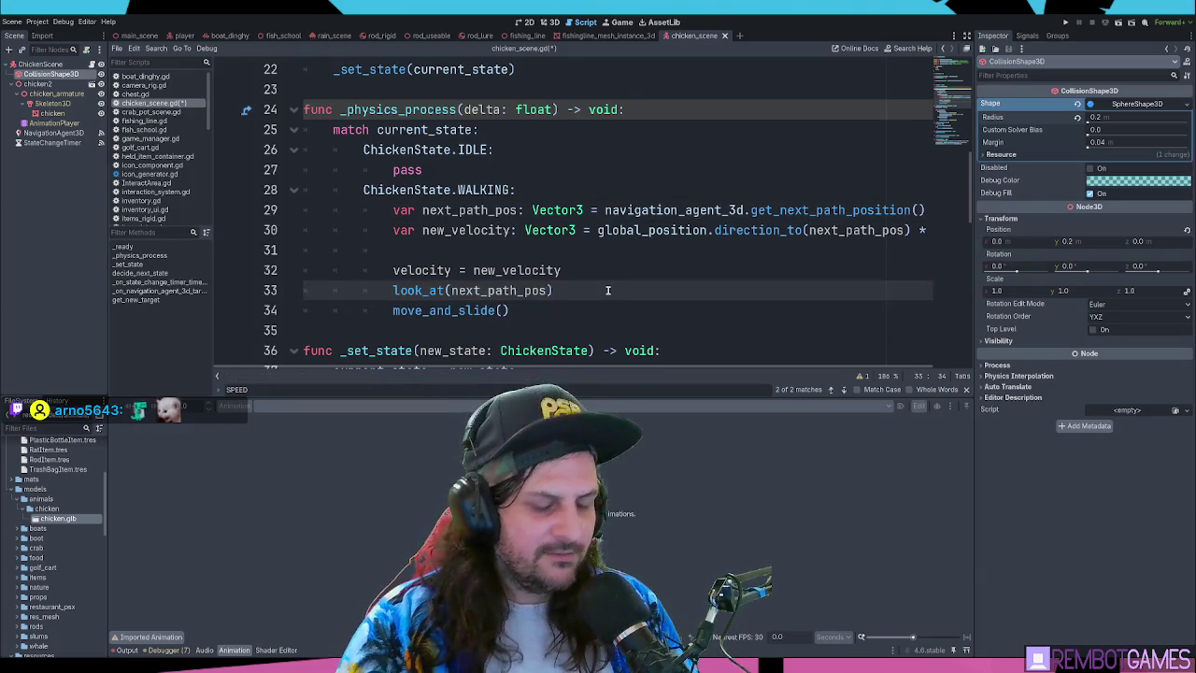
pyautogui.click(608, 271)
pyautogui.click(609, 283)
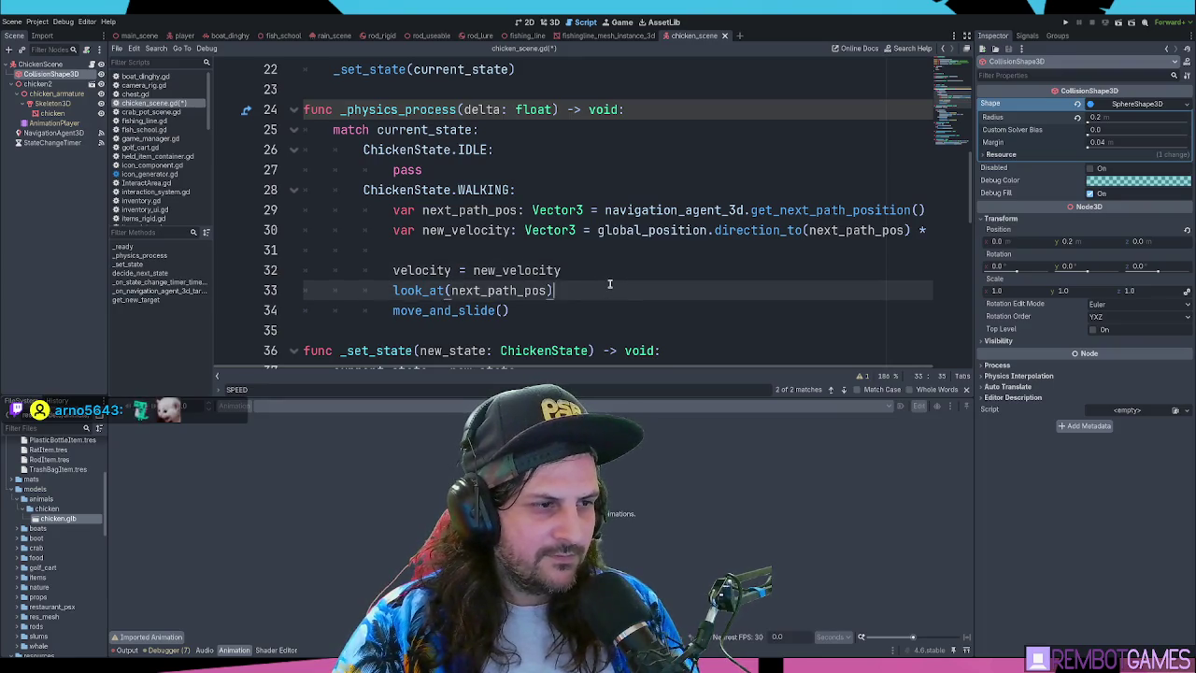
pyautogui.press('F6')
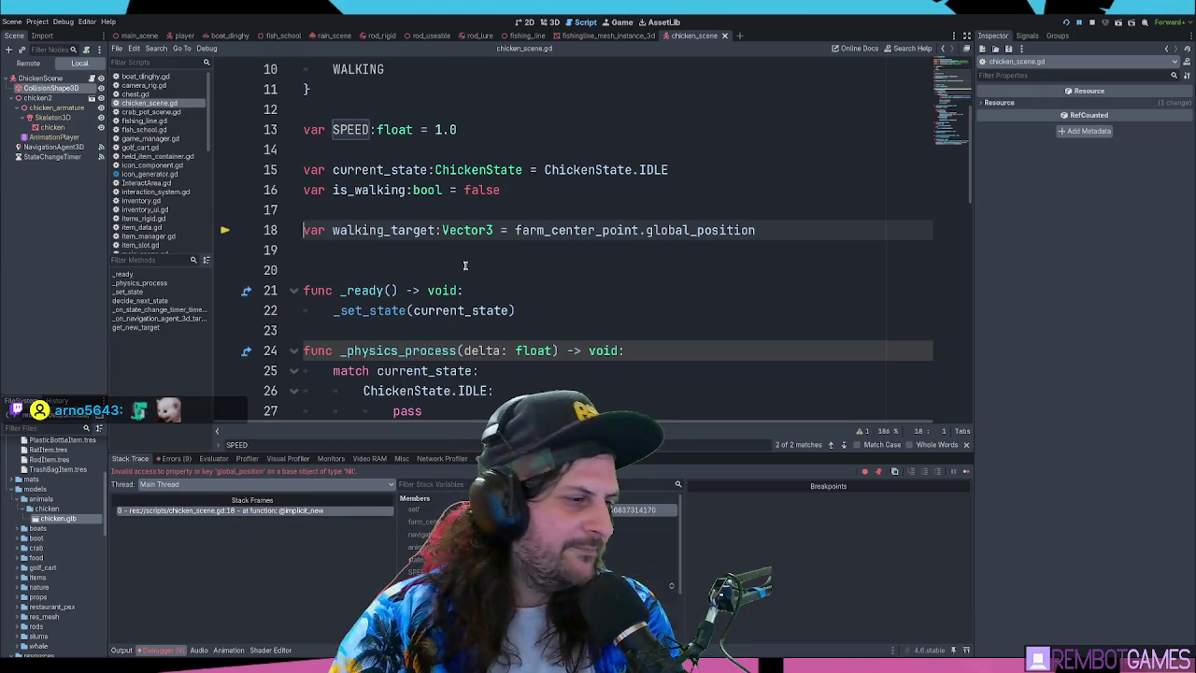
# Replace walking_target's default farm_center_point.global_position with Vector3.ZERO on line 18 and relaunch with F6
pyautogui.moveTo(515, 230); pyautogui.dragTo(747, 228)
pyautogui.write('Vector3 = V')
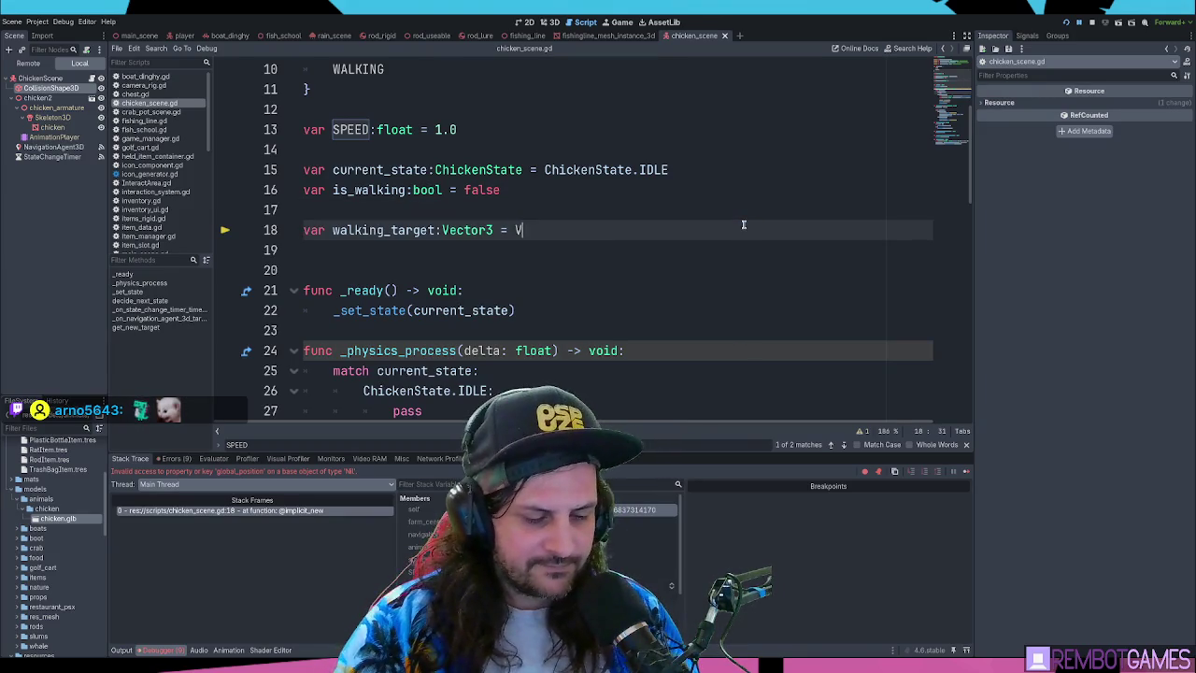
pyautogui.write('ector3.')
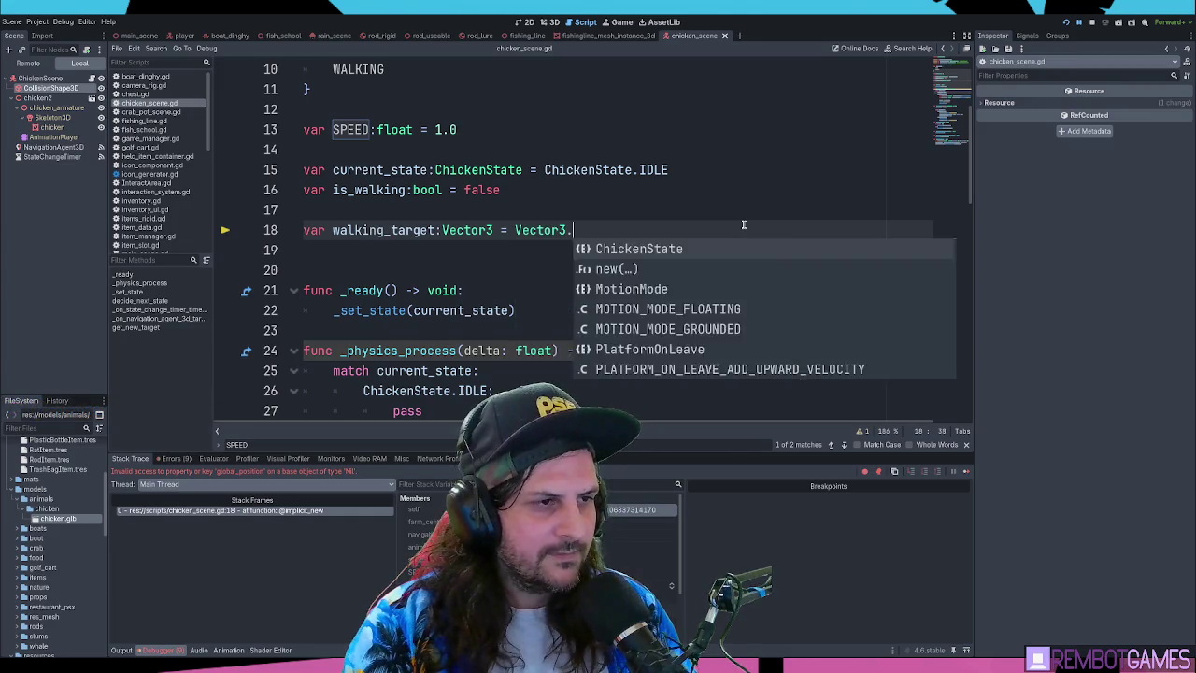
pyautogui.write('ZERO')
pyautogui.press('F6')
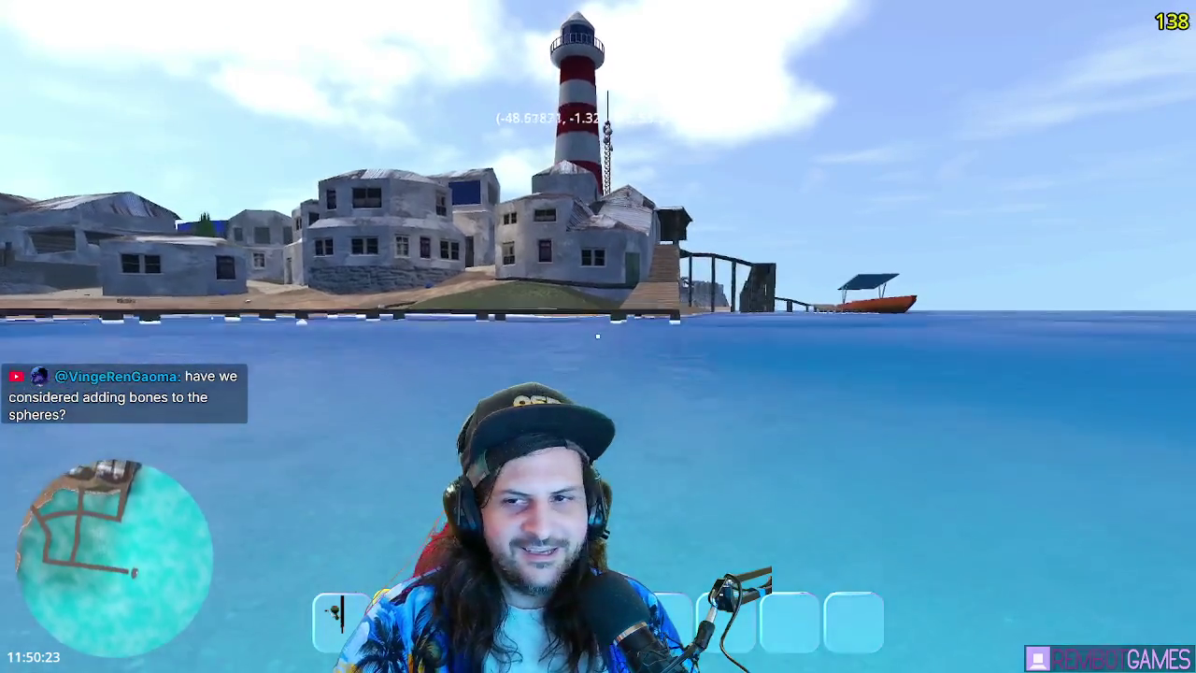
# Walk the player from the water along the pier and up the walkway beside the lighthouse
pyautogui.press('w')
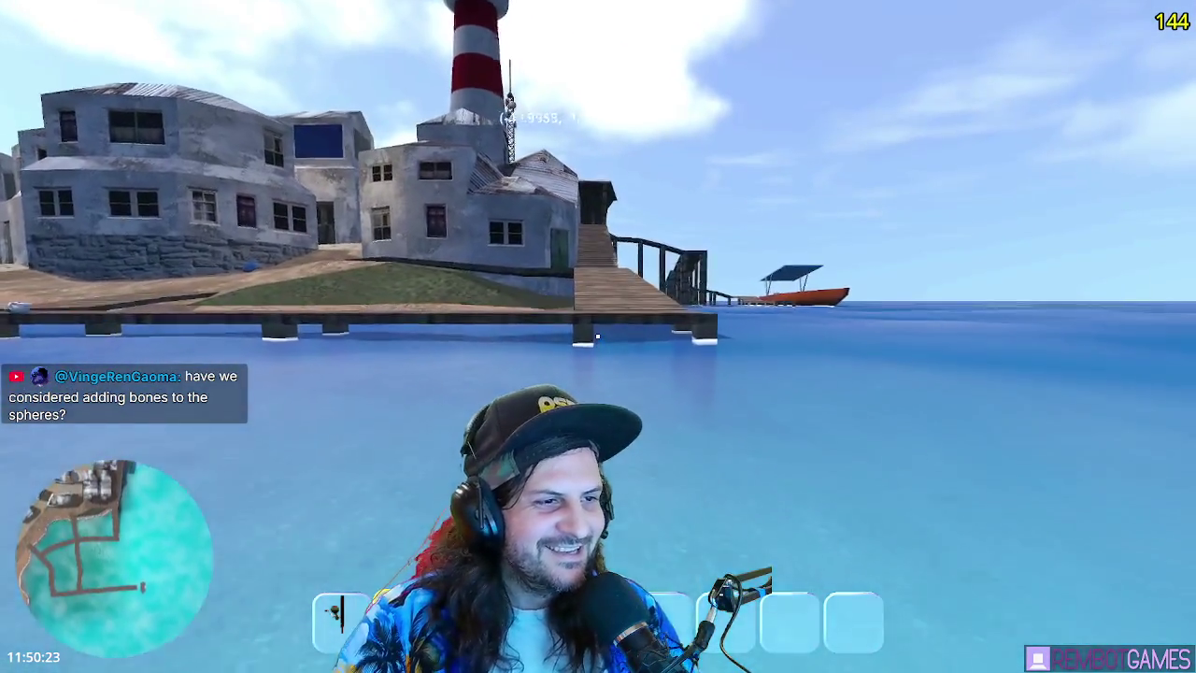
pyautogui.press('w')
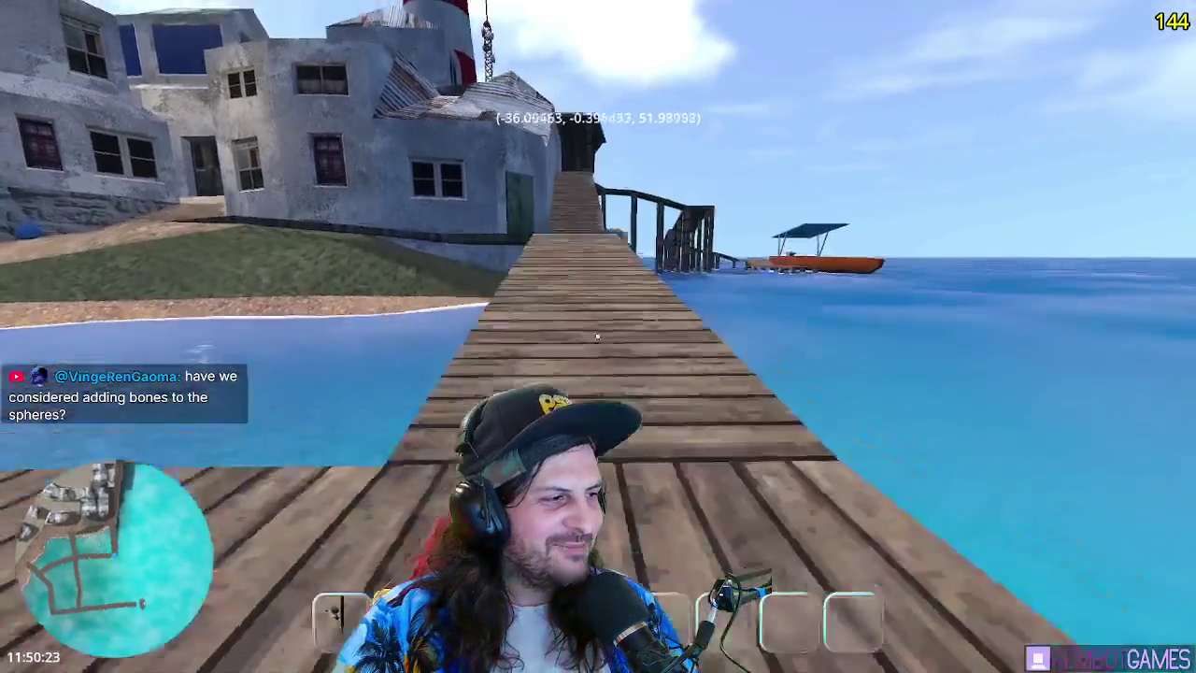
pyautogui.press('w')
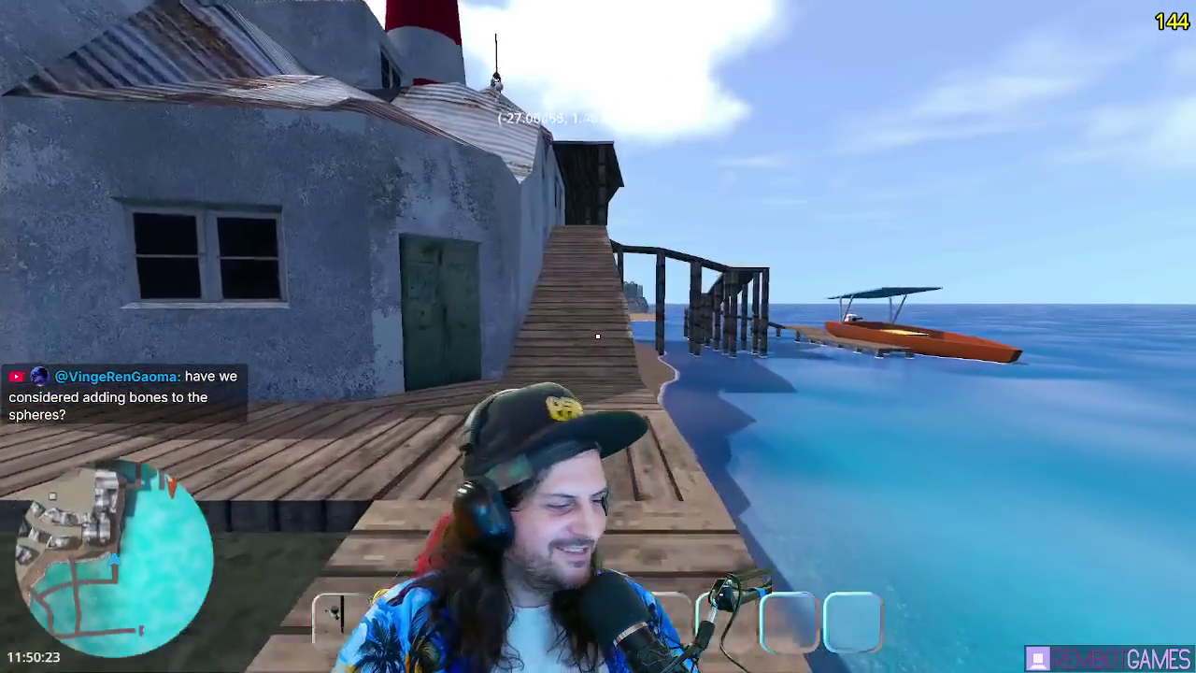
pyautogui.press('w')
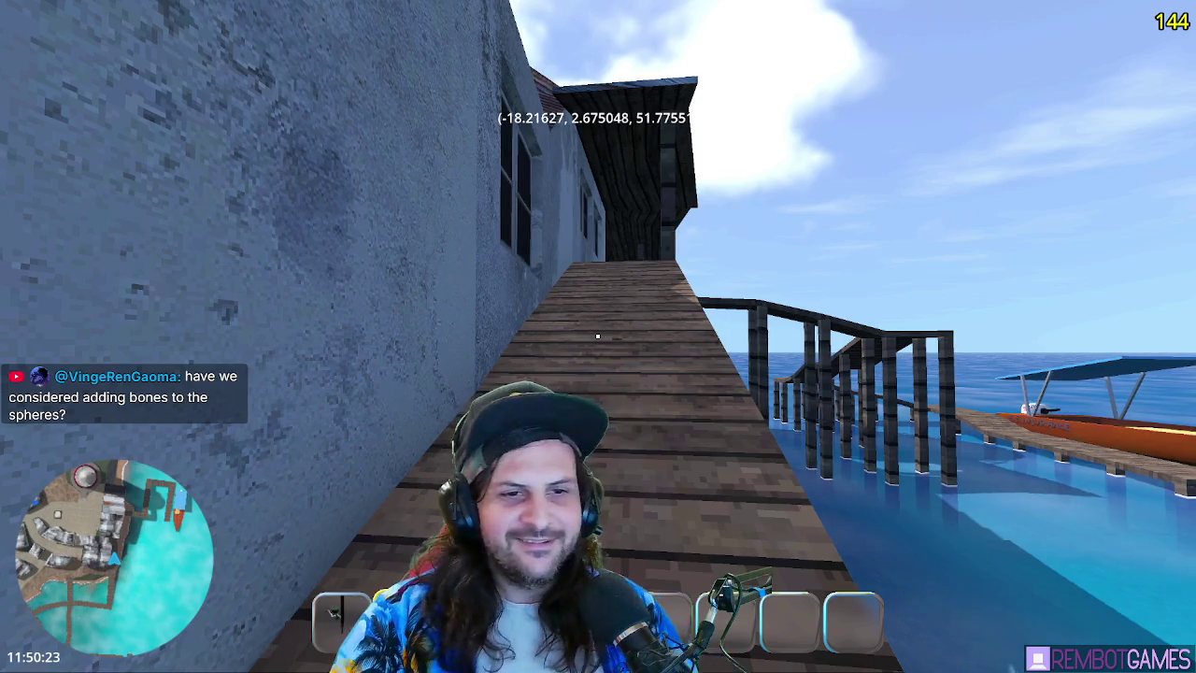
# Walk past the building, along the beach and up the slope to the chickens by the fence
pyautogui.press('w')
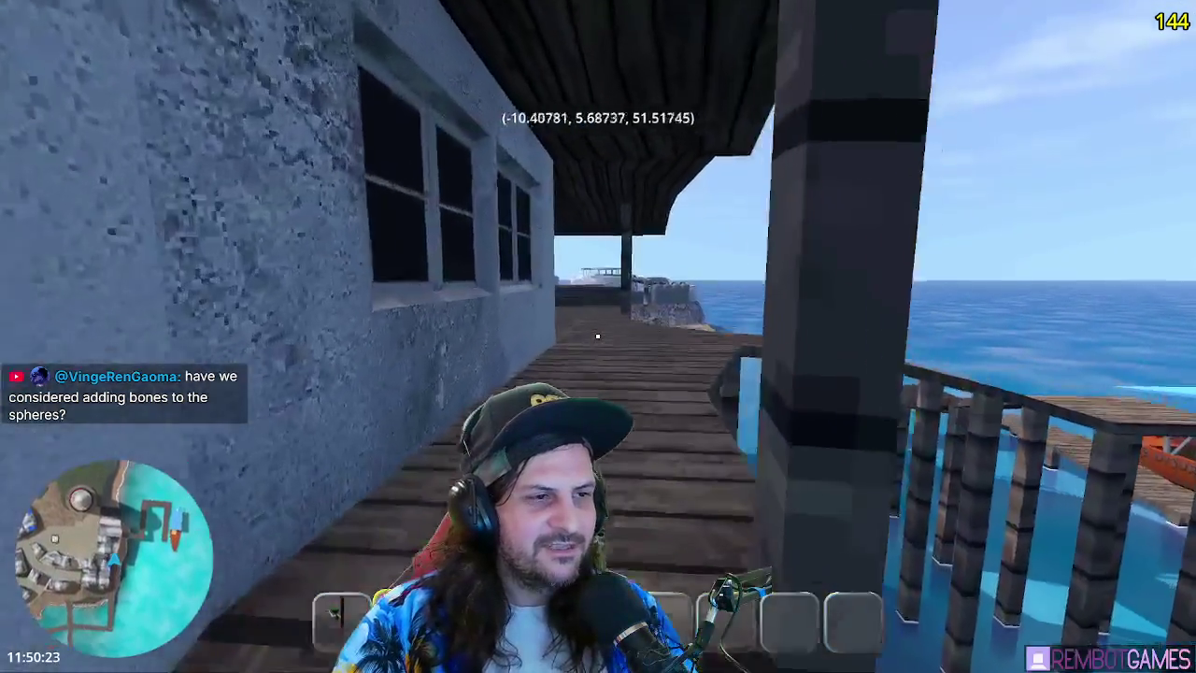
pyautogui.press('w')
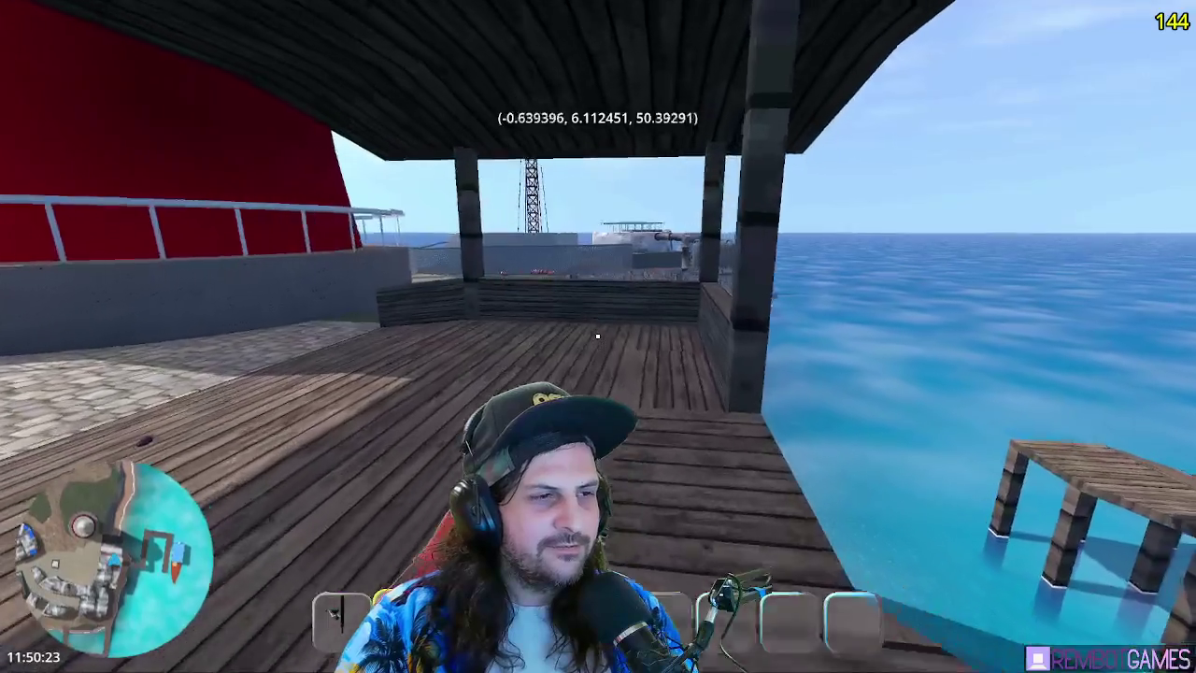
pyautogui.press('w')
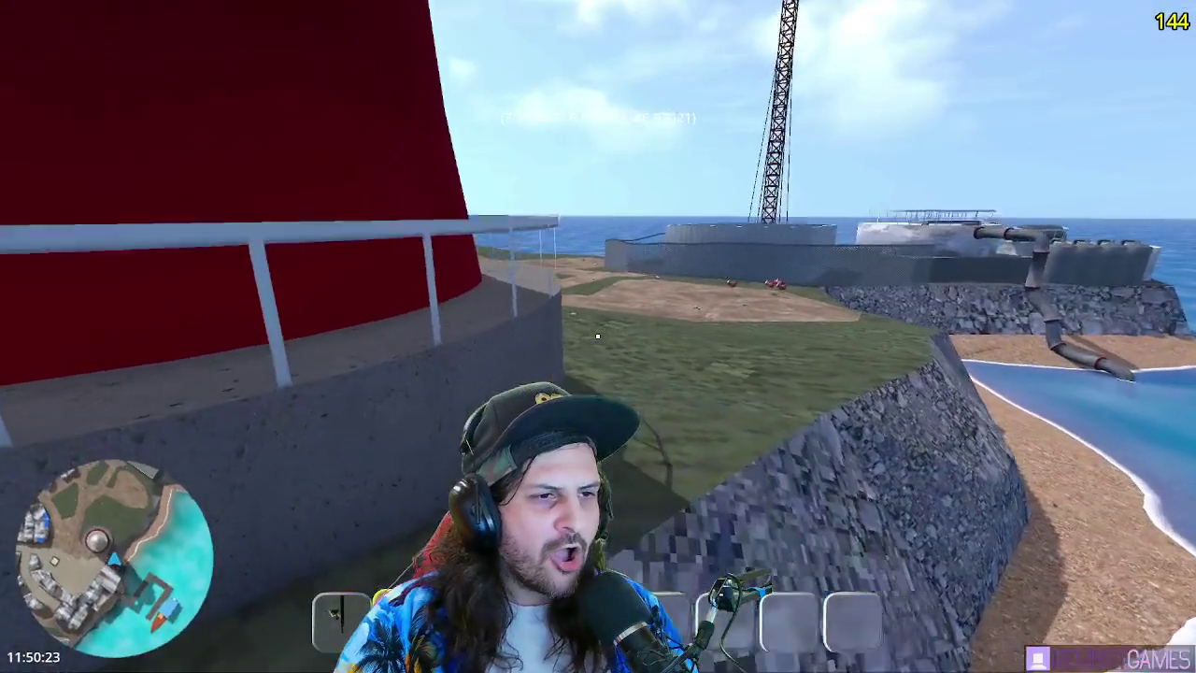
pyautogui.press('w')
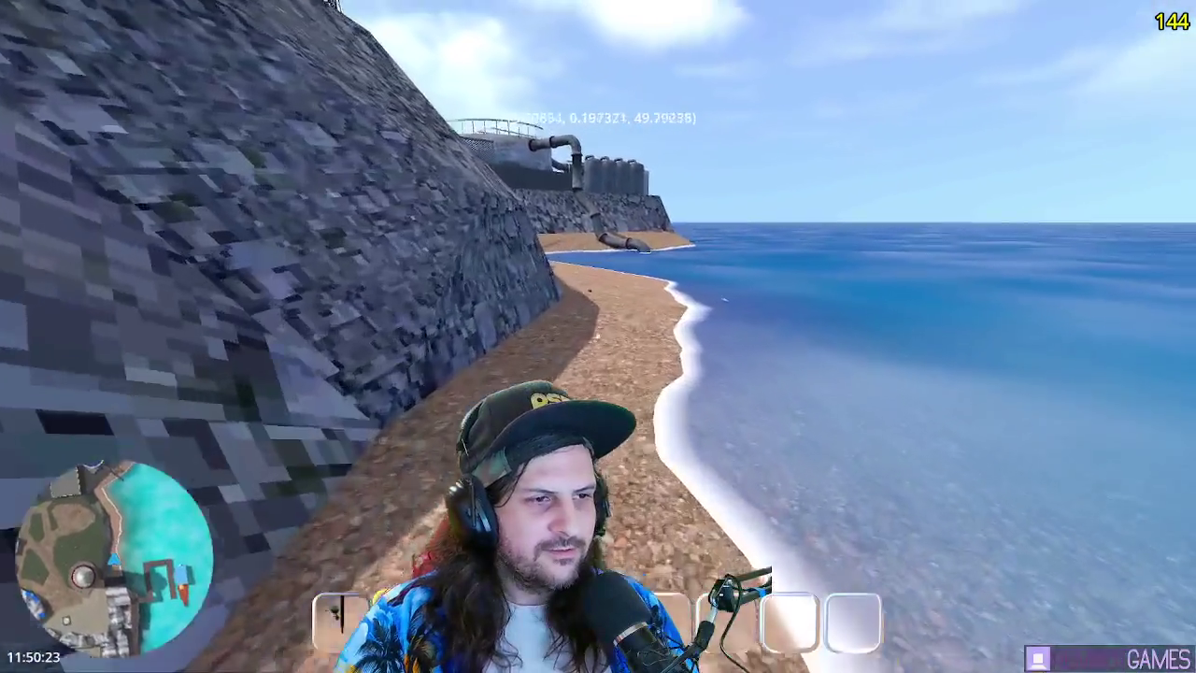
pyautogui.press('w')
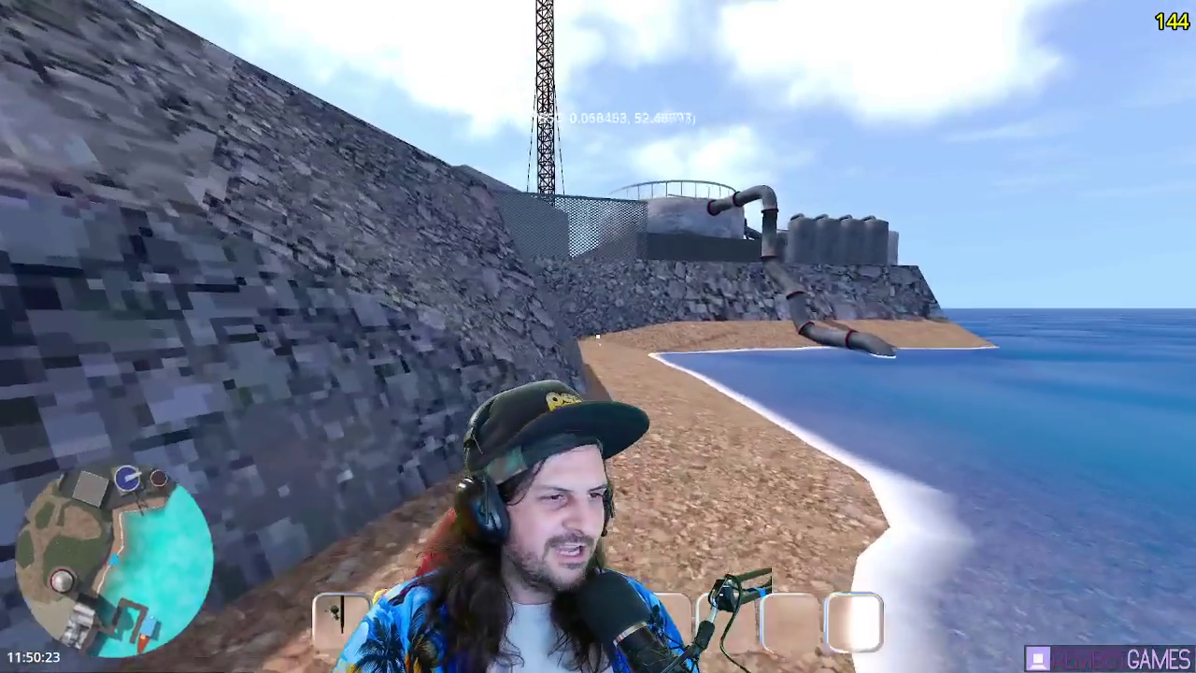
pyautogui.press('w')
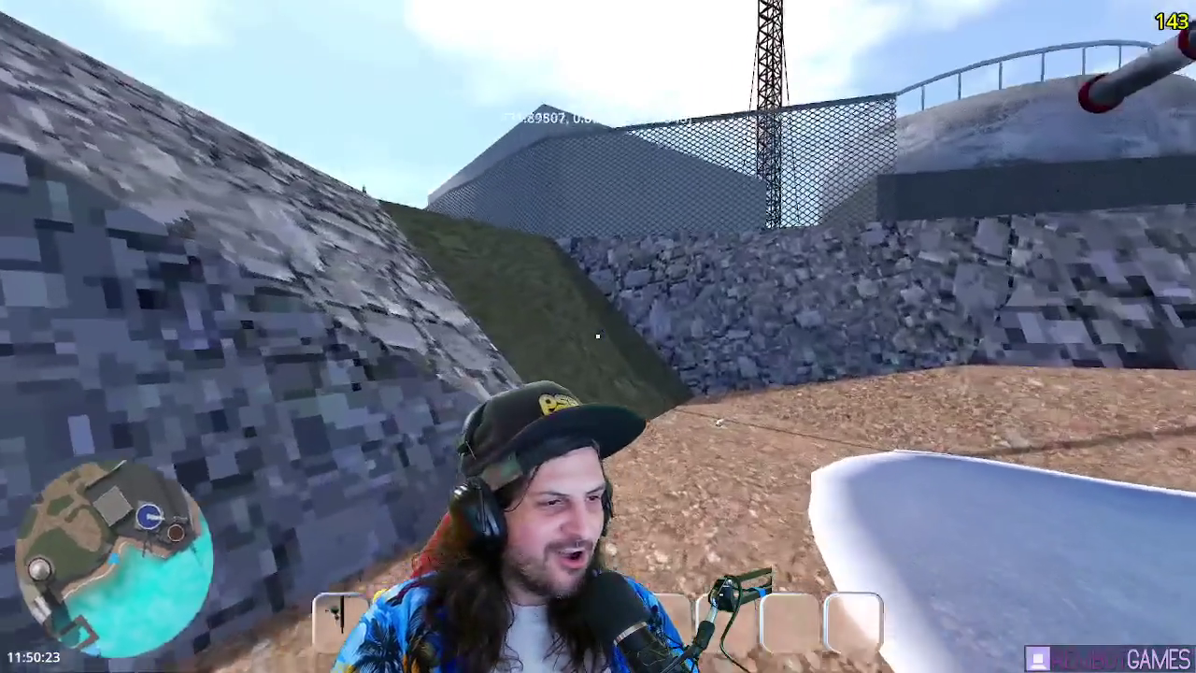
pyautogui.press('w')
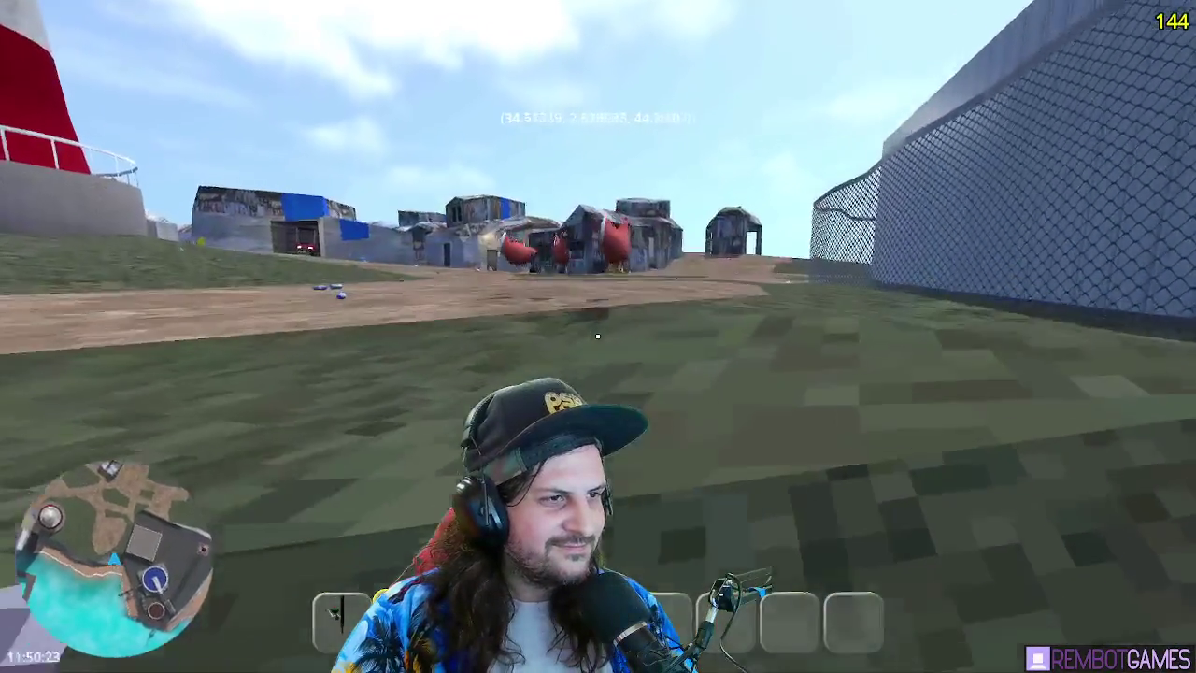
pyautogui.press('w')
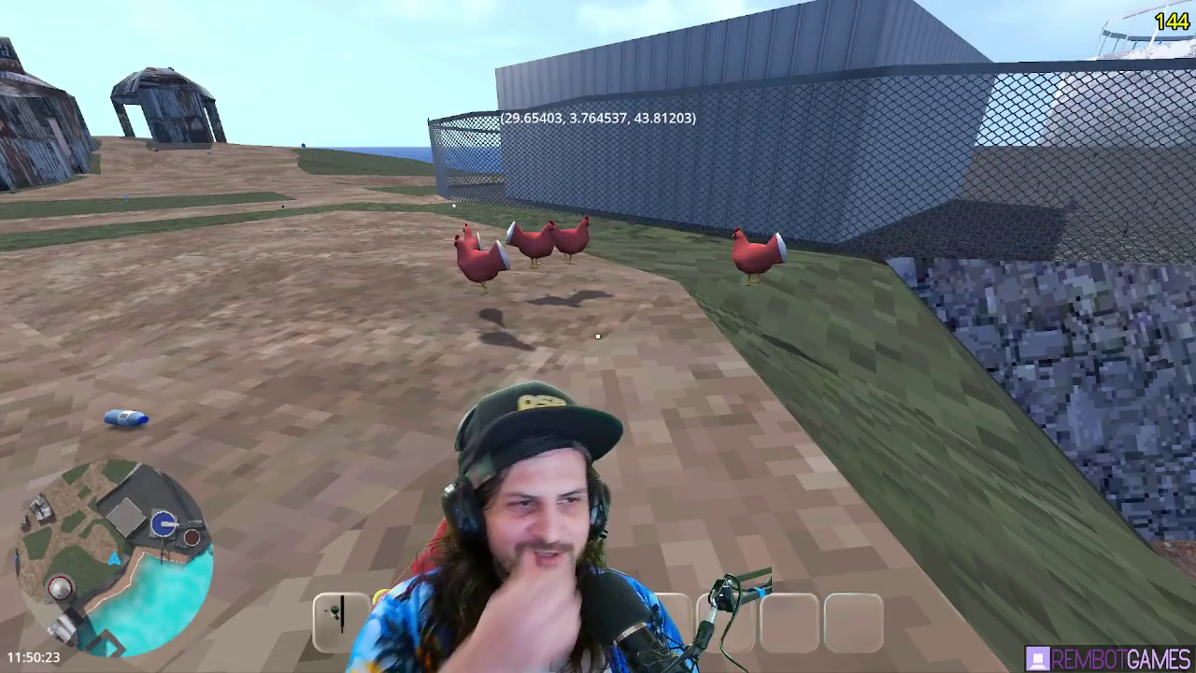
# Back away and sidestep to watch the whole flock wander the dirt patch
pyautogui.press('s')
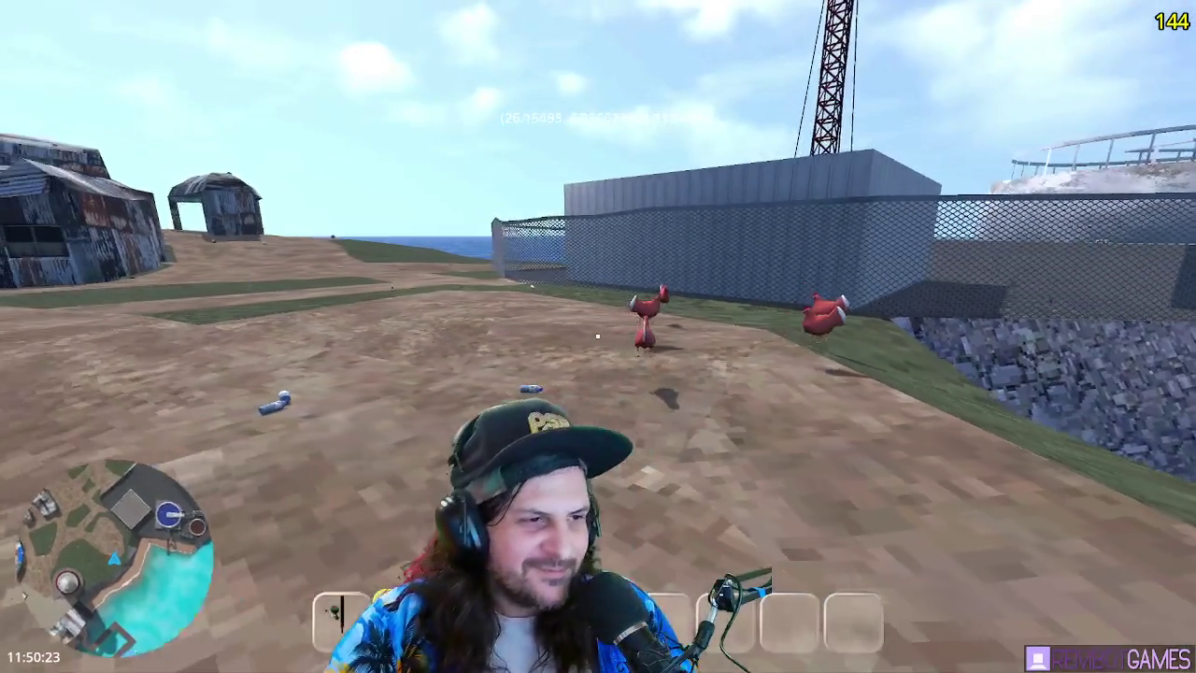
pyautogui.press('d')
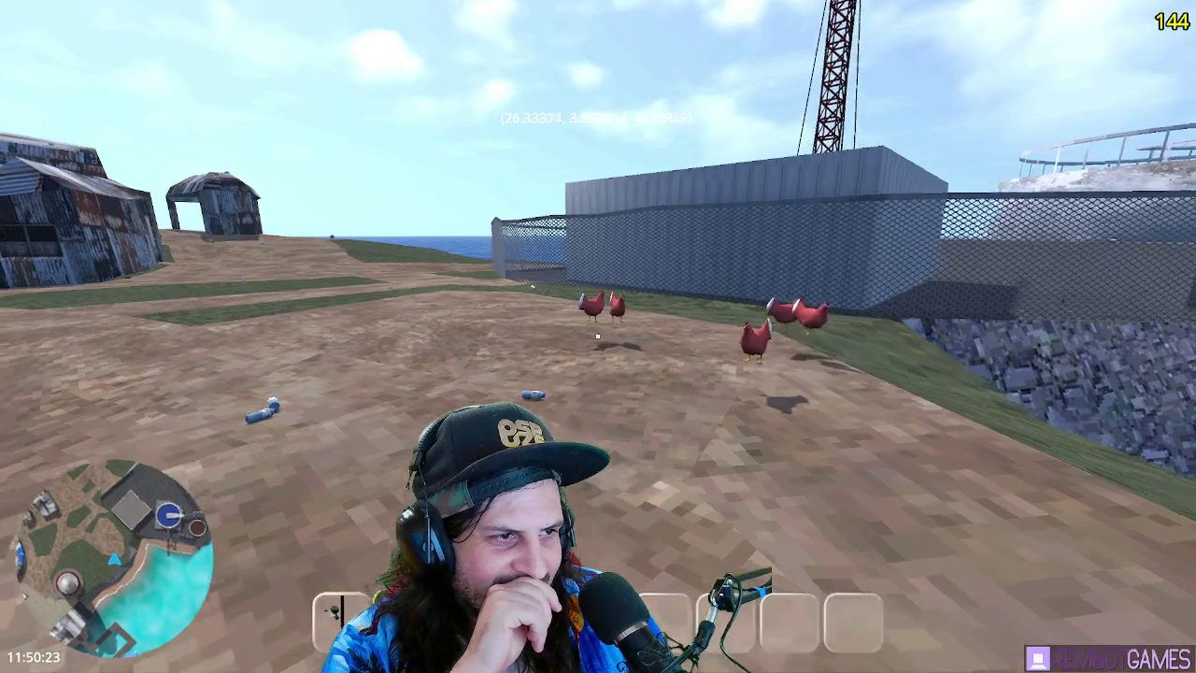
pyautogui.press('w')
pyautogui.press('s')
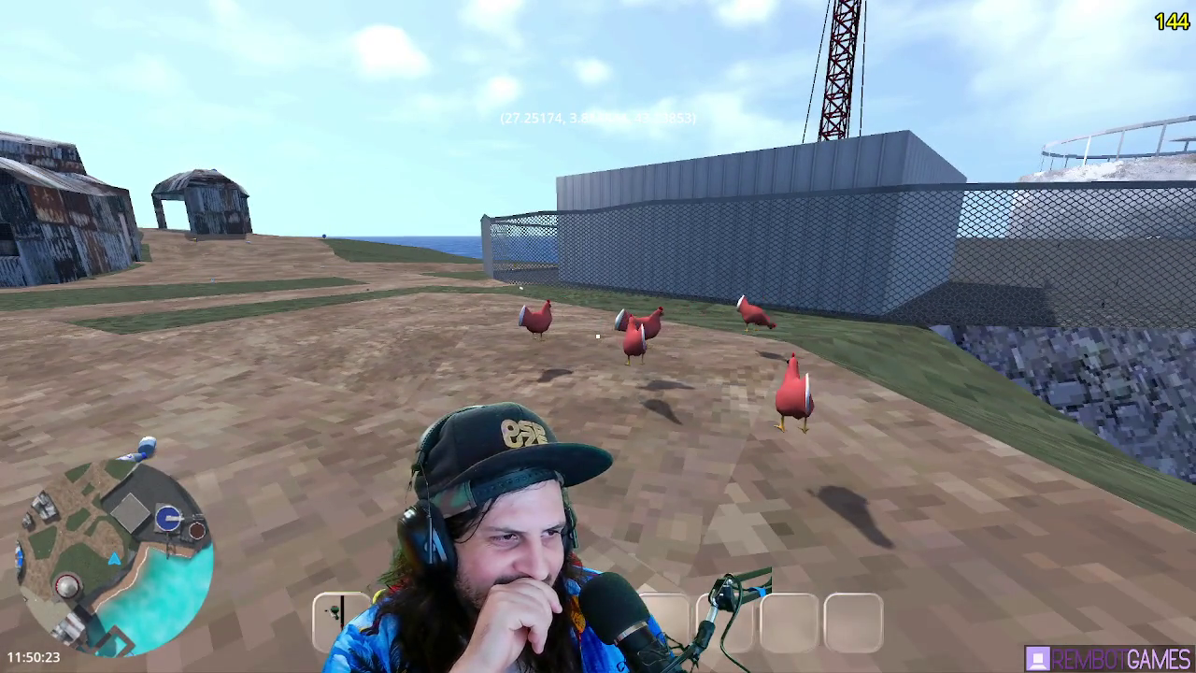
pyautogui.press('s')
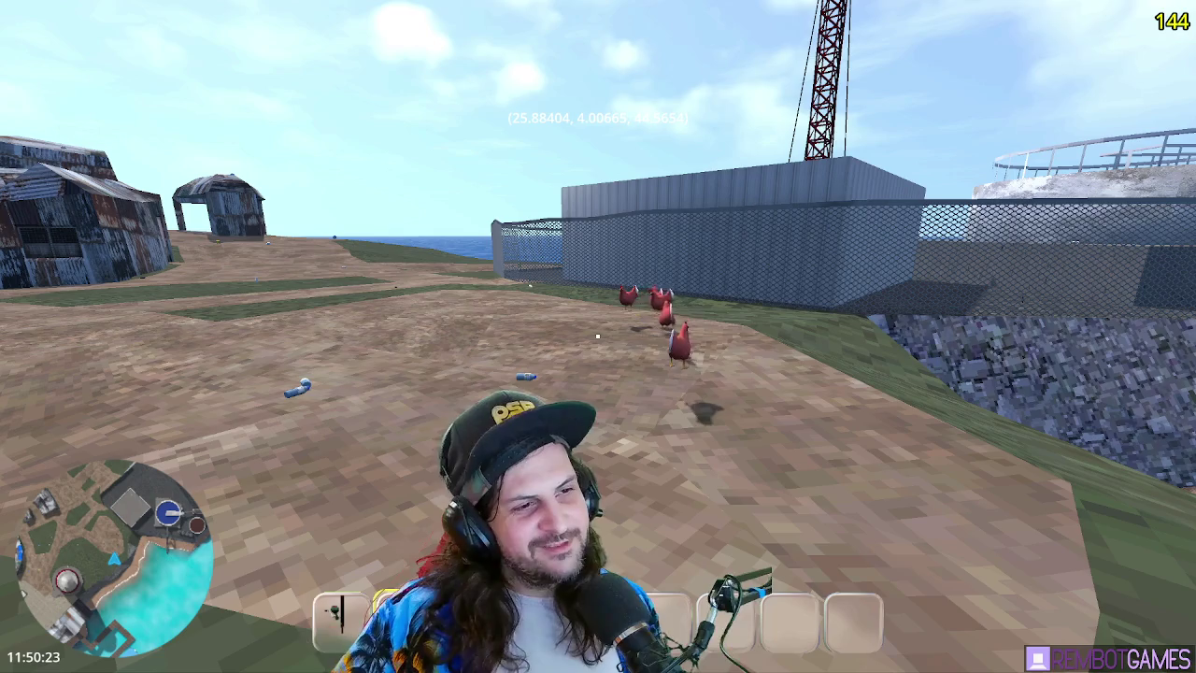
pyautogui.press('w')
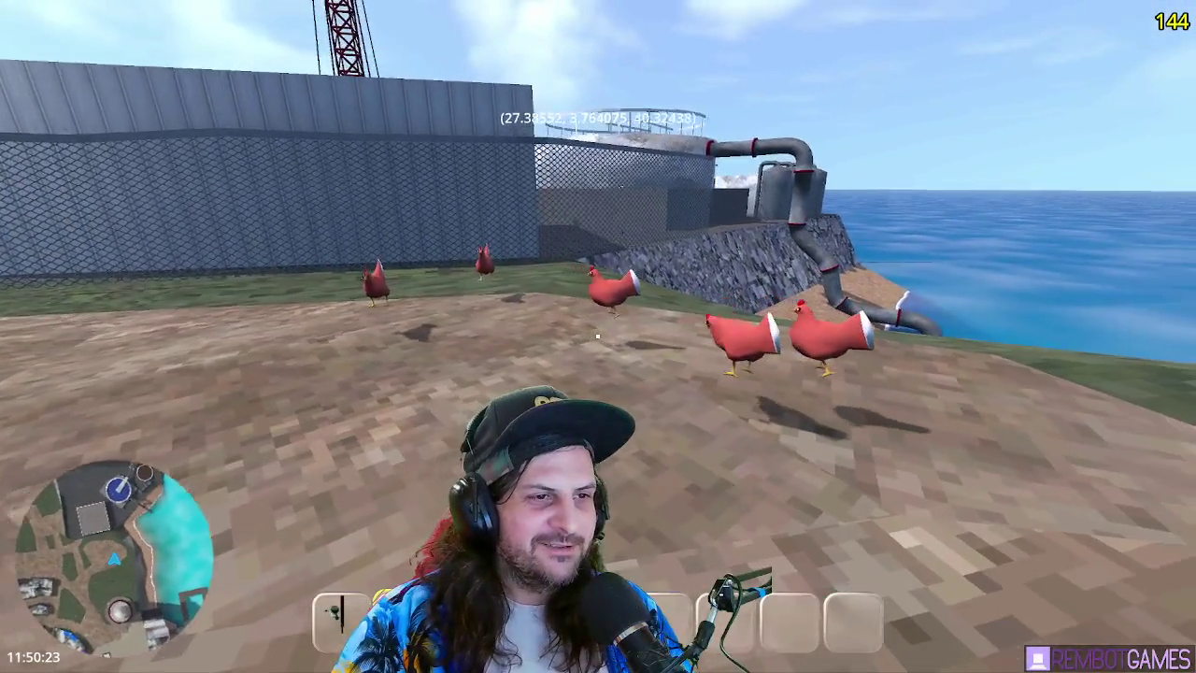
# Move around the chickens toward the sea edge of the patch, then stop the game with F8
pyautogui.moveTo(598, 335)
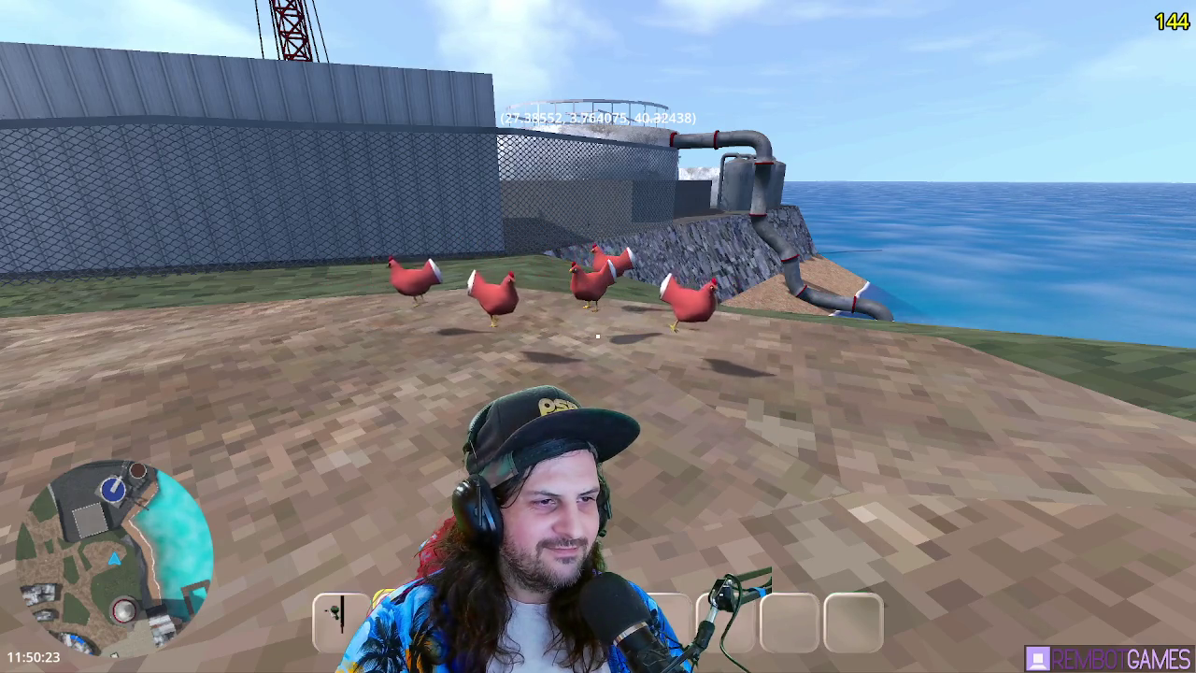
pyautogui.press('a')
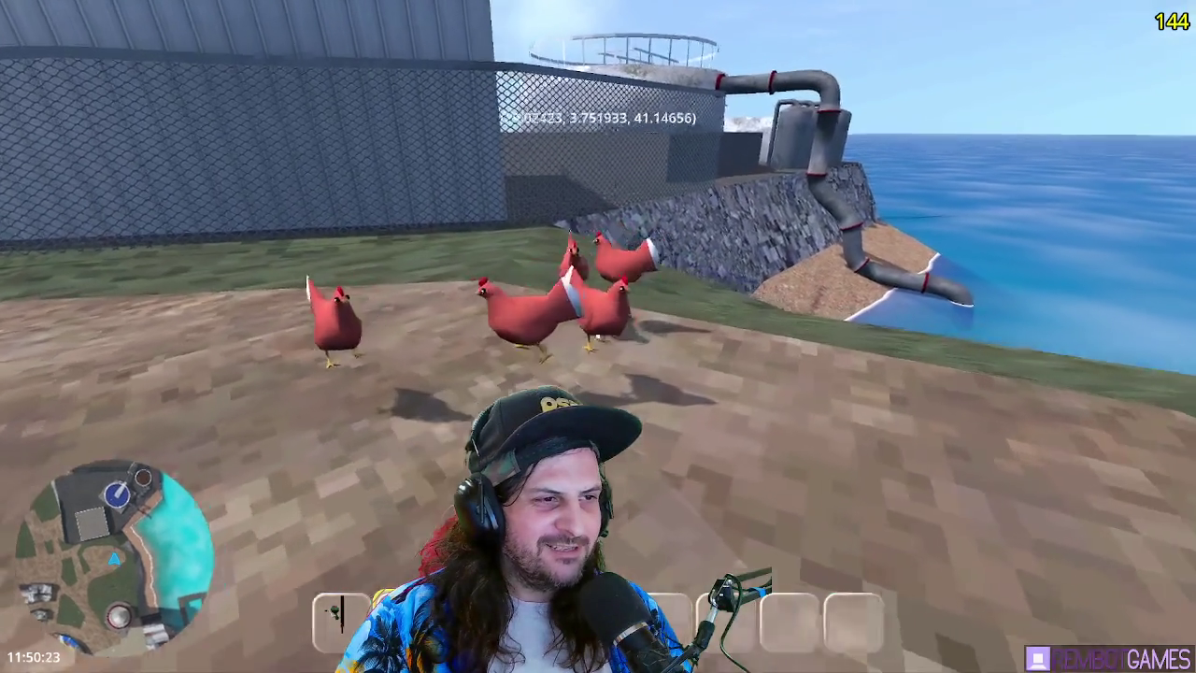
pyautogui.press('w')
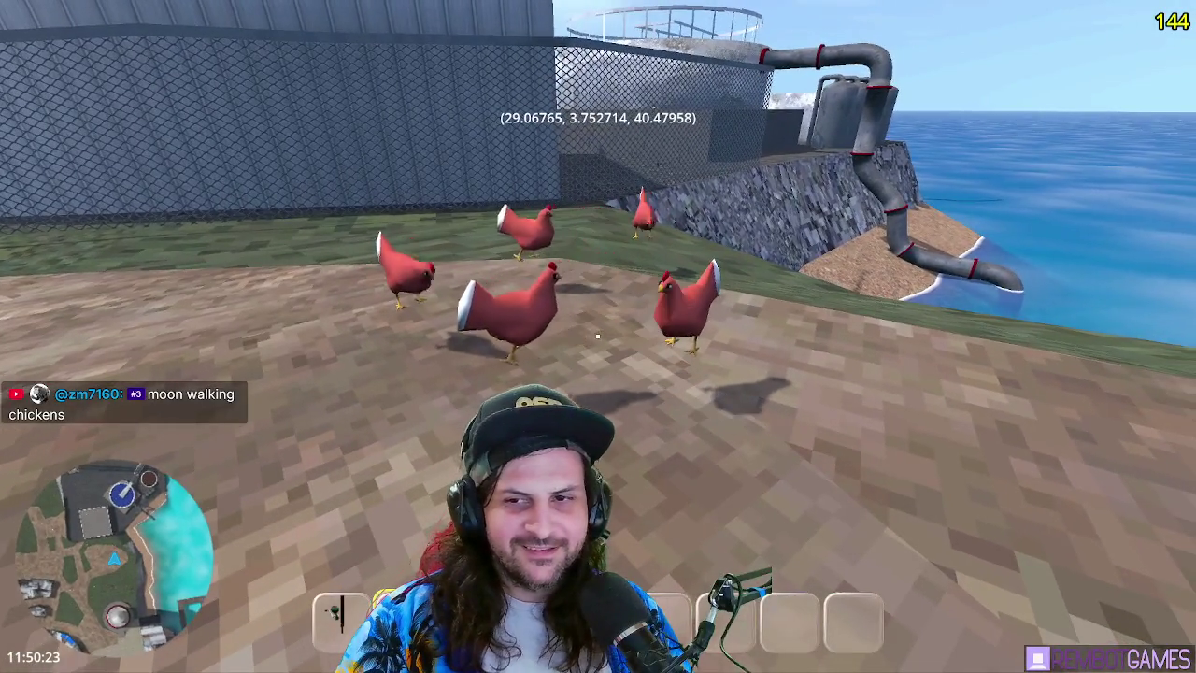
pyautogui.press('s')
pyautogui.press('d')
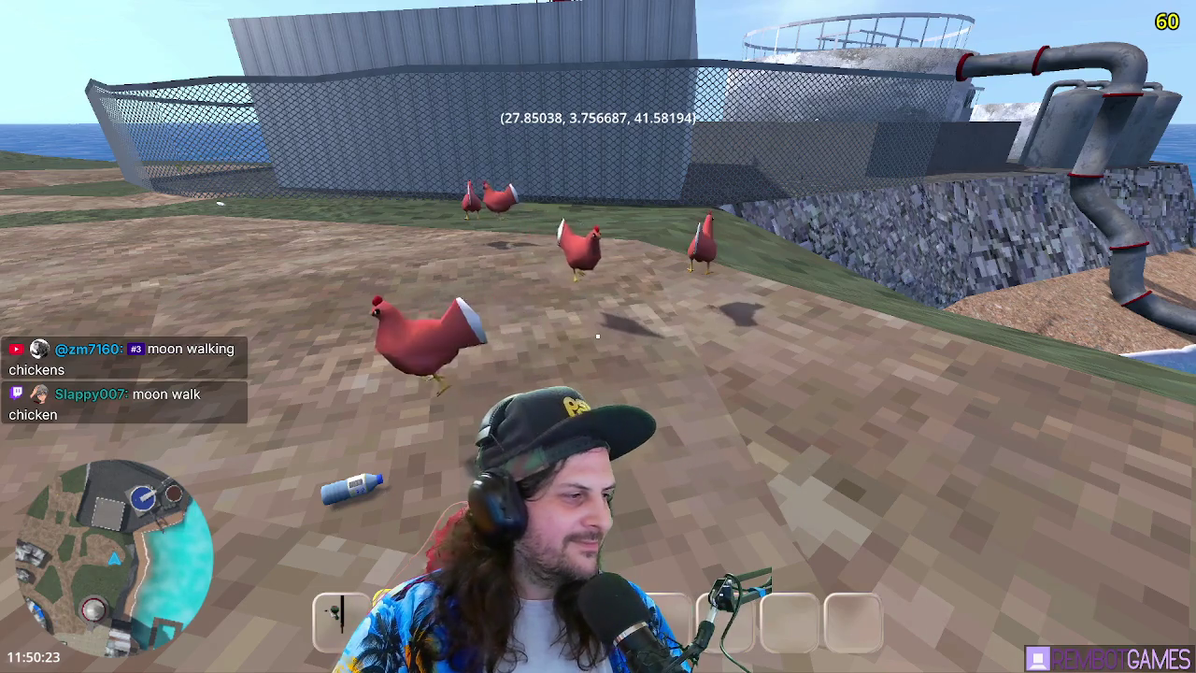
pyautogui.press('w')
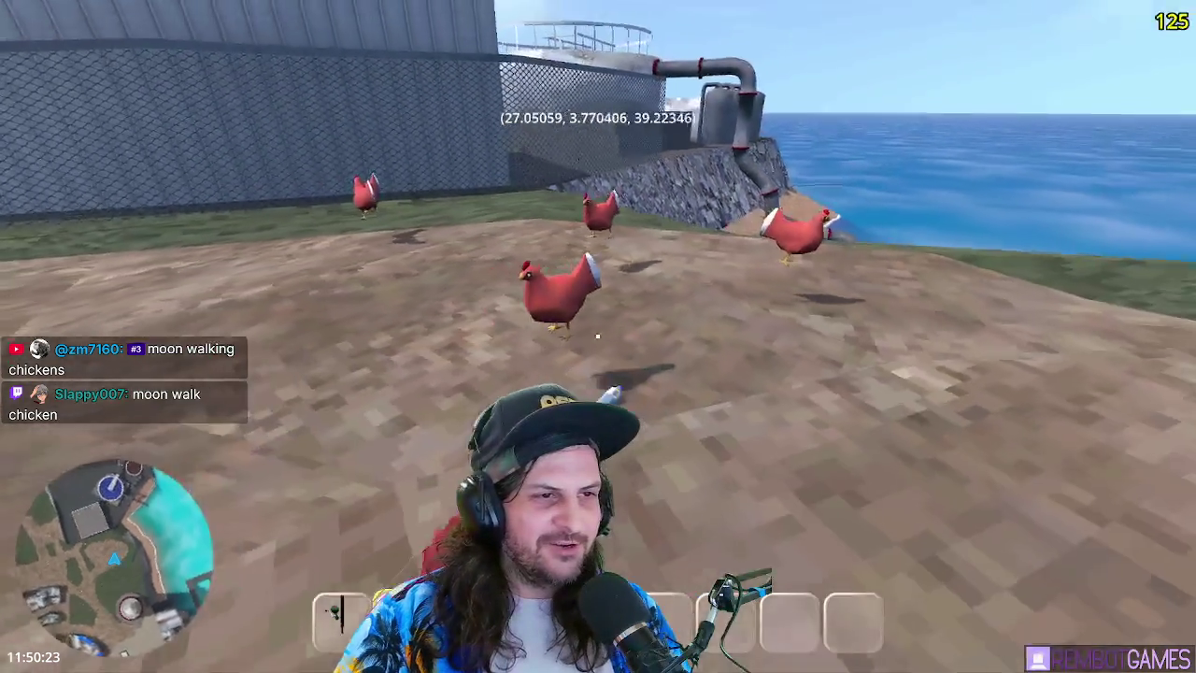
pyautogui.press('w')
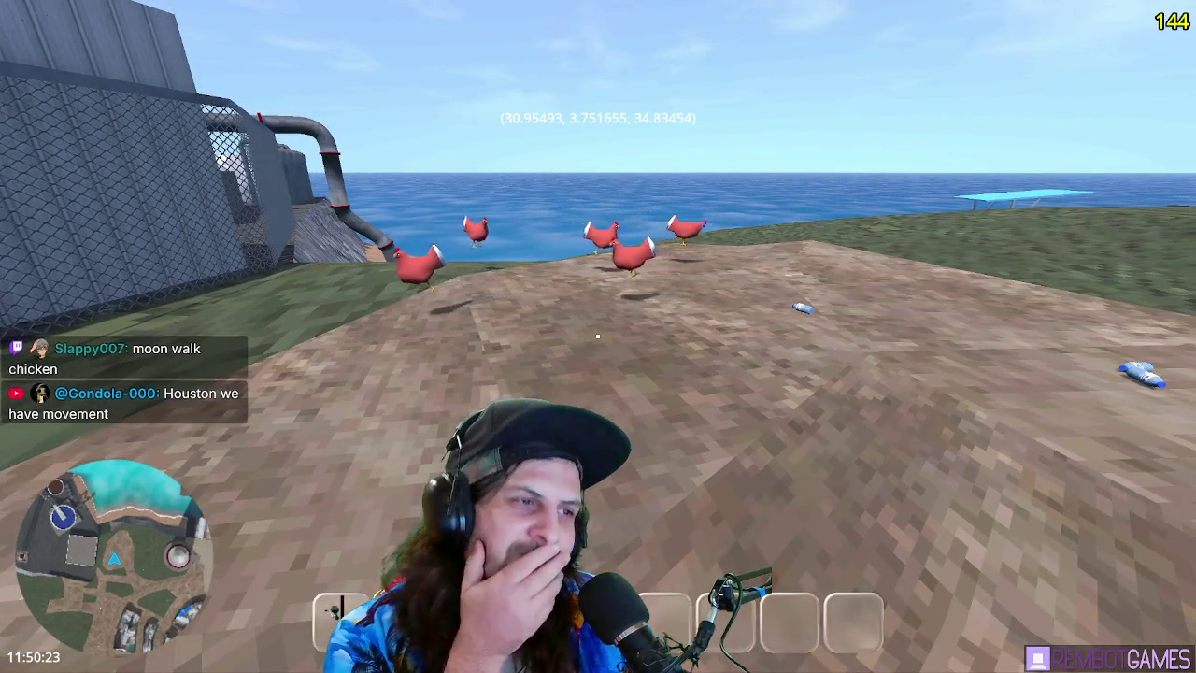
pyautogui.press('w')
pyautogui.press('s')
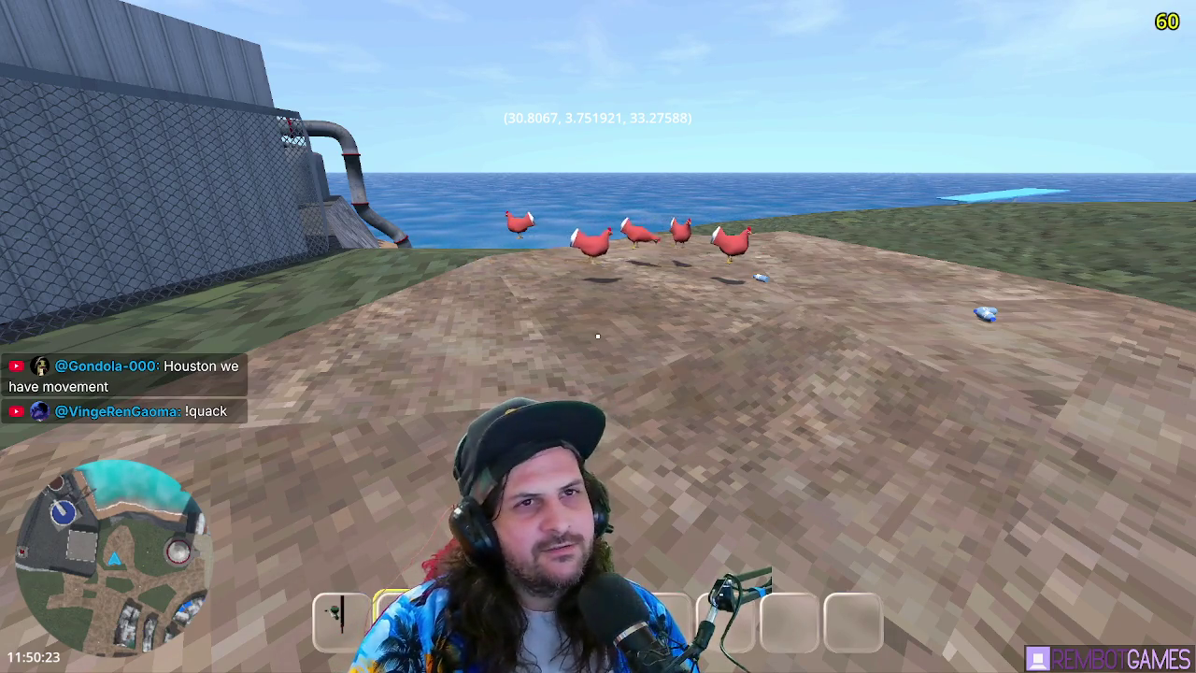
pyautogui.press('F8')
# In the chicken script, prefix line 61's x offset with -5.0 +
pyautogui.click(601, 21)
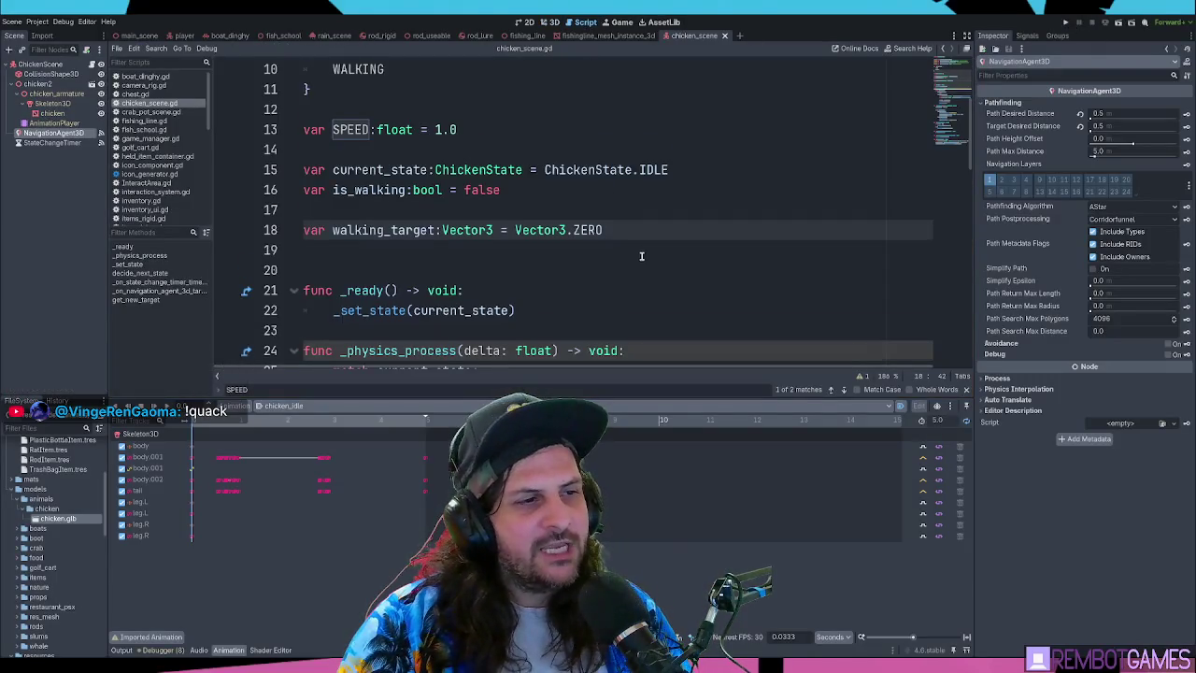
pyautogui.scroll(-7, 641, 253)
pyautogui.scroll(3, 790, 207)
pyautogui.scroll(-10, 789, 208)
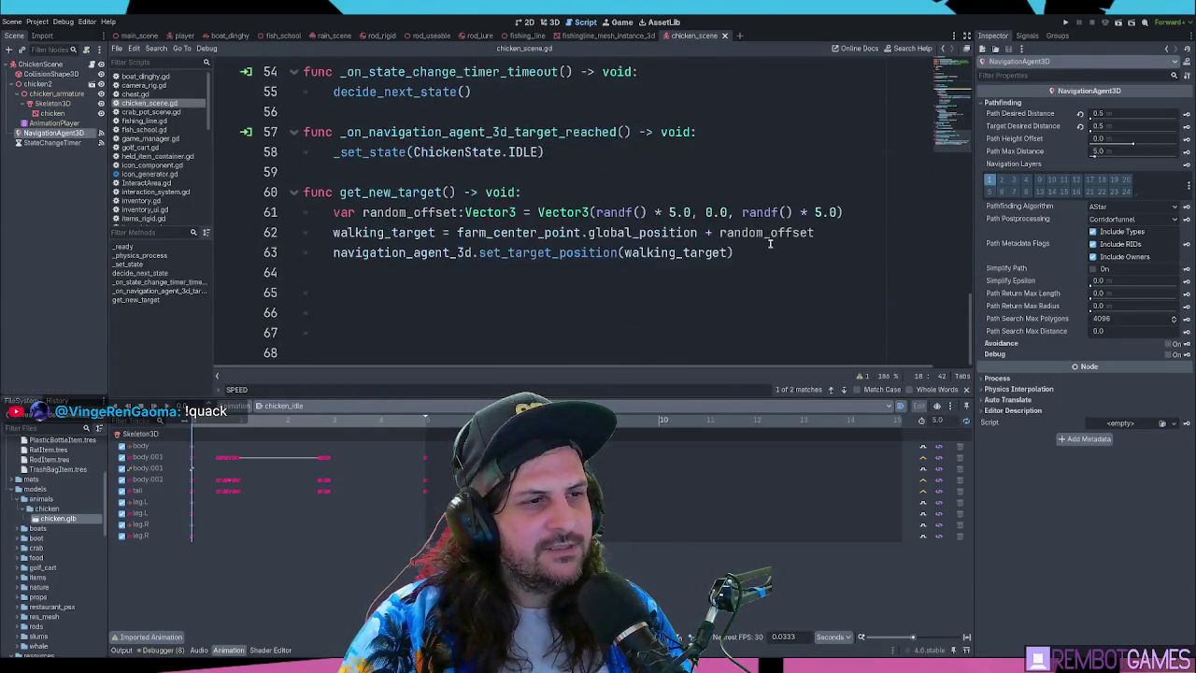
pyautogui.moveTo(691, 213); pyautogui.dragTo(594, 213)
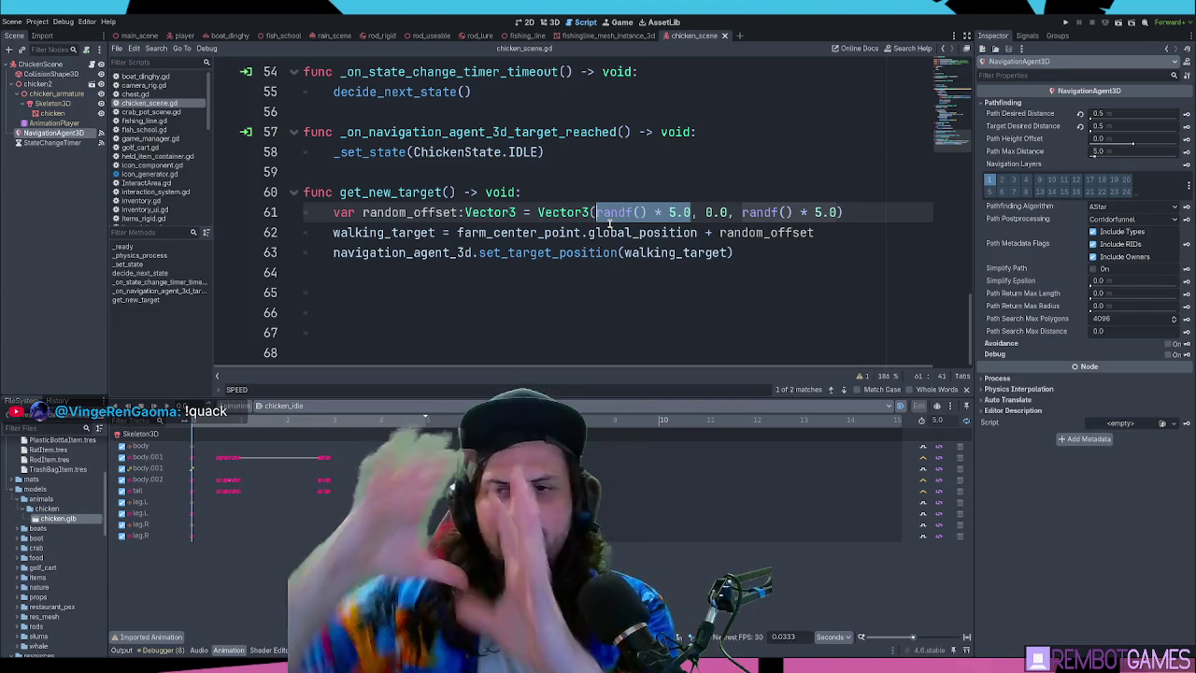
pyautogui.click(683, 199)
pyautogui.click(657, 213)
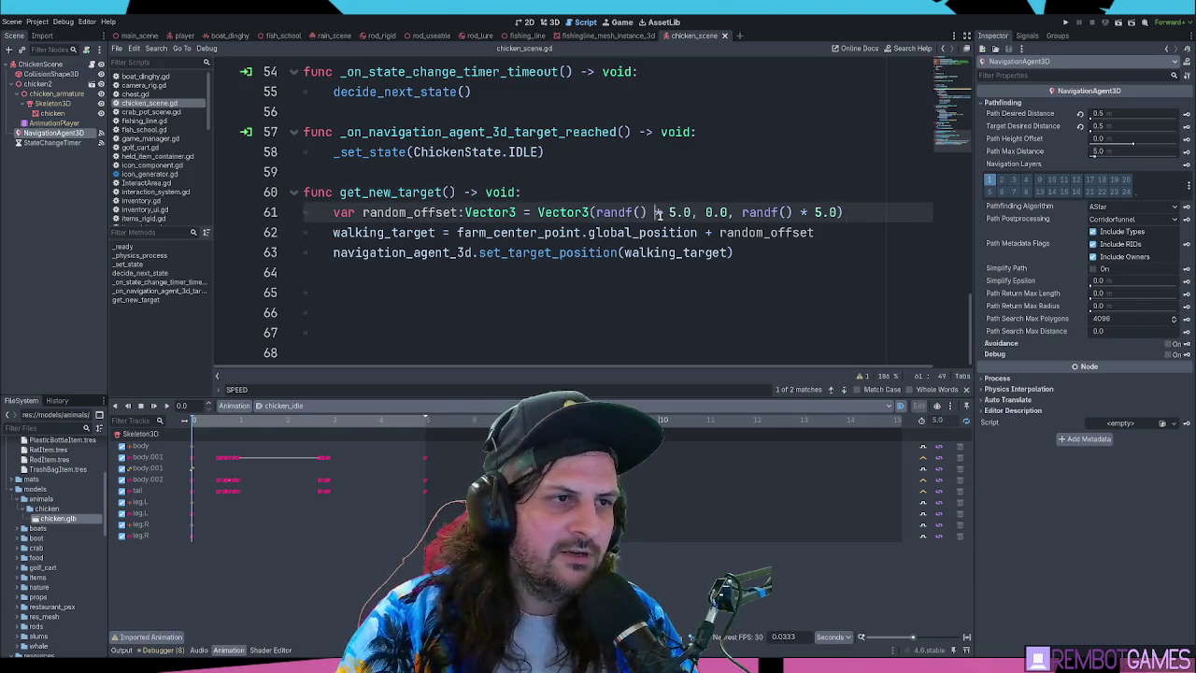
pyautogui.click(598, 213)
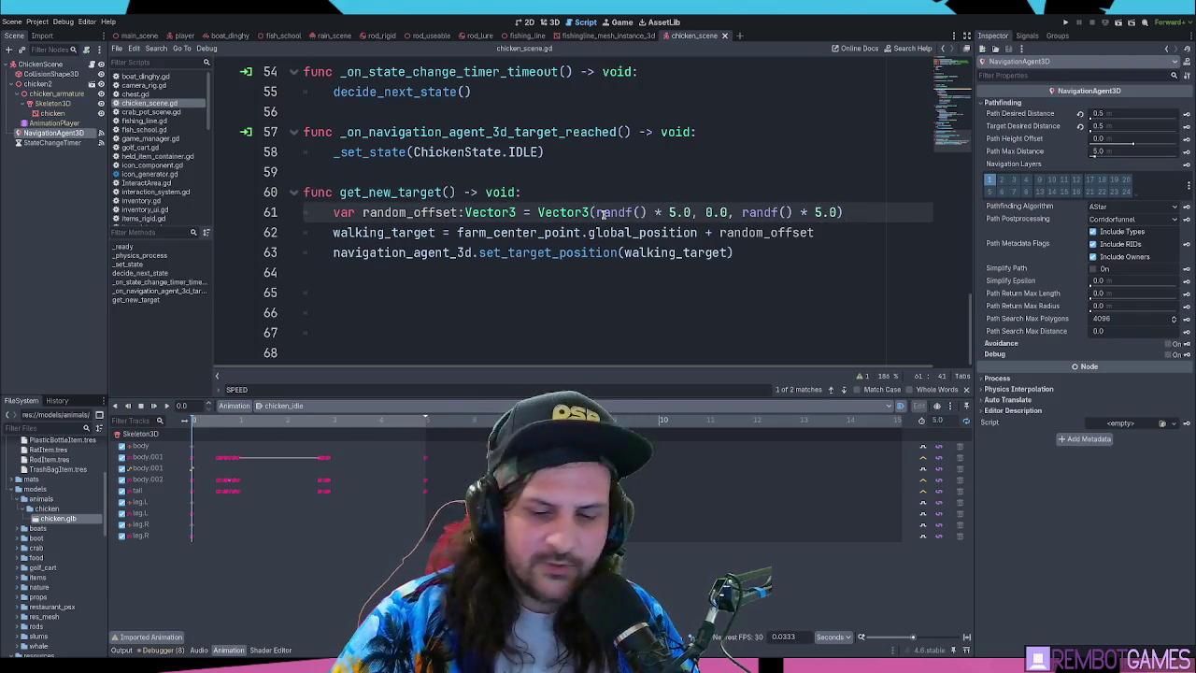
pyautogui.write('-50.0')
pyautogui.press('BackSpace')
pyautogui.press('BackSpace')
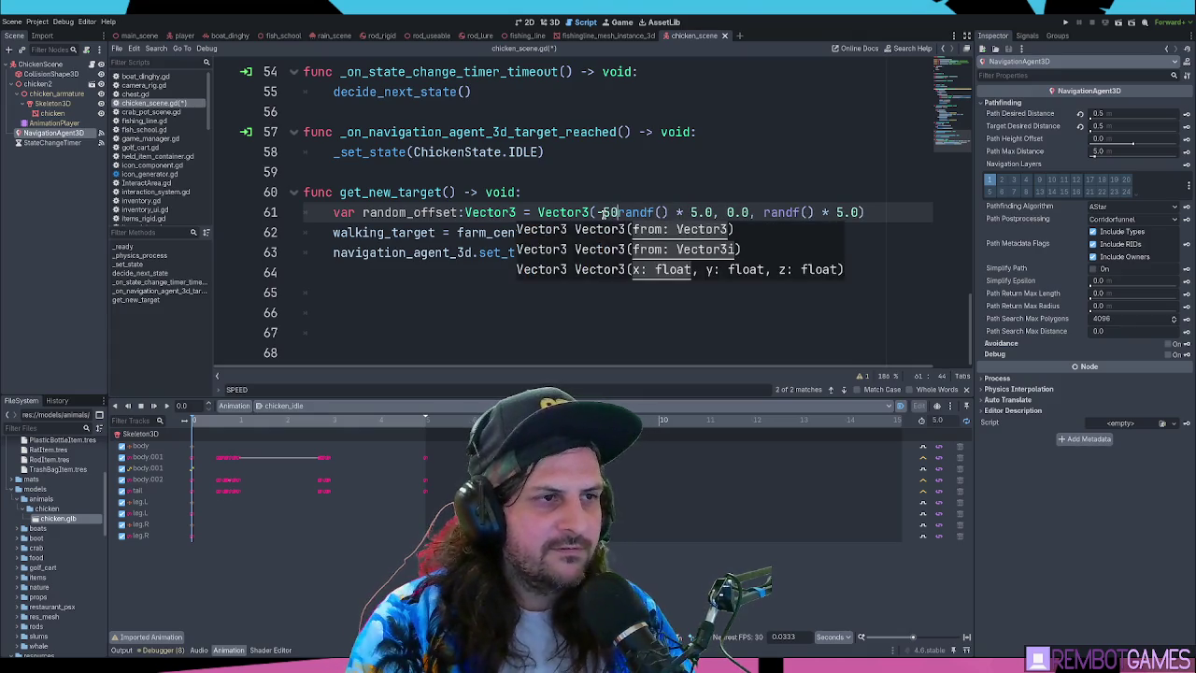
pyautogui.press('BackSpace')
pyautogui.write('.0')
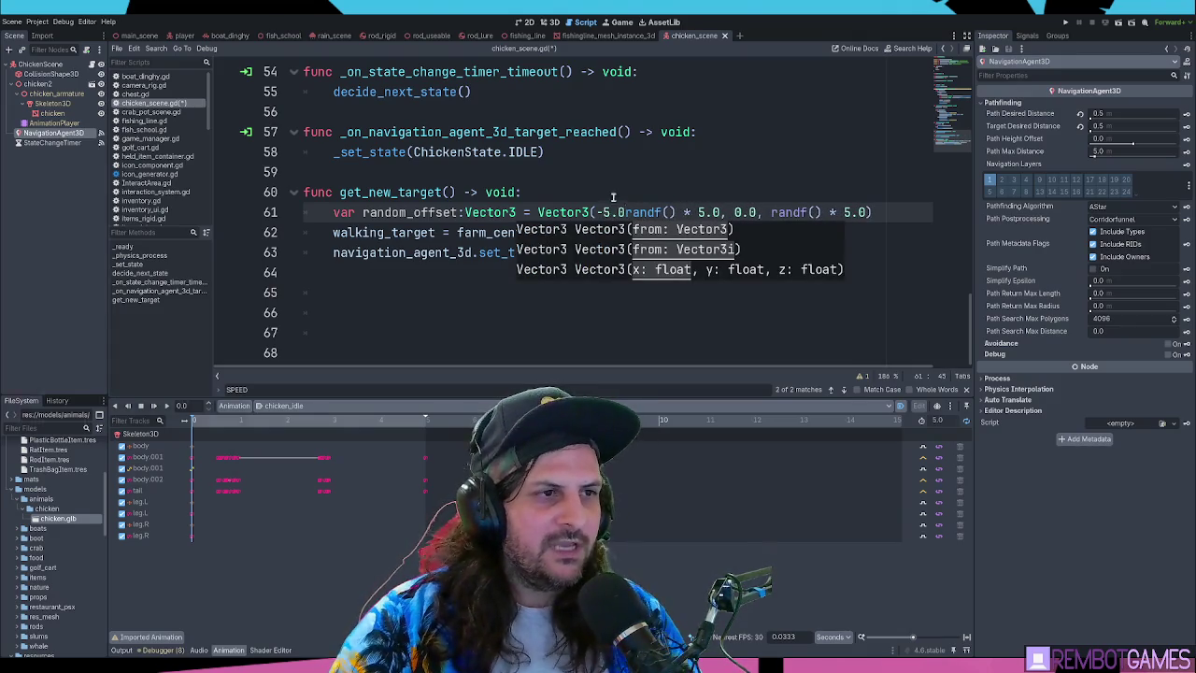
pyautogui.write(' +')
# Change the x multiplier to 10.0 and wrap randf() * 10.0 in parentheses
pyautogui.click(723, 212)
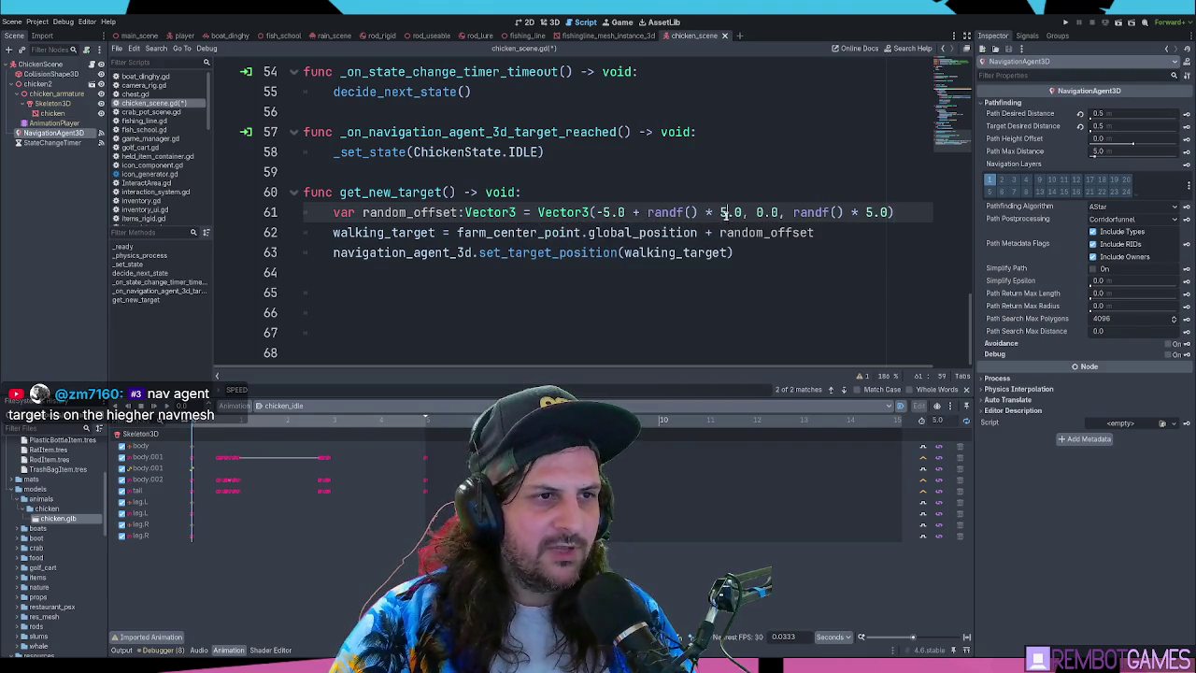
pyautogui.write('11')
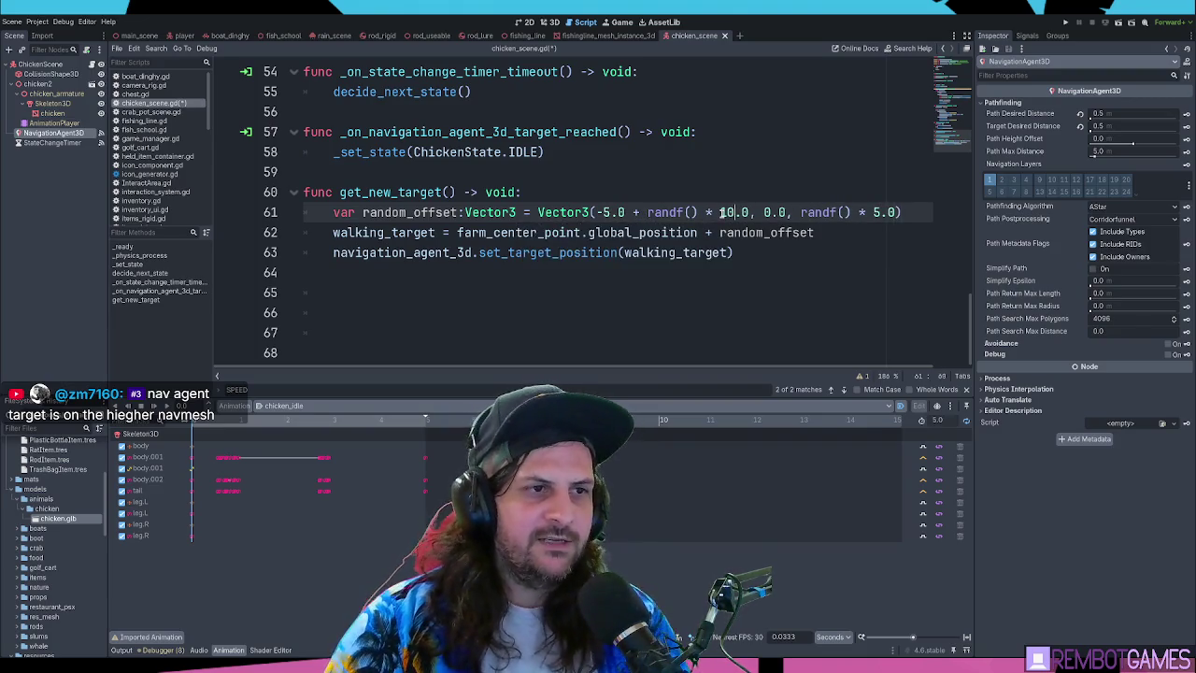
pyautogui.moveTo(648, 212); pyautogui.dragTo(753, 212)
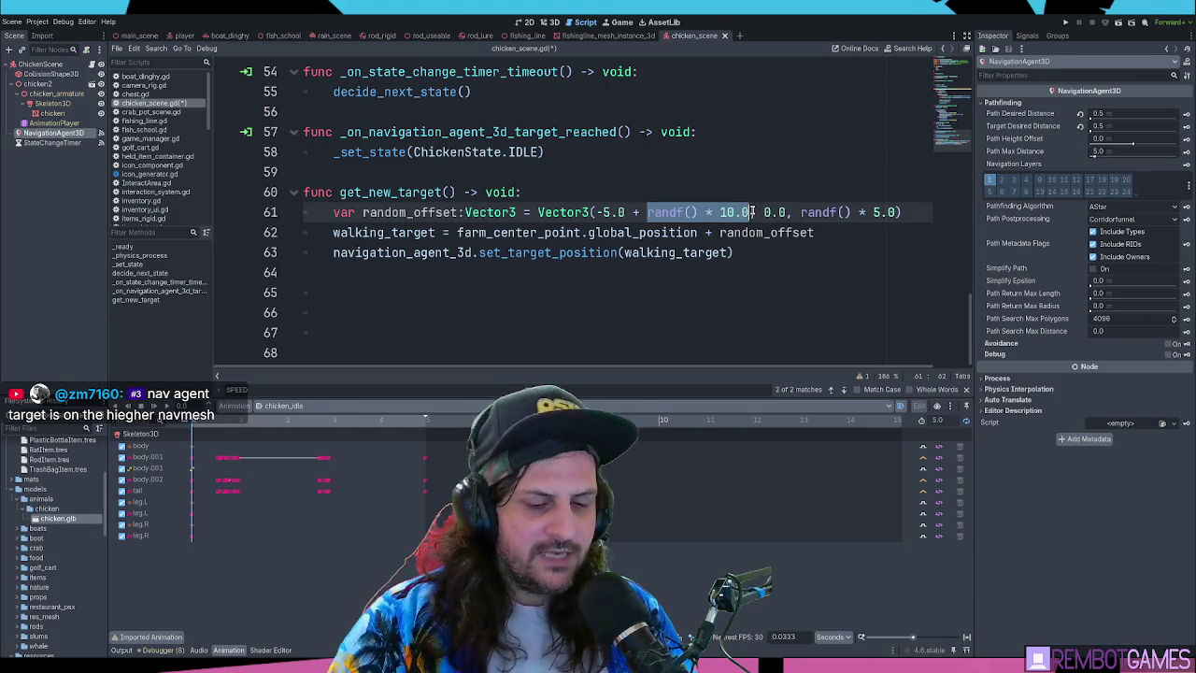
pyautogui.write('(')
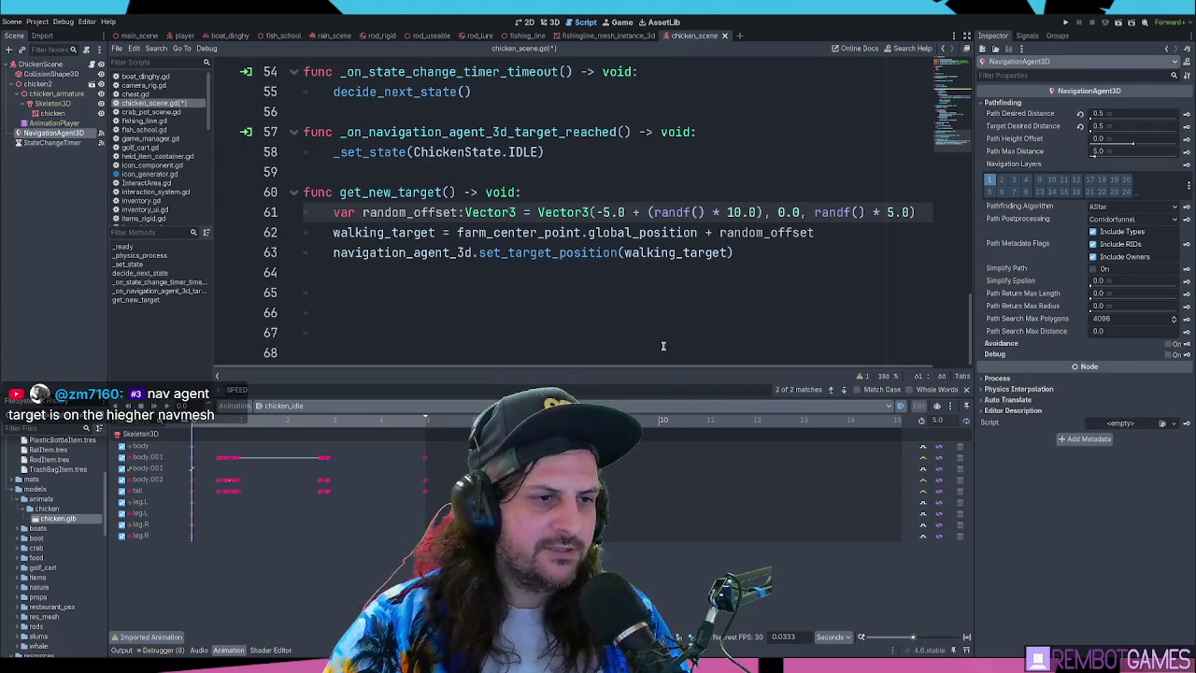
pyautogui.moveTo(666, 369); pyautogui.dragTo(698, 369)
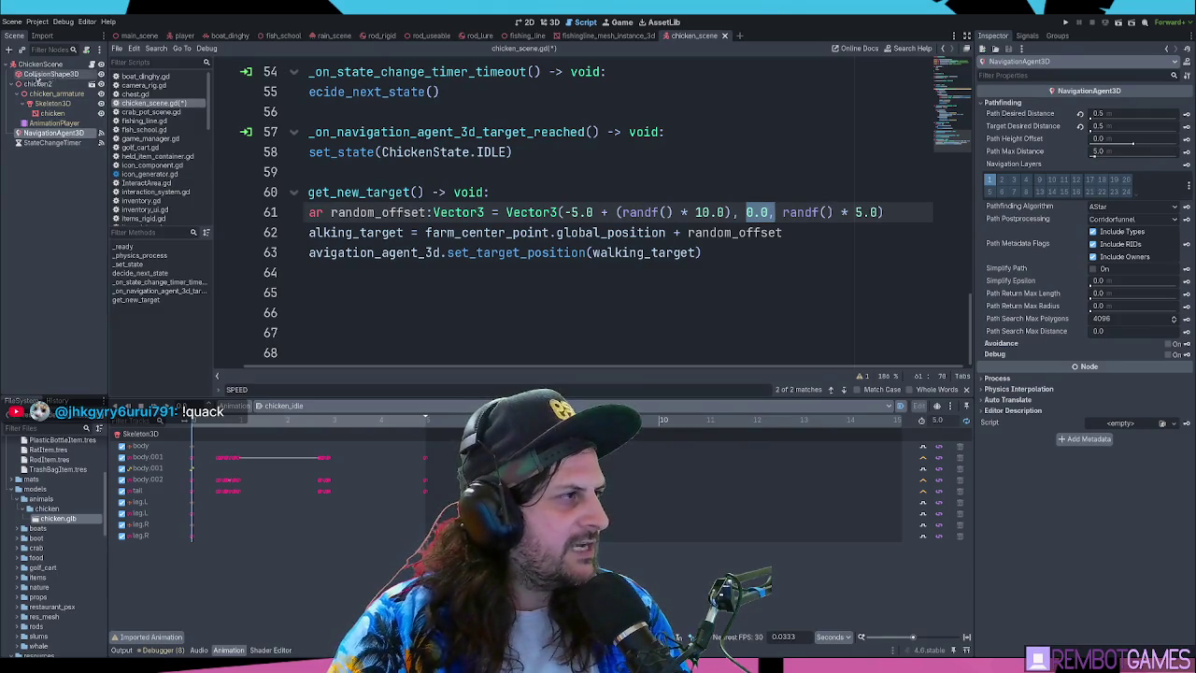
pyautogui.click(773, 212)
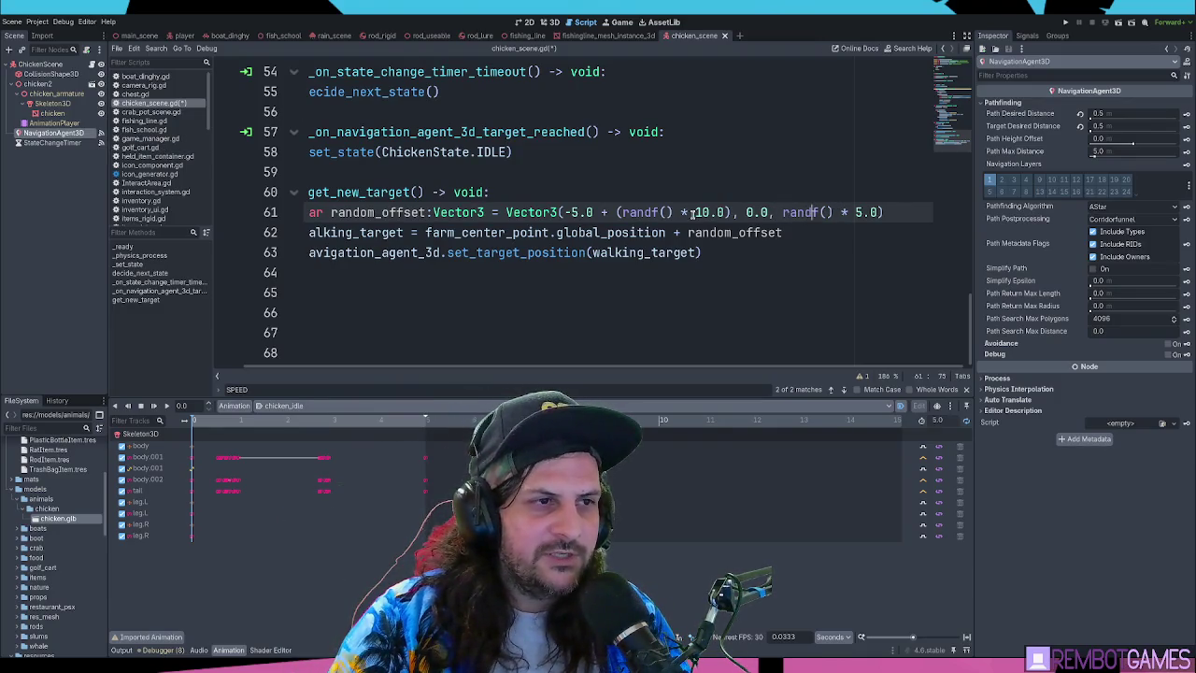
pyautogui.moveTo(566, 213); pyautogui.dragTo(601, 213)
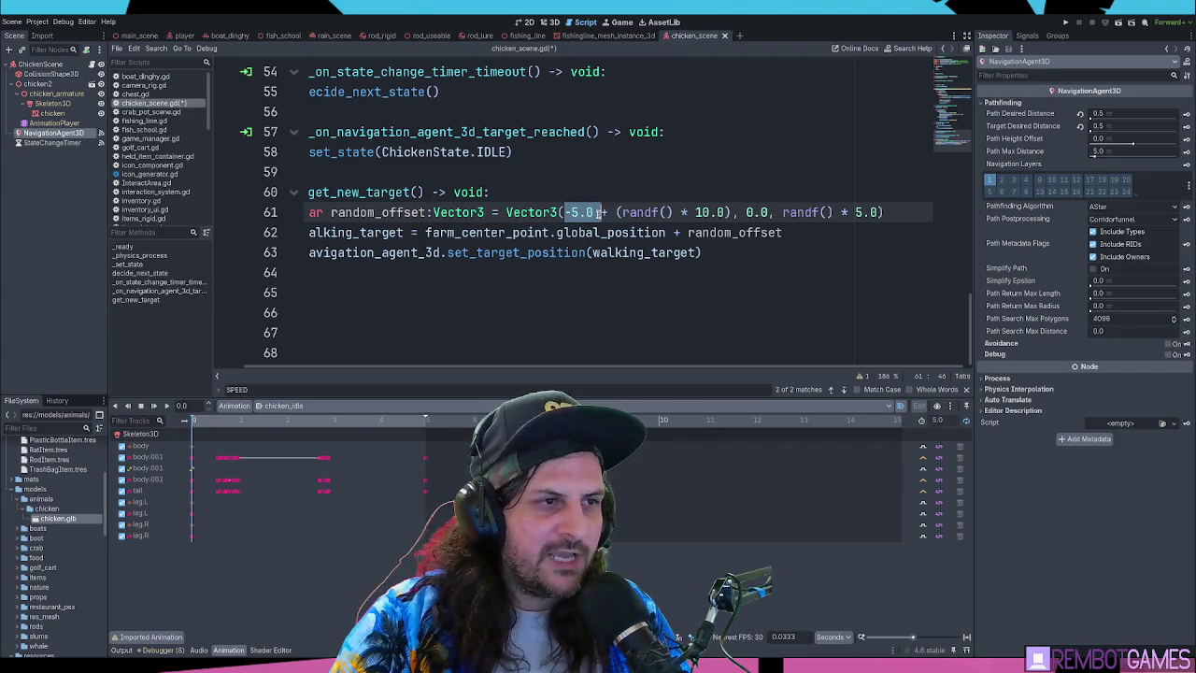
pyautogui.click(606, 212)
pyautogui.click(697, 212)
# Copy the x offset expression over the z offset's randf() * 5.0 and save the script
pyautogui.moveTo(732, 212); pyautogui.dragTo(574, 211)
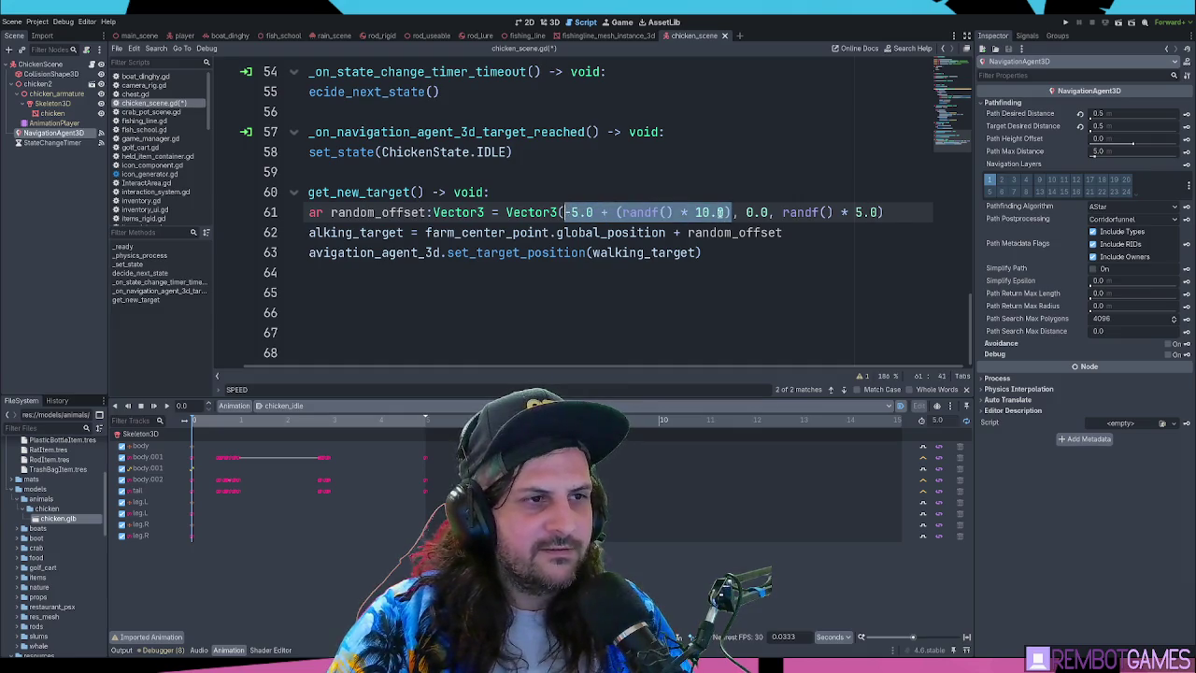
pyautogui.moveTo(783, 212); pyautogui.dragTo(879, 212)
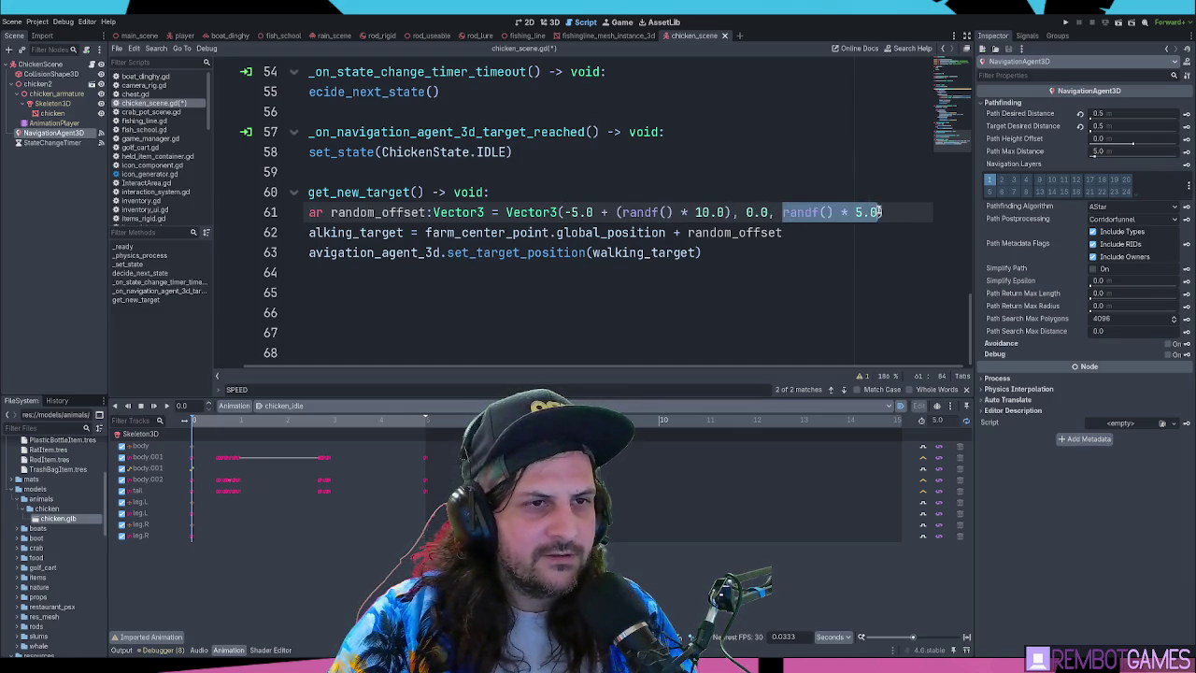
pyautogui.write('-5.0 + (randf() * 10.0)')
pyautogui.hotkey('ctrl', 's')
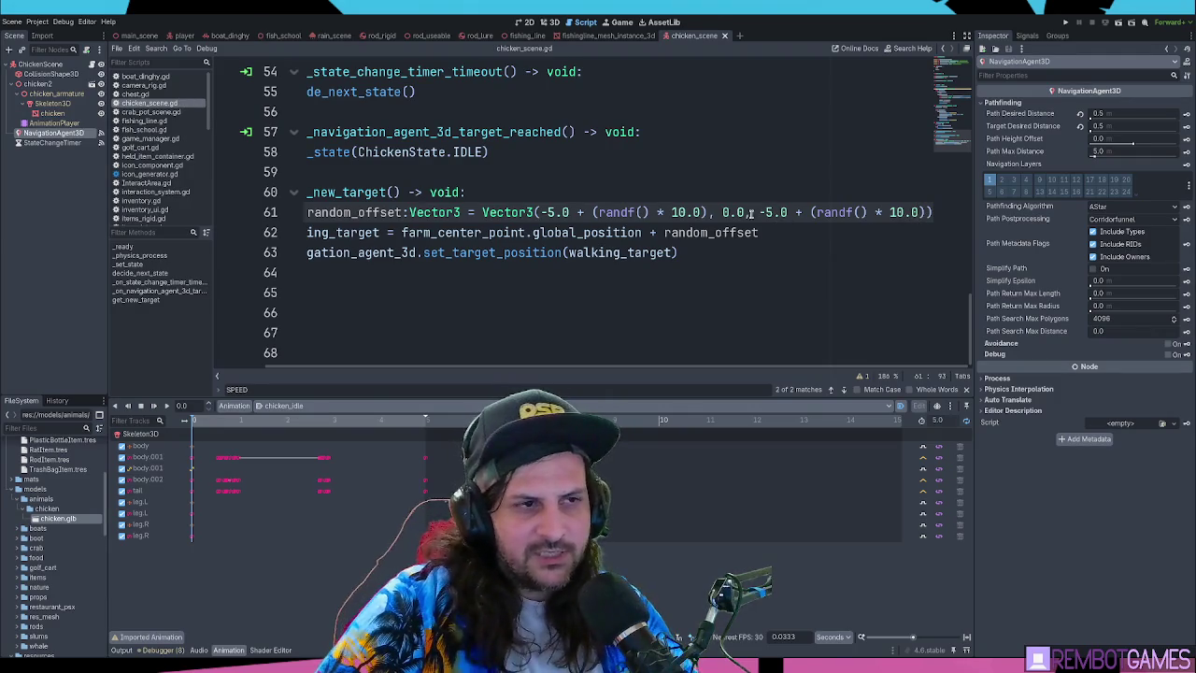
pyautogui.click(788, 235)
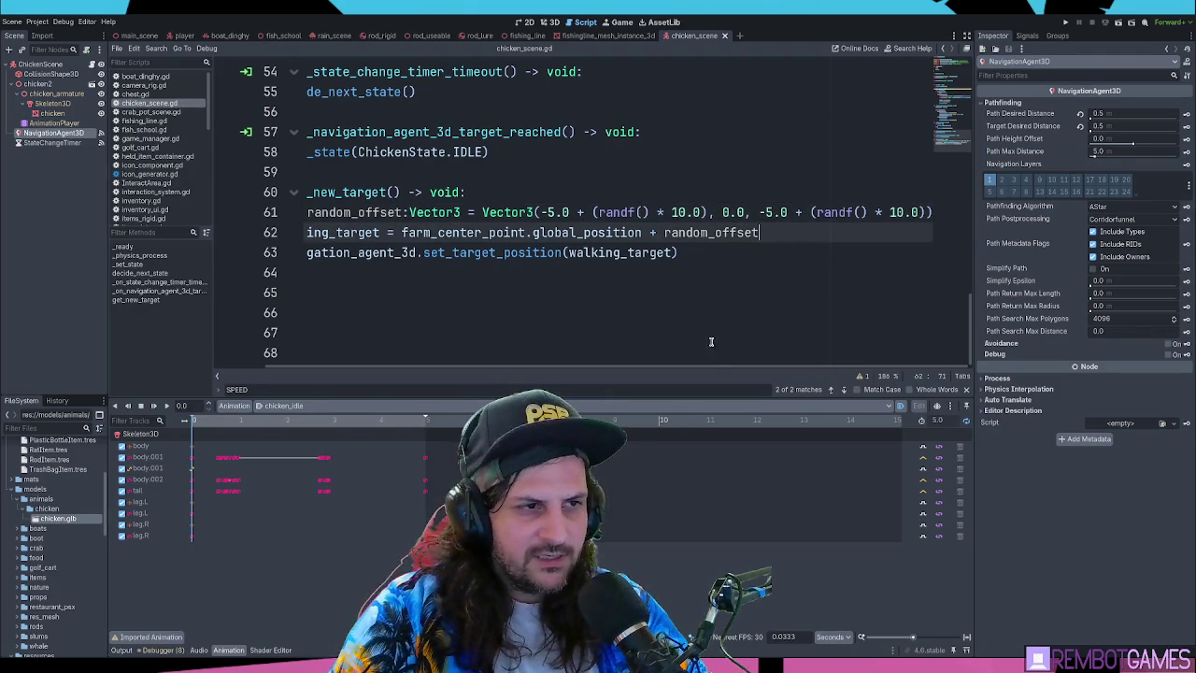
pyautogui.click(770, 252)
pyautogui.click(549, 21)
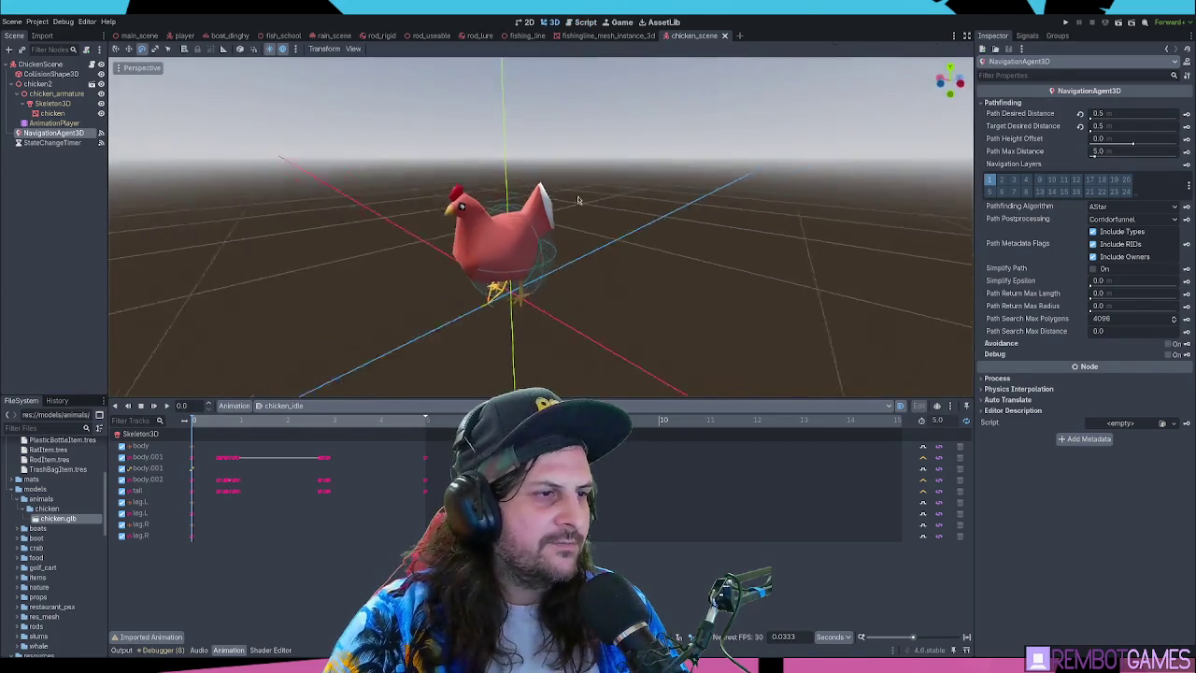
# In main_scene, orbit around FarmCenterPoint among the chickens and reselect NavigationRegion3D
pyautogui.click(139, 35)
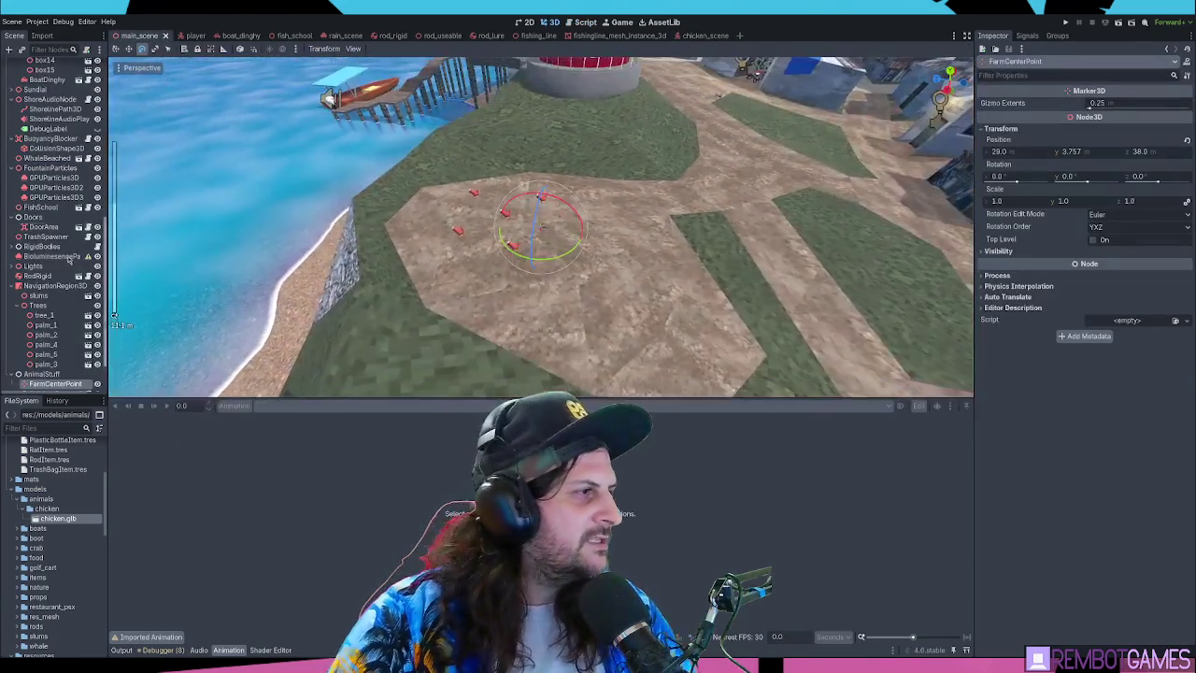
pyautogui.click(51, 235)
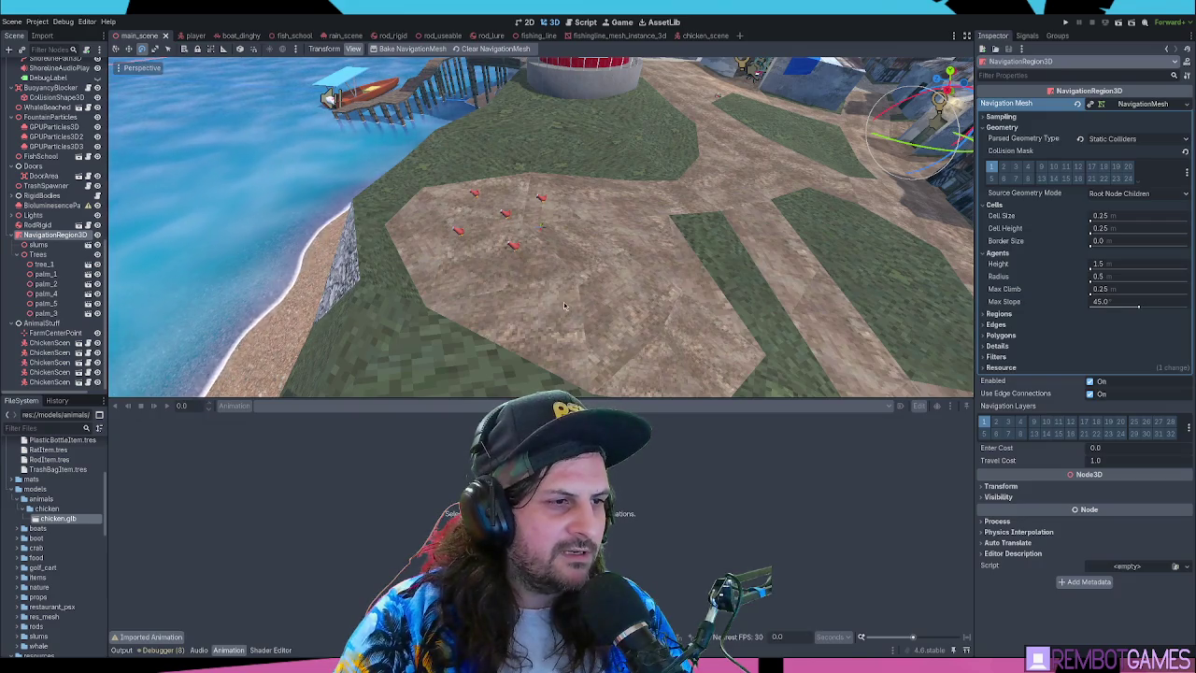
pyautogui.moveTo(565, 306)
pyautogui.mouseDown()
pyautogui.moveTo(546, 212)
pyautogui.moveTo(533, 232)
pyautogui.moveTo(544, 230)
pyautogui.mouseUp()
pyautogui.scroll(10, 547, 211)
pyautogui.click(543, 231)
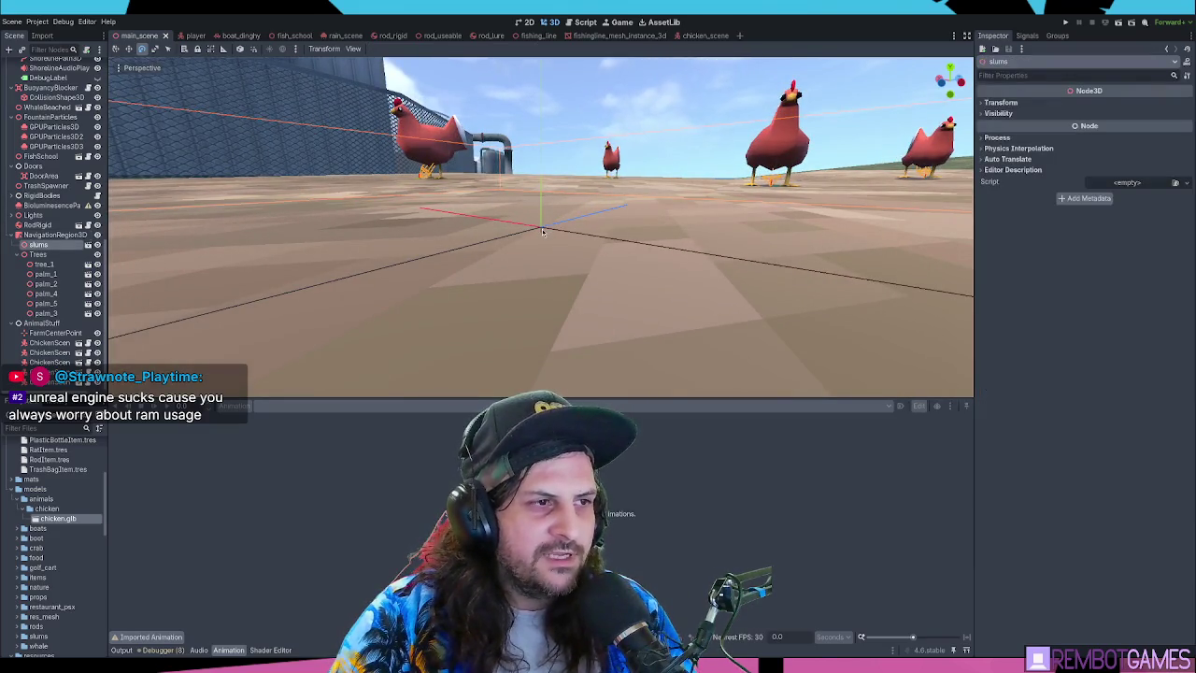
pyautogui.click(543, 231)
pyautogui.moveTo(542, 230)
pyautogui.mouseDown()
pyautogui.moveTo(606, 254)
pyautogui.moveTo(623, 238)
pyautogui.moveTo(542, 245)
pyautogui.mouseUp()
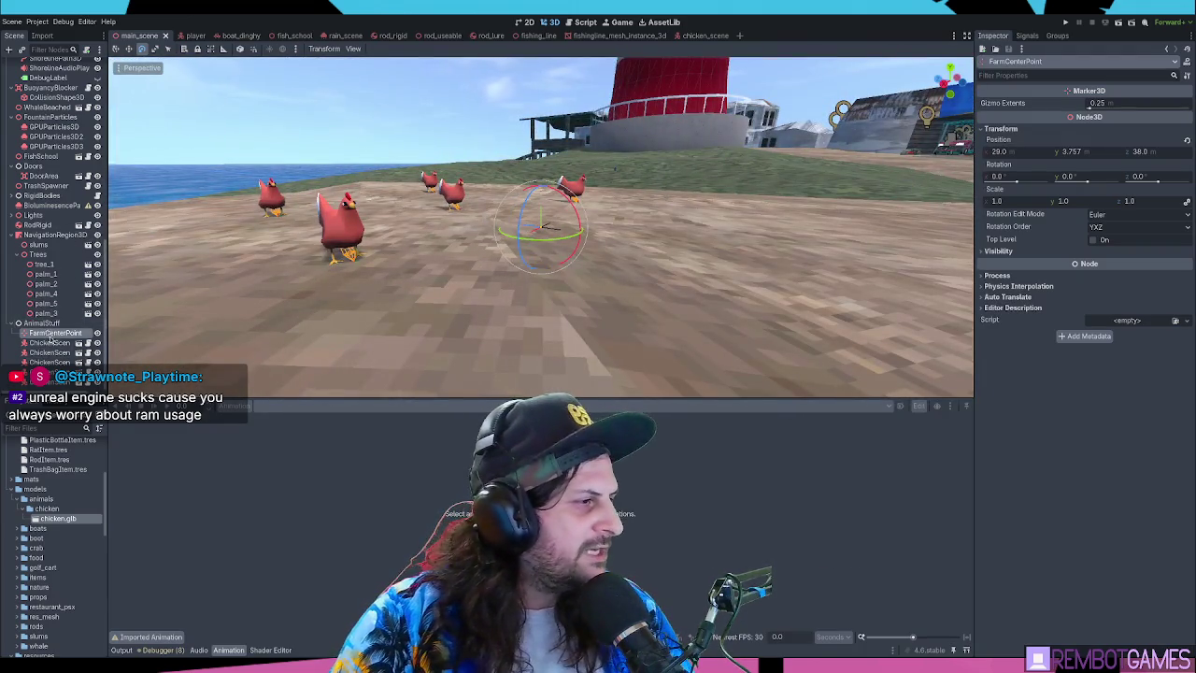
pyautogui.click(47, 234)
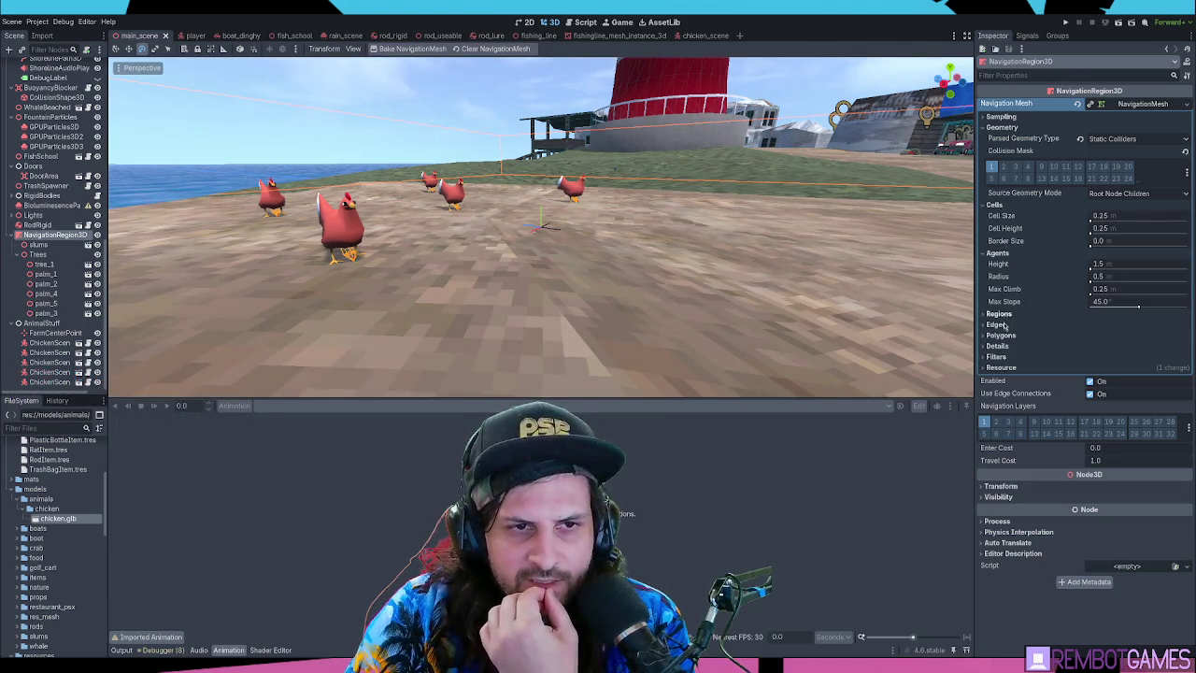
# Expand the NavigationMesh Sampling, Regions, Edges, Polygons, Details and Filters sections and scroll through them
pyautogui.click(1003, 117)
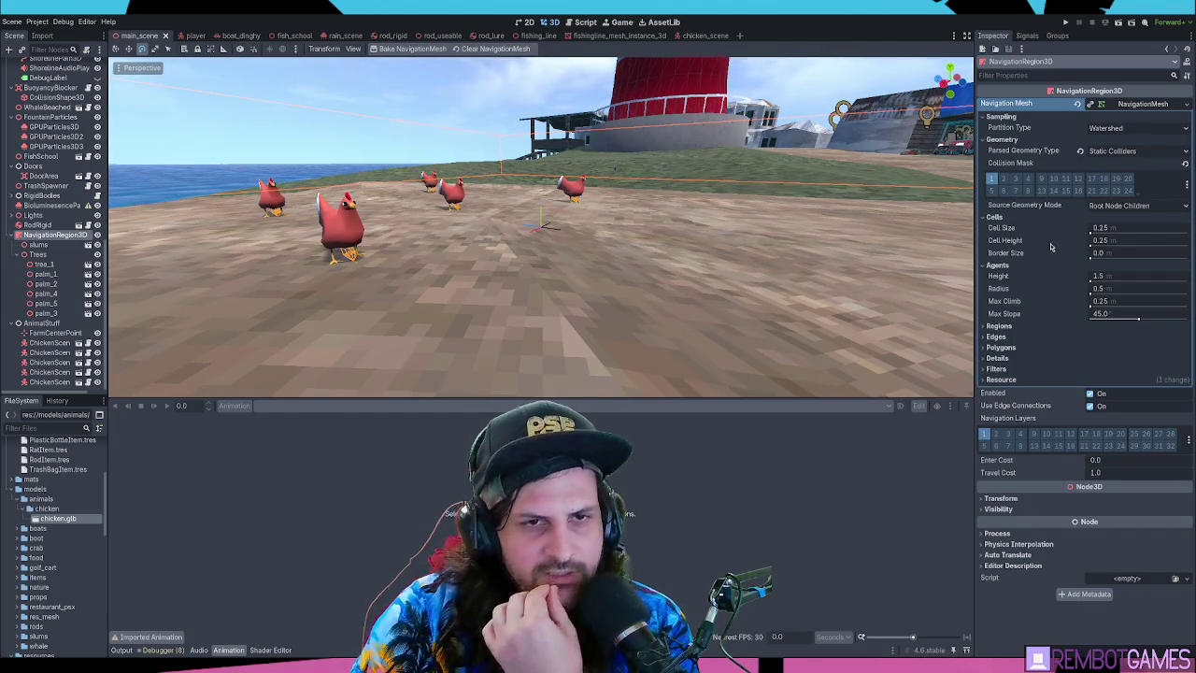
pyautogui.click(998, 326)
pyautogui.click(996, 362)
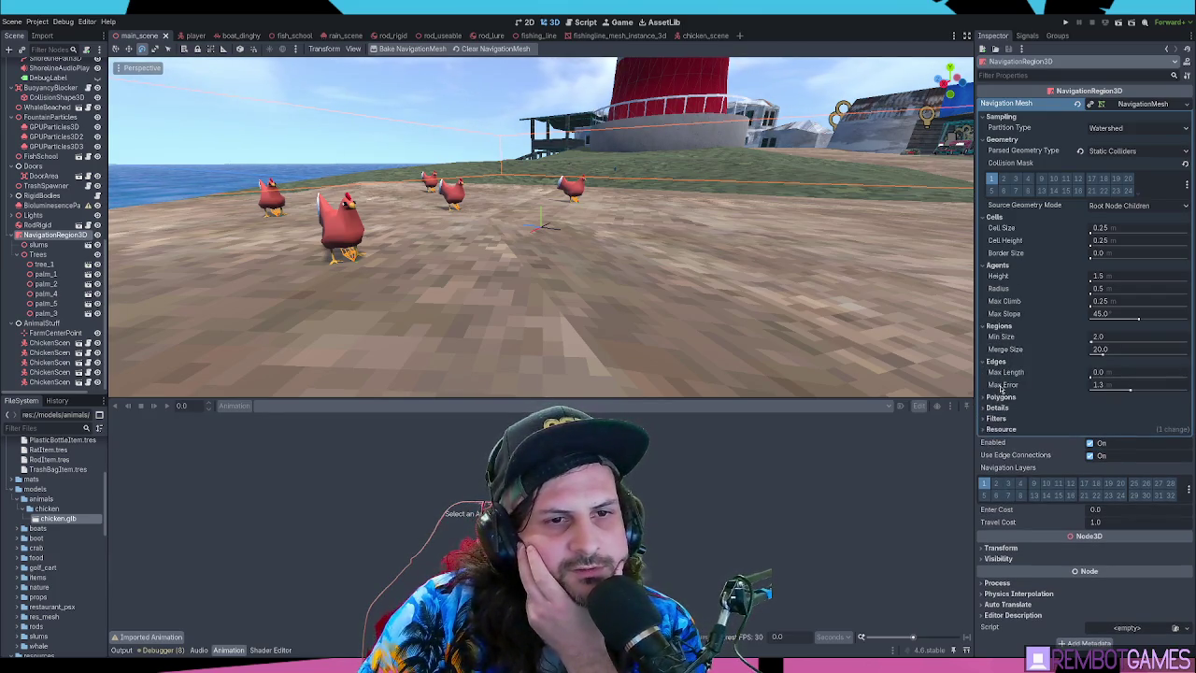
pyautogui.click(1001, 397)
pyautogui.click(998, 422)
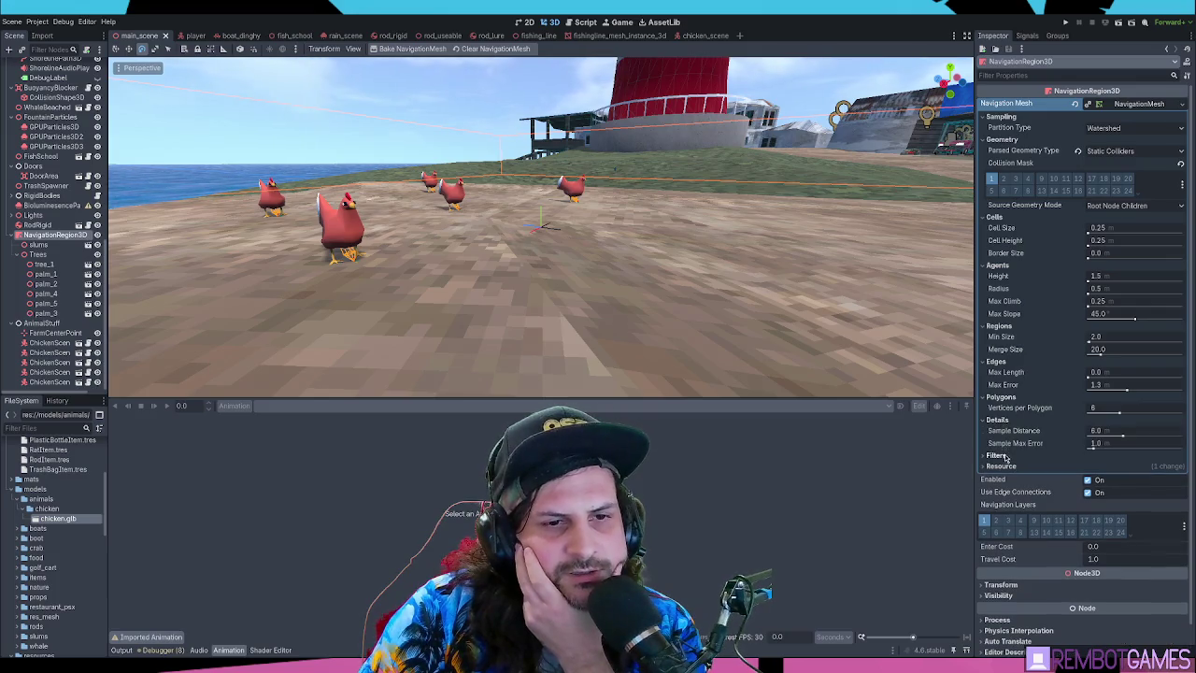
pyautogui.click(1000, 455)
pyautogui.scroll(-2, 1024, 451)
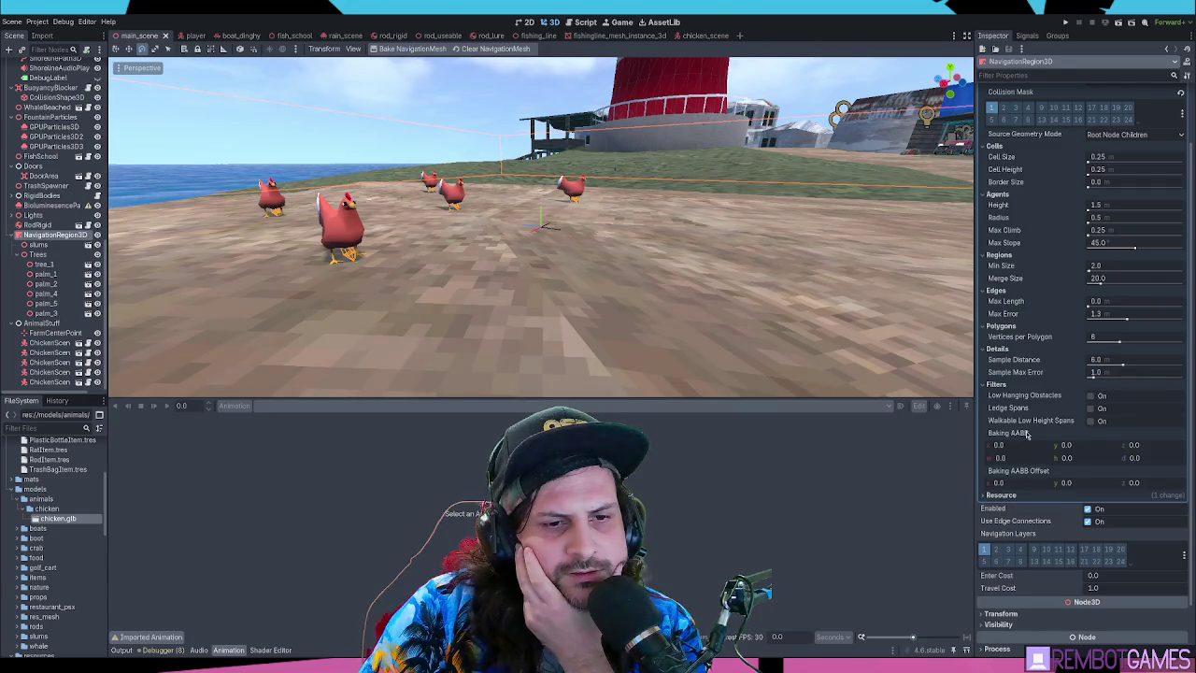
pyautogui.scroll(-2, 1028, 433)
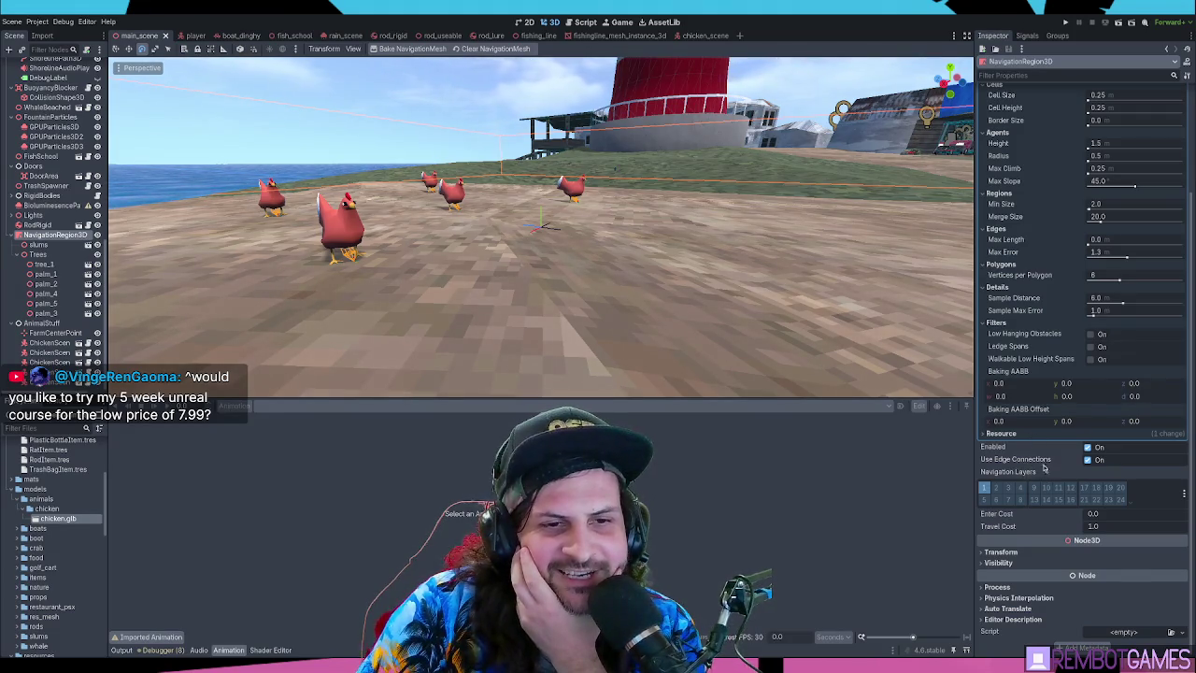
pyautogui.scroll(2, 1018, 457)
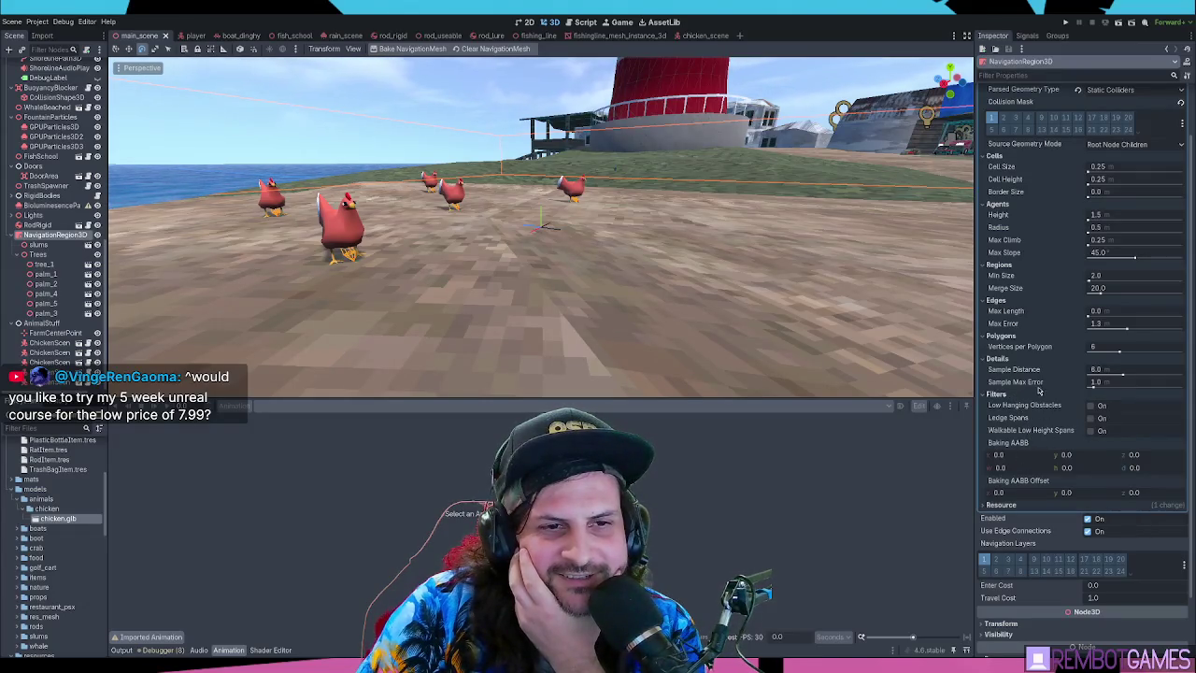
pyautogui.scroll(2, 1021, 369)
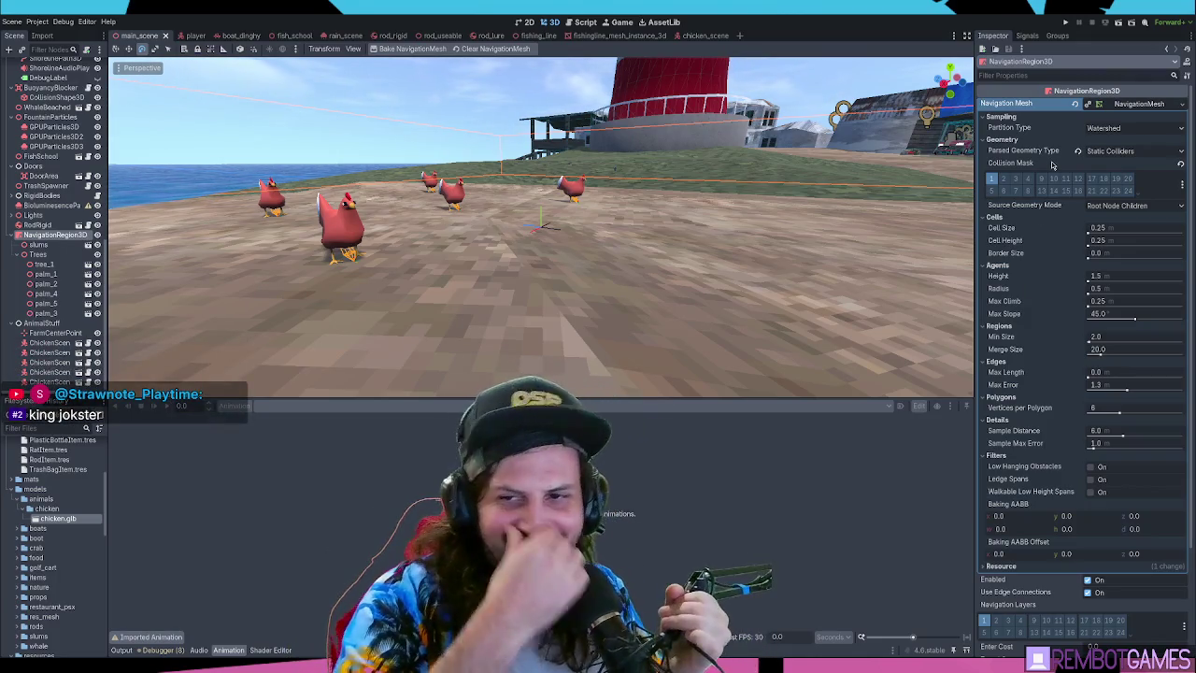
pyautogui.moveTo(577, 238)
pyautogui.mouseDown()
pyautogui.moveTo(618, 240)
pyautogui.moveTo(597, 250)
pyautogui.moveTo(591, 200)
pyautogui.moveTo(605, 215)
pyautogui.moveTo(561, 219)
pyautogui.mouseUp()
pyautogui.click(37, 225)
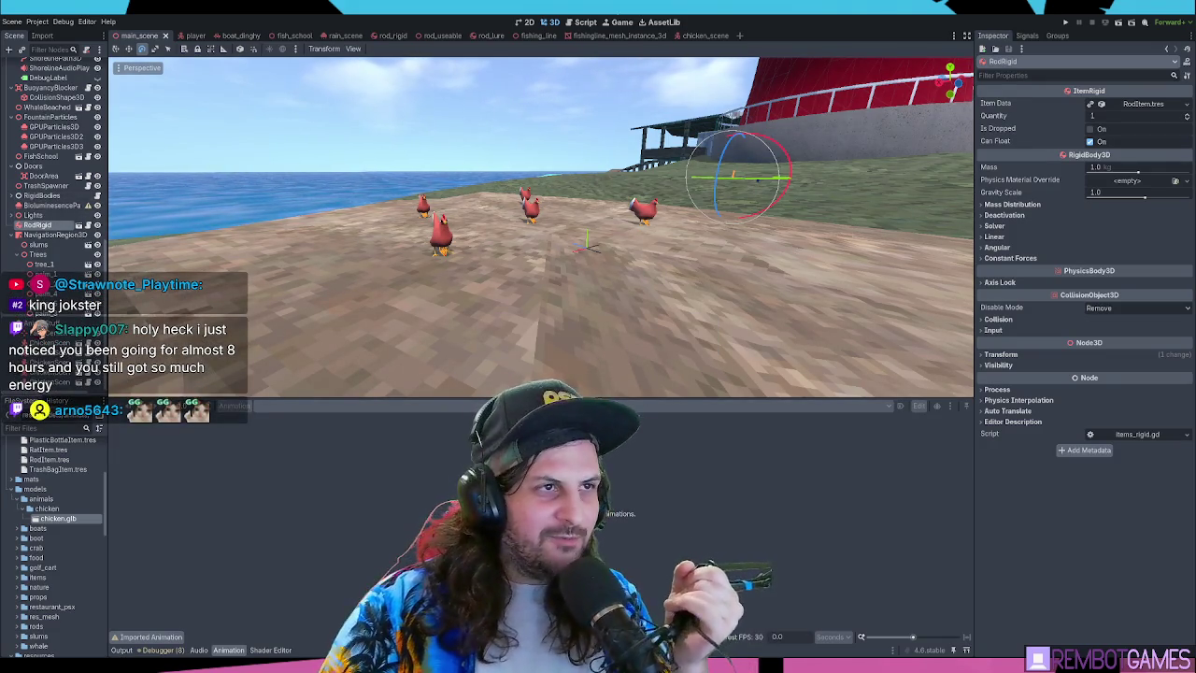
pyautogui.click(701, 37)
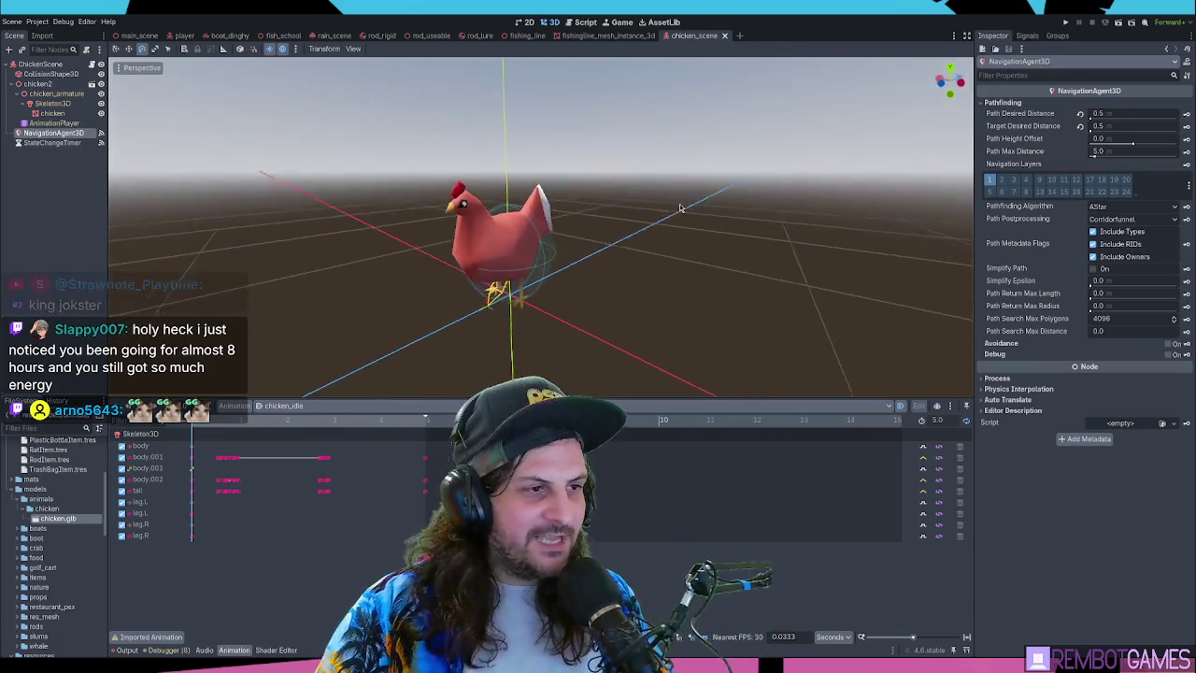
# Orbit the chicken scene viewport to view the chicken model from the opposite side
pyautogui.moveTo(654, 221); pyautogui.dragTo(605, 219)
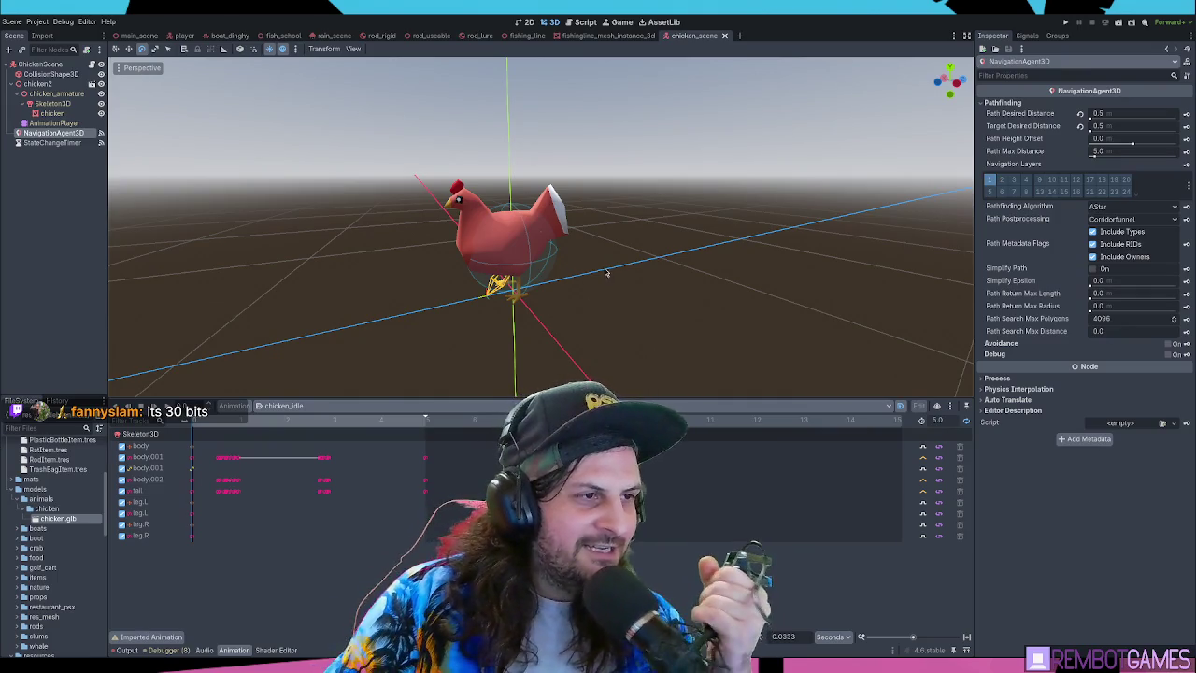
pyautogui.moveTo(598, 261); pyautogui.dragTo(598, 205)
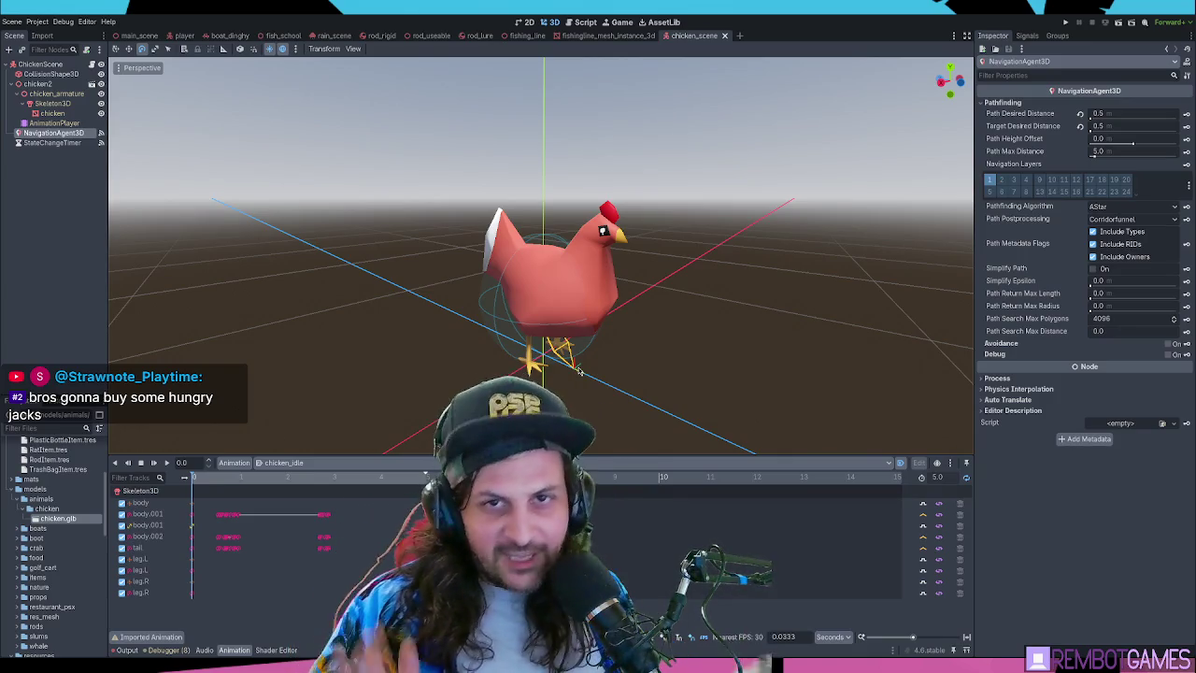
# Zoom and orbit around the chicken, then expand the NavigationAgent3D Process section
pyautogui.moveTo(706, 317); pyautogui.dragTo(678, 297)
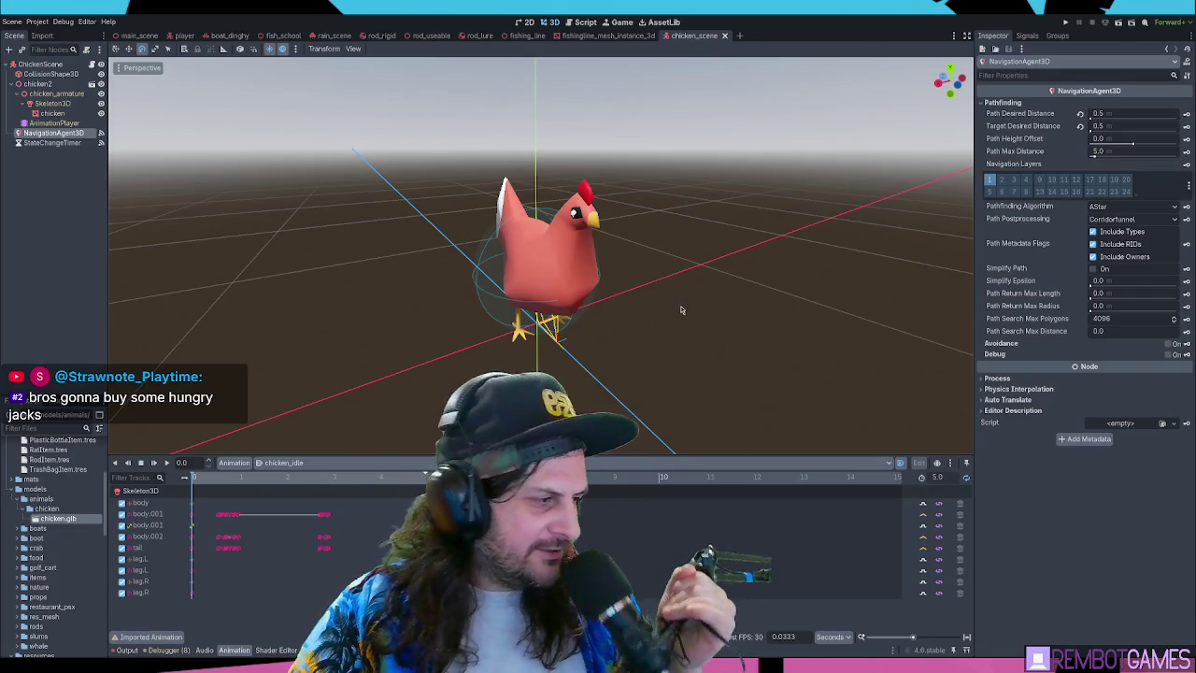
pyautogui.scroll(5, 685, 312)
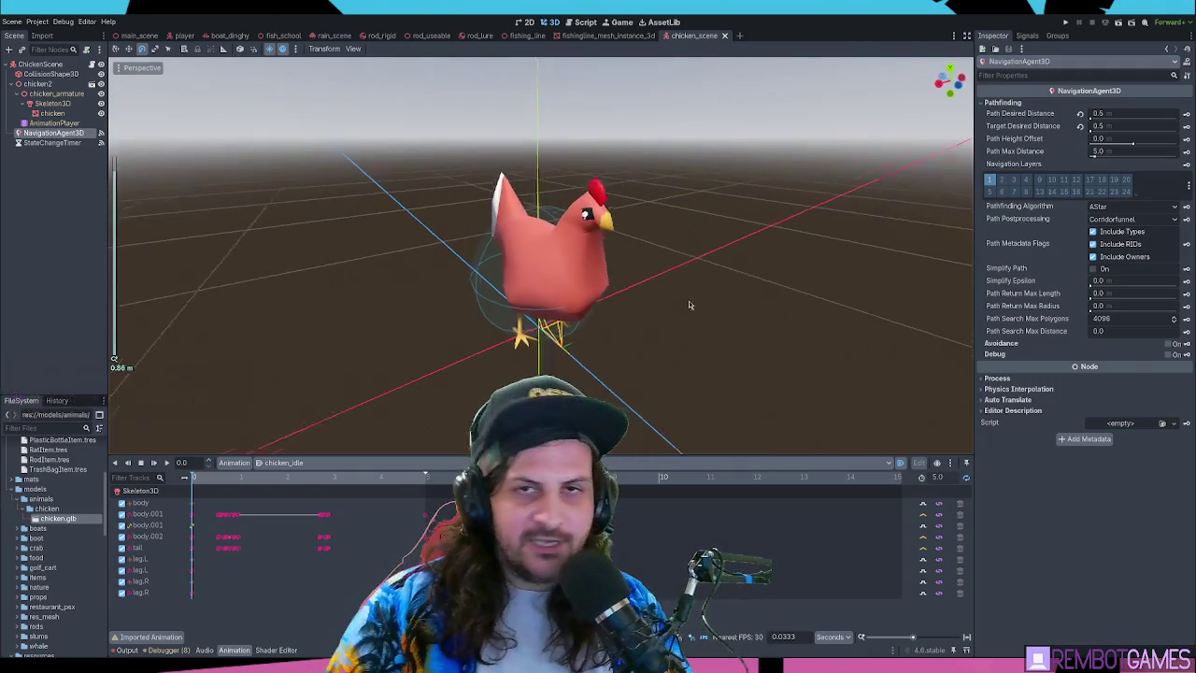
pyautogui.moveTo(705, 301)
pyautogui.mouseDown()
pyautogui.moveTo(660, 310)
pyautogui.moveTo(685, 279)
pyautogui.moveTo(696, 291)
pyautogui.moveTo(538, 266)
pyautogui.moveTo(766, 299)
pyautogui.mouseUp()
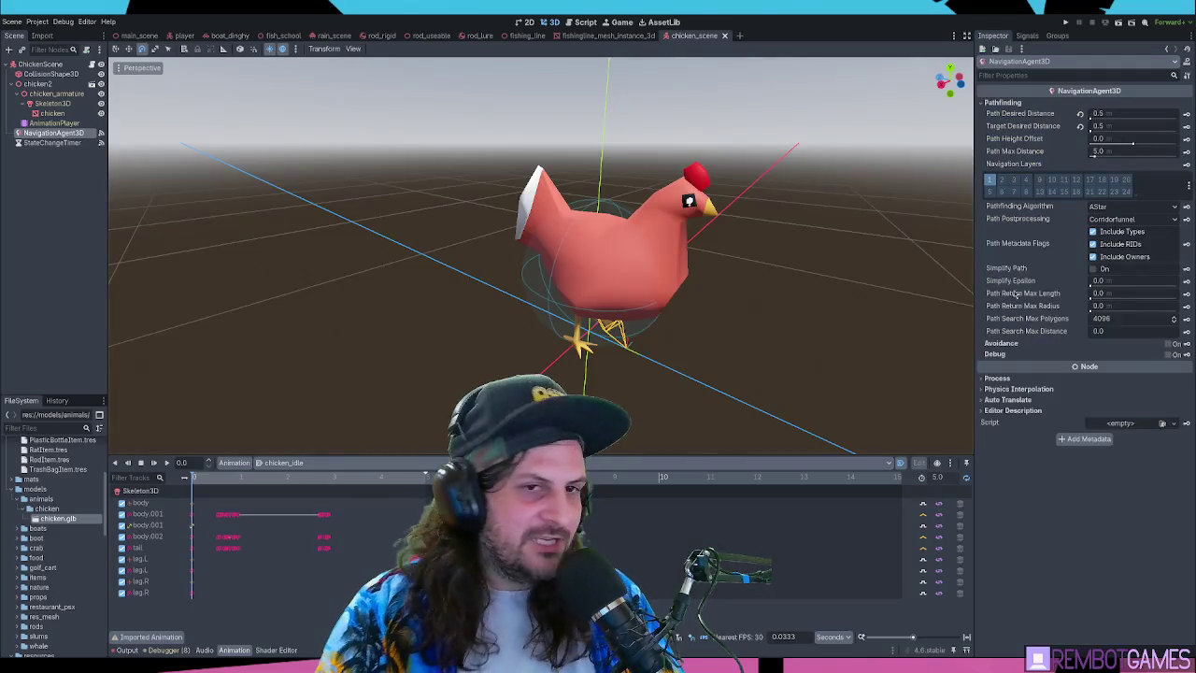
pyautogui.click(998, 378)
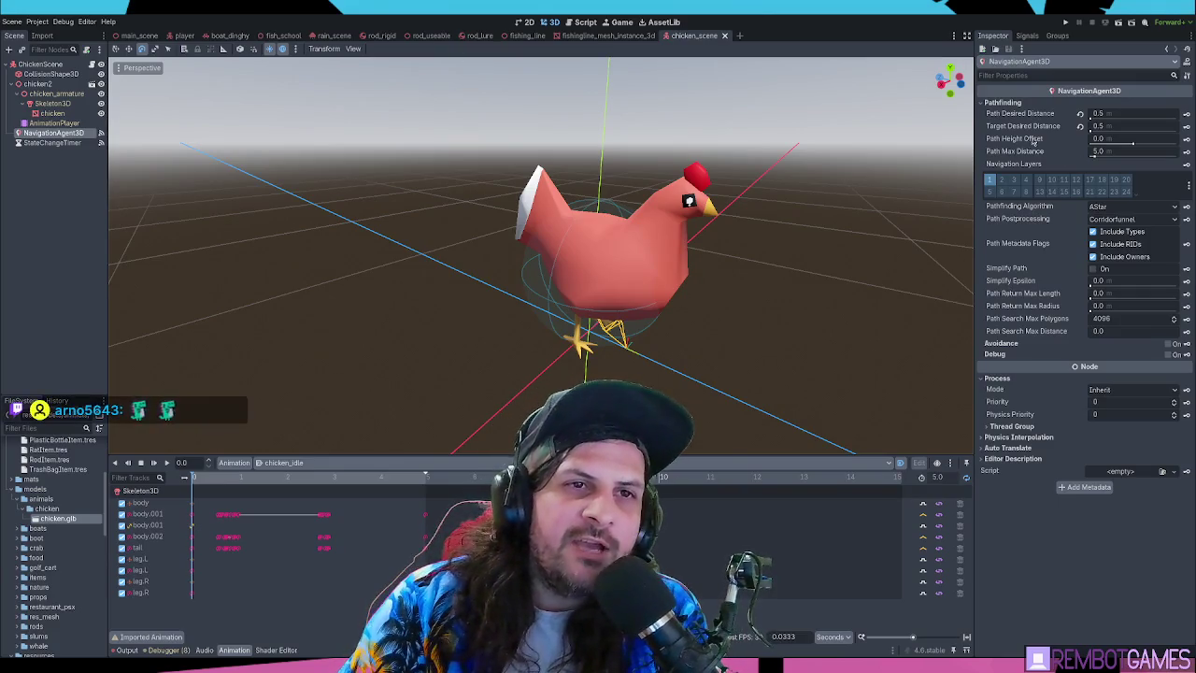
# Set the navigation agent's Path Height Offset to 0.25 and run the game with F6
pyautogui.click(1130, 136)
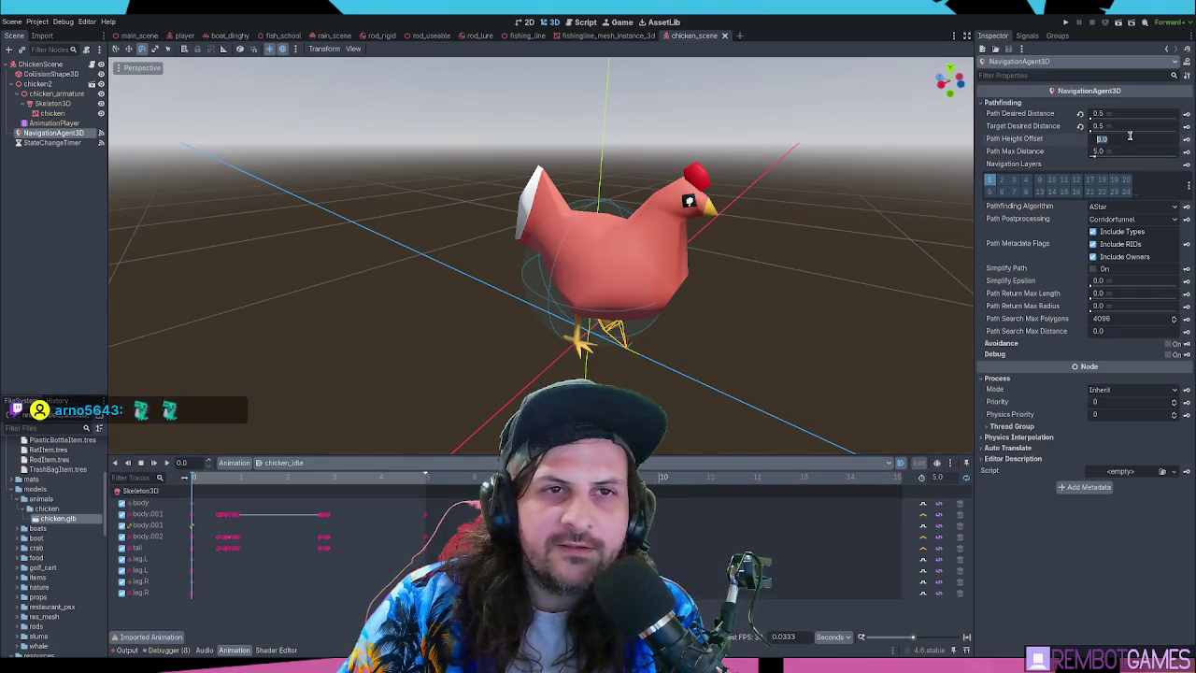
pyautogui.write('0.25')
pyautogui.press('Return')
pyautogui.press('F6')
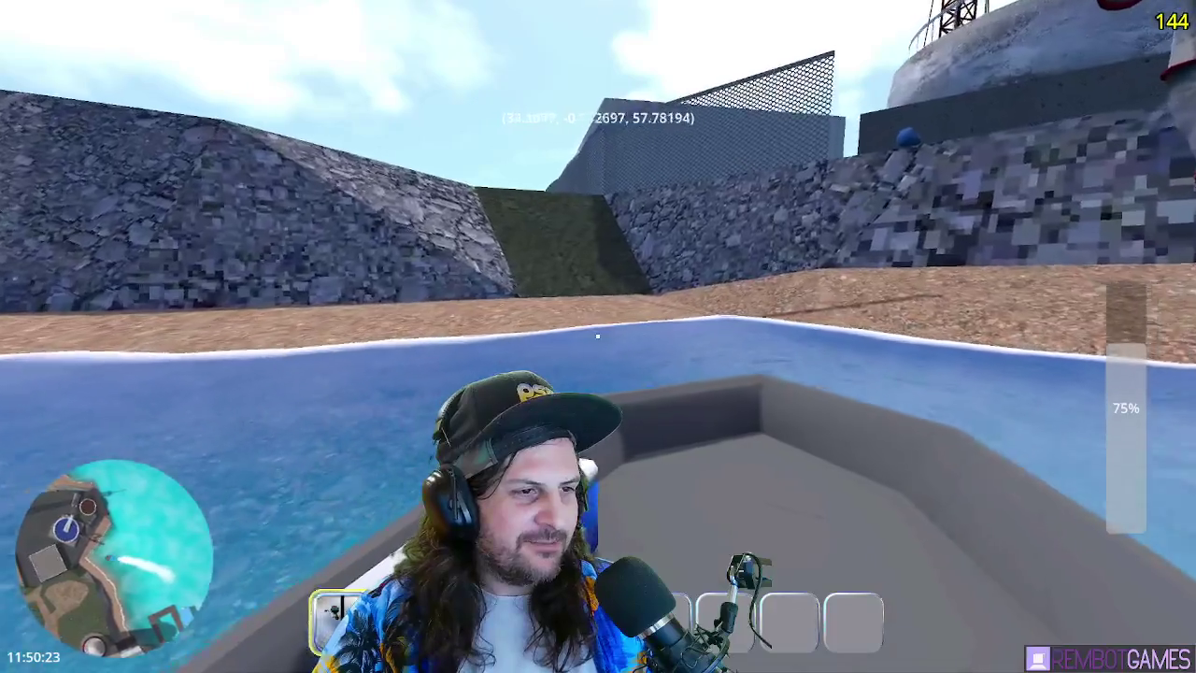
# Step off the boat onto the bank, holding the fishing rod
pyautogui.press('e')
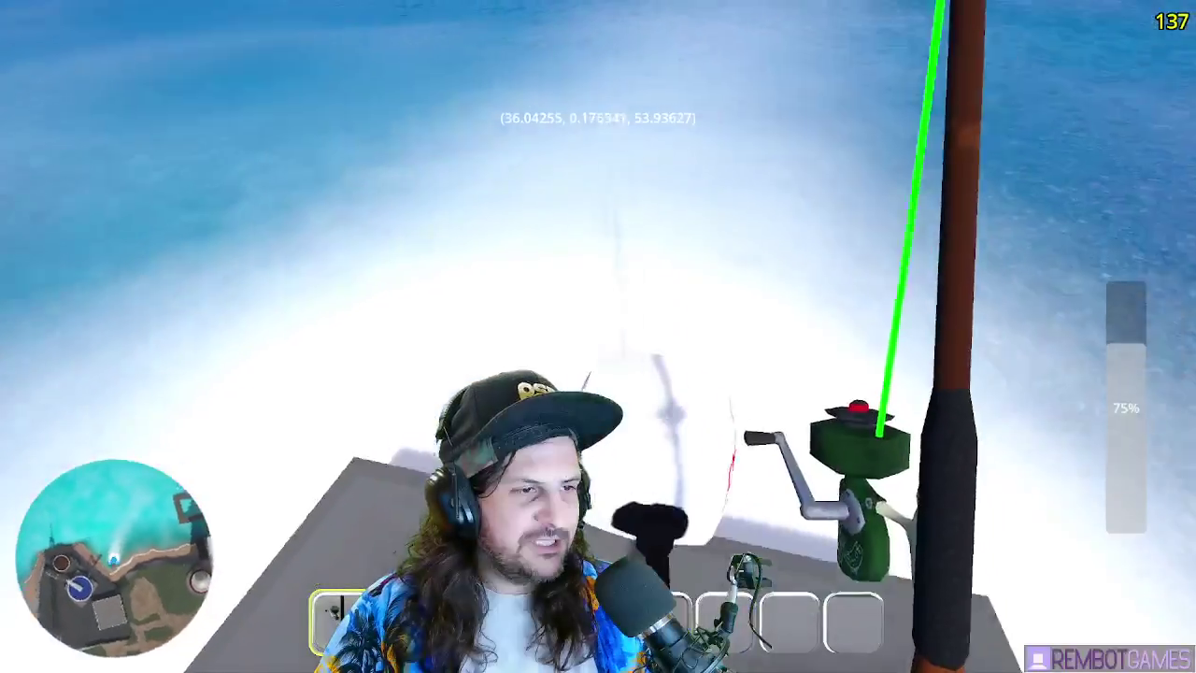
# Walk up onto the village road and among the wandering chickens, then stop the game with F8
pyautogui.press('w')
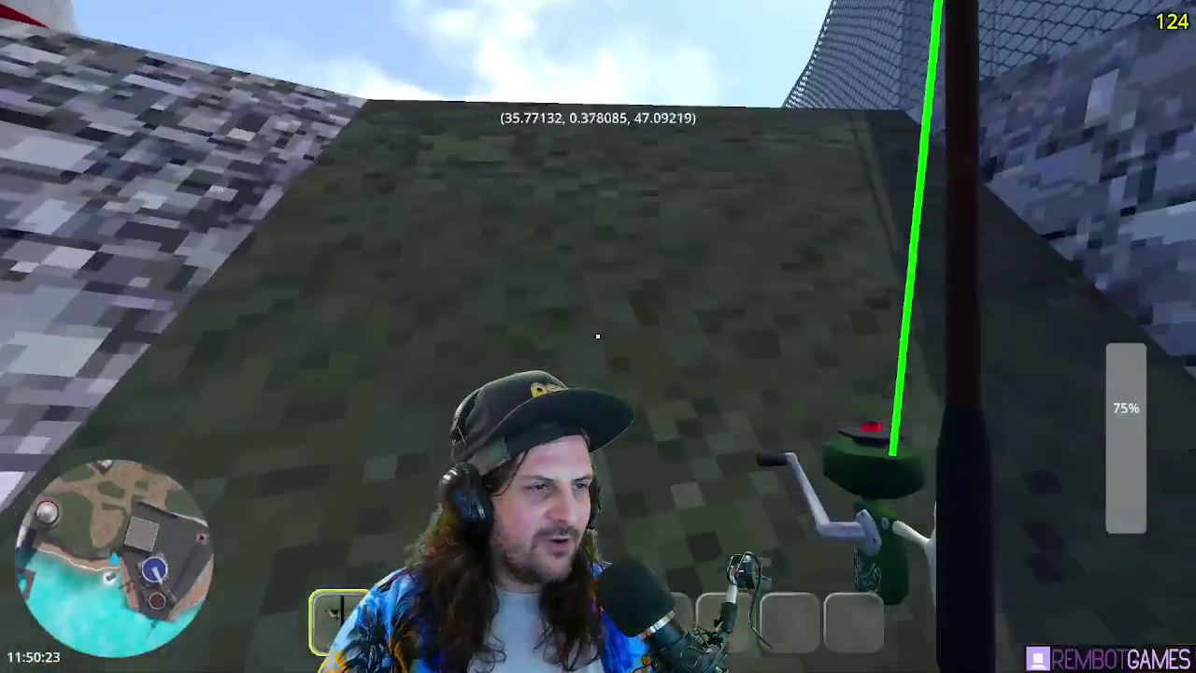
pyautogui.press('w')
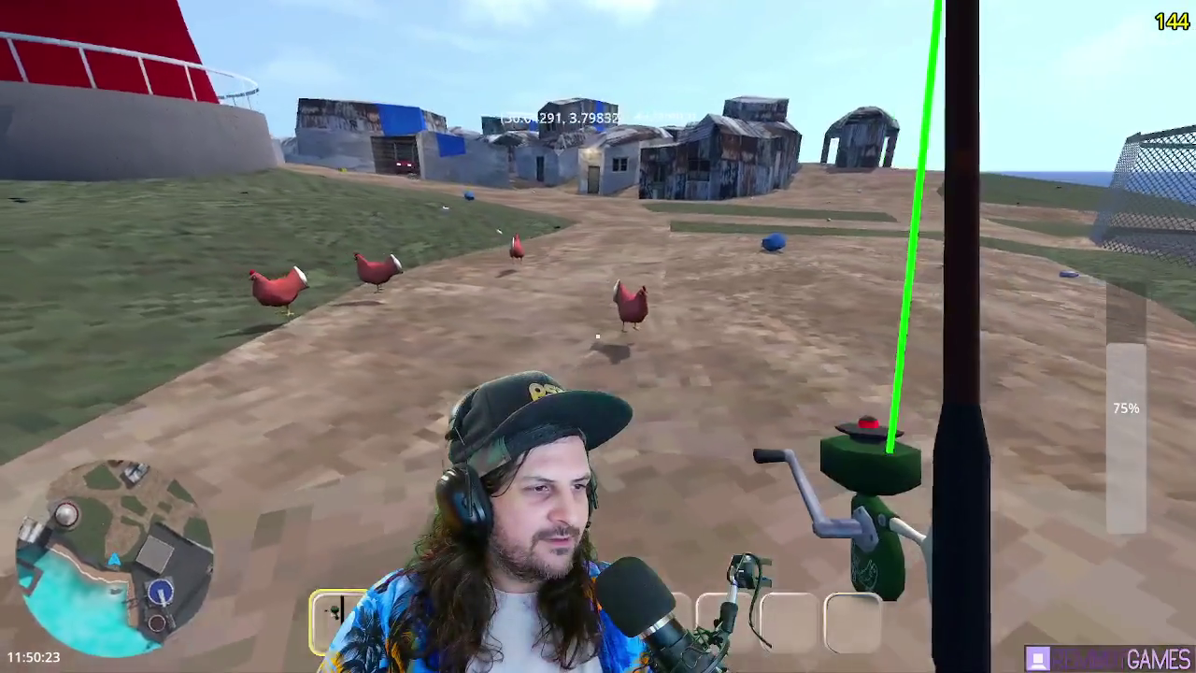
pyautogui.press('s')
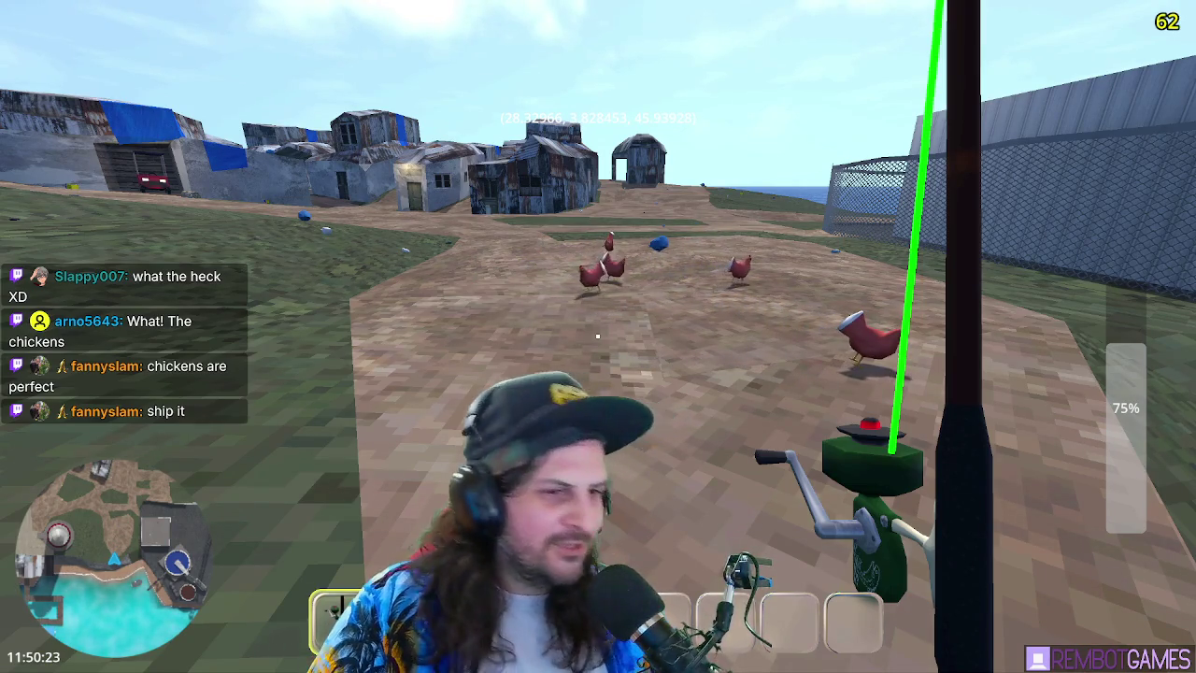
pyautogui.press('w')
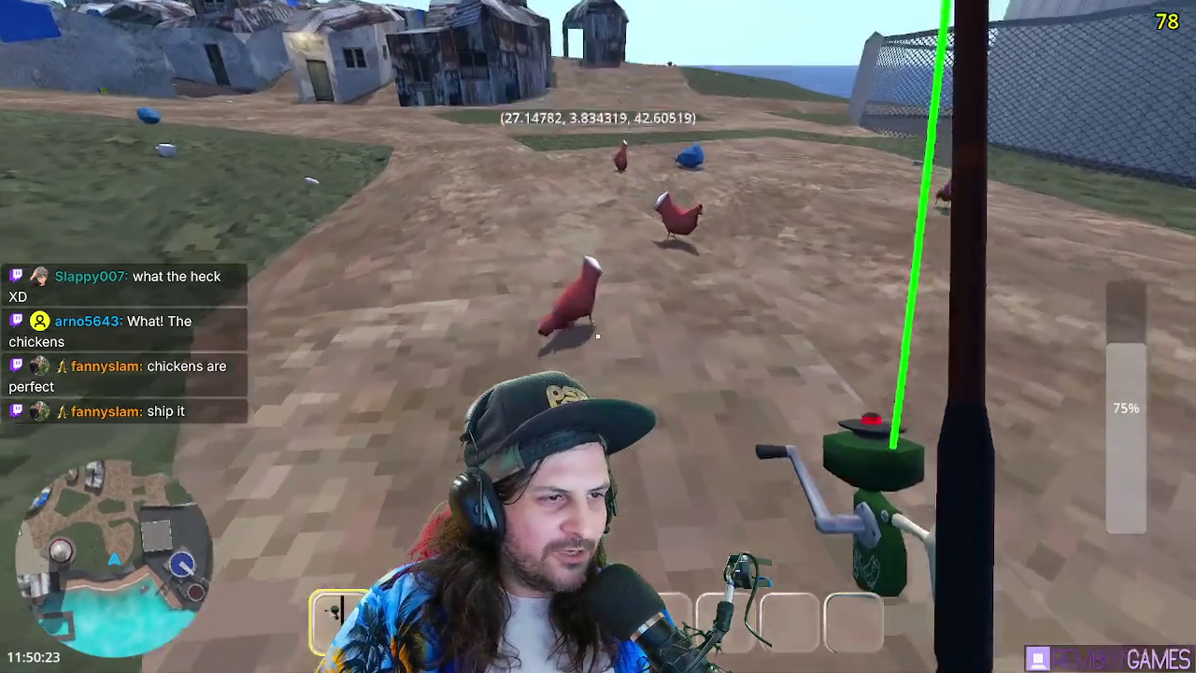
pyautogui.press('w')
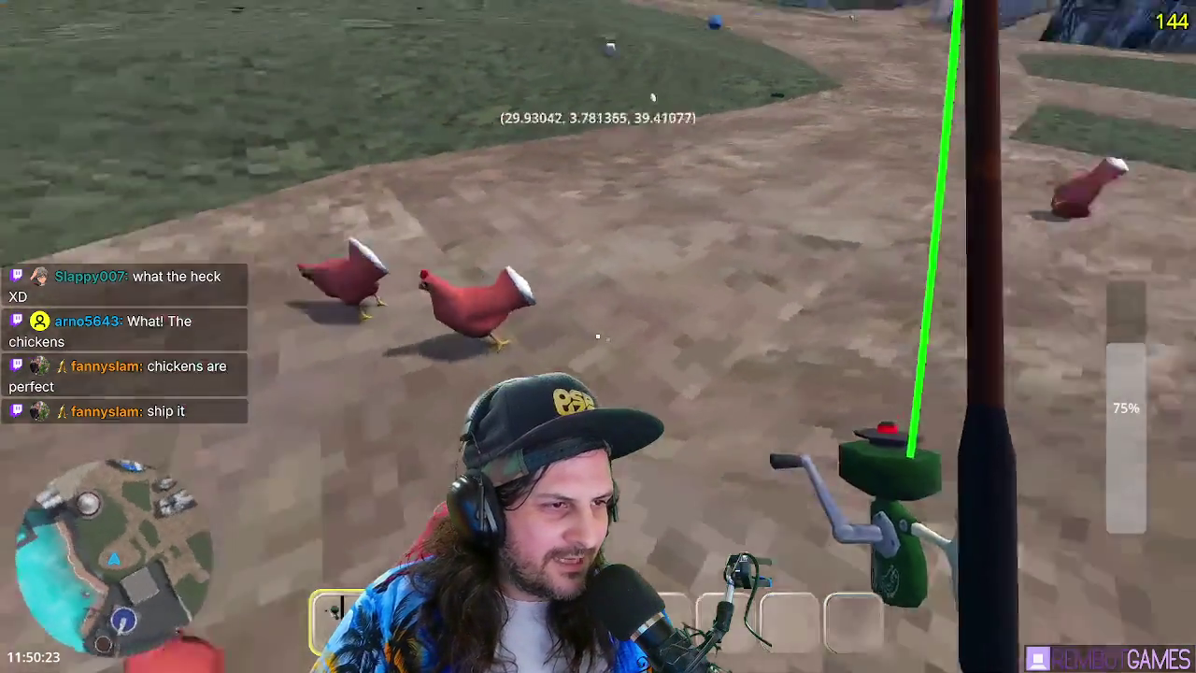
pyautogui.press('w')
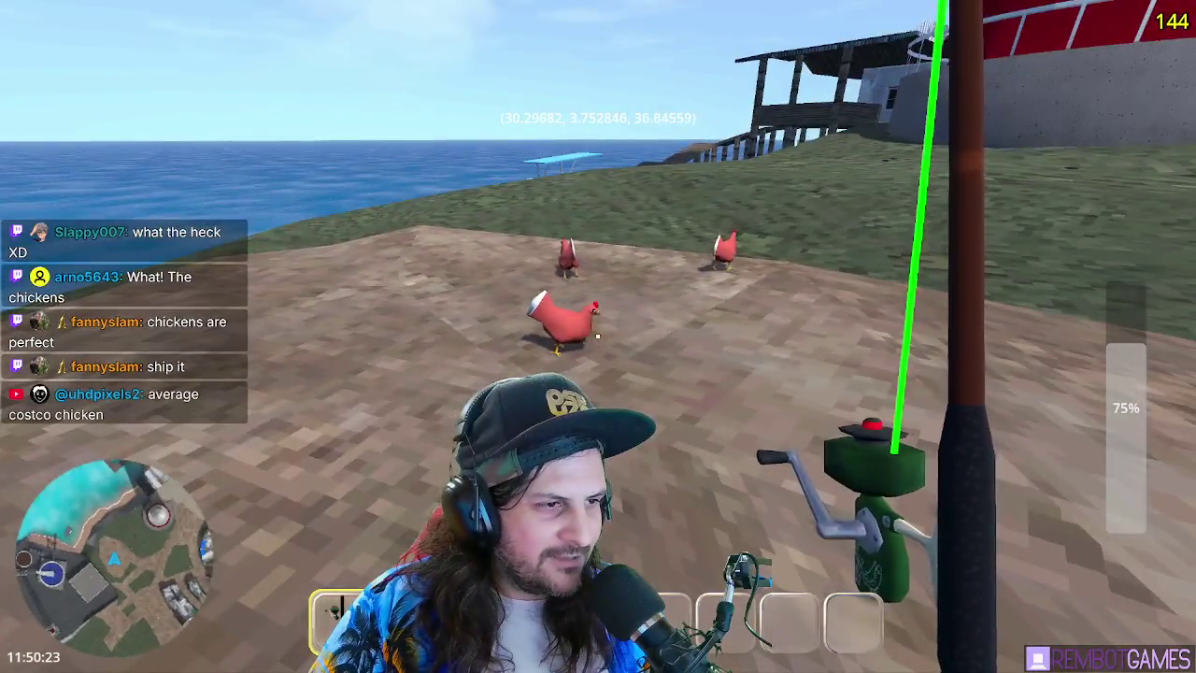
pyautogui.press('w')
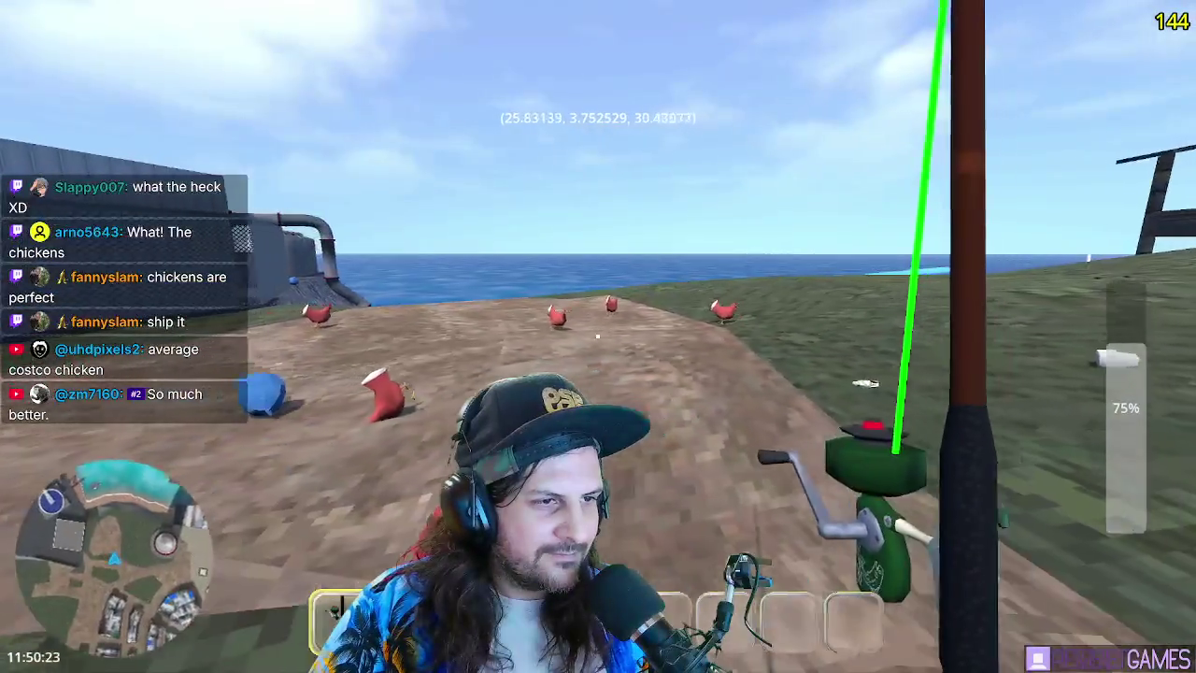
pyautogui.press('w')
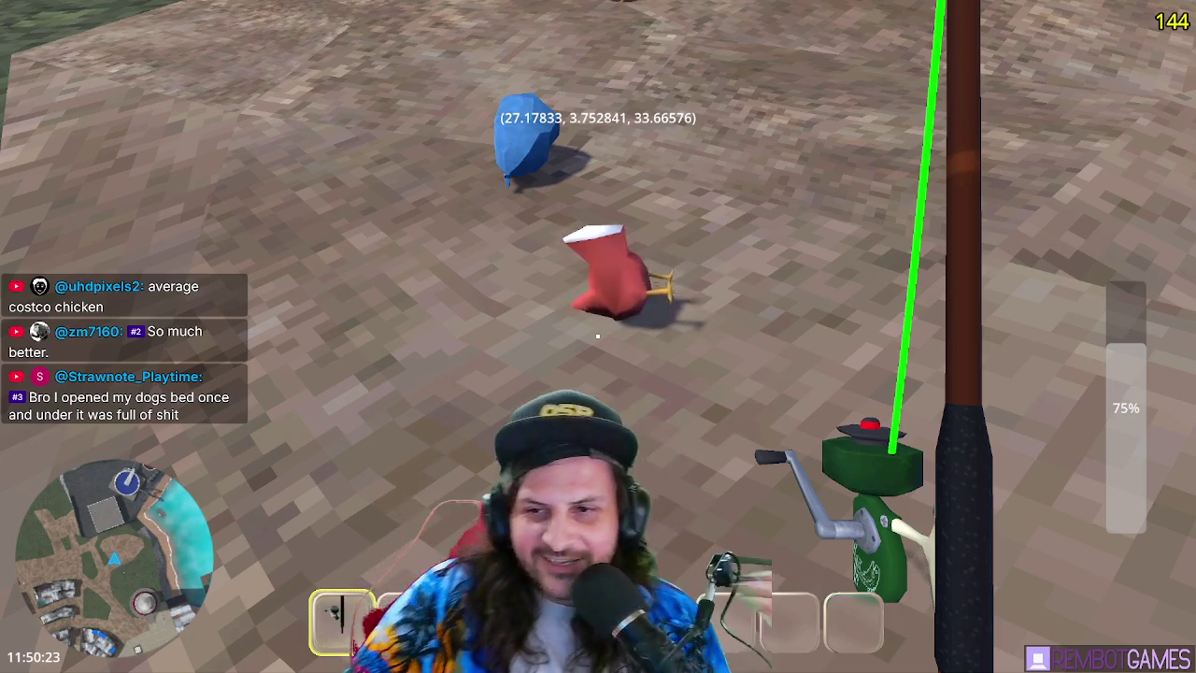
pyautogui.moveTo(598, 336)
pyautogui.press('F8')
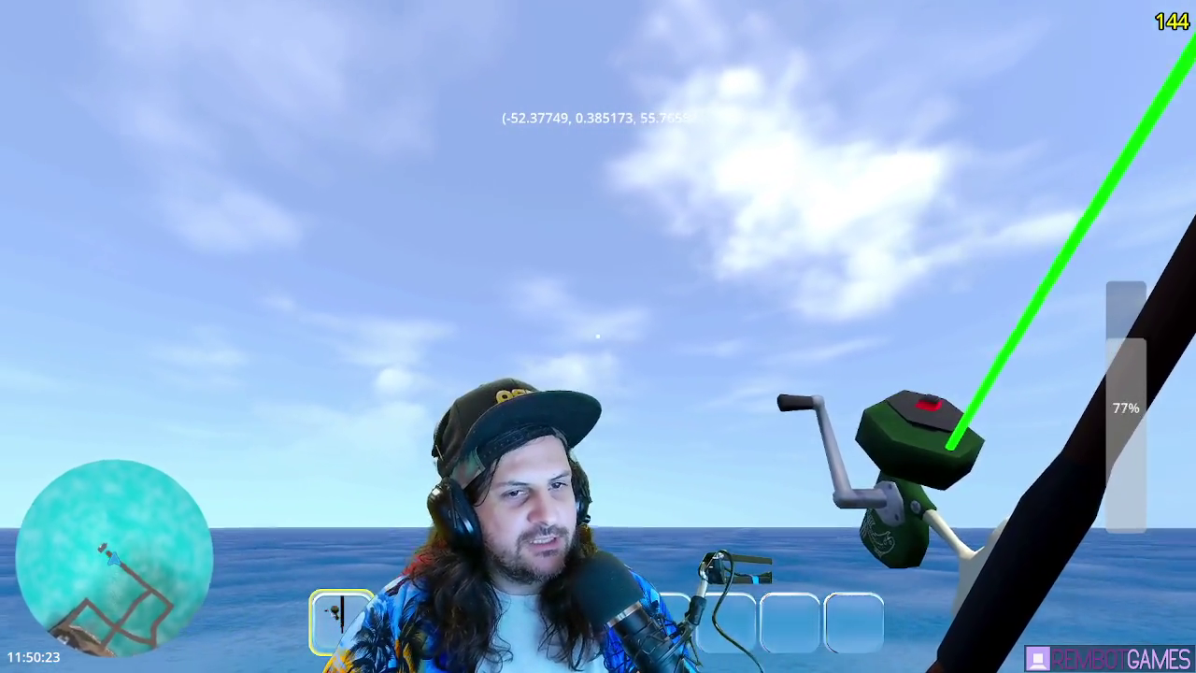
# Cast the line, walk down the pier to board the boat, drive to the beach and step out
pyautogui.click(598, 336)
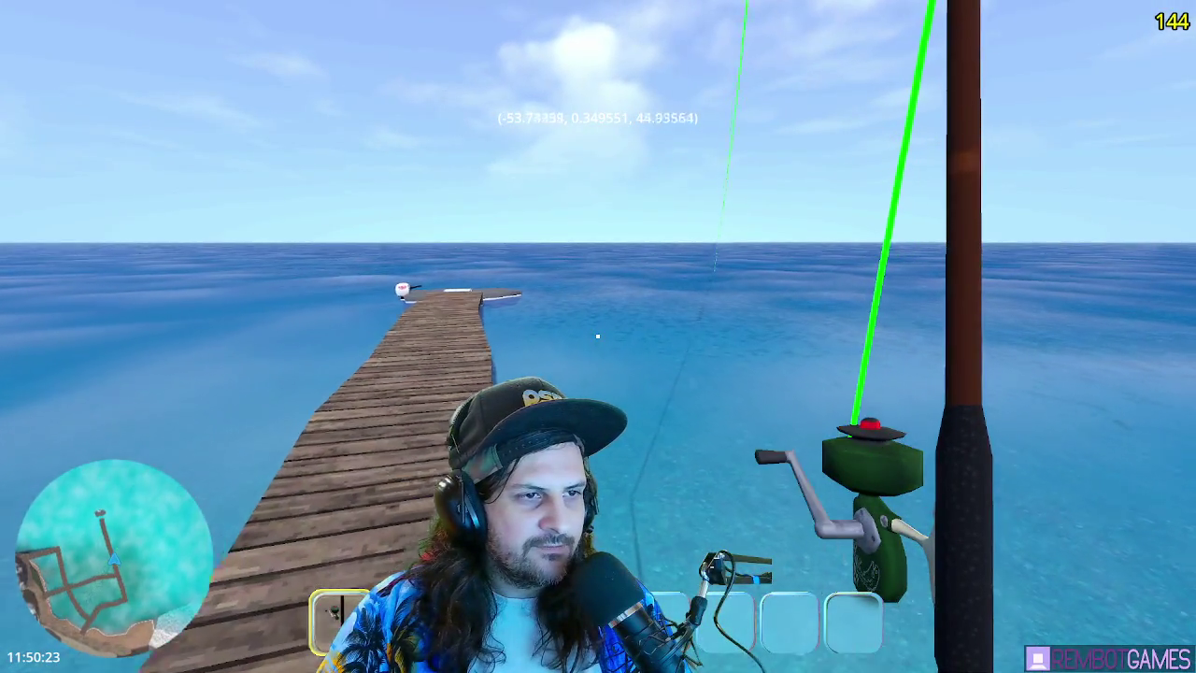
pyautogui.press('w')
pyautogui.press('w')
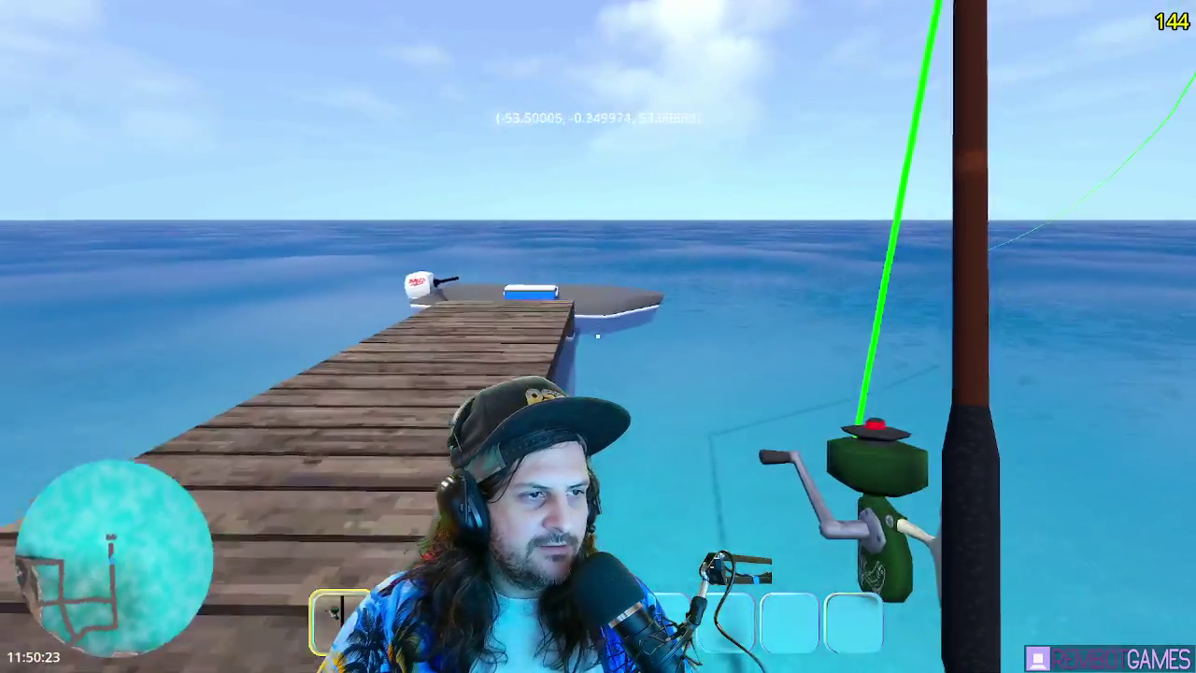
pyautogui.press('w')
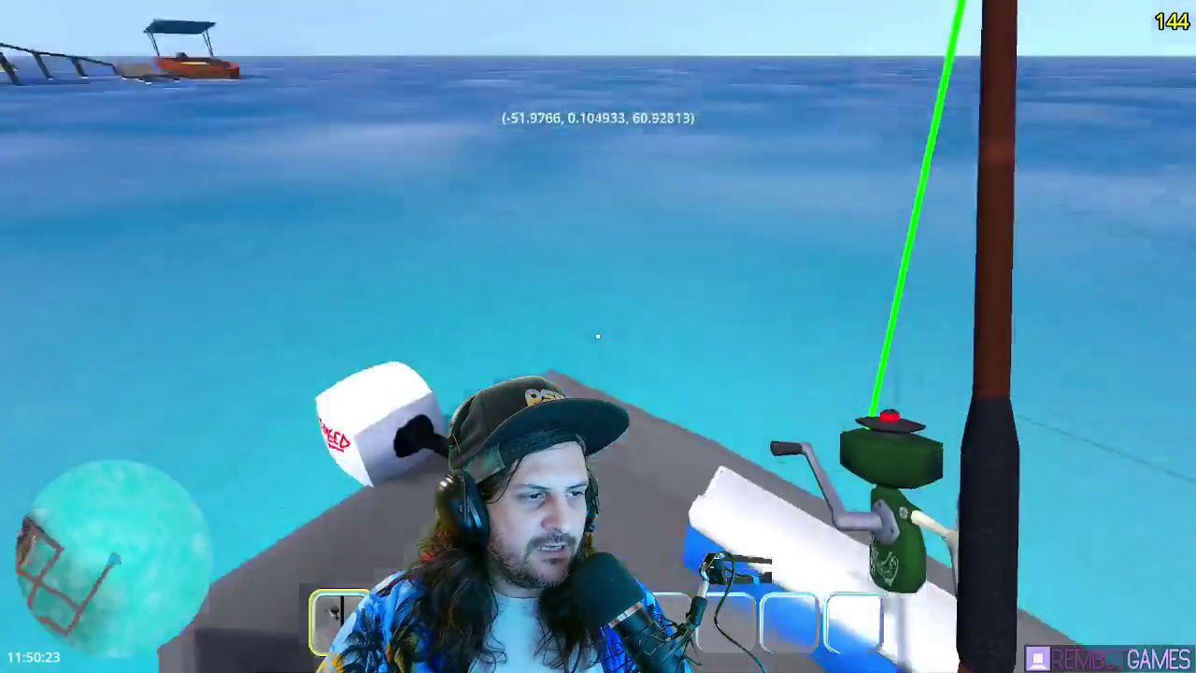
pyautogui.press('w')
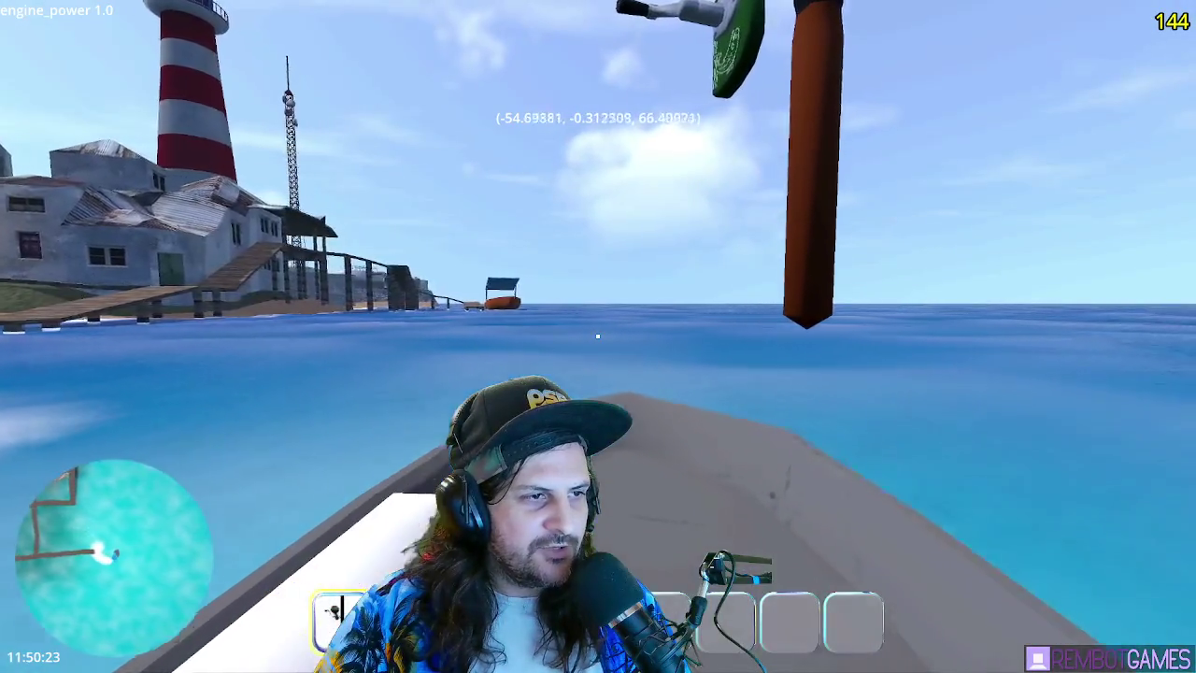
pyautogui.click(598, 336)
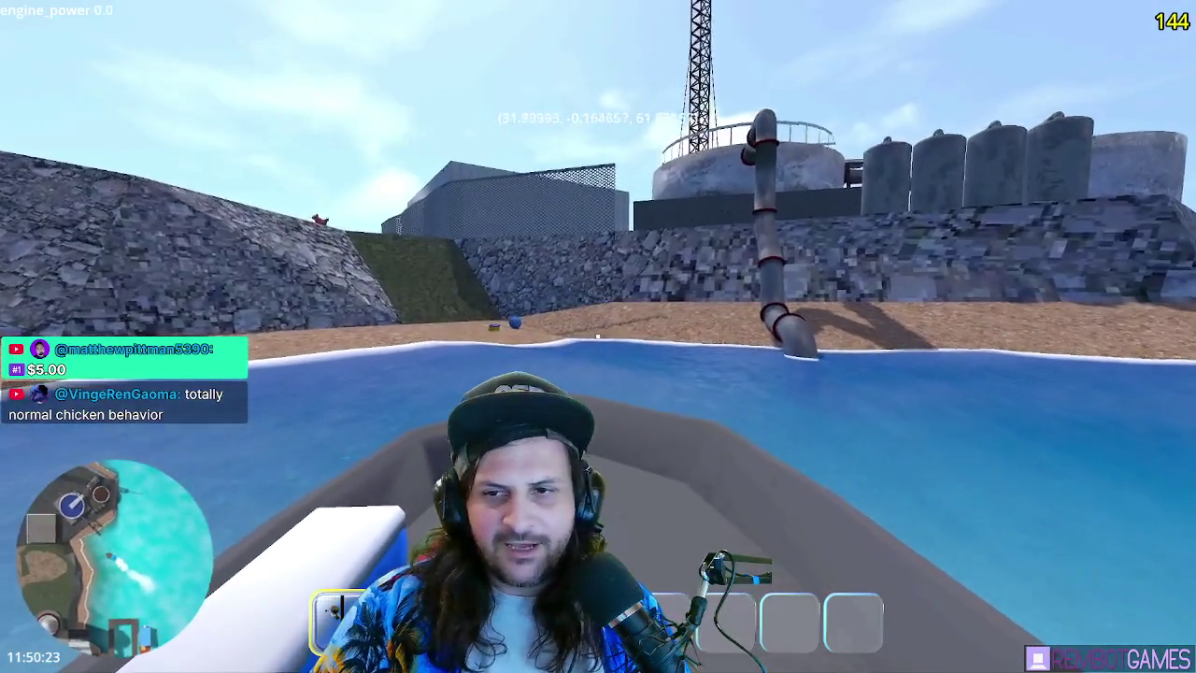
pyautogui.press('e')
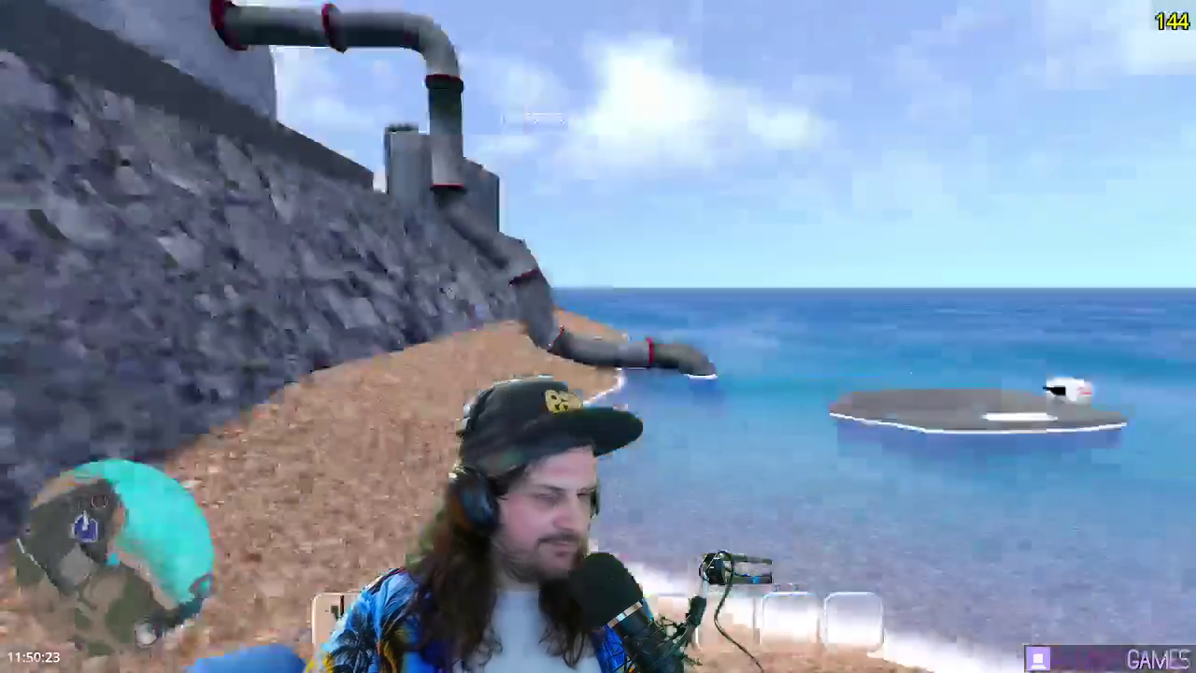
# Climb the hill toward the village and approach the chickens, keeping them in view
pyautogui.press('w')
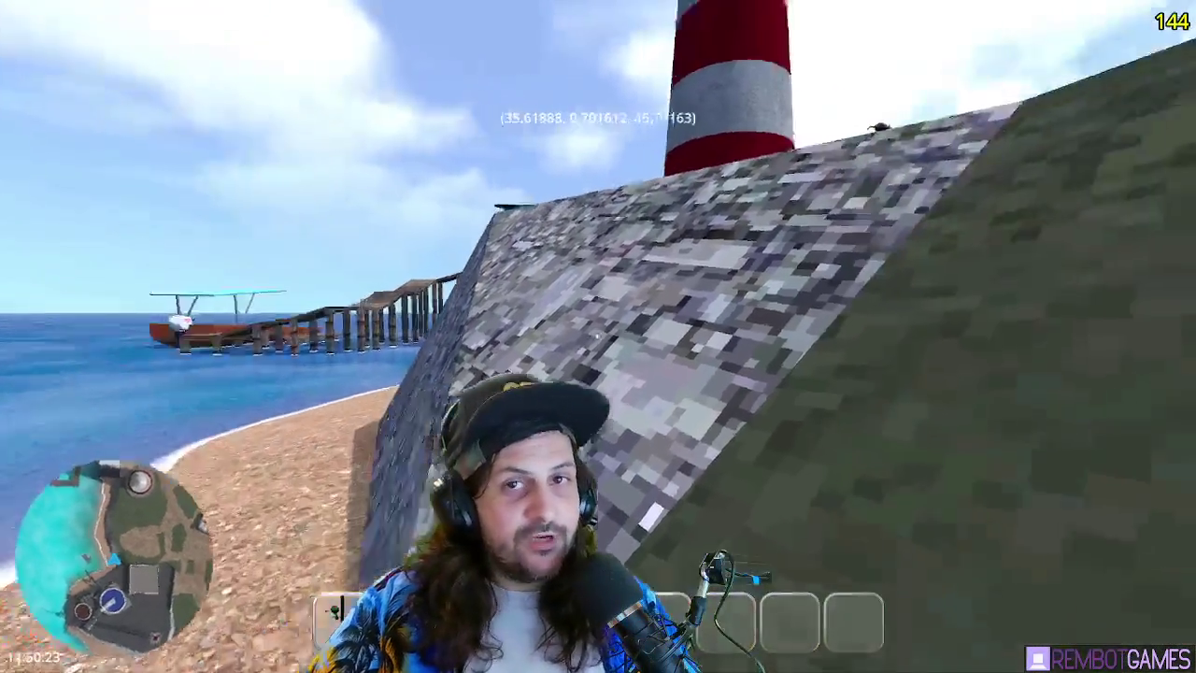
pyautogui.press('w')
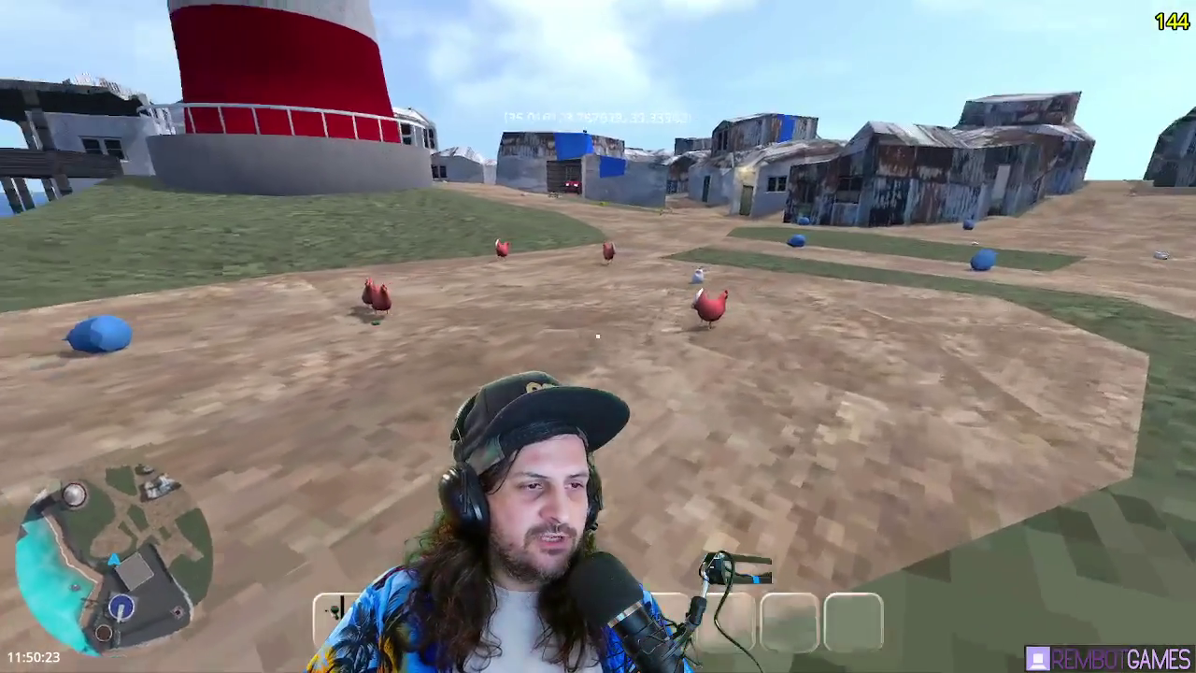
pyautogui.press('w')
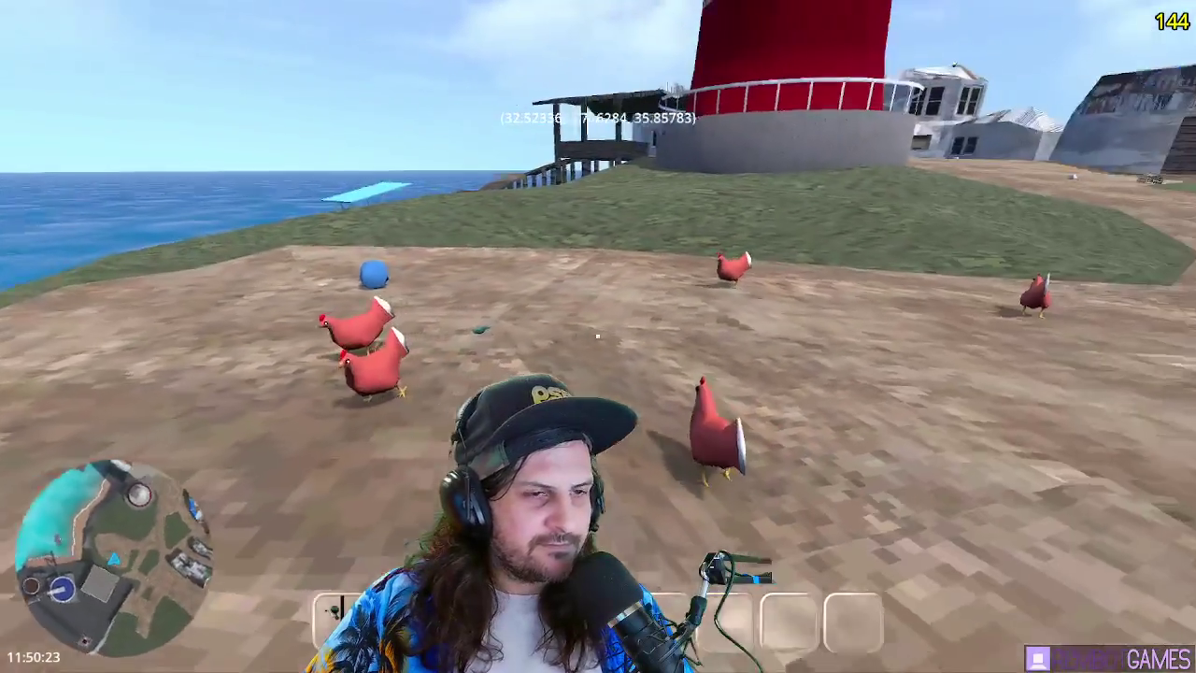
pyautogui.press('w')
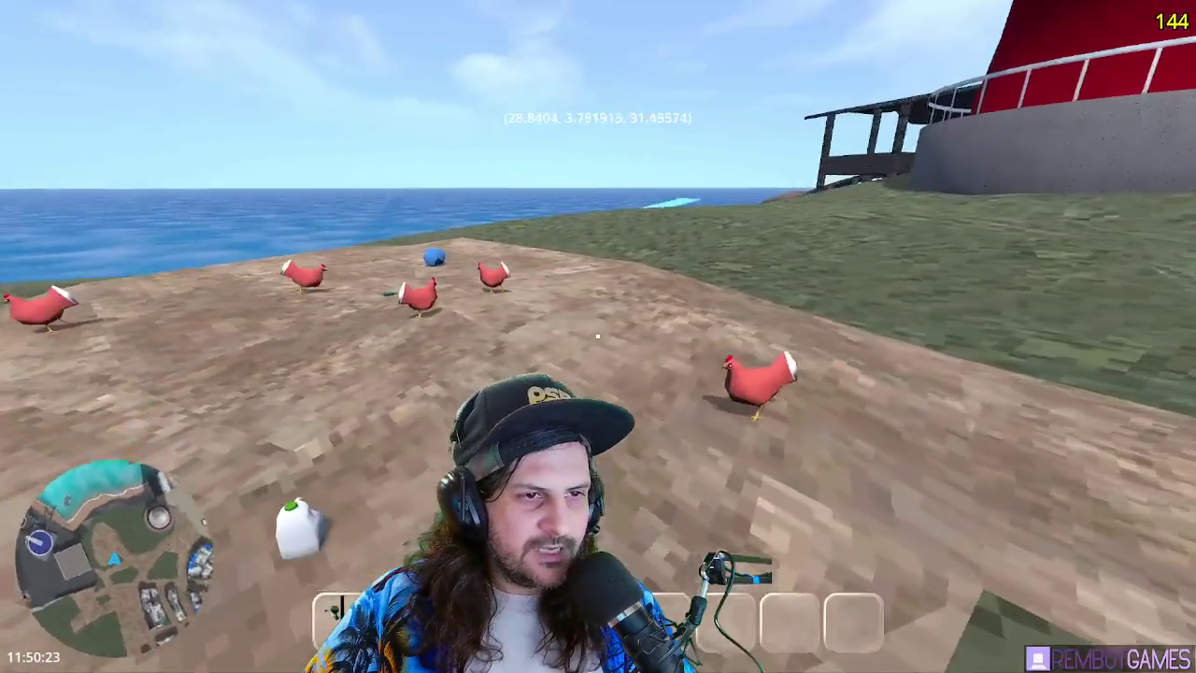
pyautogui.press('s')
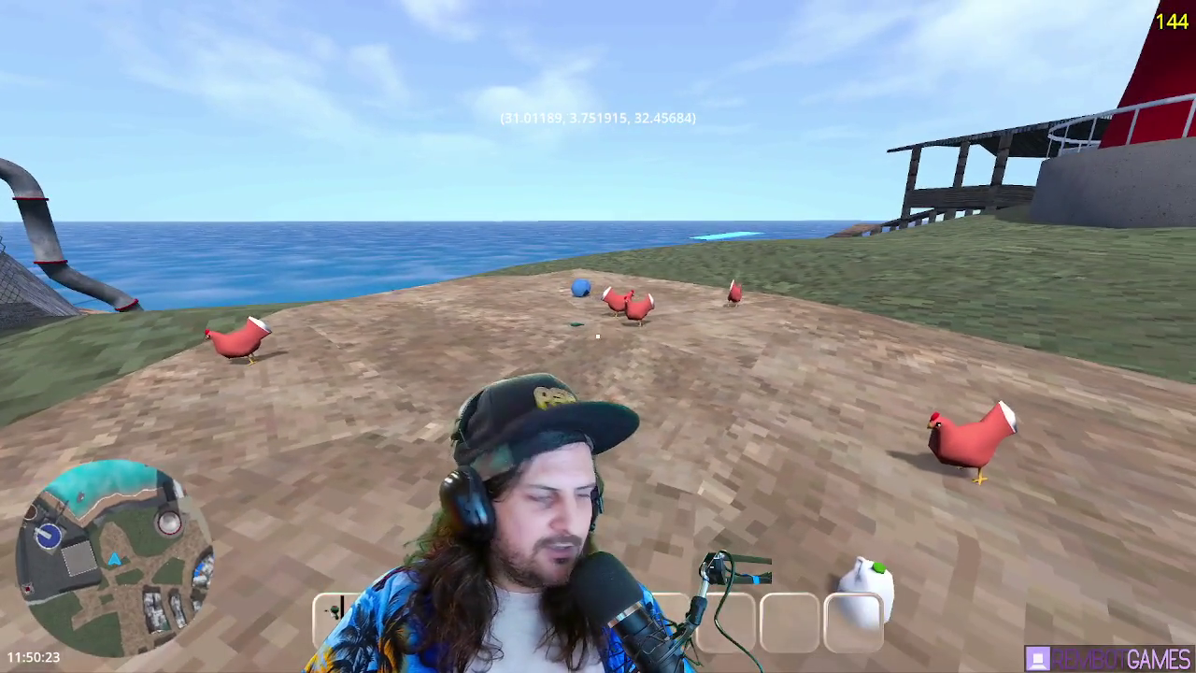
pyautogui.press('Left')
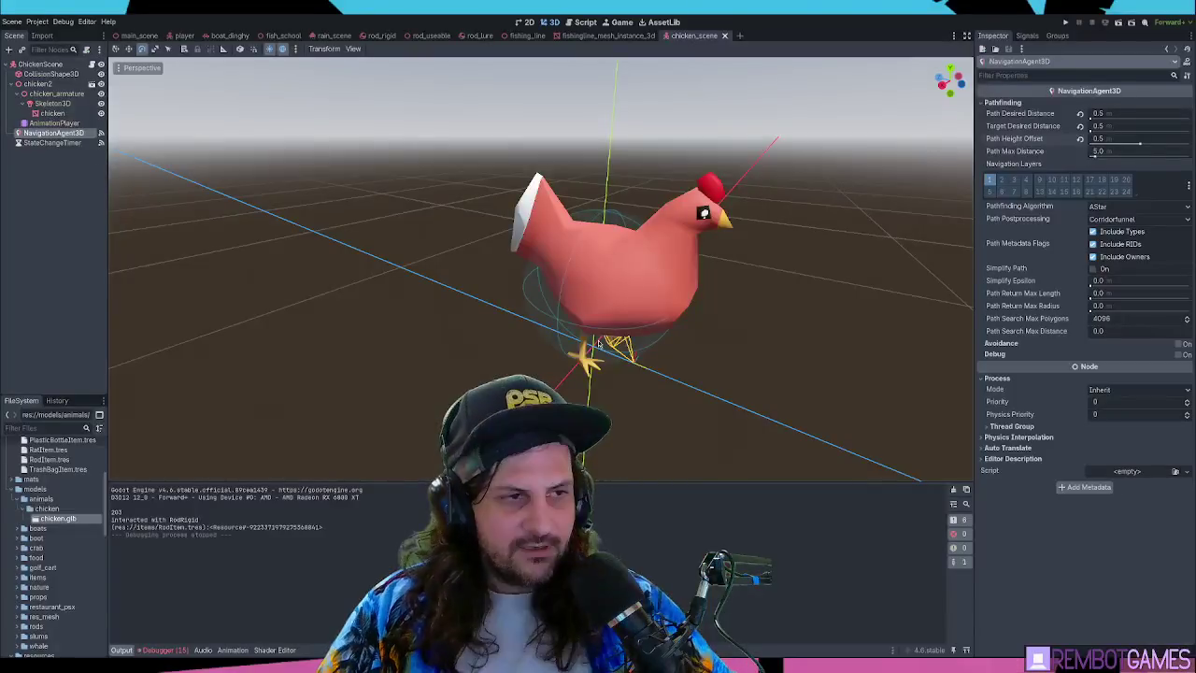
# Open chicken_scene.gd and inspect the walking state's get_new_target call and look_at line
pyautogui.click(581, 22)
pyautogui.scroll(4, 575, 239)
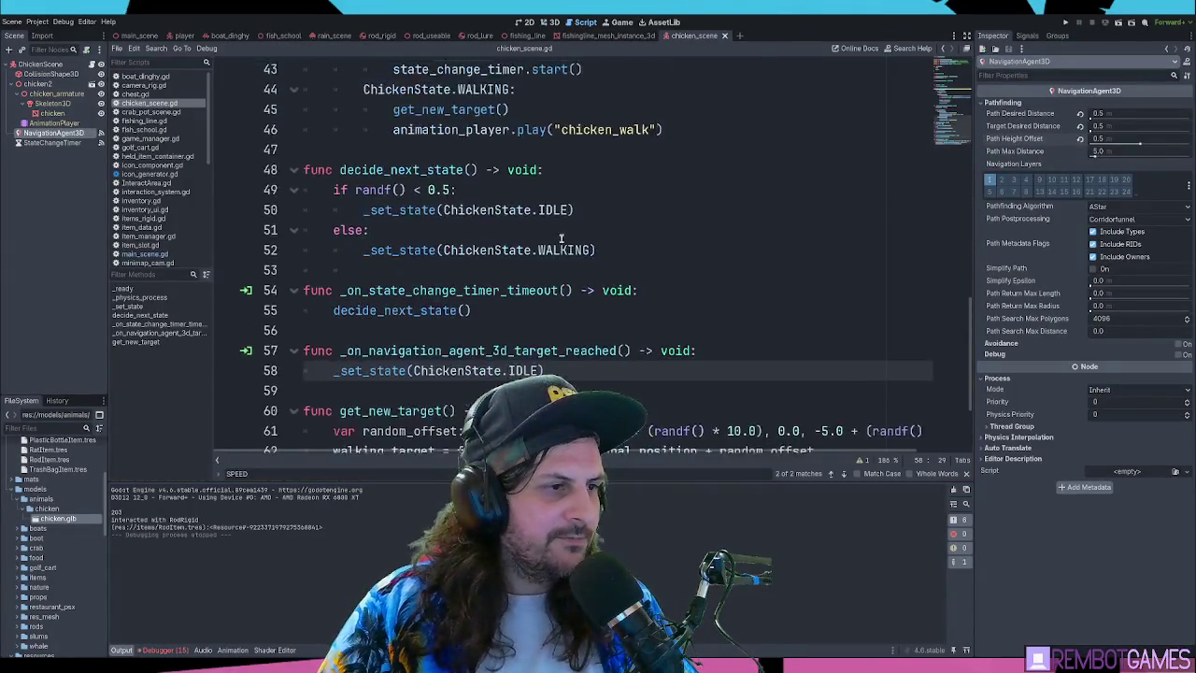
pyautogui.keyDown('ctrl'); pyautogui.scroll(-5, 578, 235); pyautogui.keyUp('ctrl')
pyautogui.scroll(3, 580, 232)
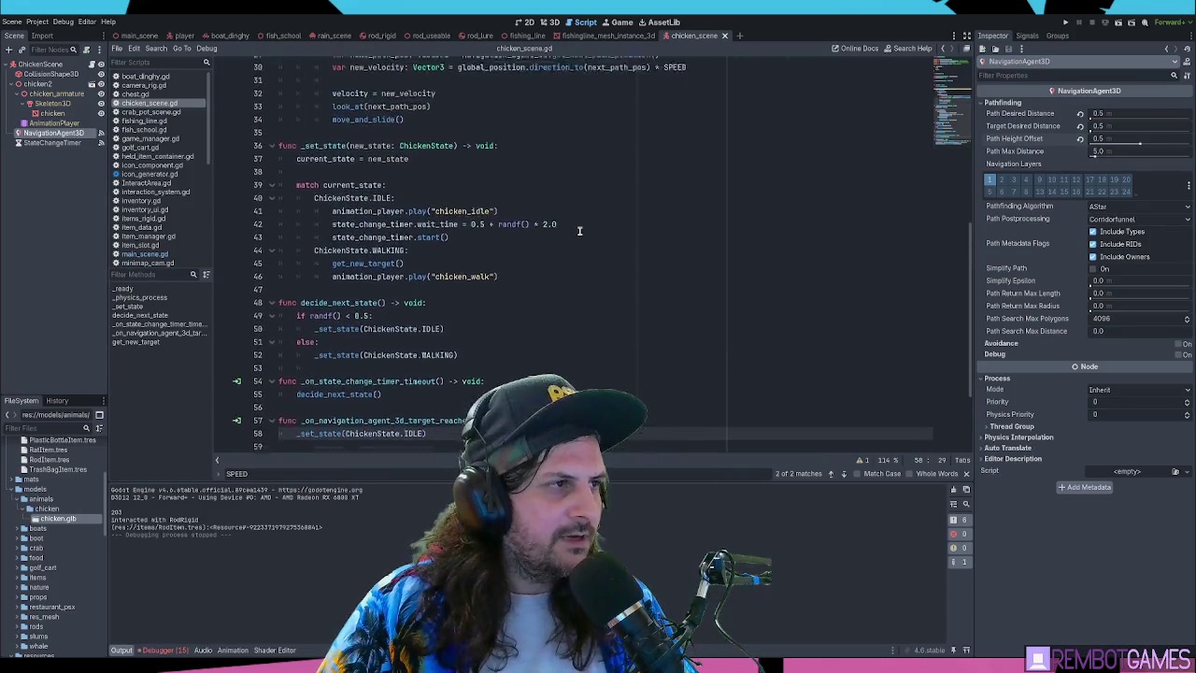
pyautogui.scroll(4, 654, 271)
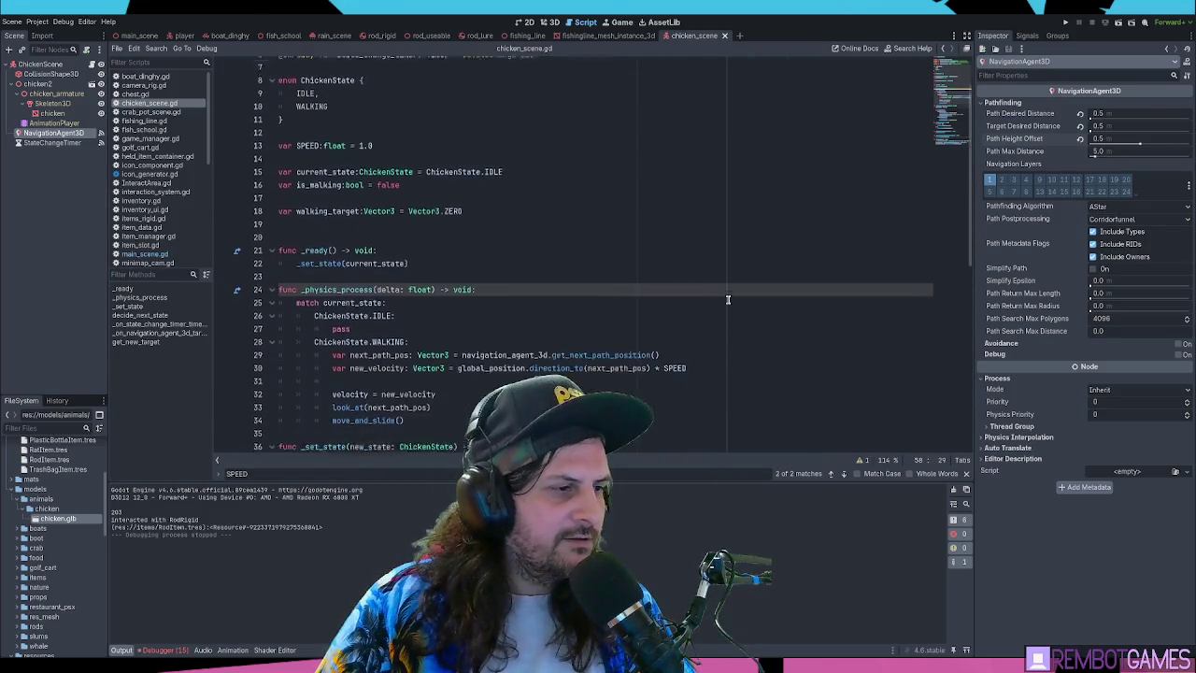
pyautogui.scroll(-3, 734, 303)
pyautogui.scroll(-1, 734, 302)
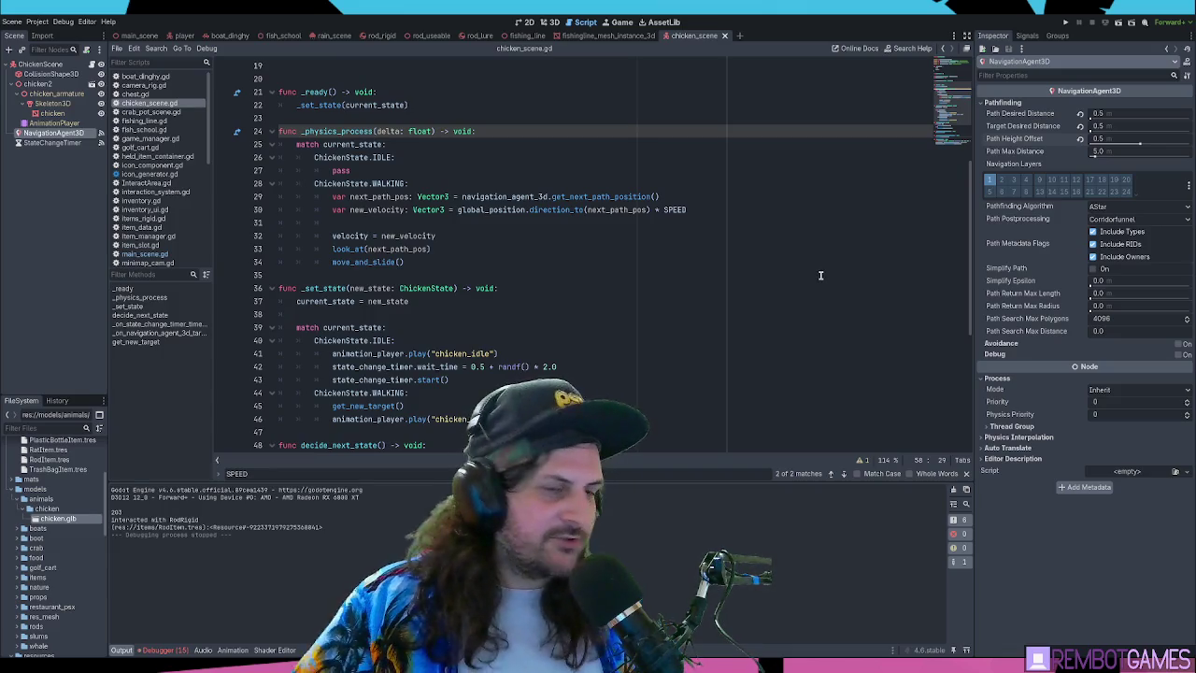
pyautogui.click(827, 402)
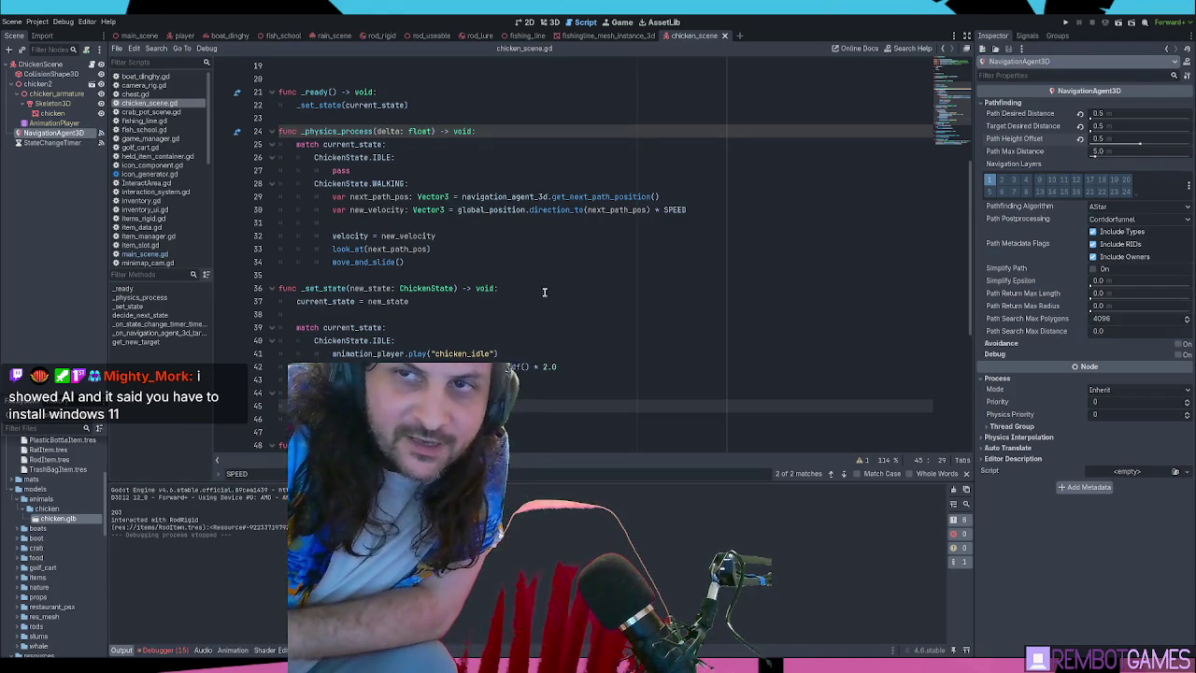
pyautogui.click(483, 250)
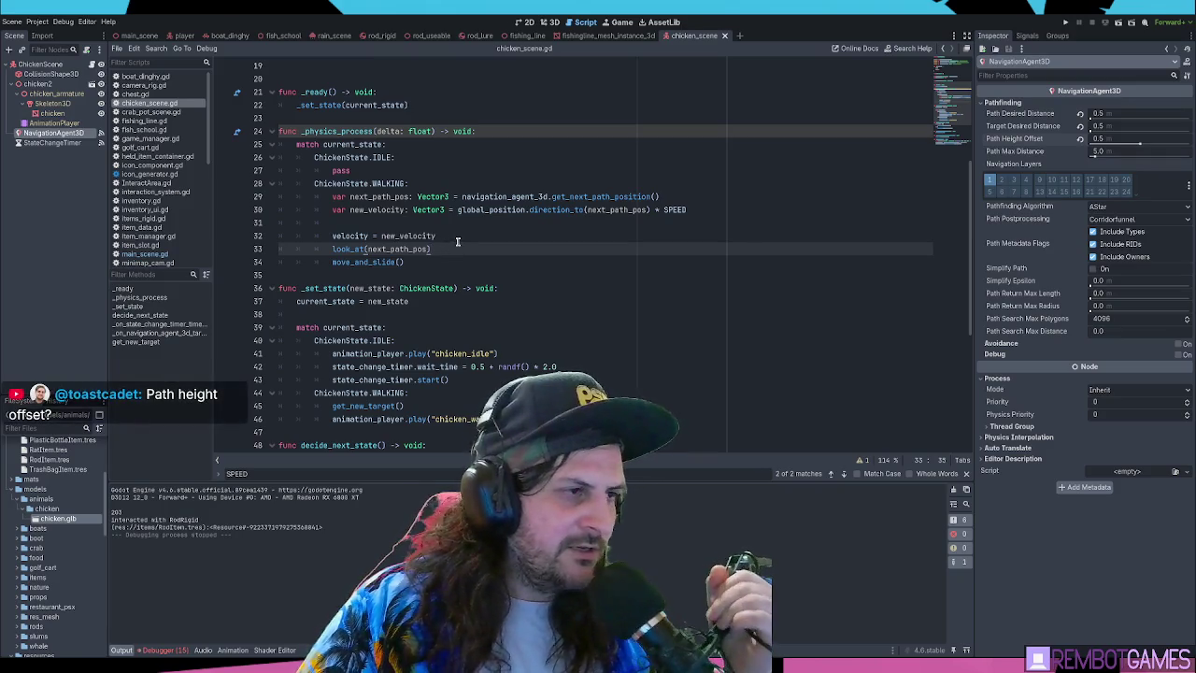
pyautogui.click(457, 238)
pyautogui.click(462, 249)
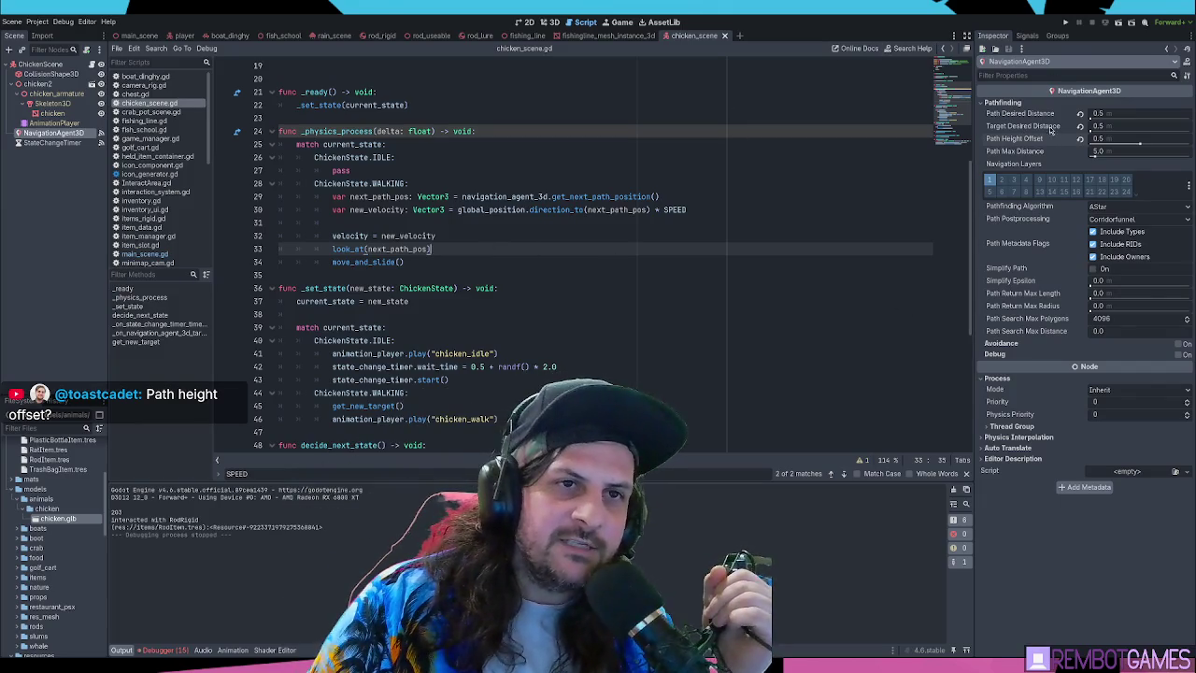
# Set the chicken NavigationAgent3D's Target Desired Distance to 0.1
pyautogui.click(1112, 126)
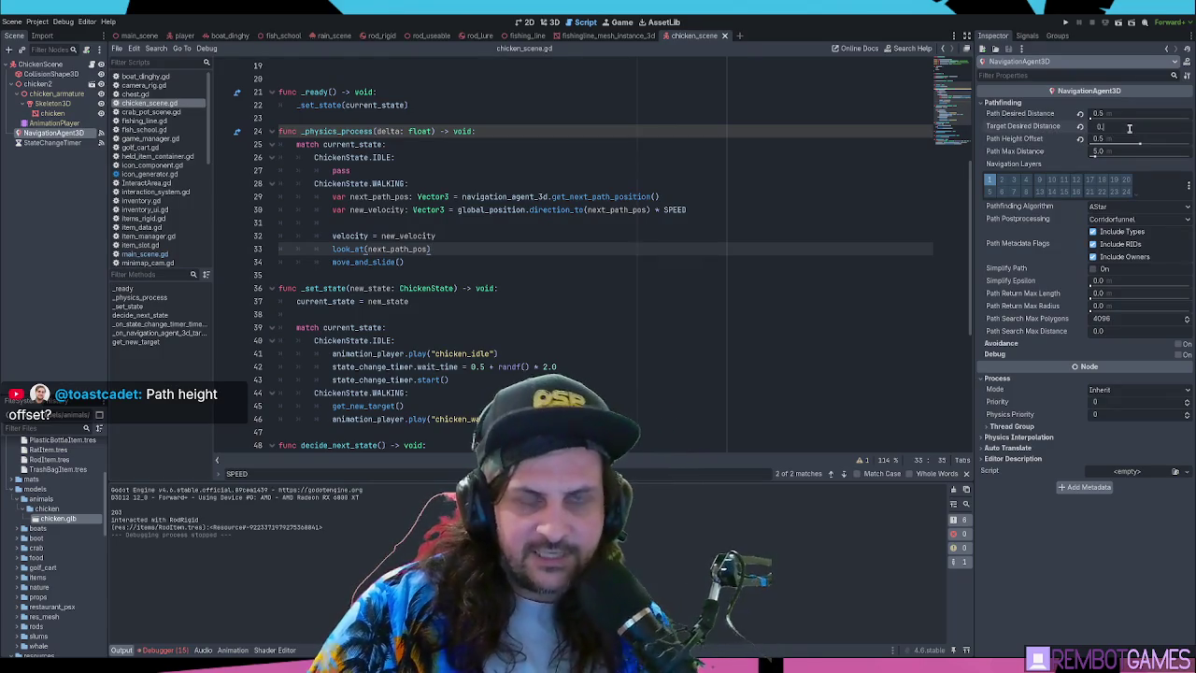
pyautogui.write('1')
pyautogui.press('Return')
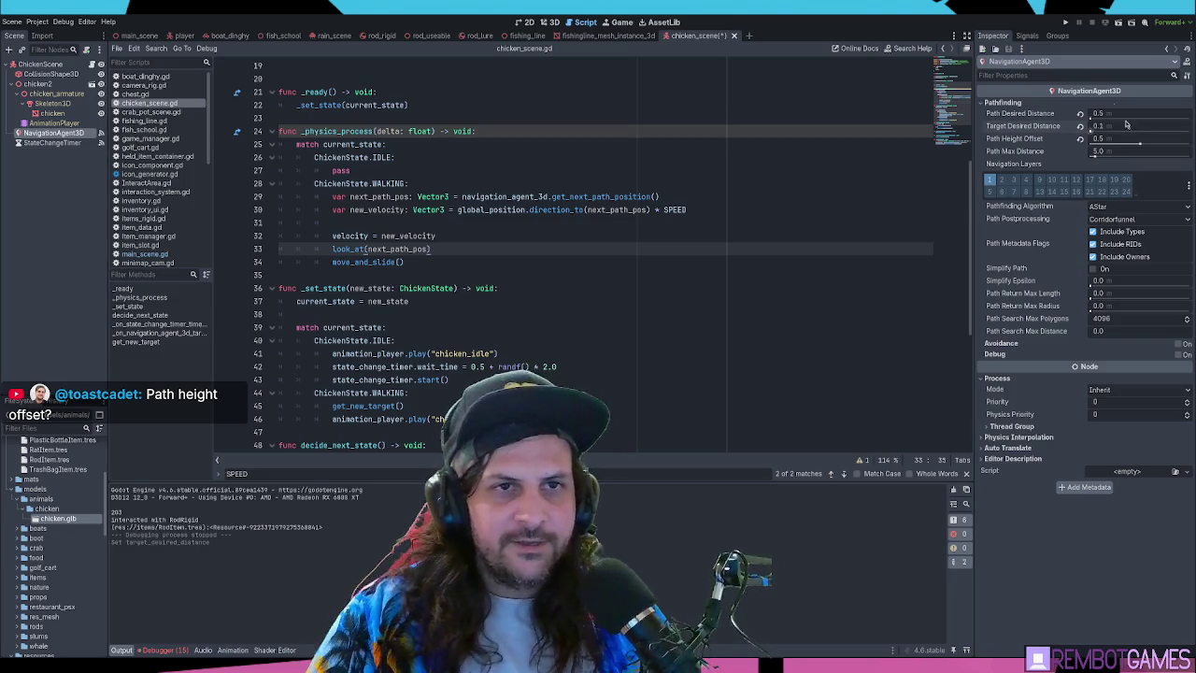
# Run the game with F5 to test, then switch to the main_scene tab
pyautogui.click(691, 186)
pyautogui.press('F5')
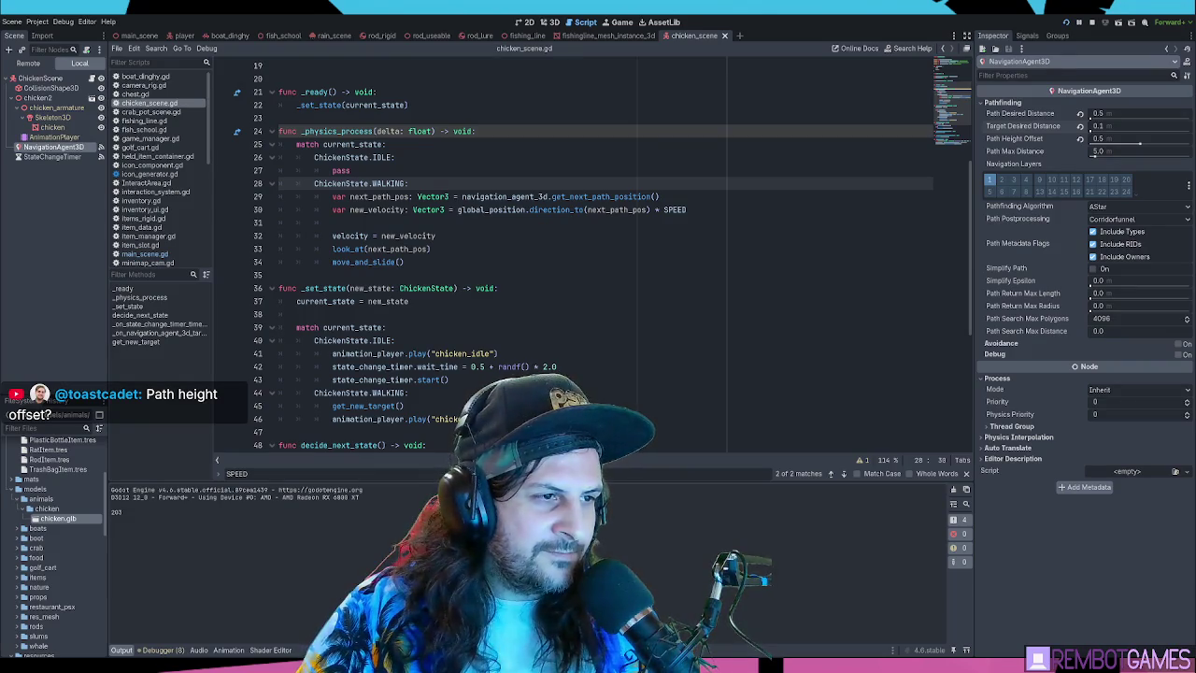
pyautogui.click(139, 36)
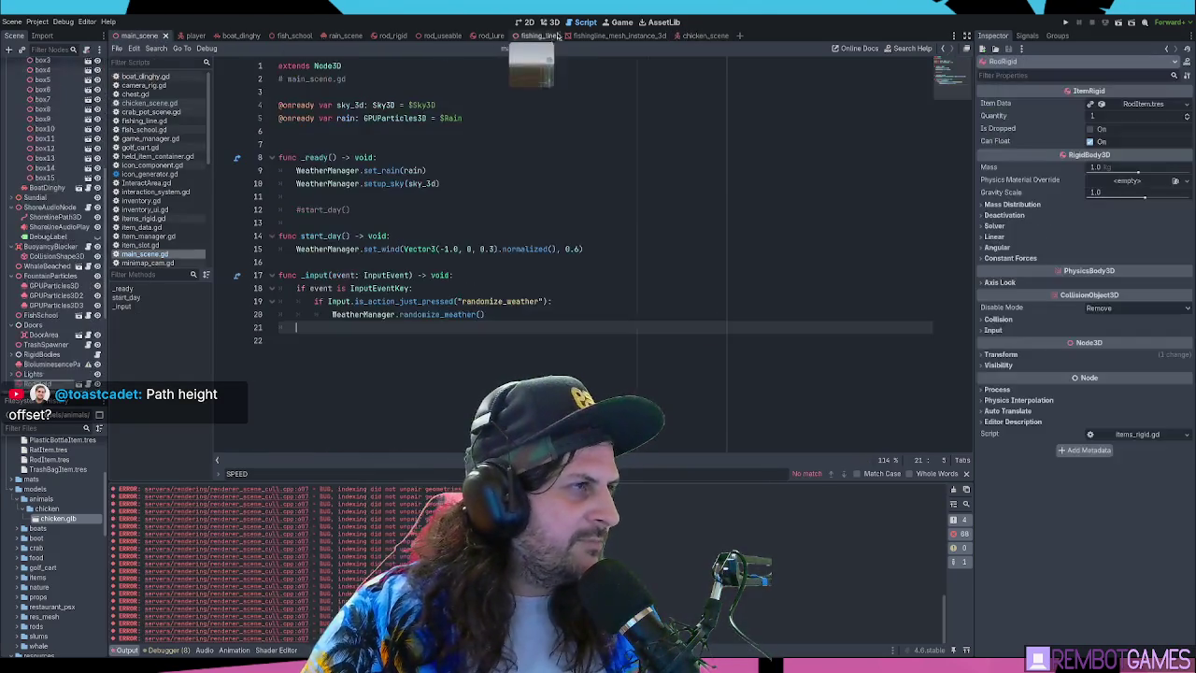
# Select the Player node in the main scene's 3D view and frame it
pyautogui.click(550, 21)
pyautogui.scroll(-5, 748, 295)
pyautogui.scroll(5, 40, 128)
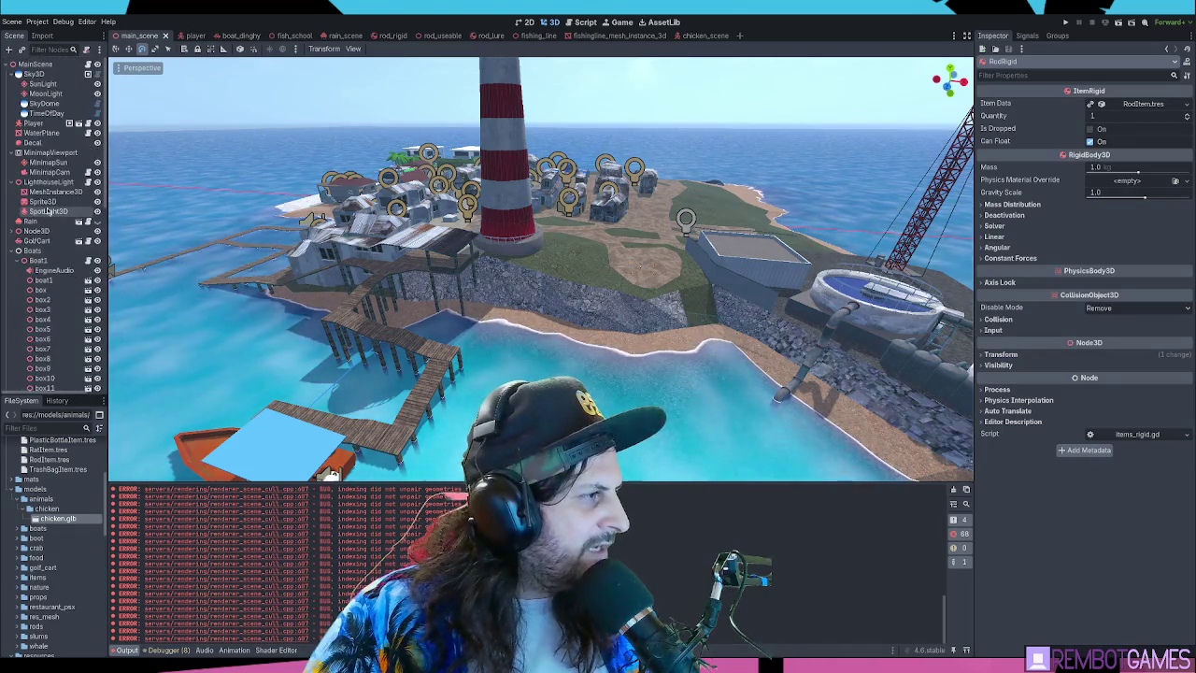
pyautogui.click(33, 123)
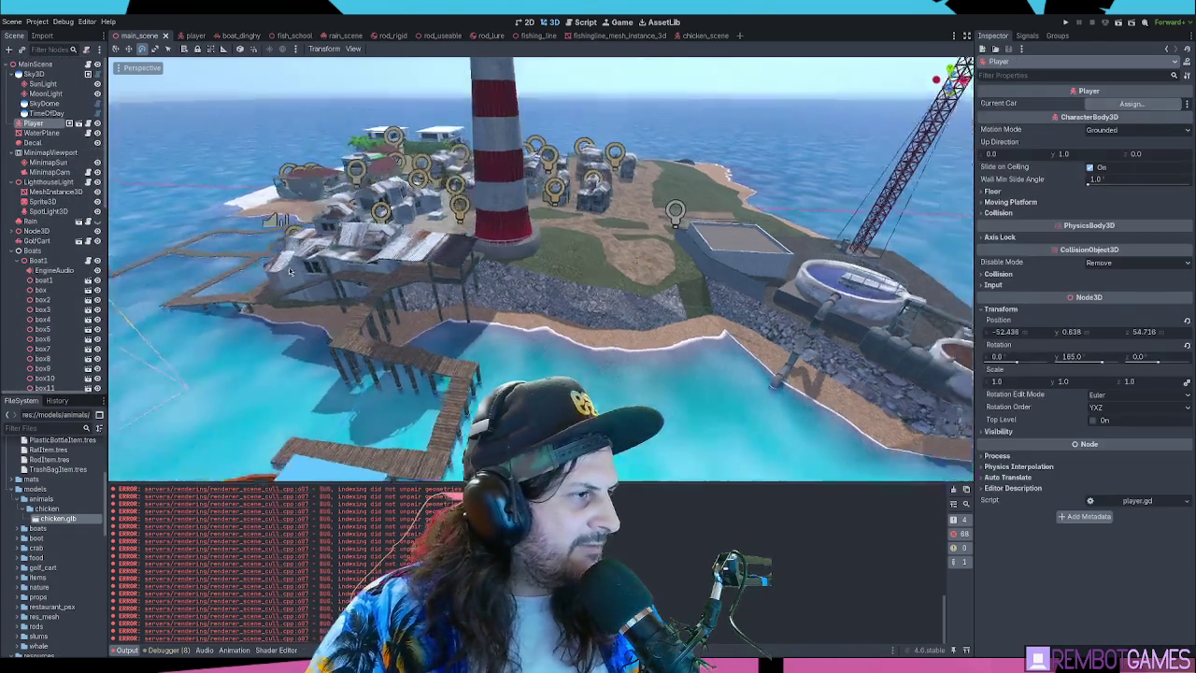
pyautogui.press('f')
# Move the Player to 24.266, 3.864, 31.782 beside the chickens, rotate it -150° on Y, and launch
pyautogui.moveTo(556, 280); pyautogui.dragTo(526, 333)
pyautogui.scroll(5, 525, 333)
pyautogui.scroll(-10, 525, 333)
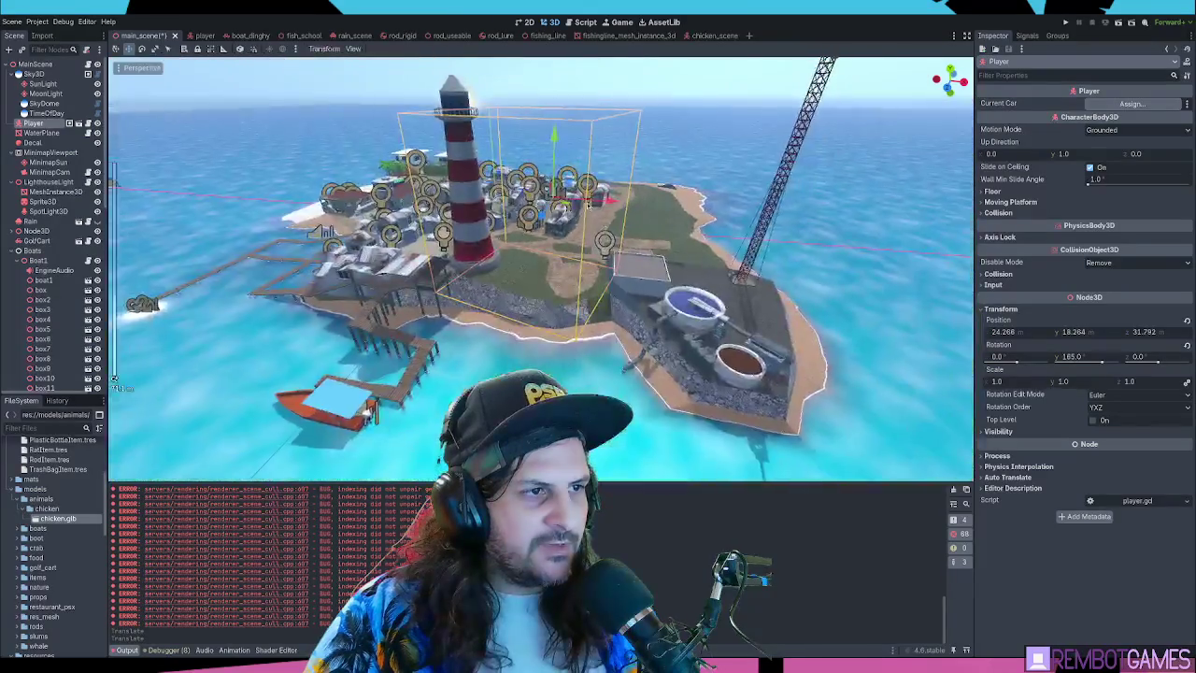
pyautogui.scroll(3, 591, 205)
pyautogui.moveTo(558, 224); pyautogui.dragTo(568, 275)
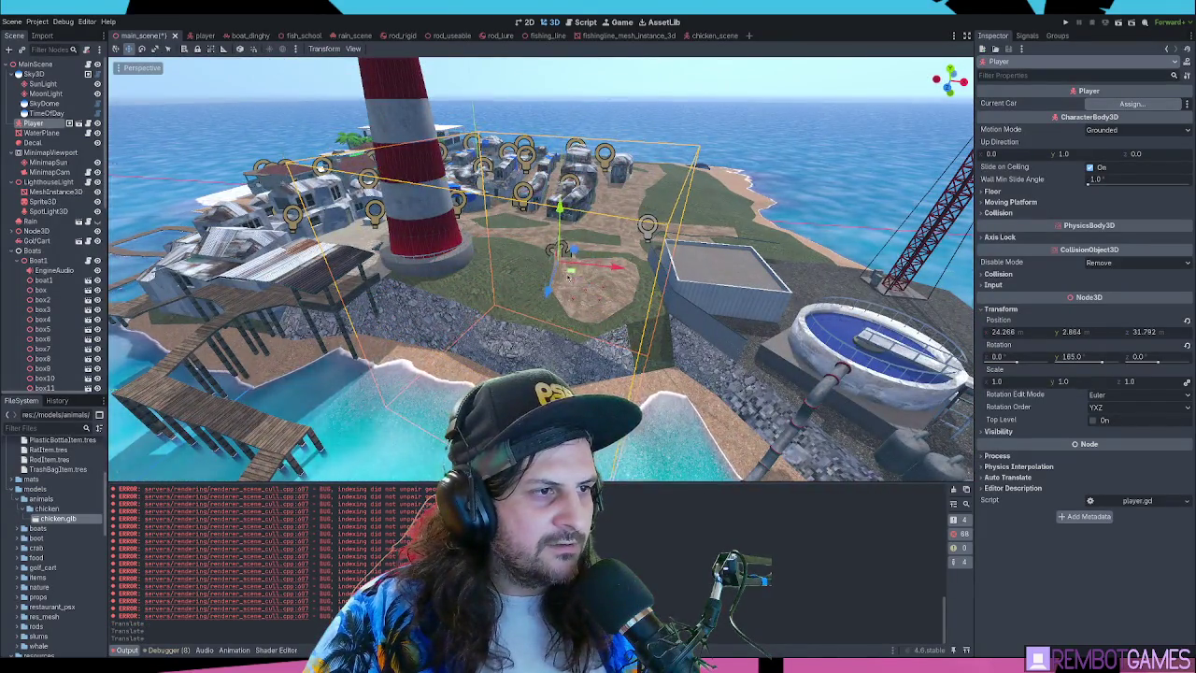
pyautogui.scroll(5, 570, 276)
pyautogui.moveTo(608, 325)
pyautogui.mouseDown()
pyautogui.moveTo(538, 167)
pyautogui.moveTo(555, 207)
pyautogui.moveTo(538, 244)
pyautogui.moveTo(474, 305)
pyautogui.moveTo(547, 294)
pyautogui.mouseUp()
pyautogui.press('e')
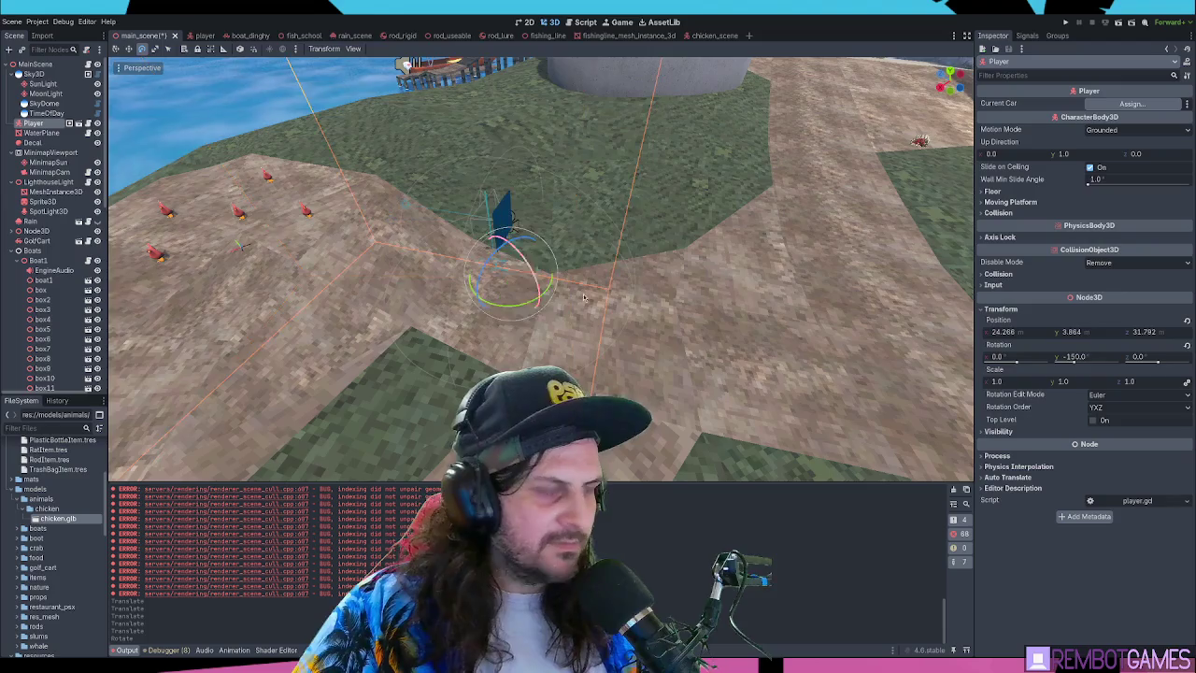
pyautogui.press('F5')
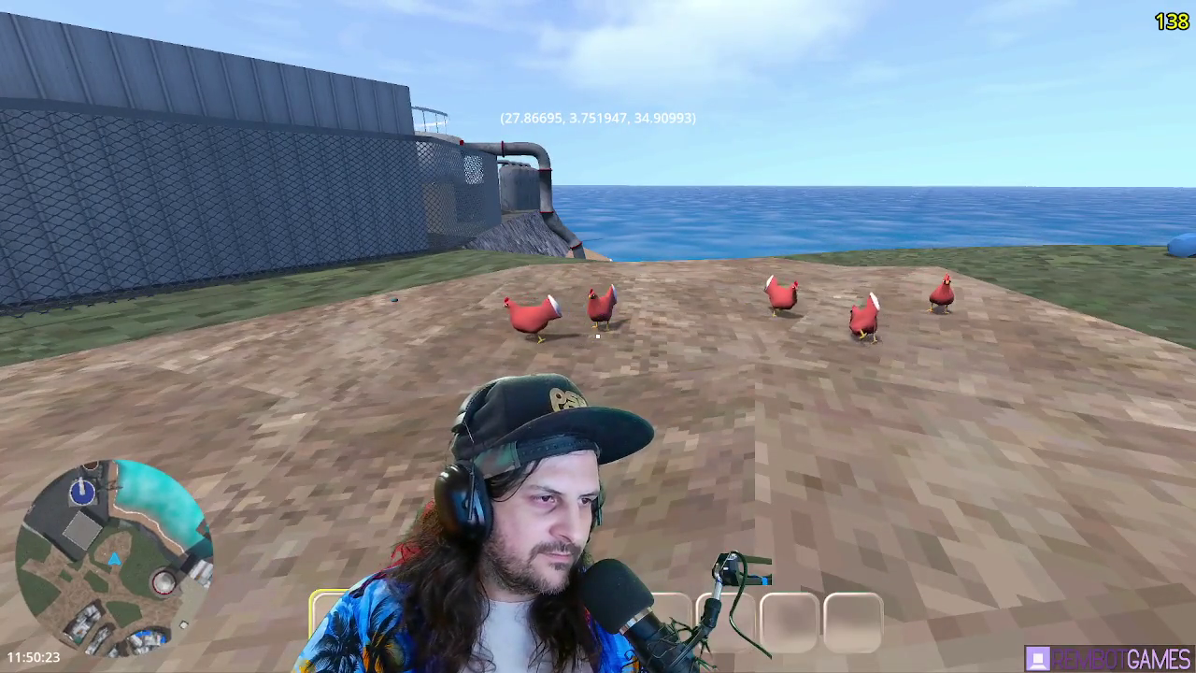
# Walk up to the chicken flock and look down at them, then stop the game with F8
pyautogui.press('w')
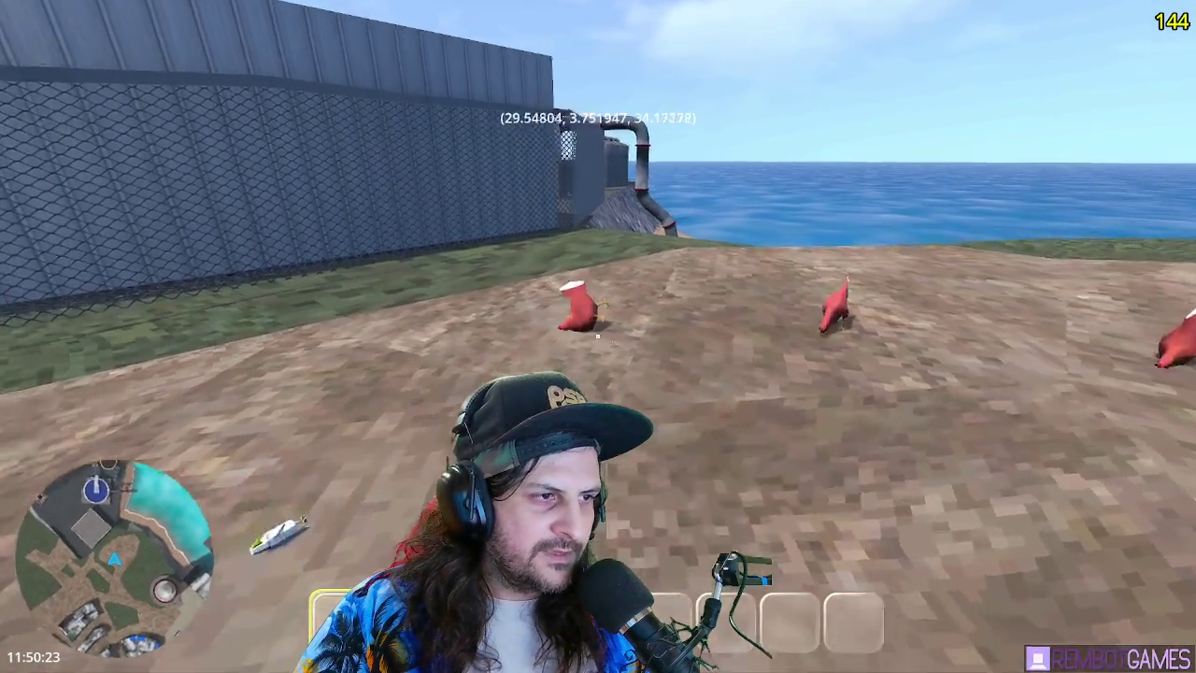
pyautogui.press('w')
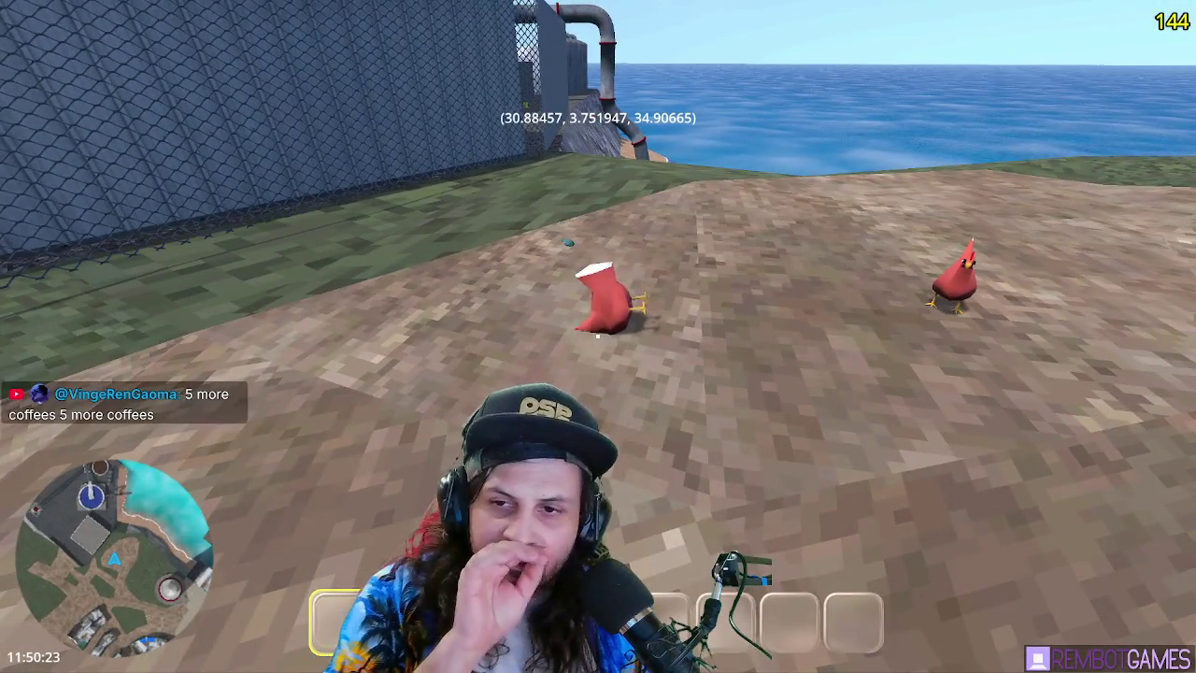
pyautogui.press('s')
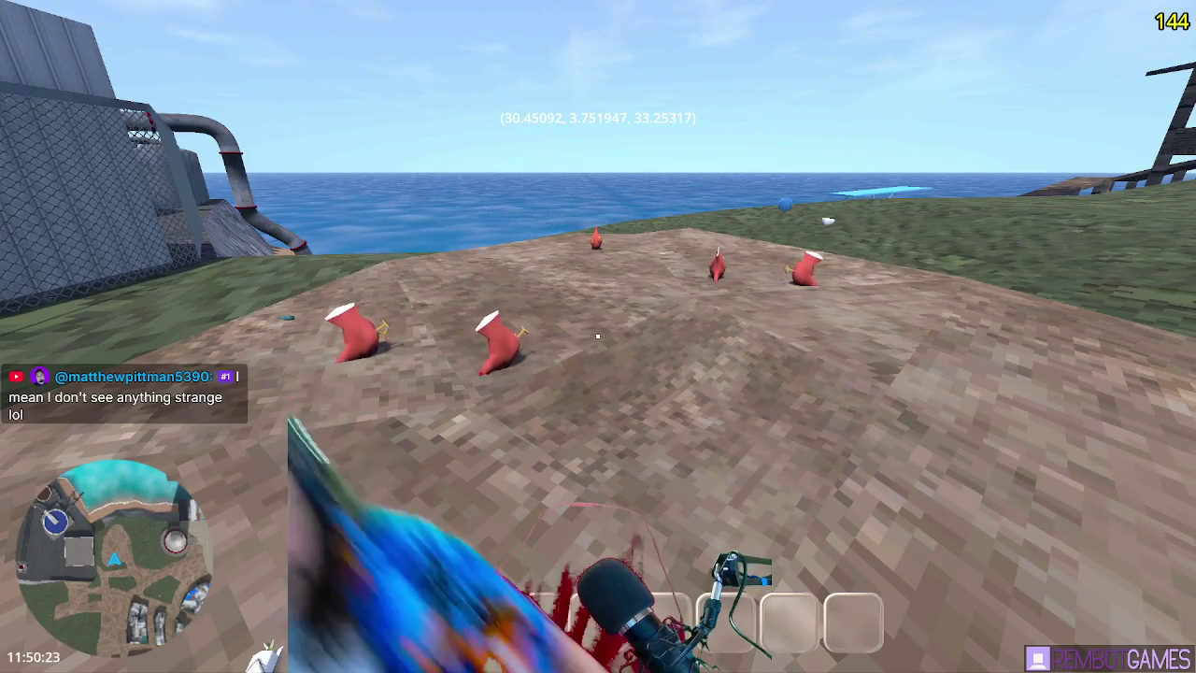
pyautogui.press('F8')
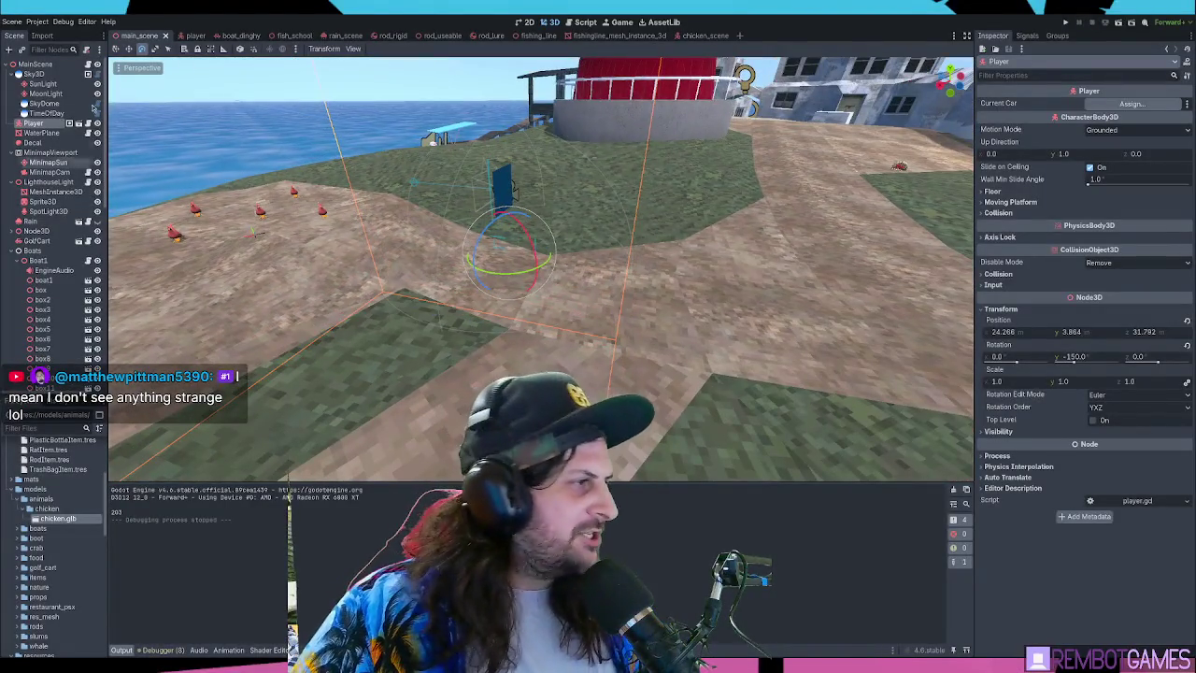
# In chicken_scene, reset the navigation agent's Target Desired Distance, set it to 0.25, and run with F6
pyautogui.click(699, 37)
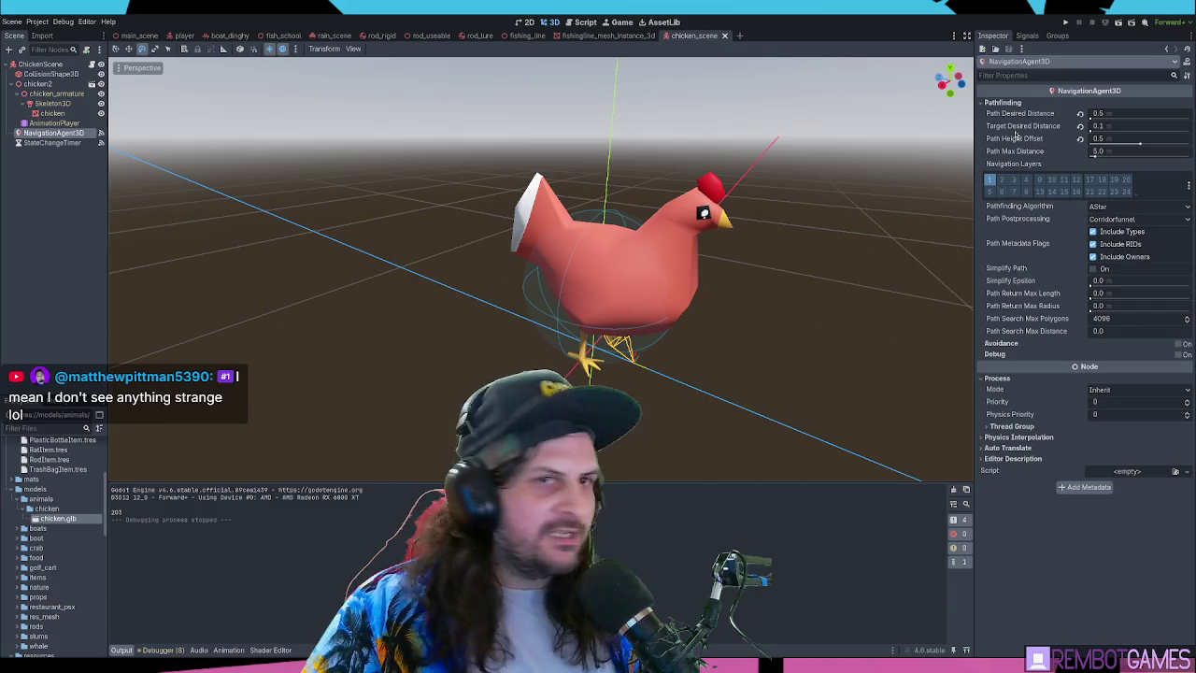
pyautogui.click(1081, 126)
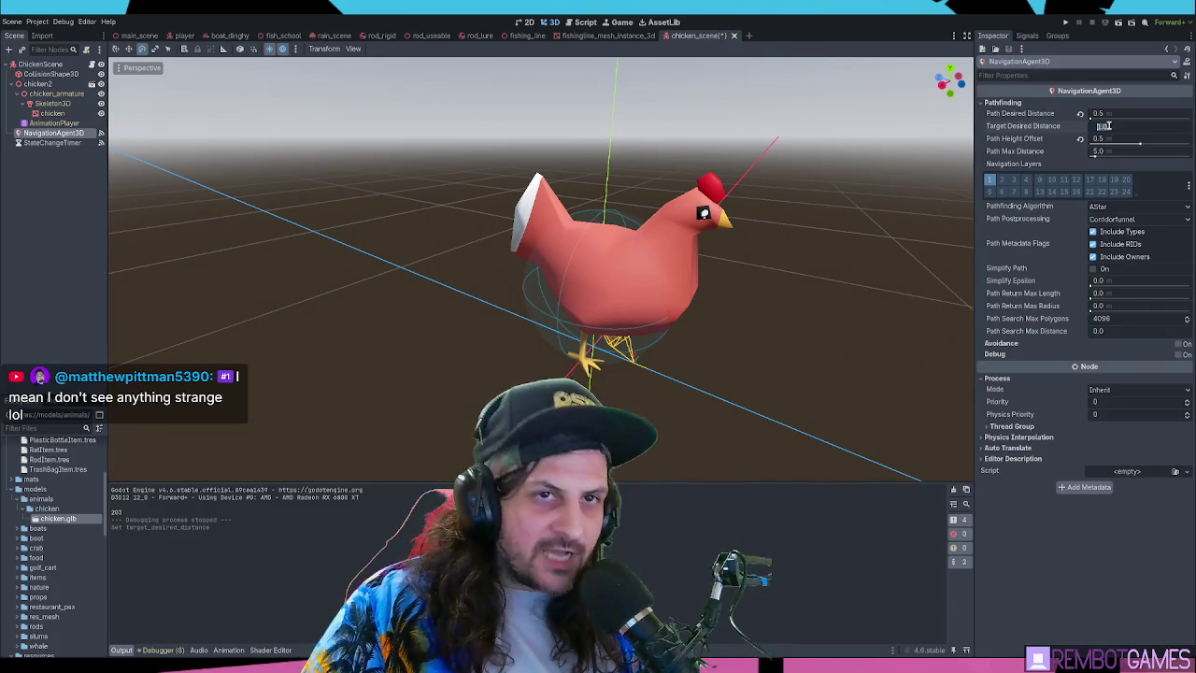
pyautogui.click(1119, 126)
pyautogui.write('0.2')
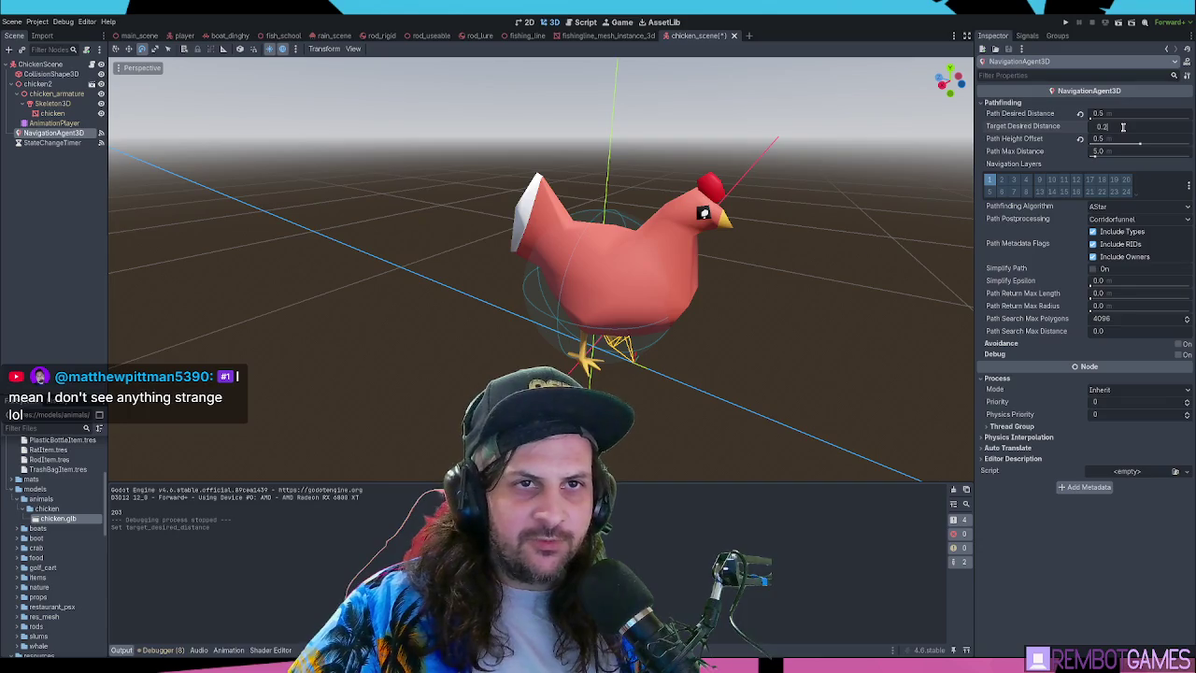
pyautogui.write('5')
pyautogui.press('Return')
pyautogui.press('F6')
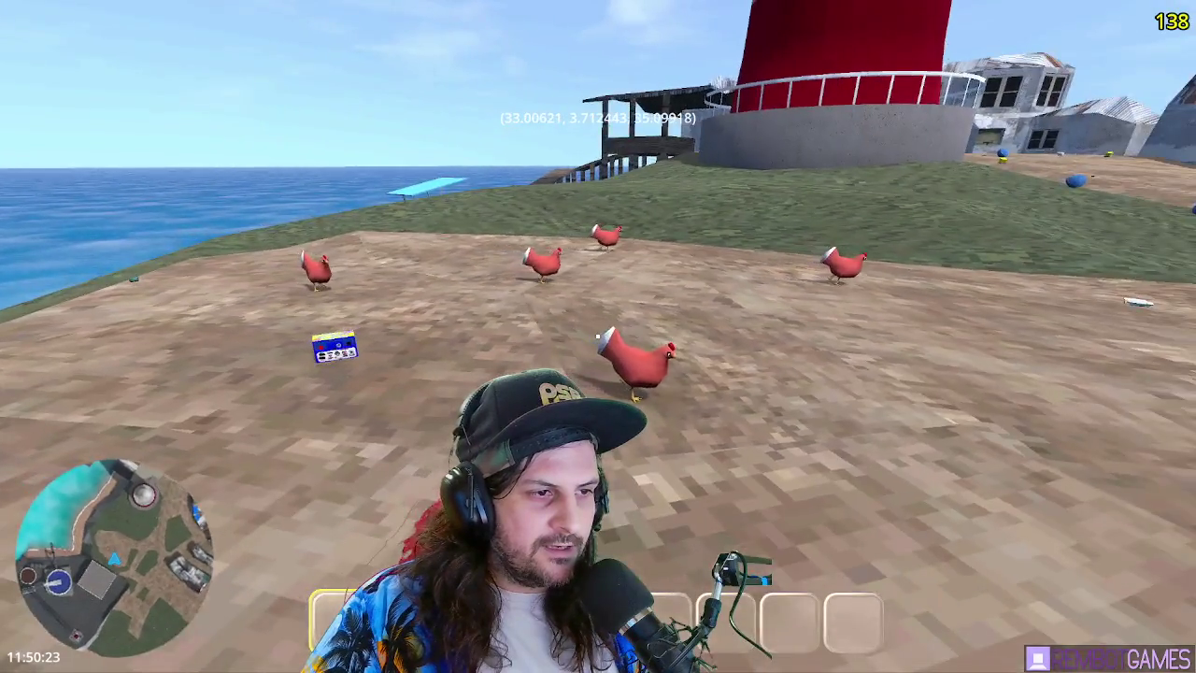
# Walk toward the tower past the wandering chickens, then quit the game with Escape
pyautogui.press('w')
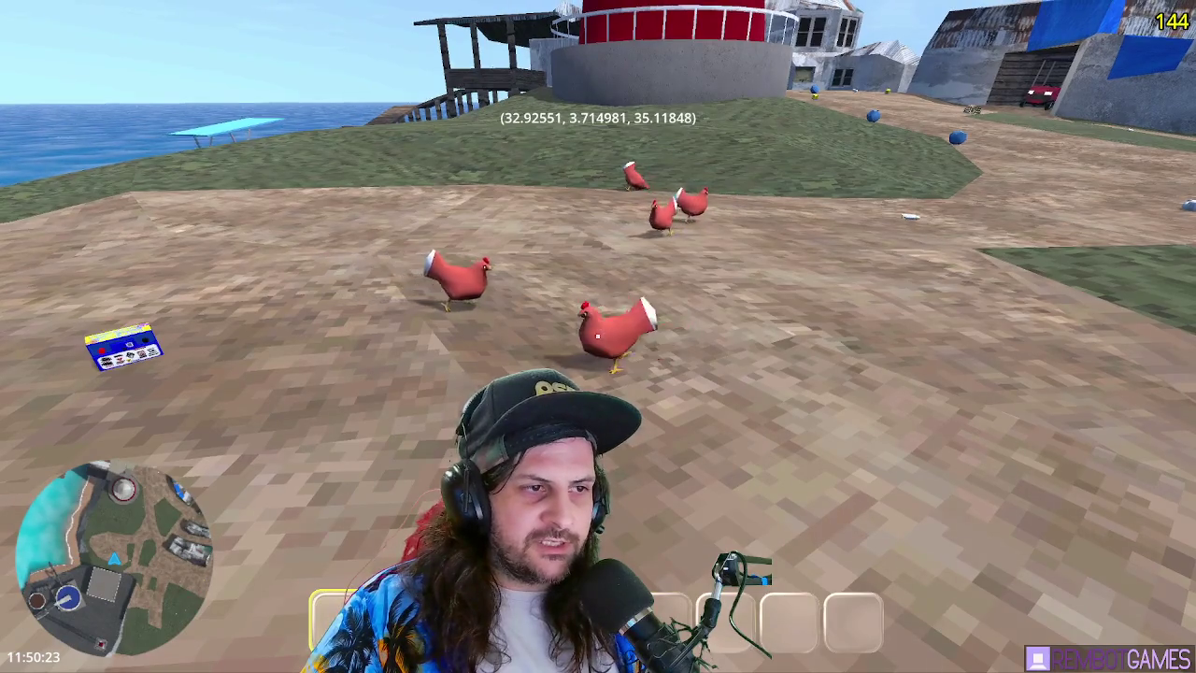
pyautogui.moveTo(597, 335)
pyautogui.press('w')
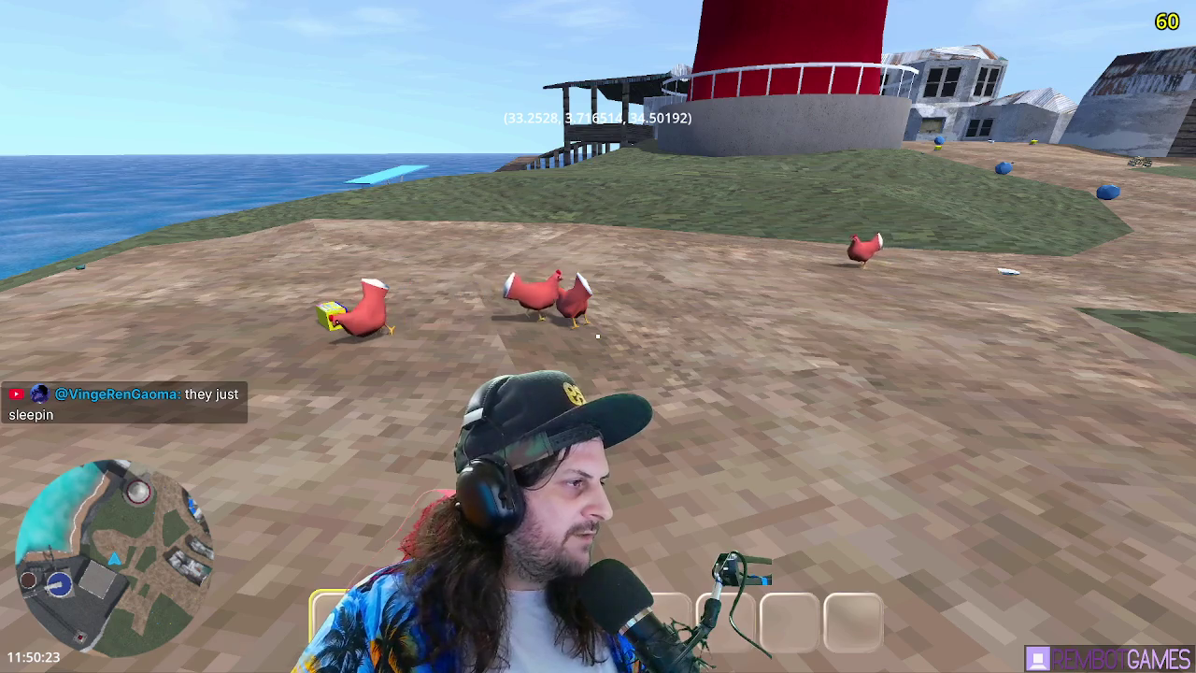
pyautogui.press('Escape')
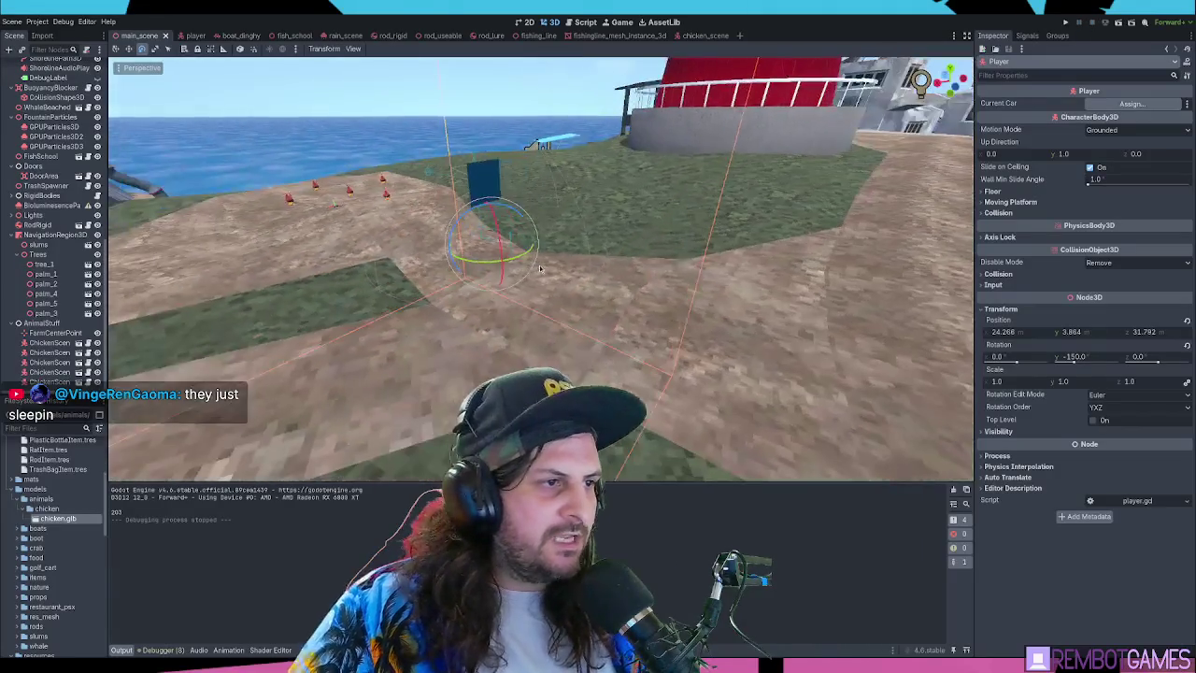
# Raise FarmCenterPoint one unit from Y 3.757 to 4.757, then run the game
pyautogui.click(508, 245)
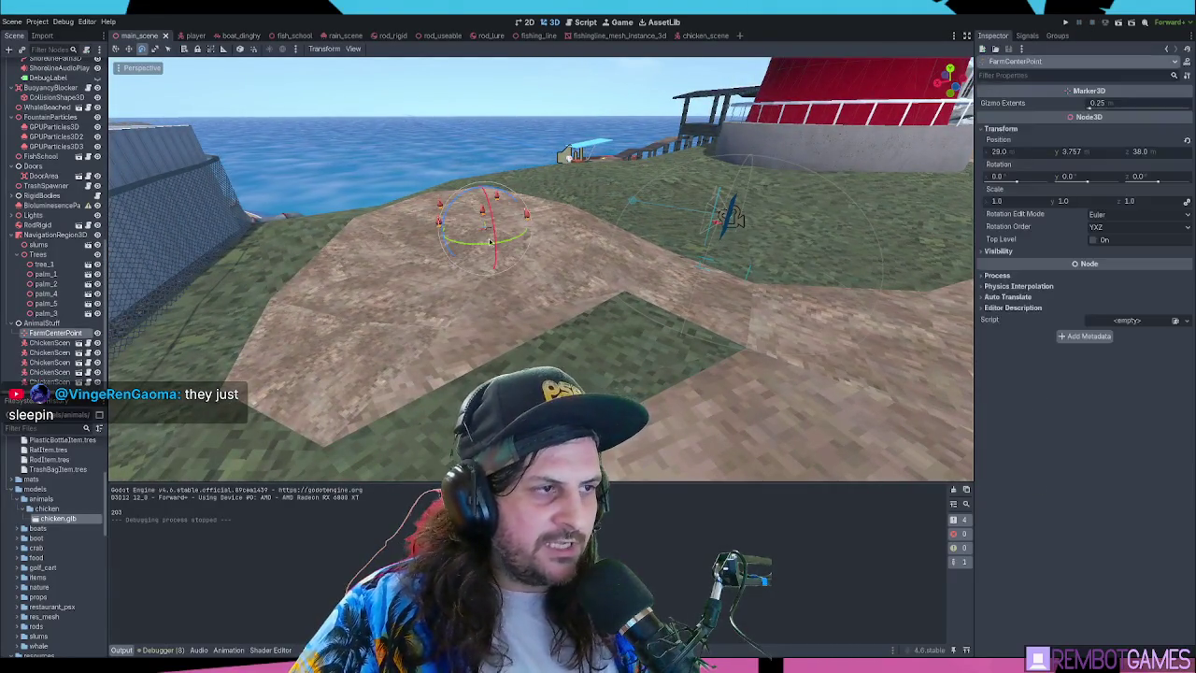
pyautogui.press('f')
pyautogui.moveTo(529, 330); pyautogui.dragTo(555, 283)
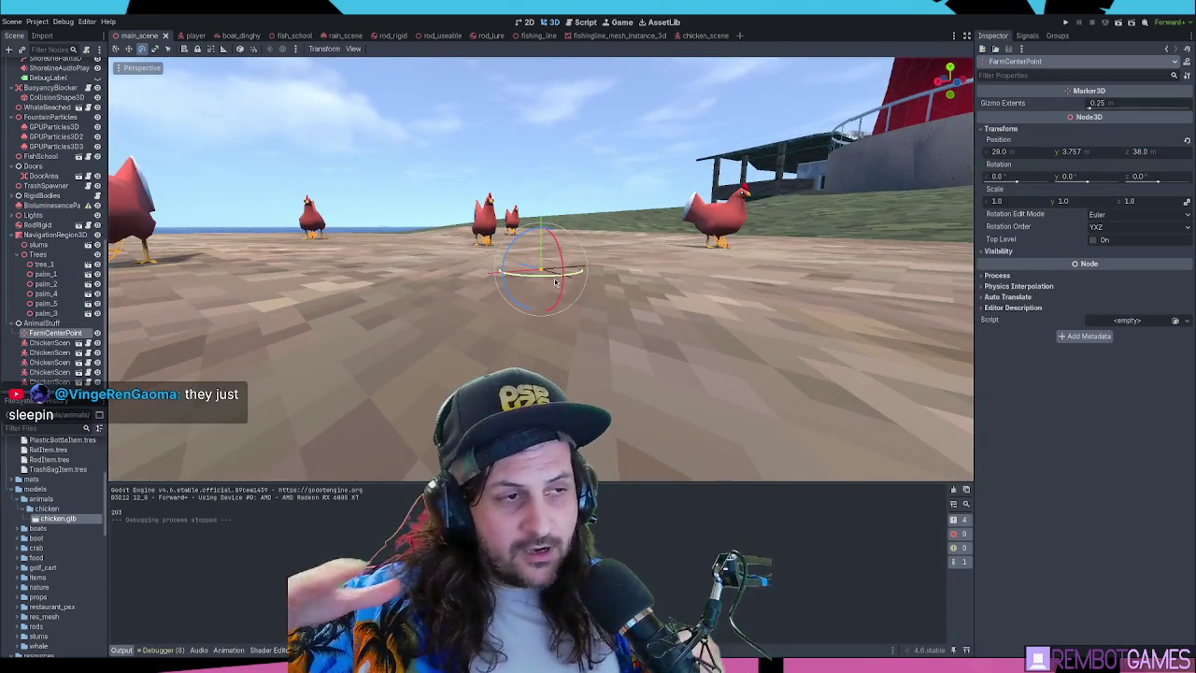
pyautogui.scroll(-3, 549, 269)
pyautogui.moveTo(550, 245); pyautogui.dragTo(566, 126)
pyautogui.press('F5')
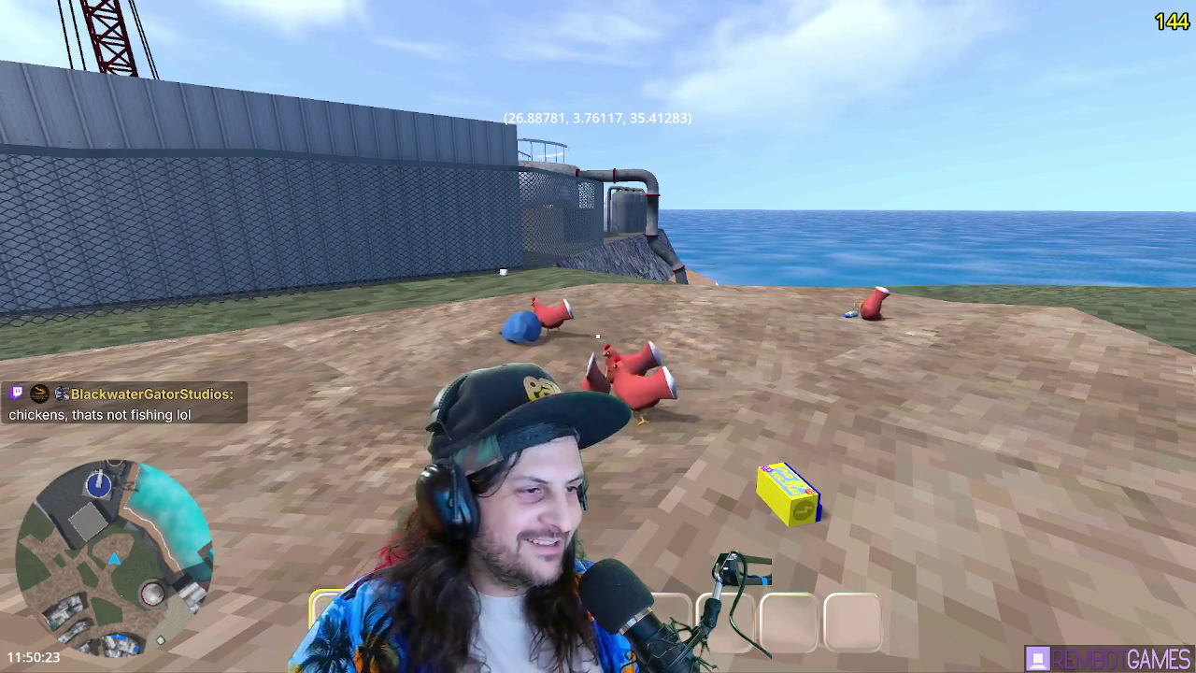
# Walk the player among the chickens, stop the game with F8, and undo the marker raise
pyautogui.press('a')
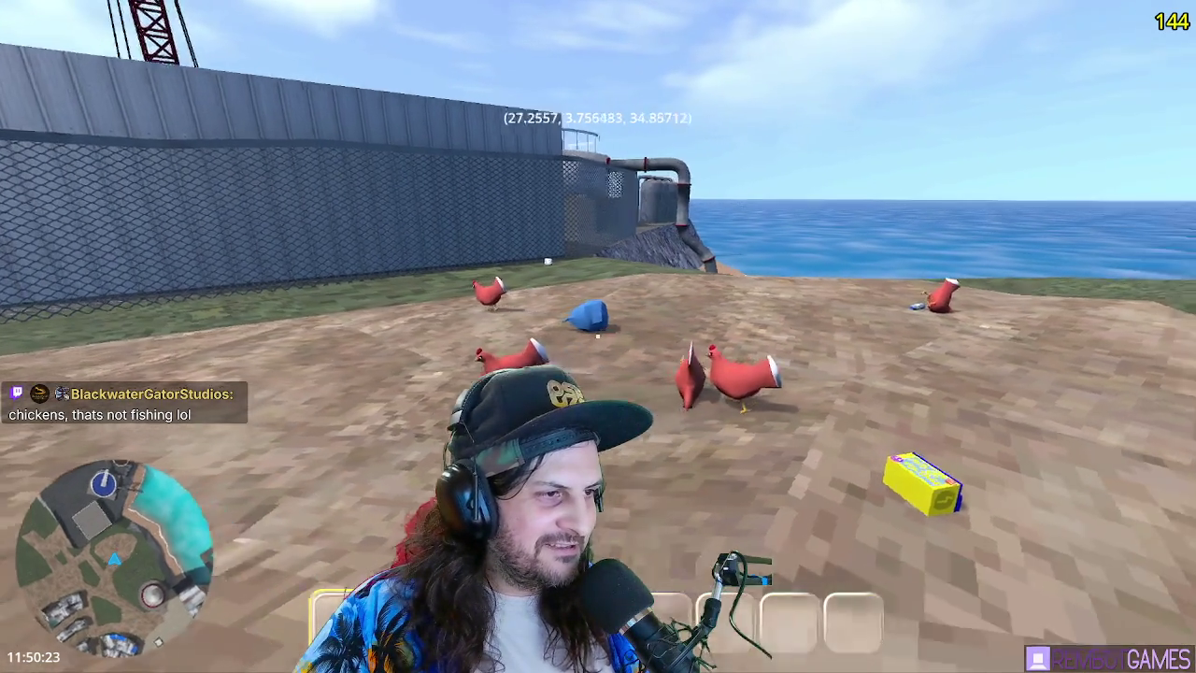
pyautogui.press('a')
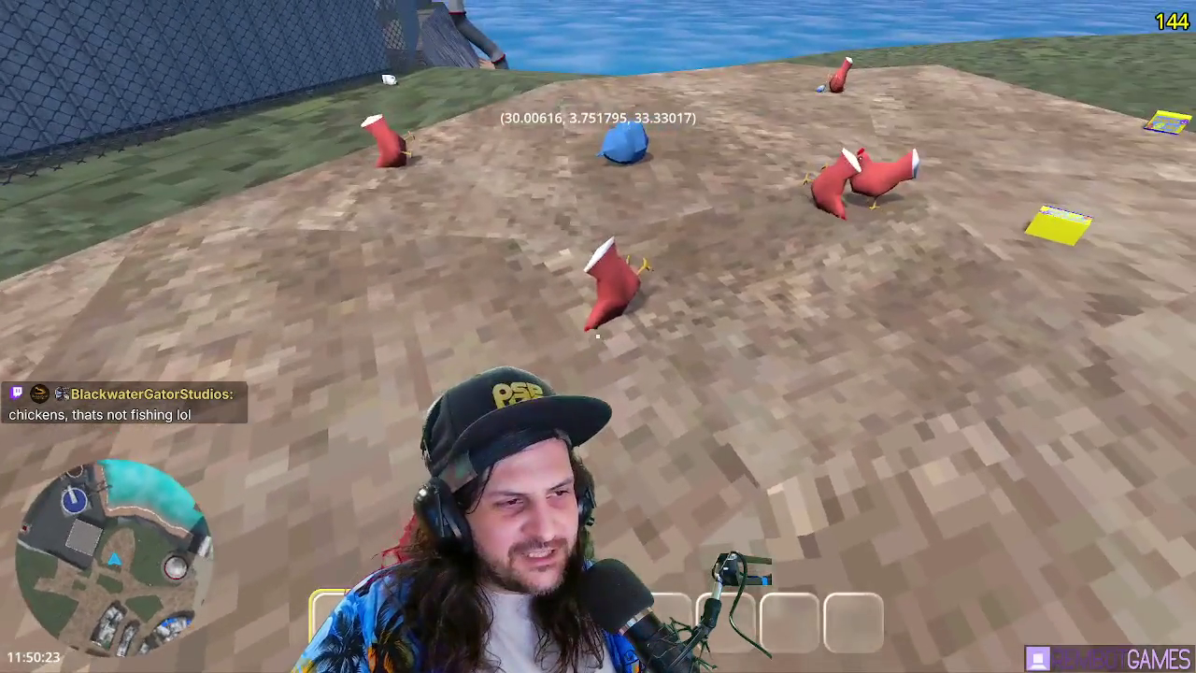
pyautogui.press('w')
pyautogui.press('w')
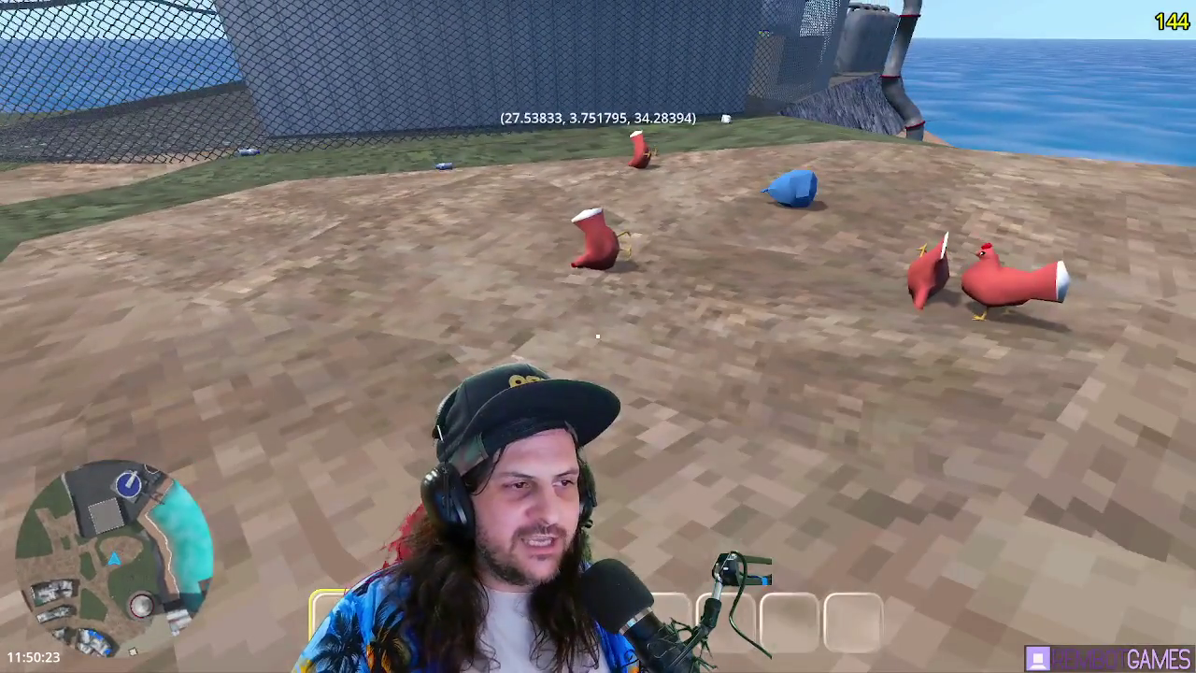
pyautogui.press('F8')
pyautogui.hotkey('ctrl', 'z')
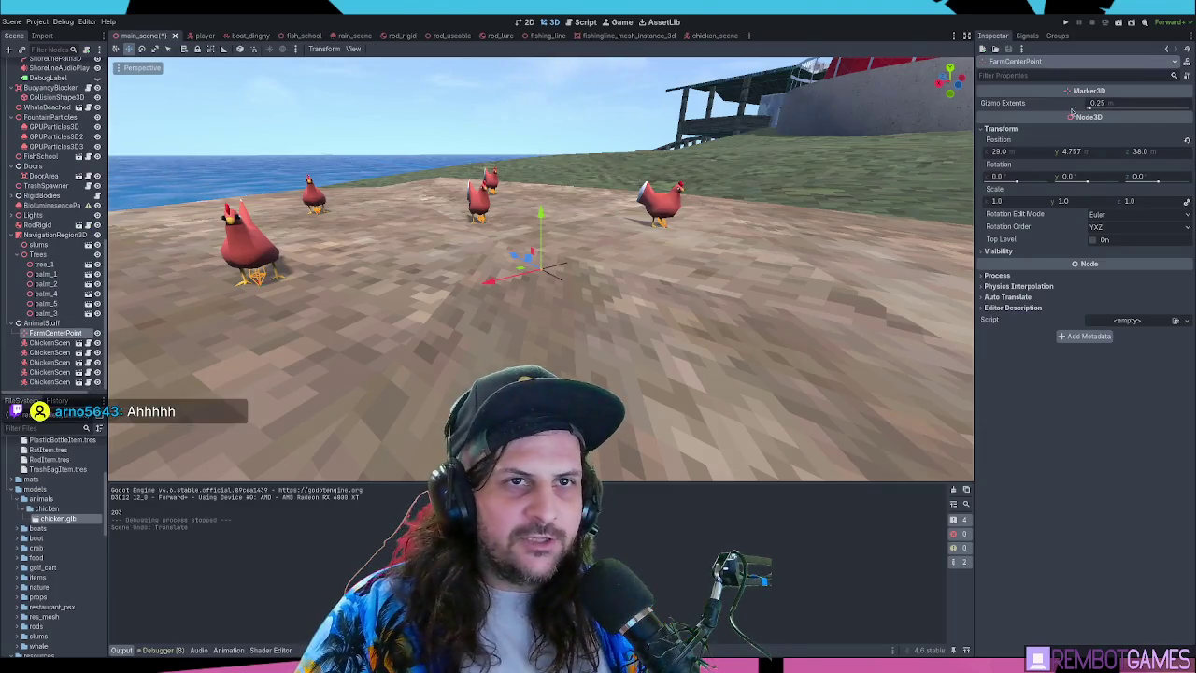
# Save the main scene and open chicken_scene.gd from the chicken scene tab
pyautogui.hotkey('ctrl', 's')
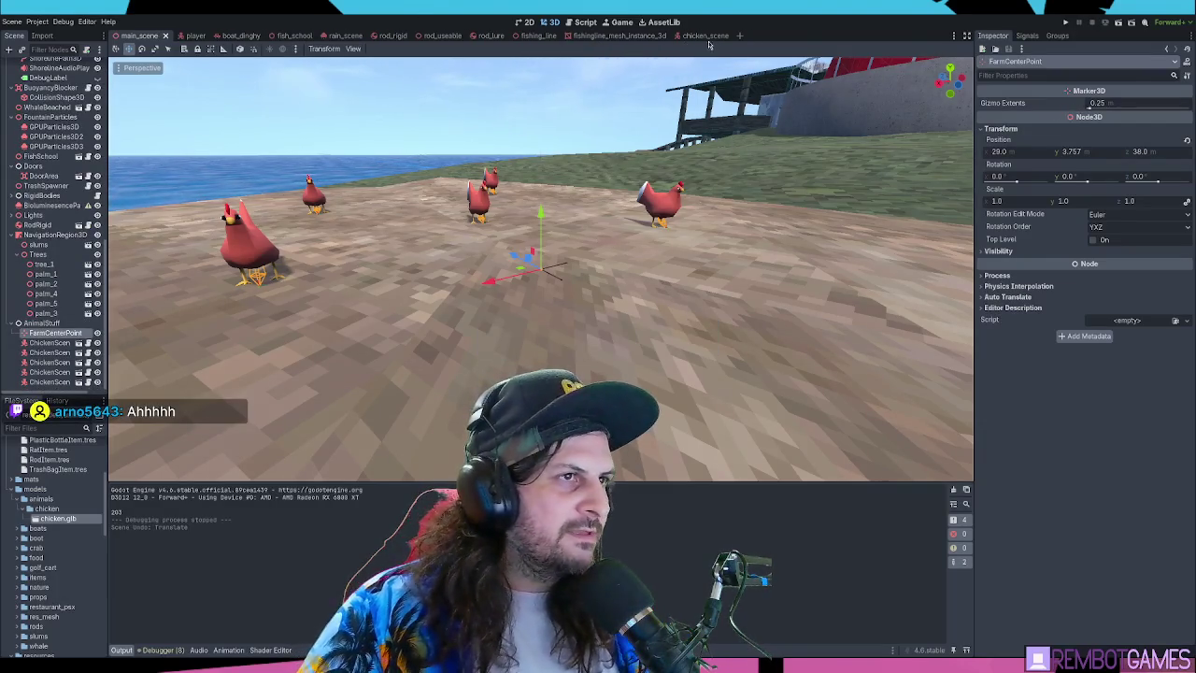
pyautogui.click(702, 35)
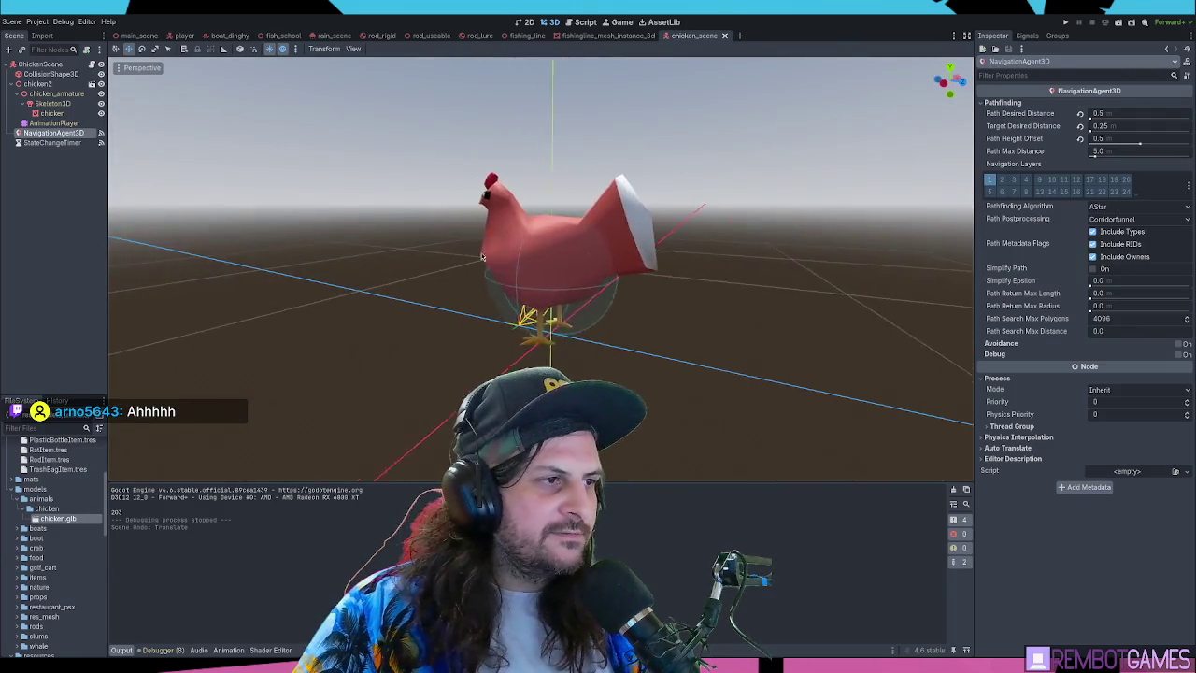
pyautogui.moveTo(493, 257); pyautogui.dragTo(751, 209)
pyautogui.click(583, 23)
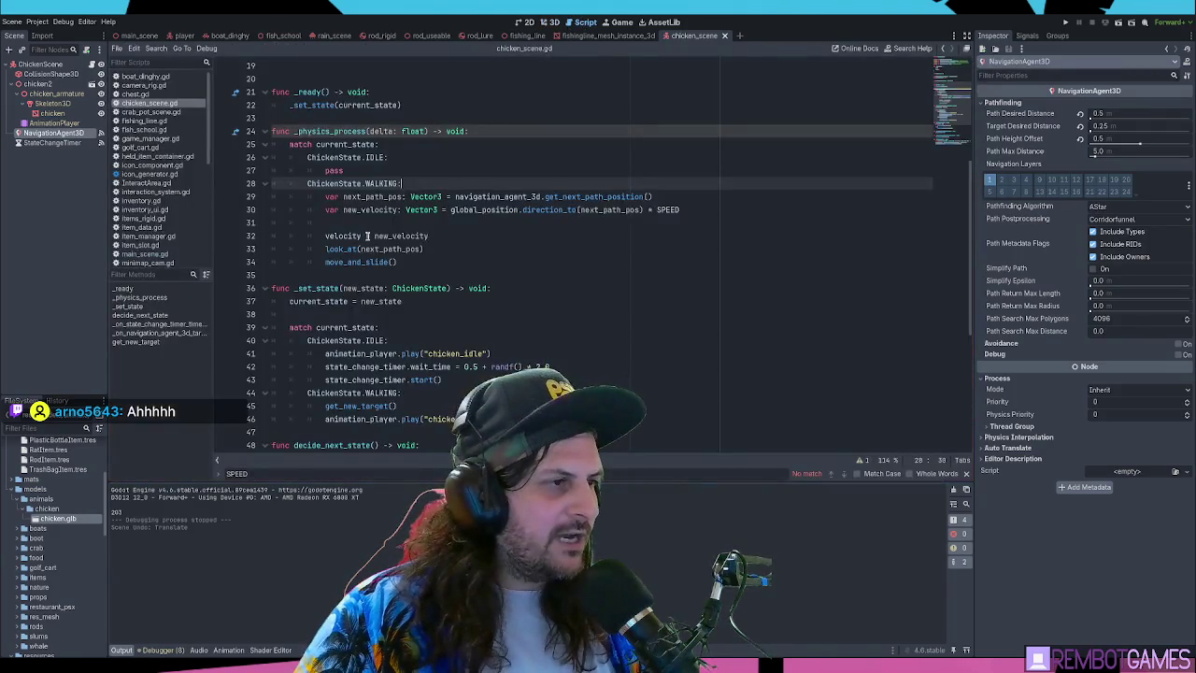
# Review the look_at(next_path_pos) code and insert a blank line after the velocity assignment
pyautogui.moveTo(438, 245); pyautogui.dragTo(284, 245)
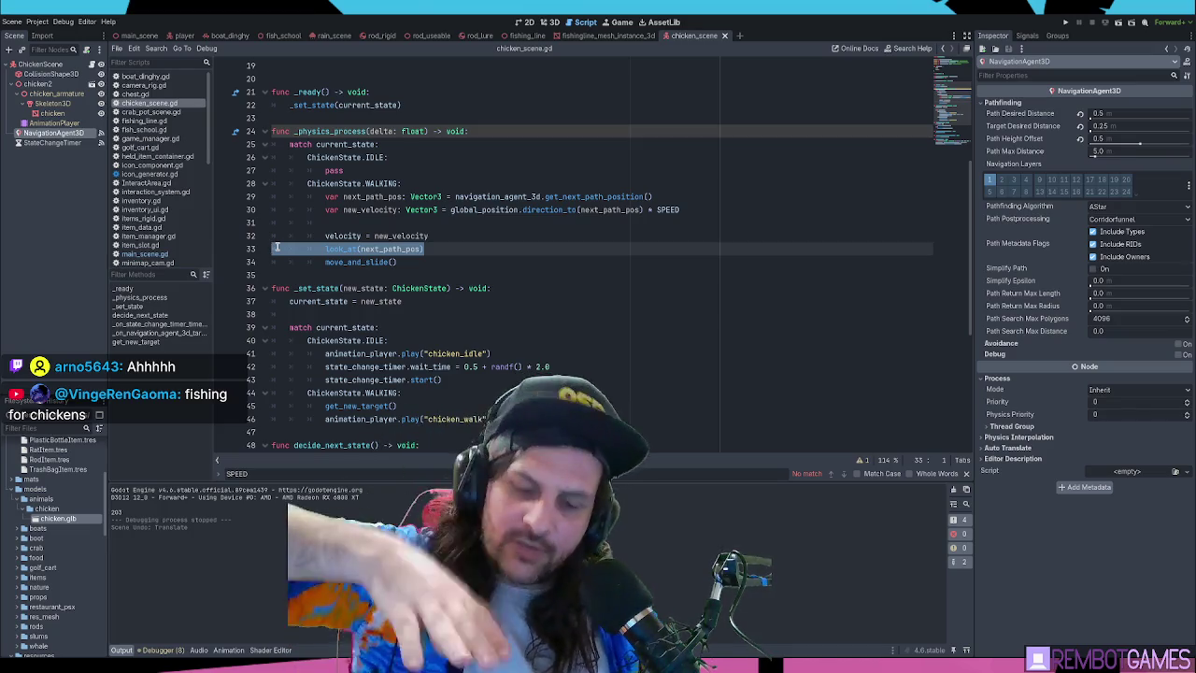
pyautogui.click(433, 250)
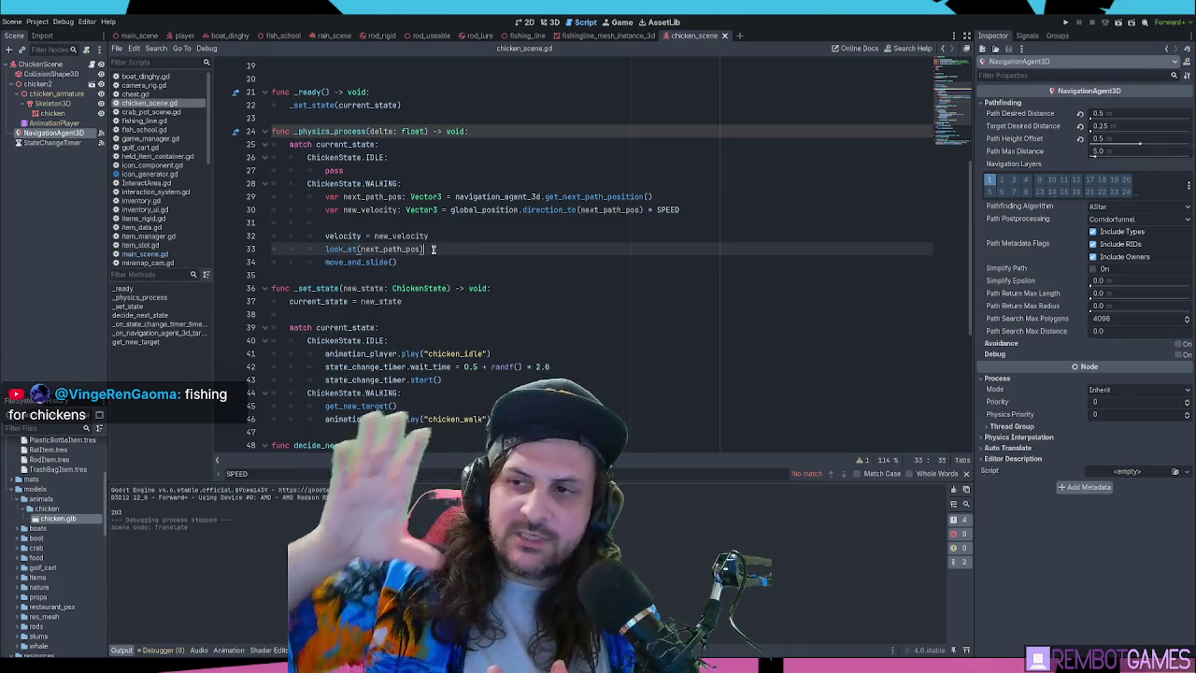
pyautogui.click(1126, 125)
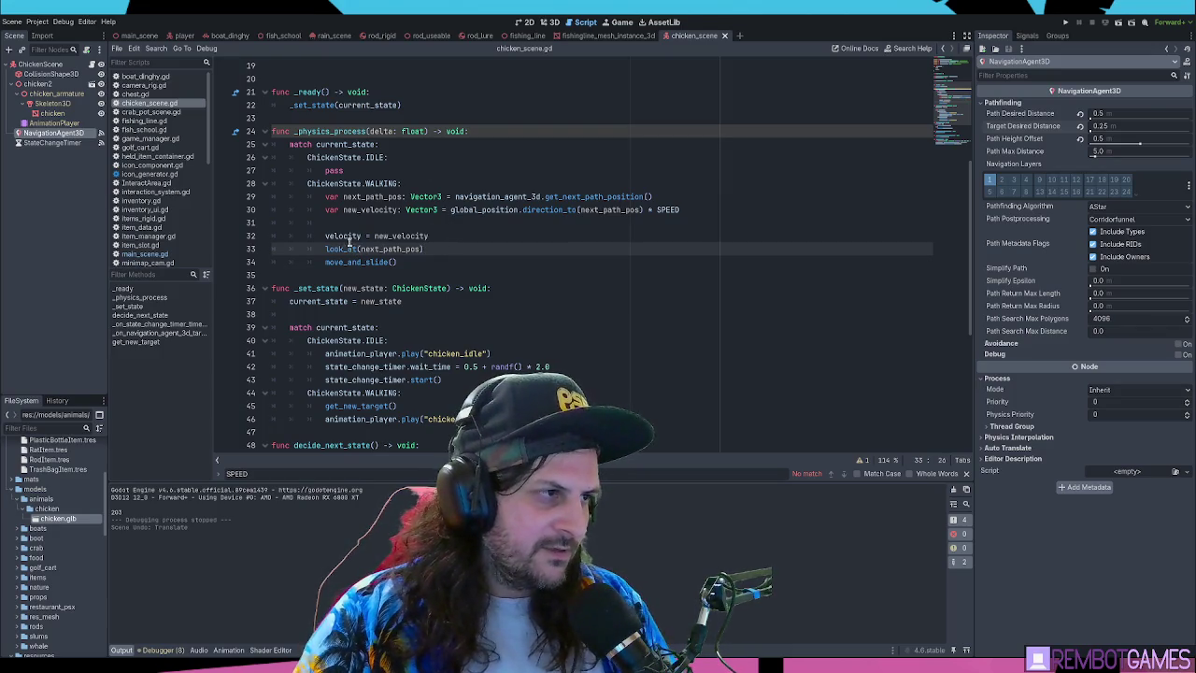
pyautogui.scroll(5, 487, 238)
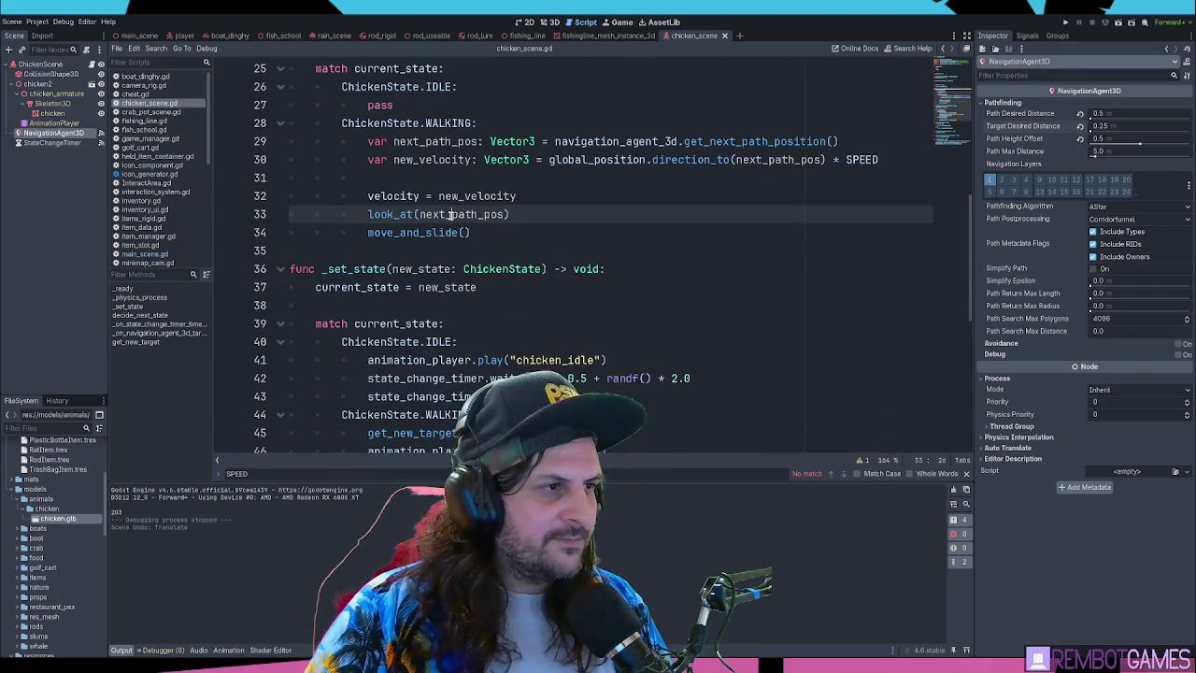
pyautogui.doubleClick(449, 214)
pyautogui.scroll(1, 486, 216)
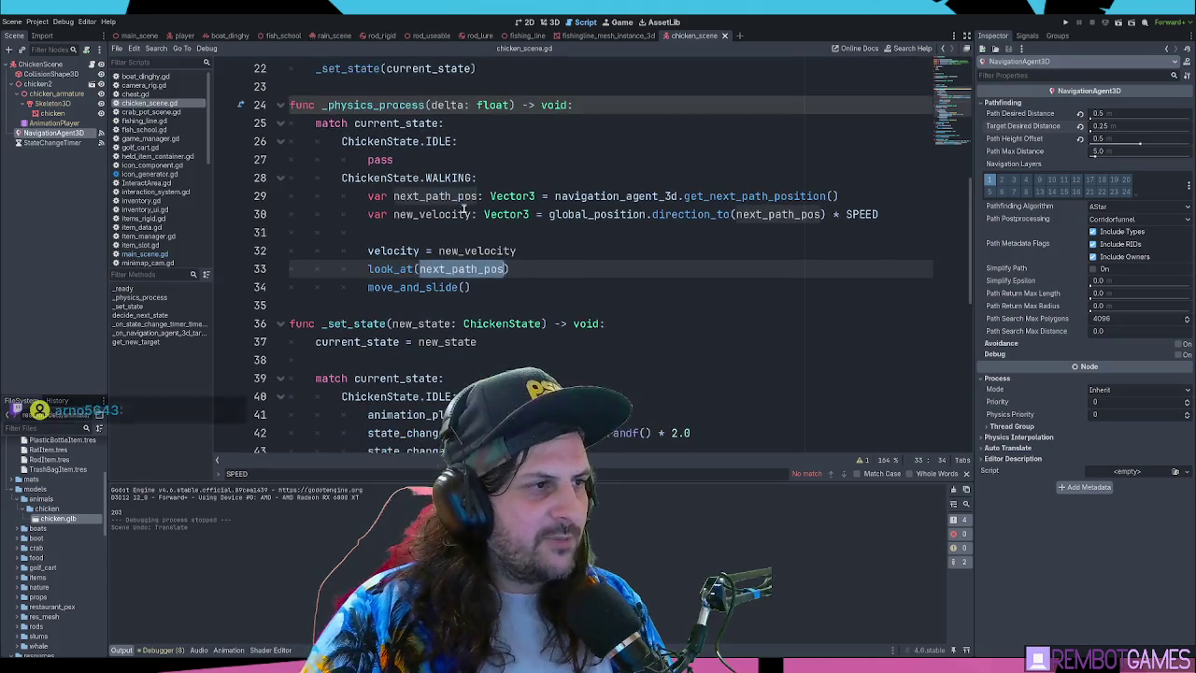
pyautogui.click(449, 197)
pyautogui.click(458, 269)
pyautogui.click(556, 253)
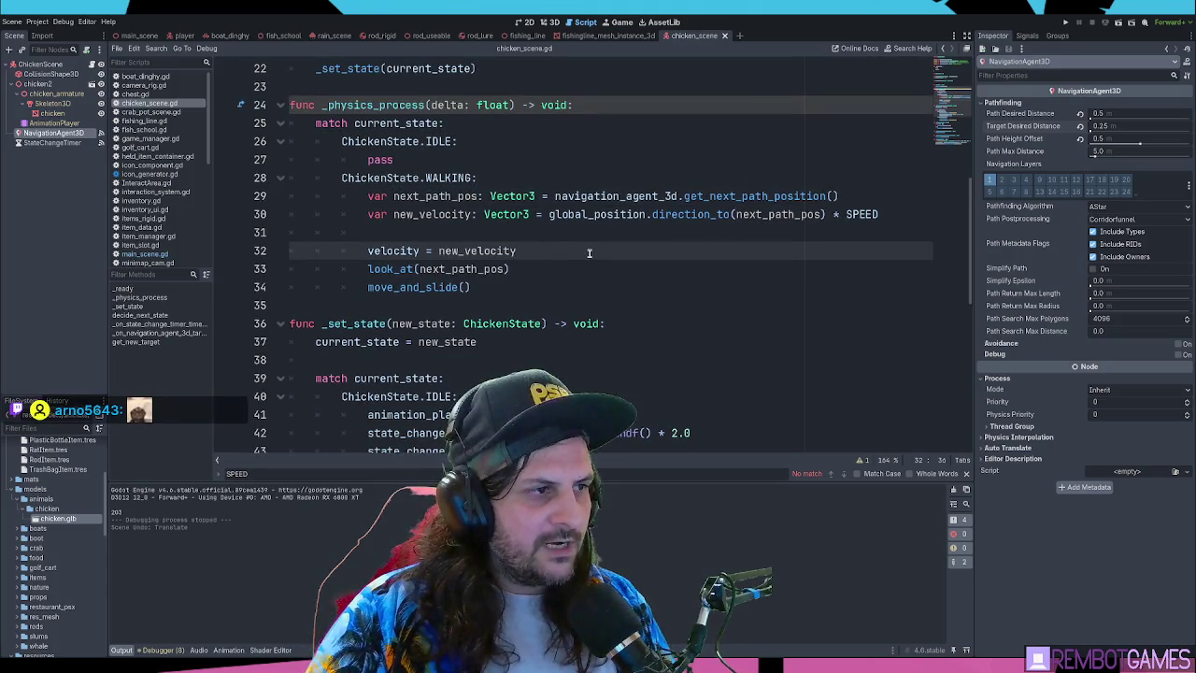
pyautogui.press('Return')
pyautogui.press('Return')
# Declare look_at_target: Vector3 = next_path_pos on a new line above look_at
pyautogui.scroll(1, 588, 252)
pyautogui.press('BackSpace')
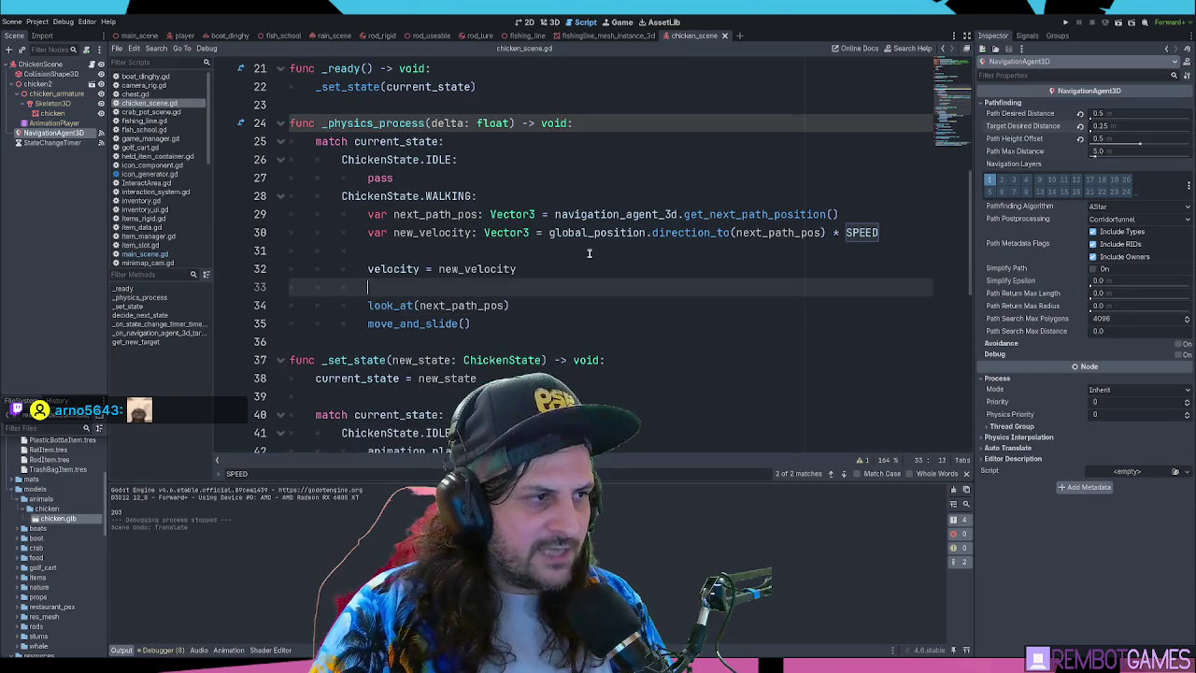
pyautogui.press('Return')
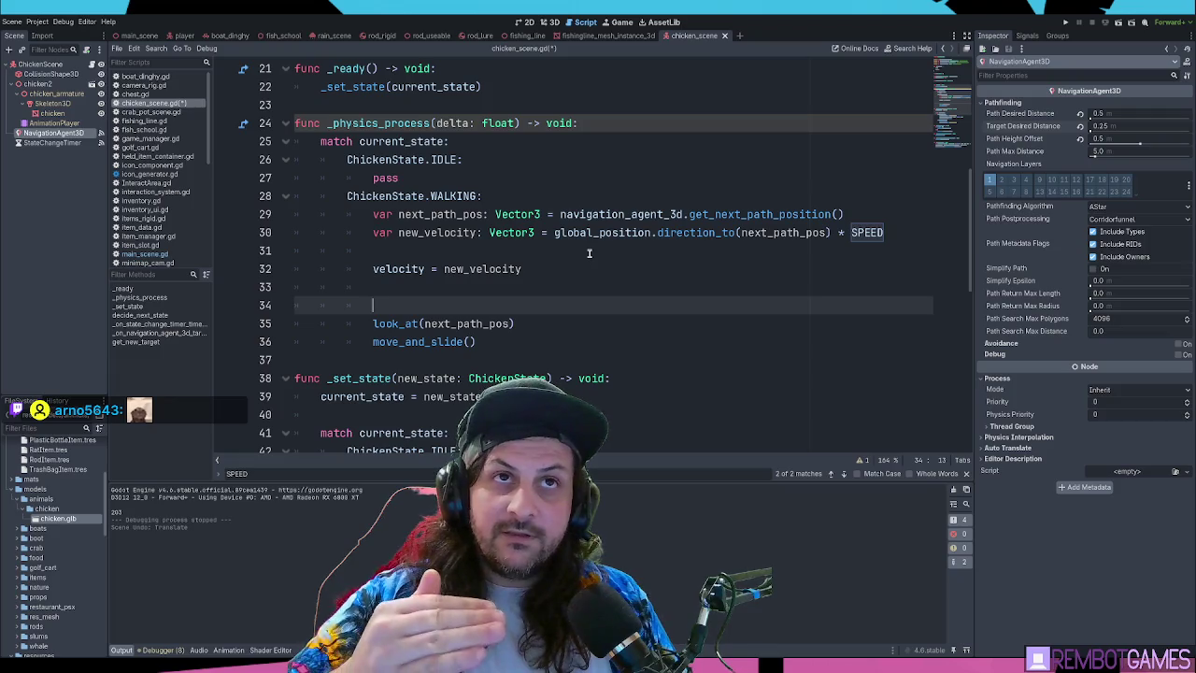
pyautogui.press('Down')
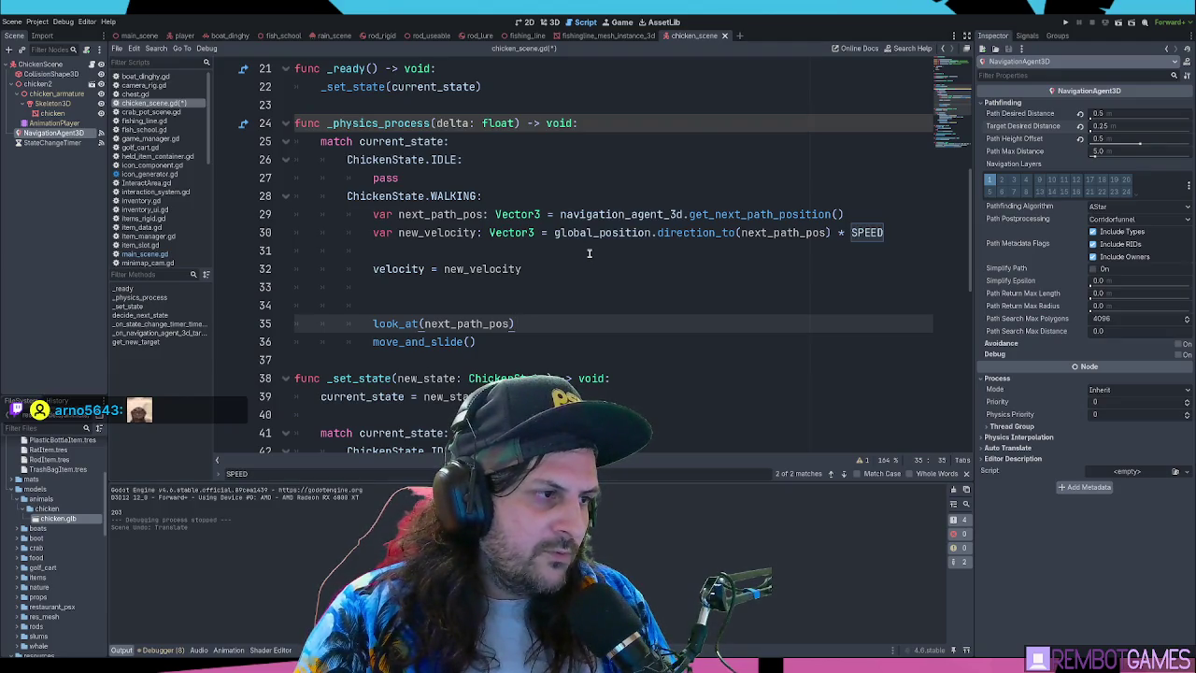
pyautogui.press('Up')
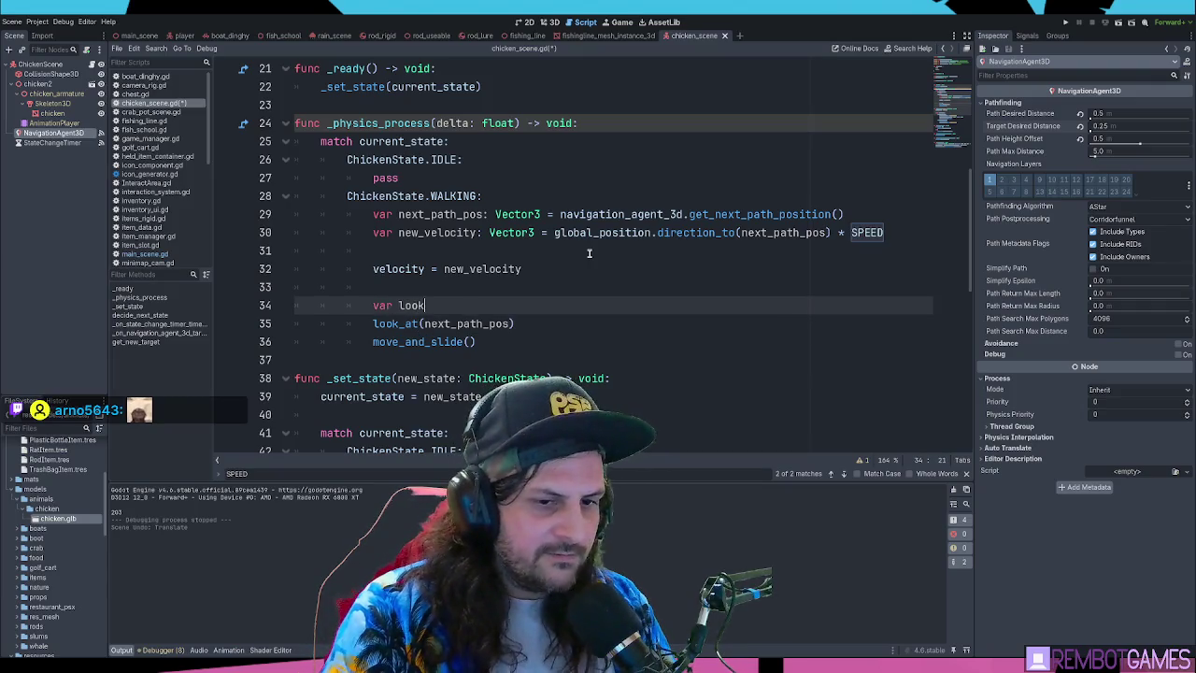
pyautogui.write('_target:V')
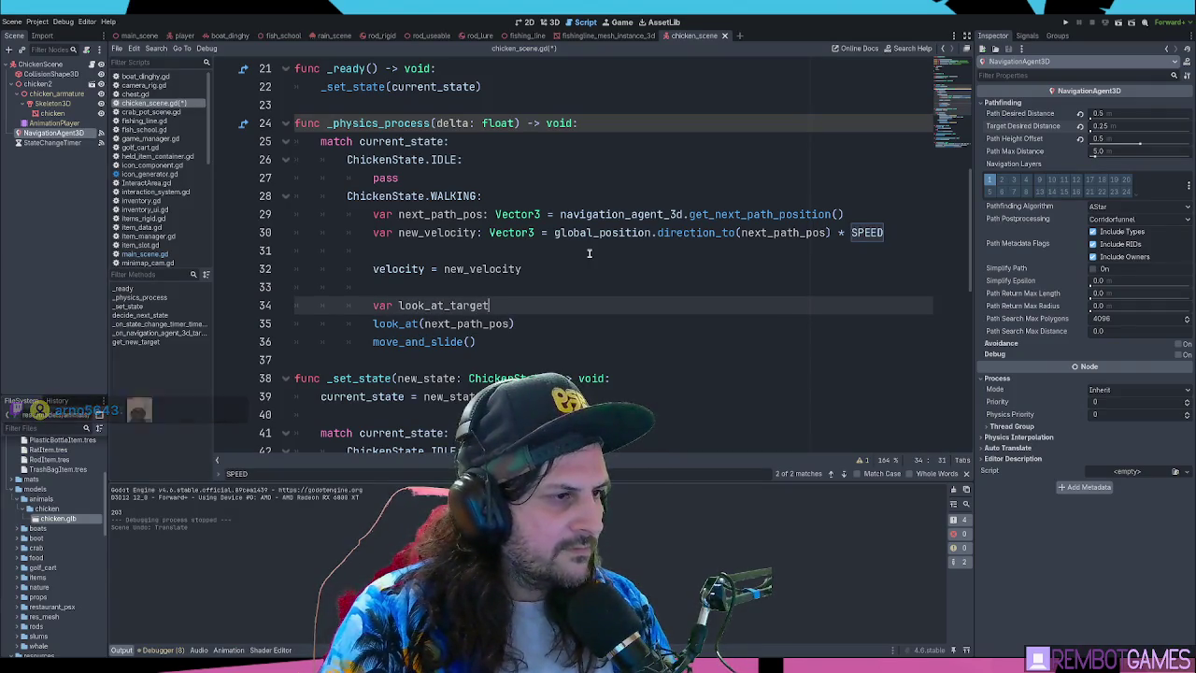
pyautogui.write('ec')
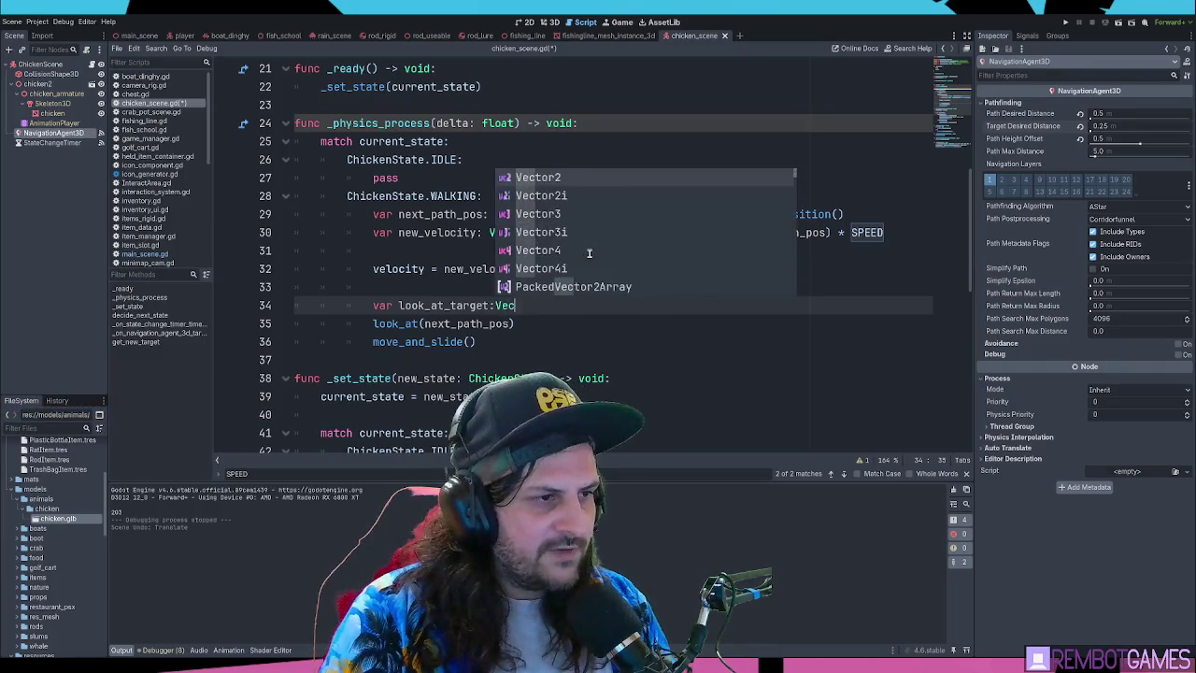
pyautogui.write('tor3 = next_path_pos')
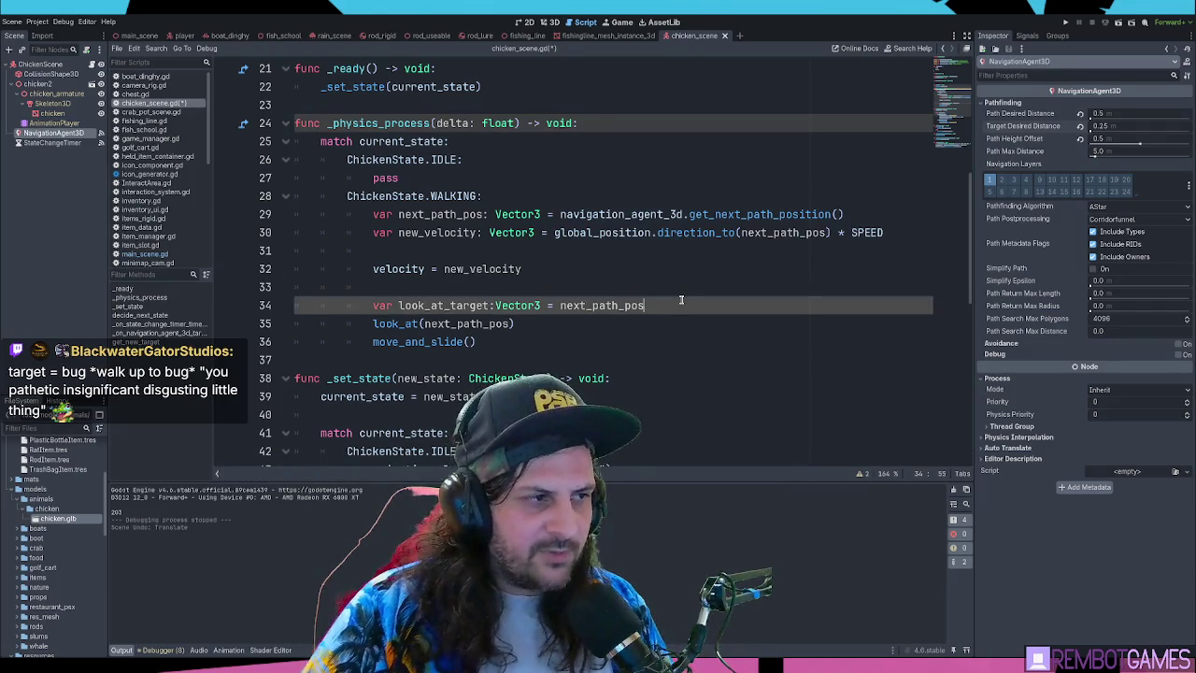
pyautogui.press('Return')
# Add a line setting look_at_target's y to global_position.y using code completion
pyautogui.write('look_at_target.y =')
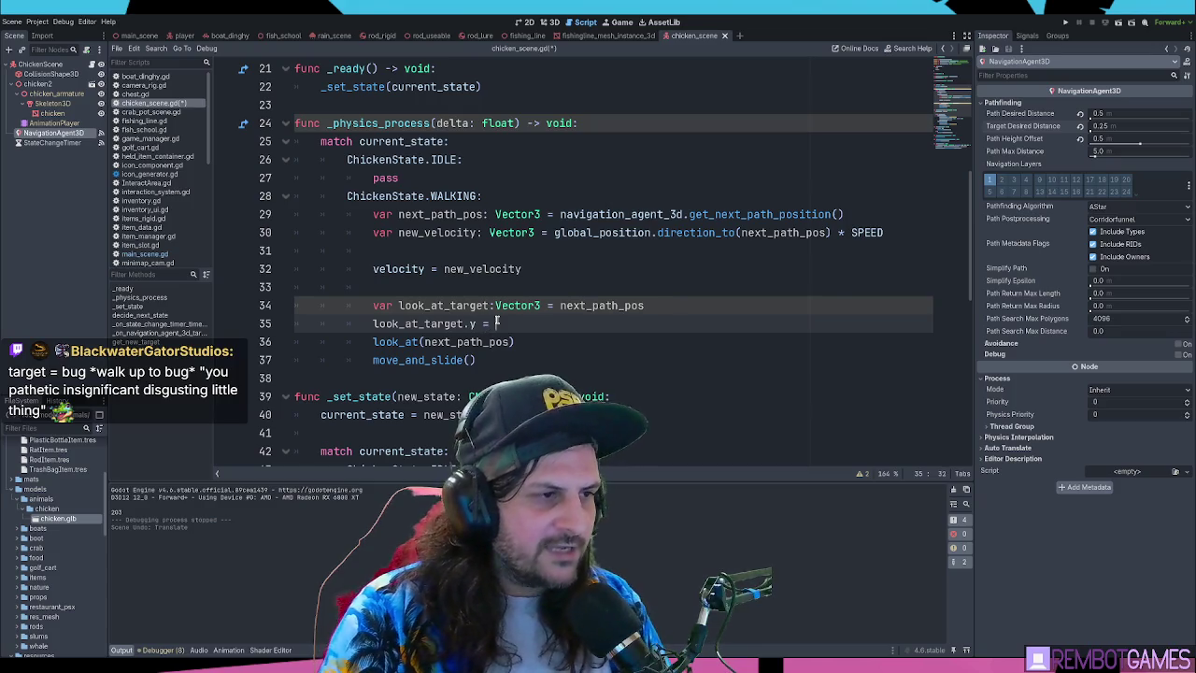
pyautogui.hotkey('ctrl', 'space')
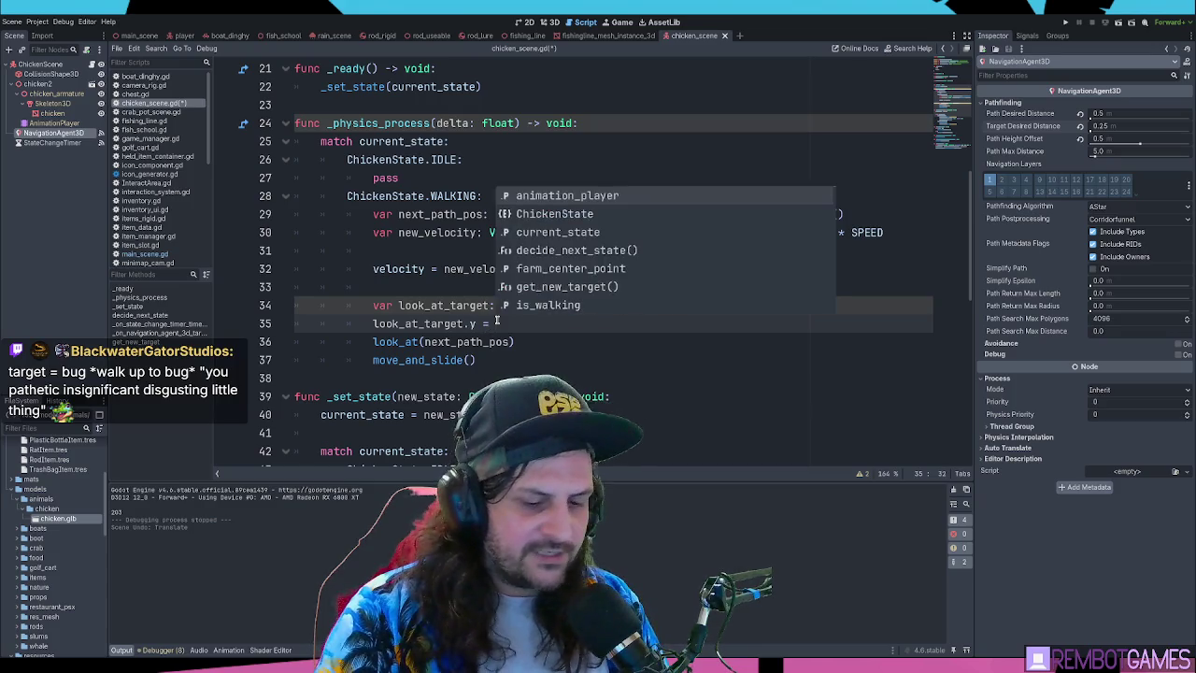
pyautogui.write('sel.y')
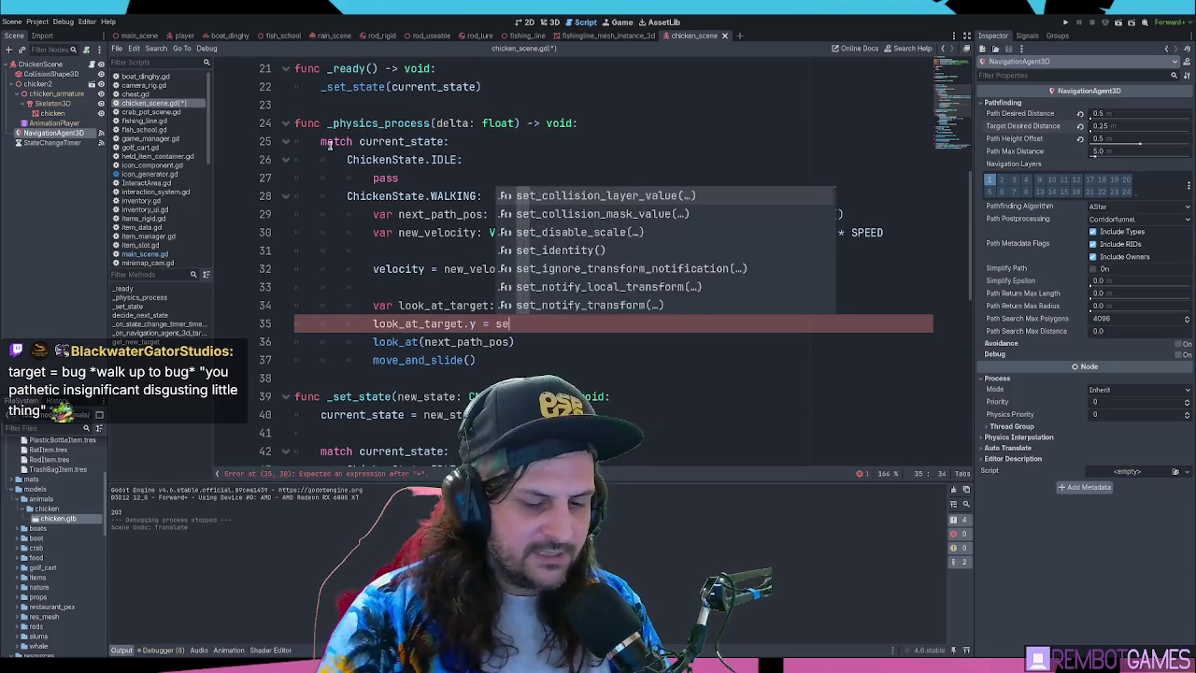
pyautogui.press('BackSpace')
pyautogui.press('BackSpace')
pyautogui.press('BackSpace')
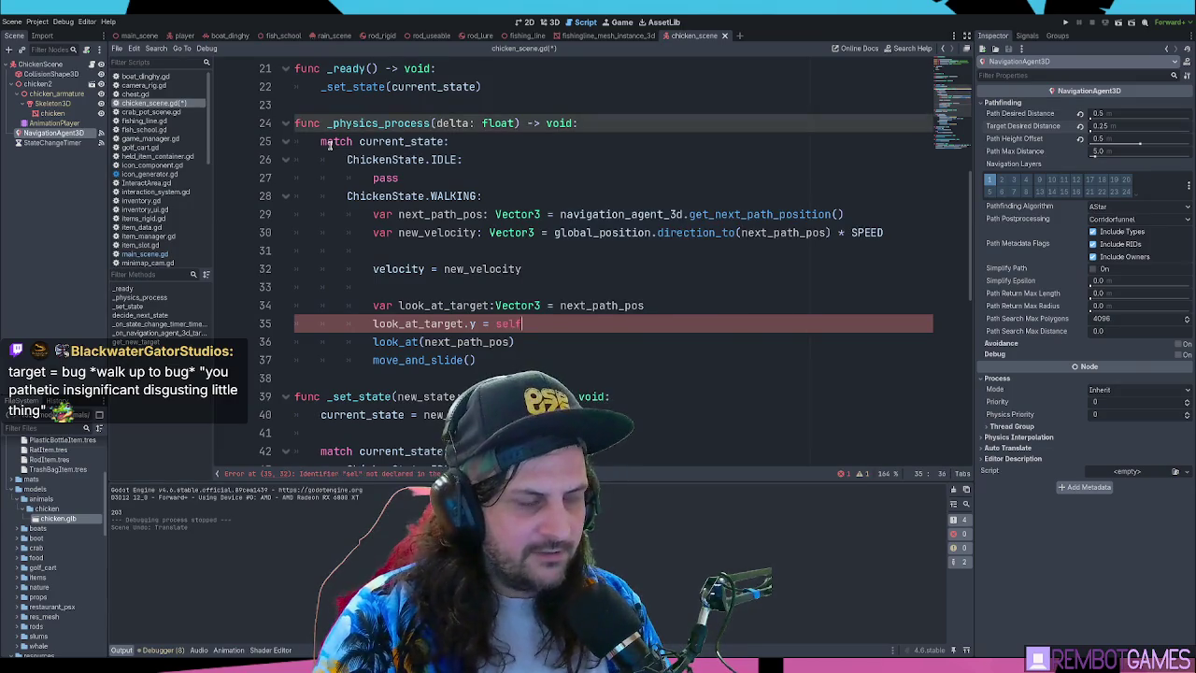
pyautogui.write('g')
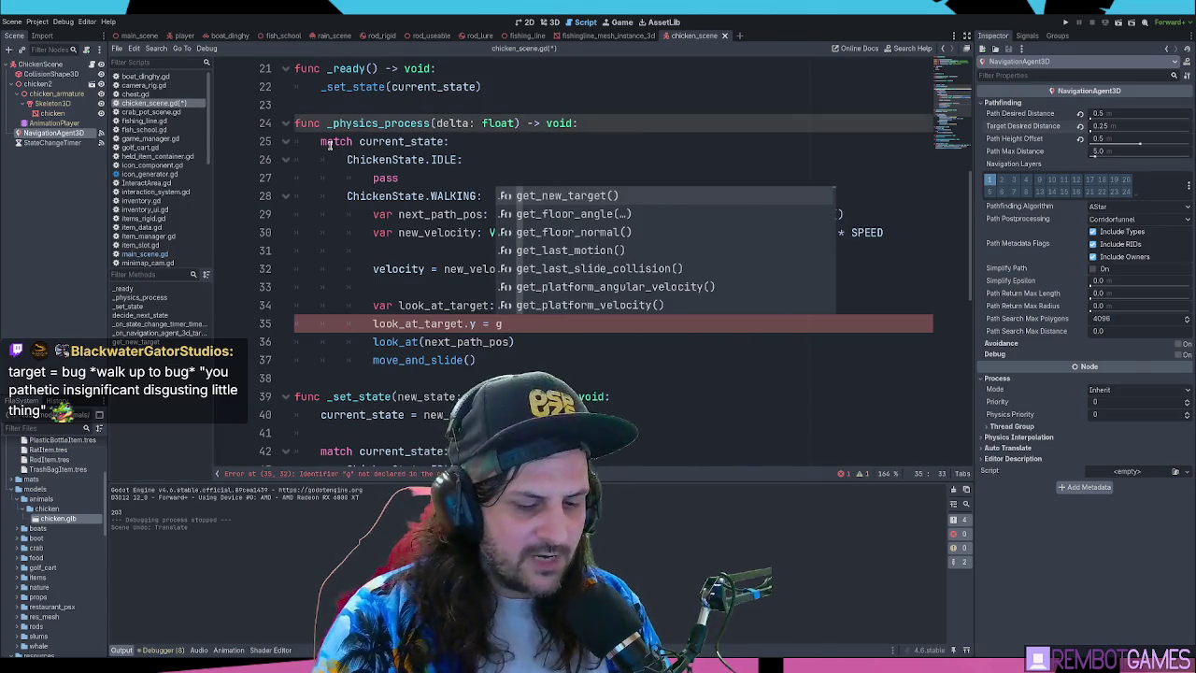
pyautogui.write('lobal_')
pyautogui.press('Return')
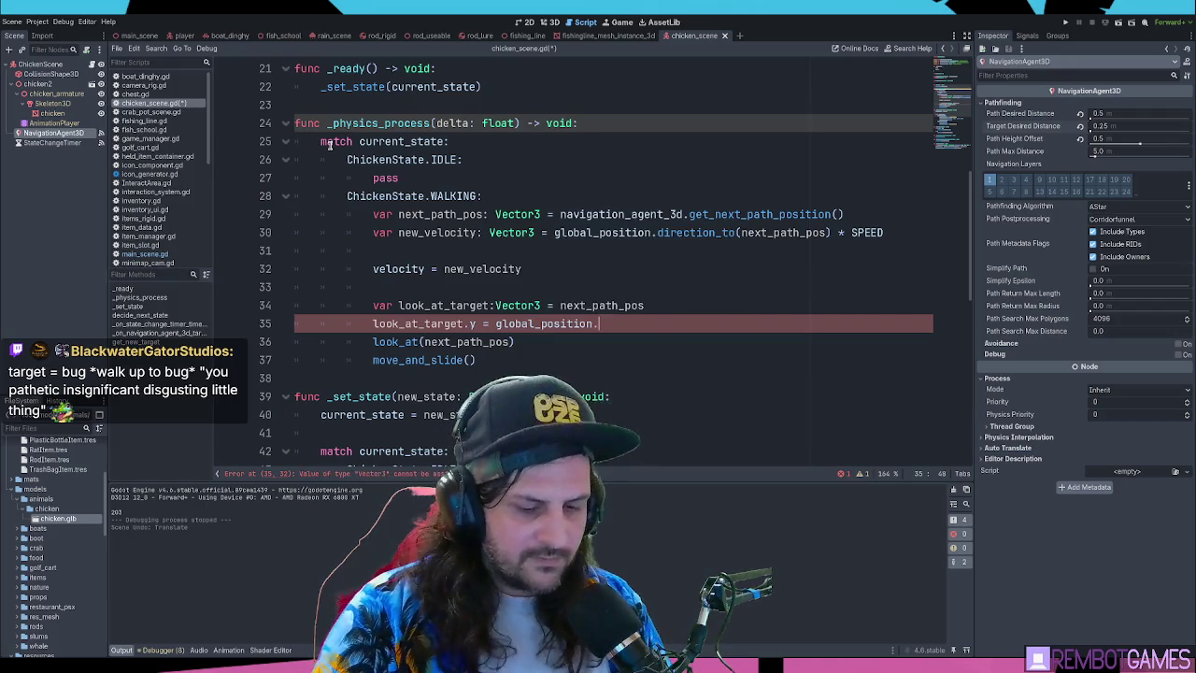
pyautogui.press('Return')
pyautogui.press('Up')
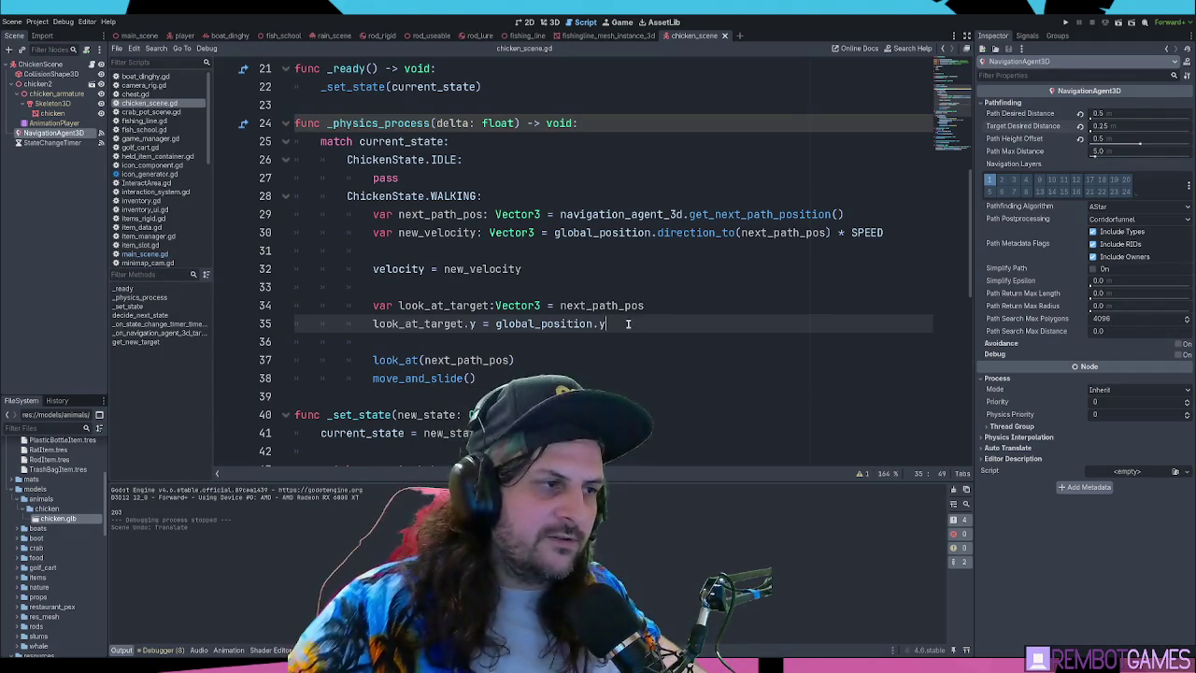
# Move global_position.y from line 35 into line 34 after next_path_pos.x
pyautogui.hotkey('shift', 'Down')
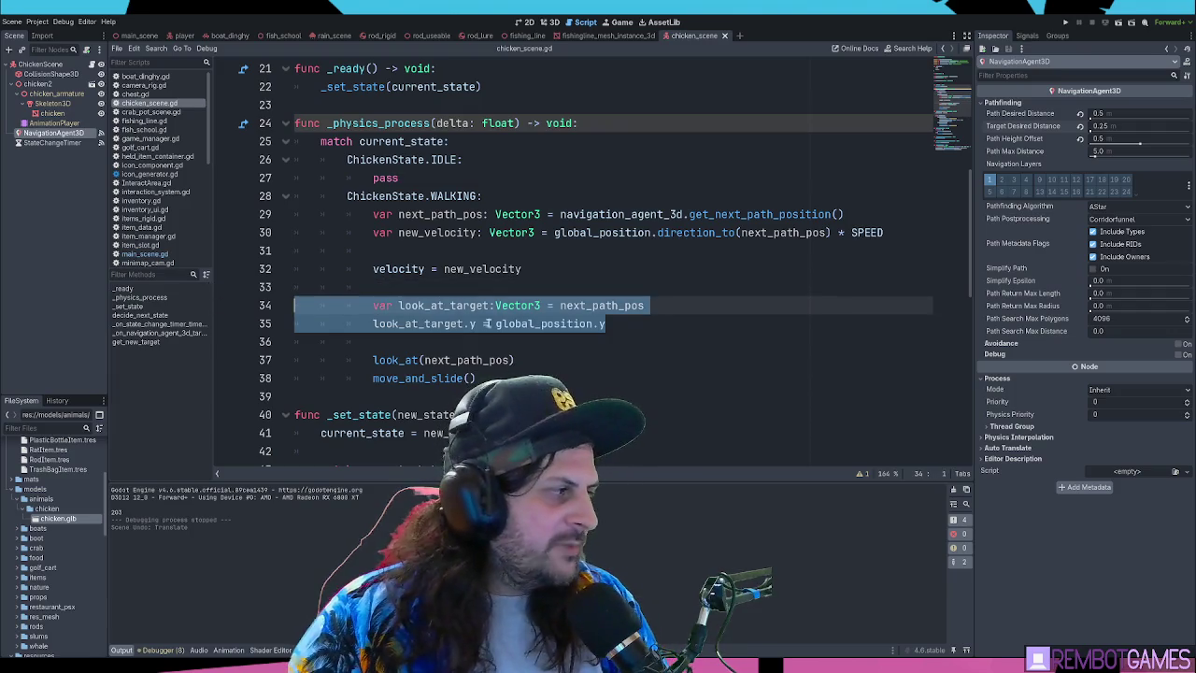
pyautogui.scroll(-1, 598, 324)
pyautogui.click(681, 270)
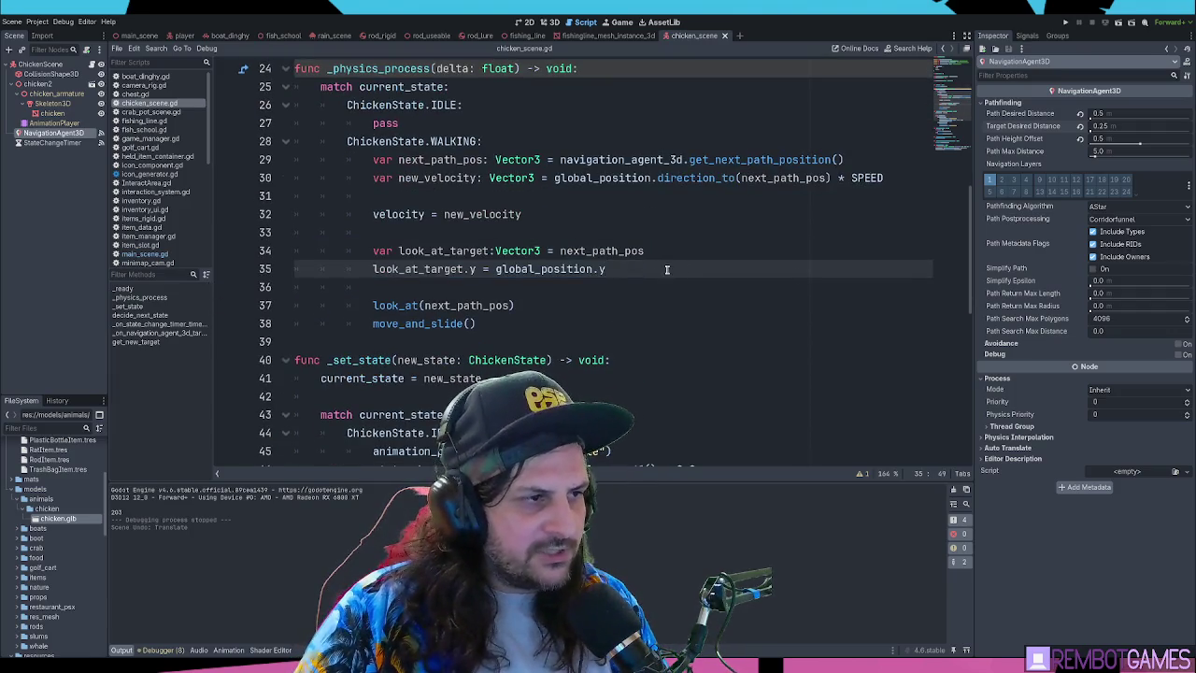
pyautogui.doubleClick(504, 270)
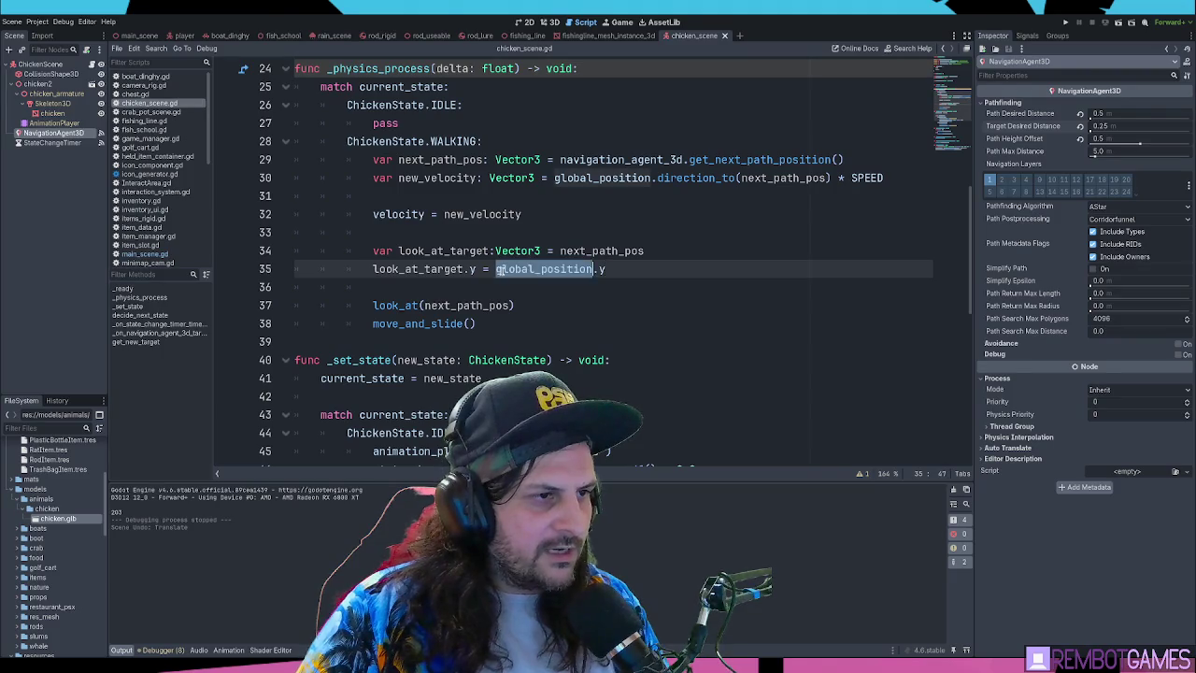
pyautogui.hotkey('shift', 'End')
pyautogui.doubleClick(609, 252)
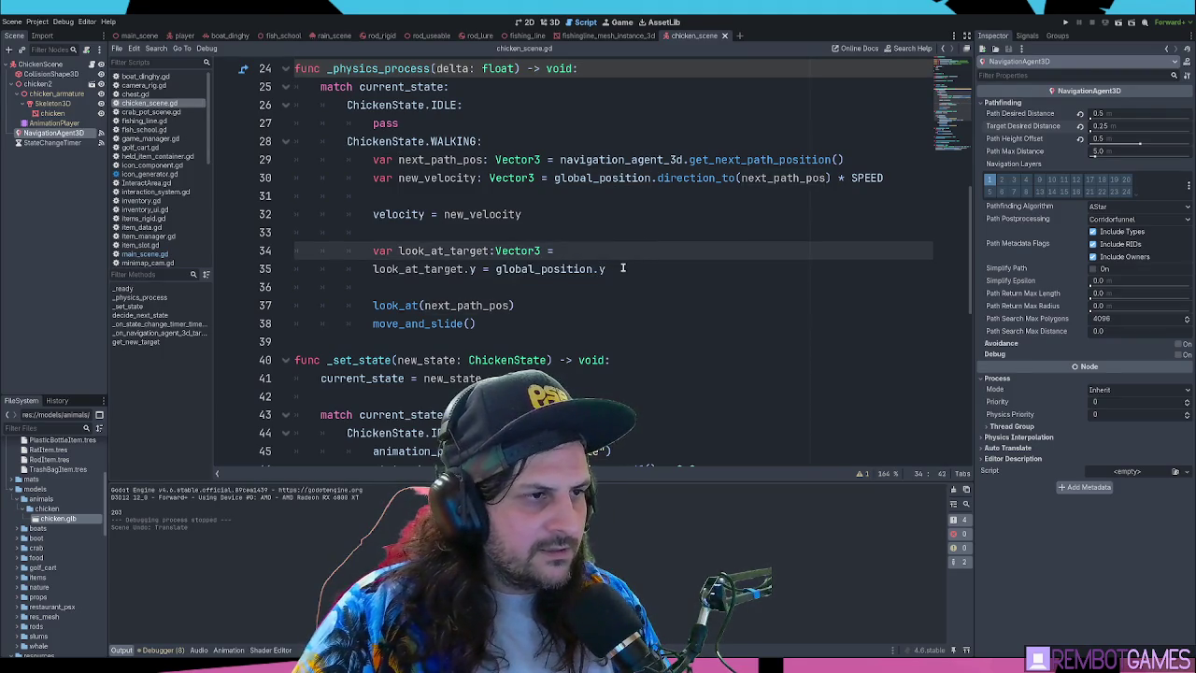
pyautogui.click(658, 253)
pyautogui.write('x,')
pyautogui.moveTo(497, 270); pyautogui.dragTo(626, 271)
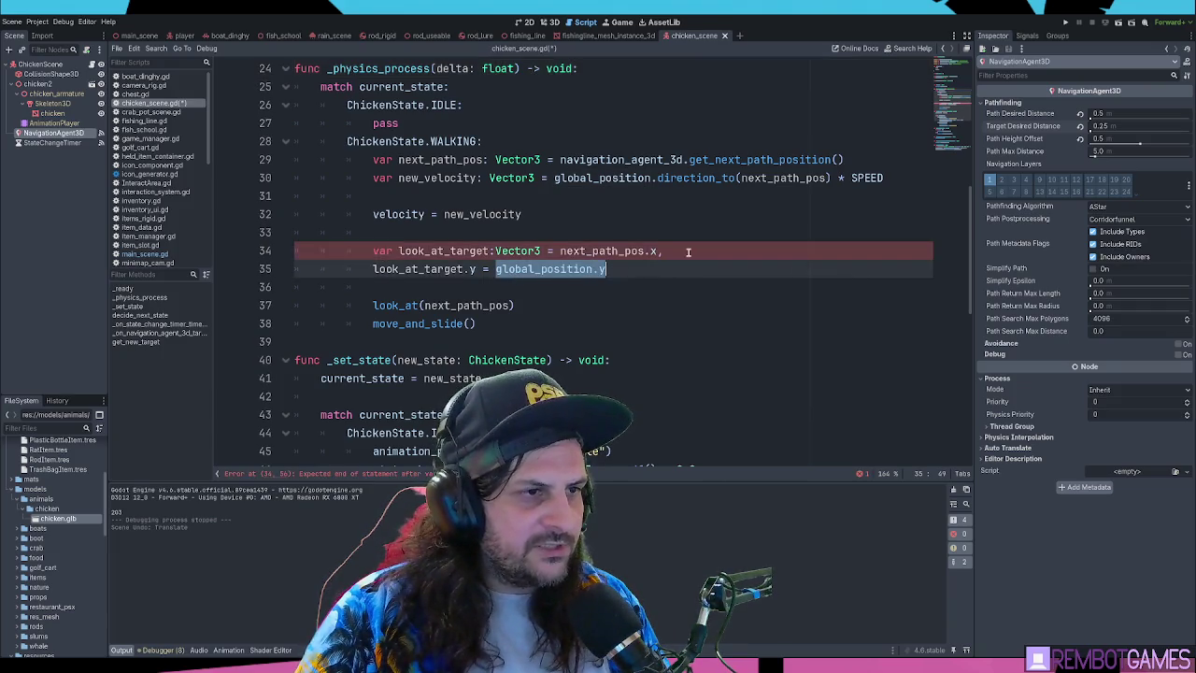
pyautogui.hotkey('ctrl', 'x')
pyautogui.click(685, 252)
pyautogui.hotkey('ctrl', 'v')
# Complete line 34 as Vector3(next_path_pos.x, global_position.y, next_path_pos.z)
pyautogui.doubleClick(609, 251)
pyautogui.hotkey('ctrl', 'c')
pyautogui.click(839, 252)
pyautogui.hotkey('ctrl', 'v')
pyautogui.hotkey('ctrl', 'z')
pyautogui.write(',')
pyautogui.hotkey('ctrl', 'v')
pyautogui.write('.x')
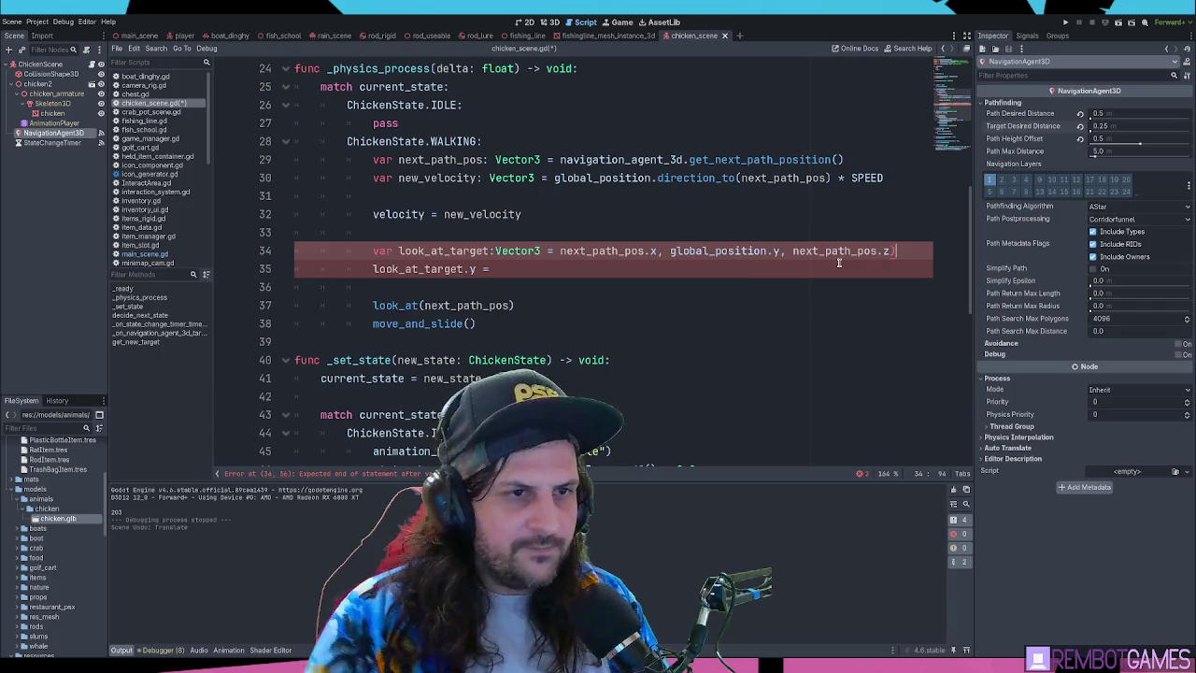
pyautogui.write('(')
pyautogui.doubleClick(519, 251)
pyautogui.hotkey('ctrl', 'c')
pyautogui.click(557, 252)
pyautogui.write('=')
pyautogui.hotkey('ctrl', 'v')
# Delete the leftover look_at_target.y line and run the game
pyautogui.click(274, 269)
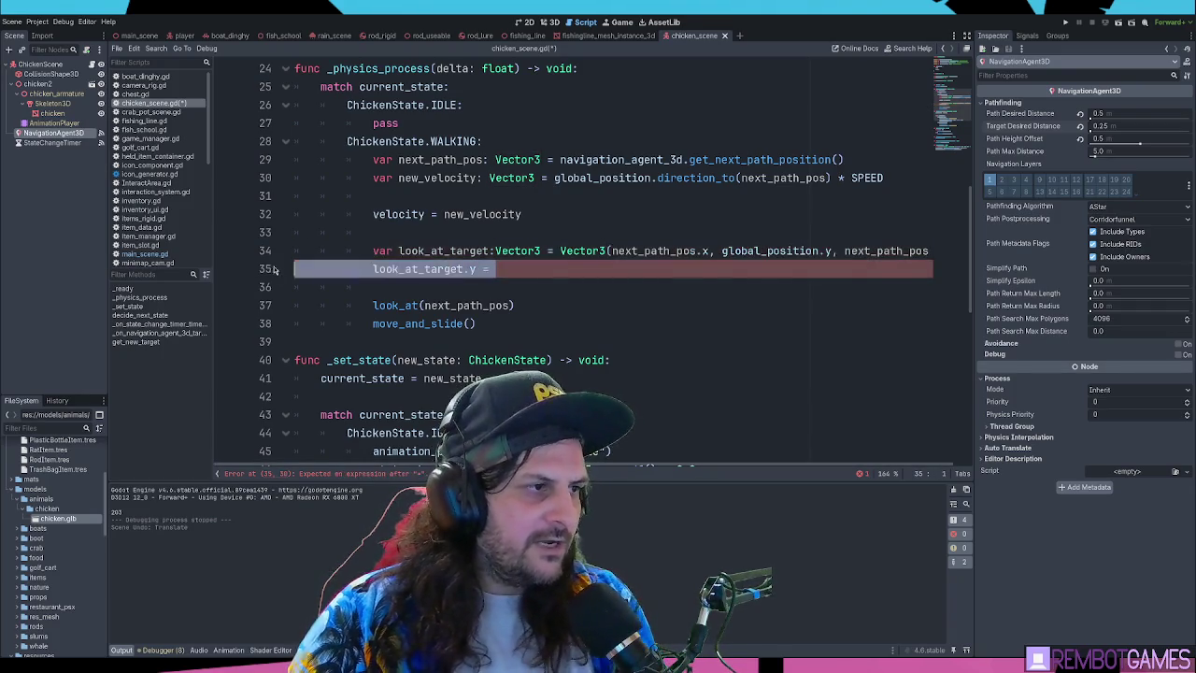
pyautogui.press('Delete')
pyautogui.click(563, 251)
pyautogui.press('F5')
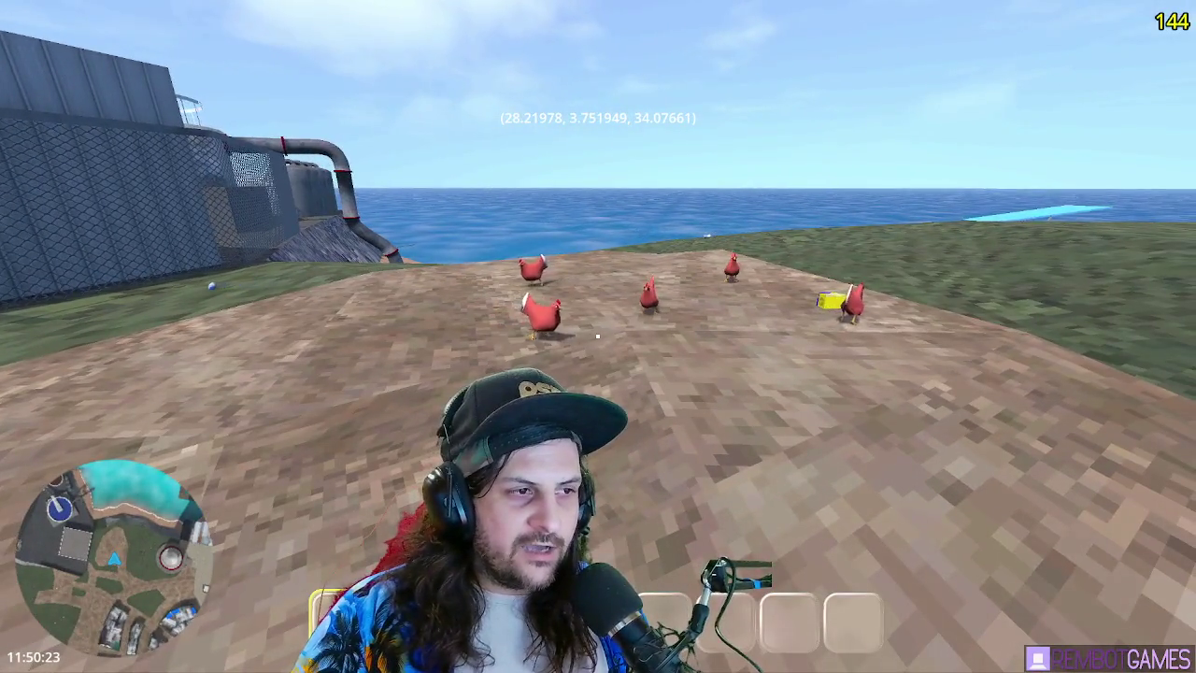
pyautogui.press('w')
pyautogui.press('w')
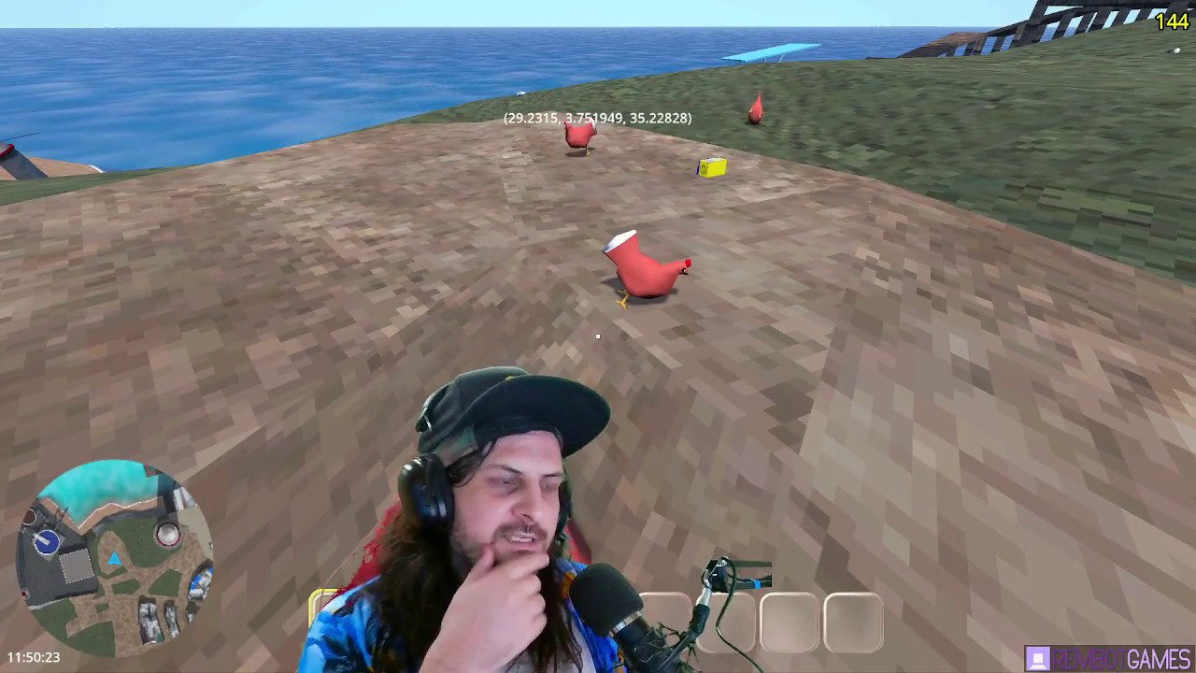
pyautogui.press('w')
pyautogui.press('w')
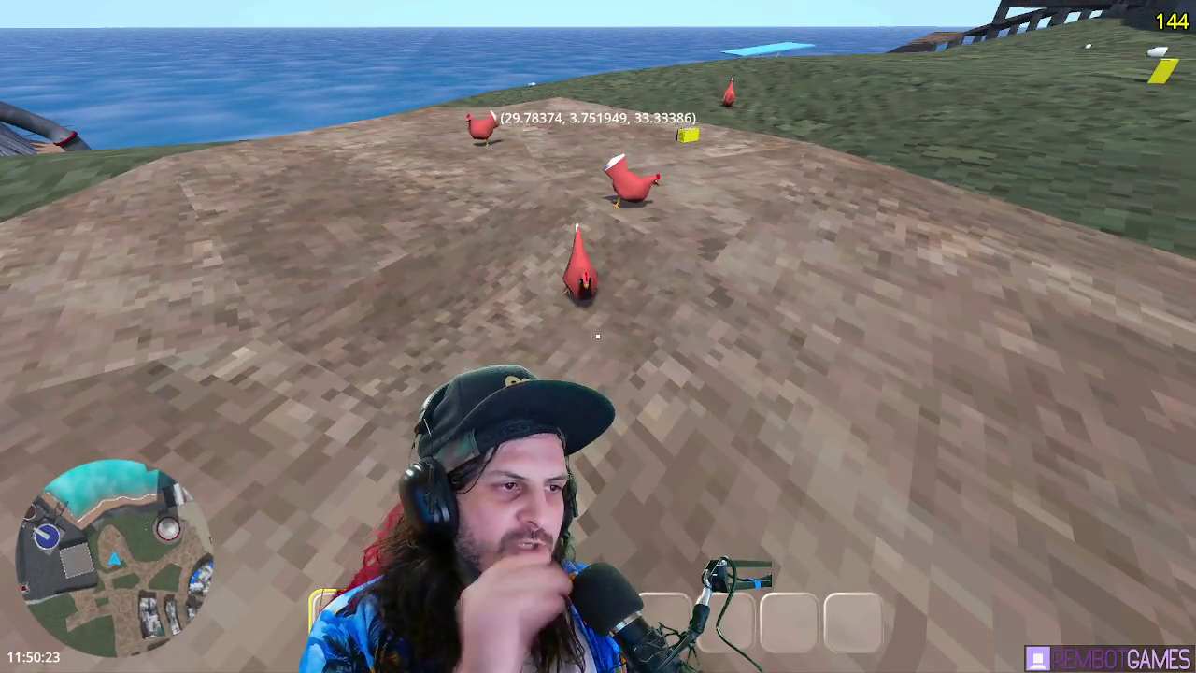
pyautogui.press('w')
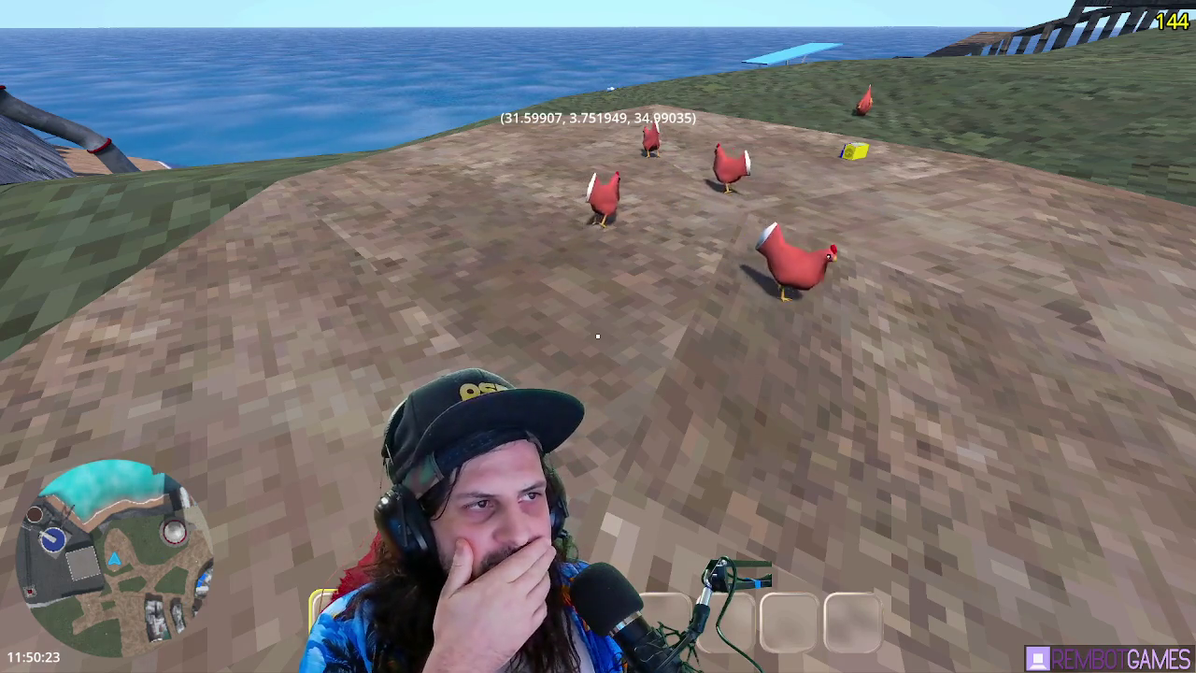
pyautogui.press('s')
pyautogui.press('d')
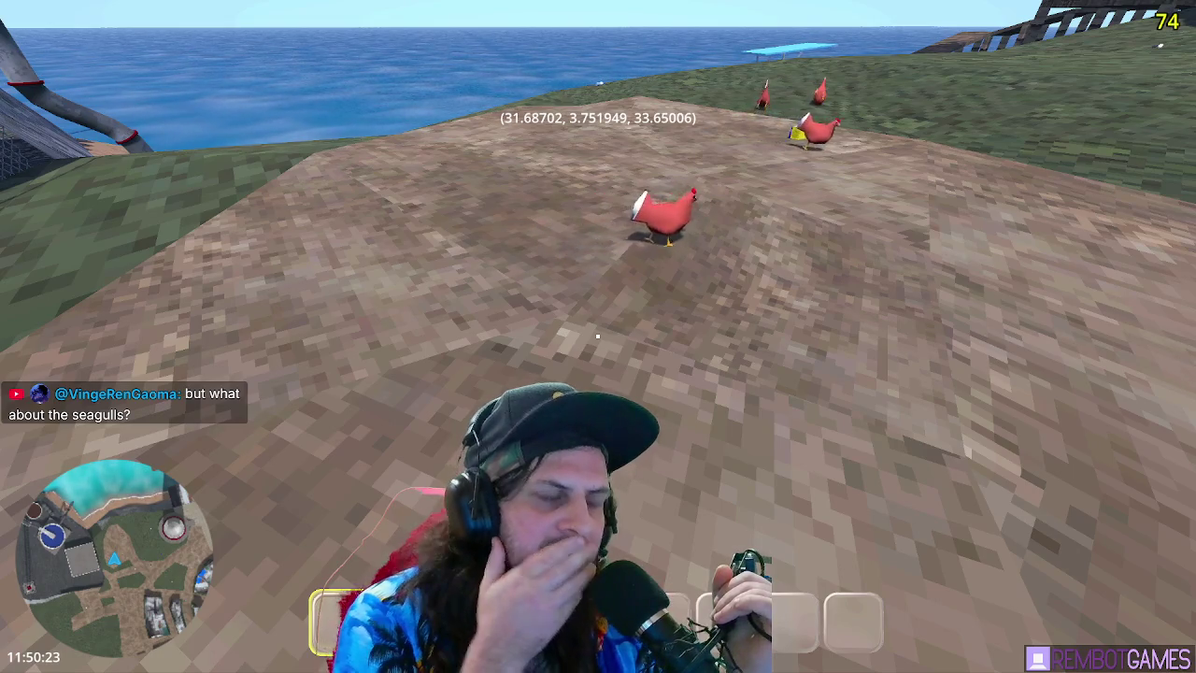
pyautogui.press('F8')
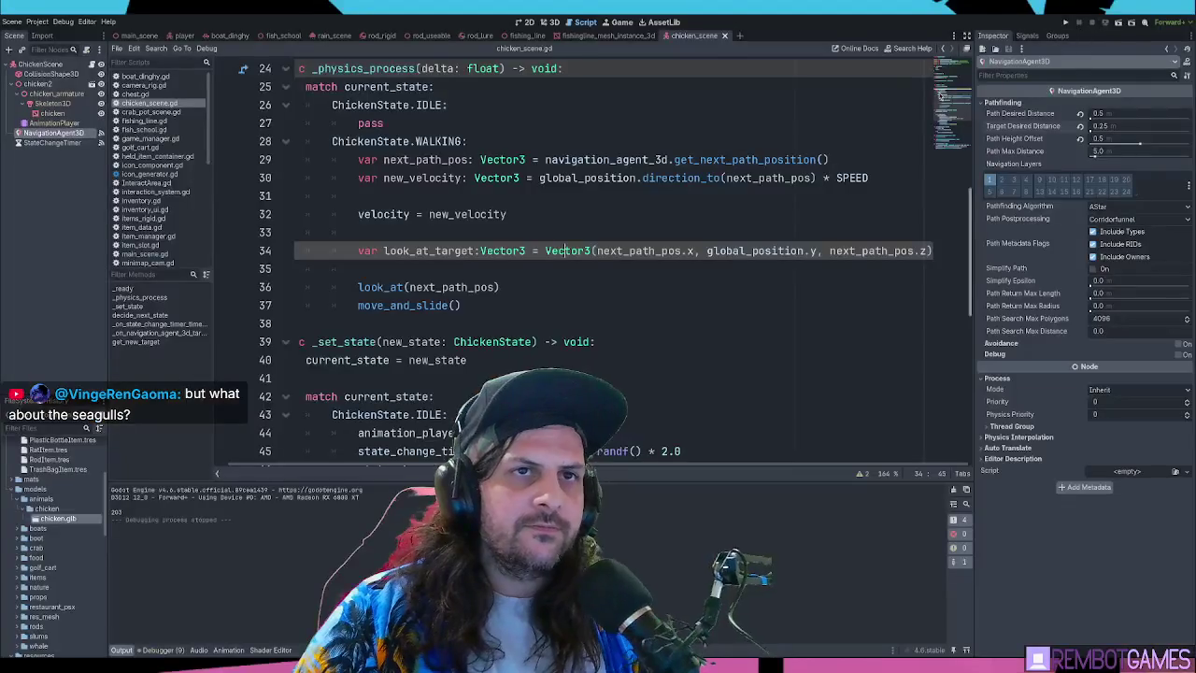
# Try a # comment on line 34, remove it, and pull look_at up under line 34
pyautogui.click(694, 213)
pyautogui.click(593, 293)
pyautogui.click(478, 258)
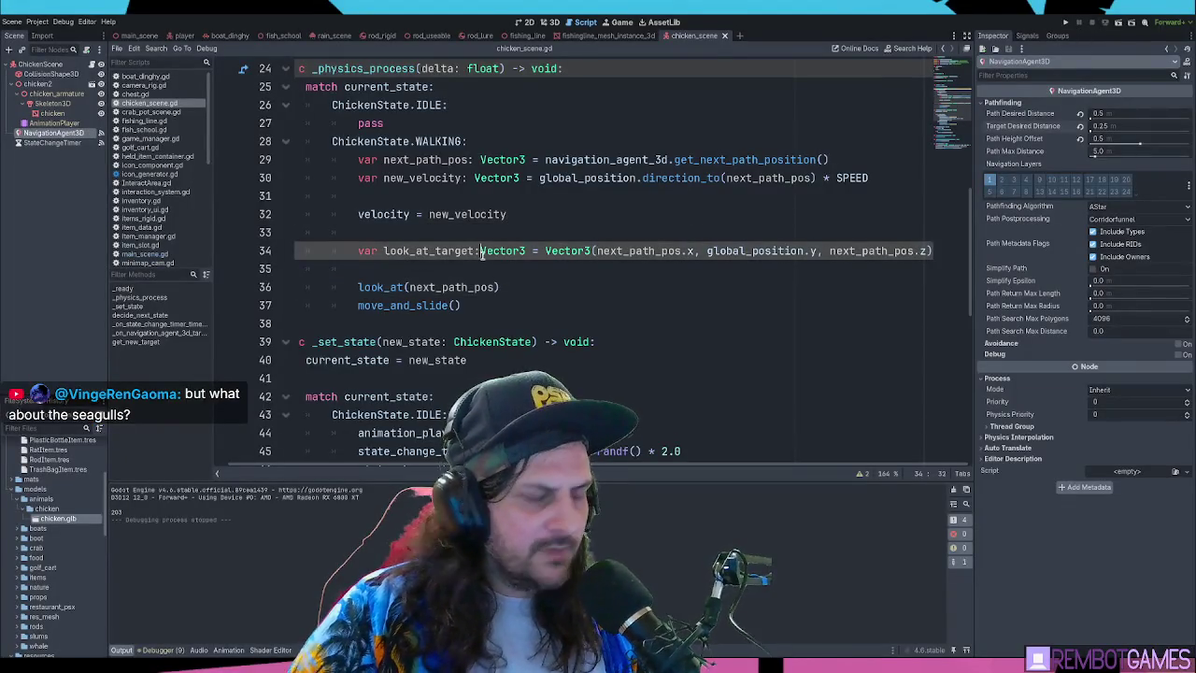
pyautogui.press('Home')
pyautogui.write('#')
pyautogui.press('End')
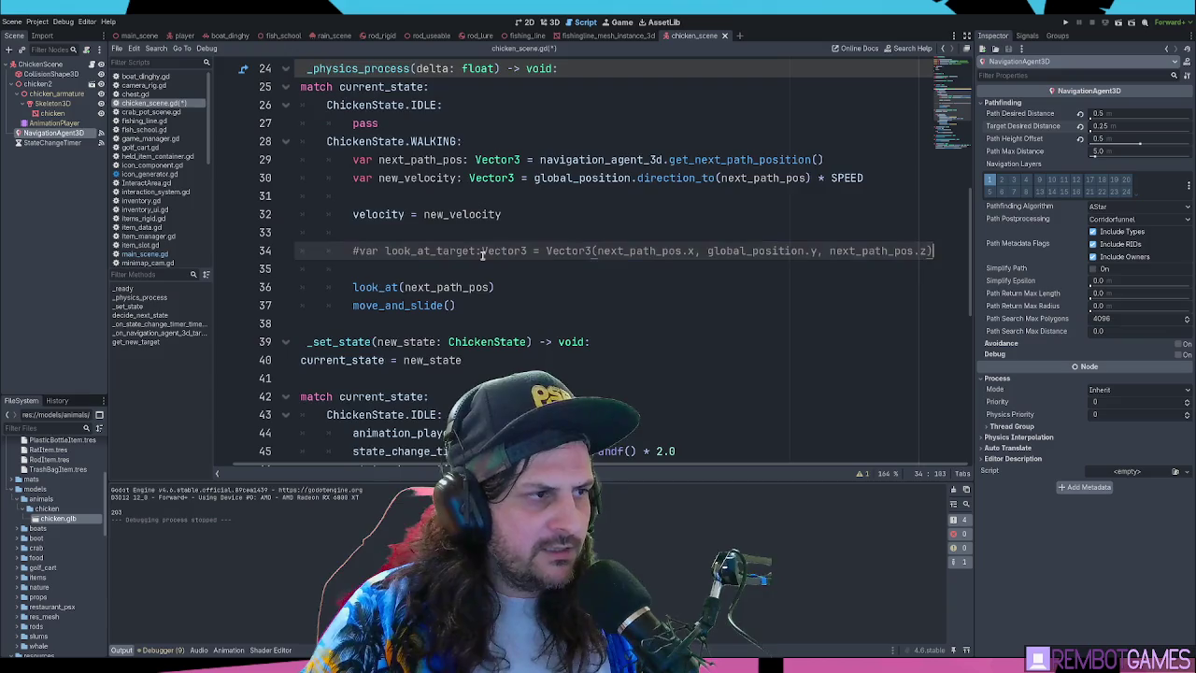
pyautogui.tripleClick(483, 252)
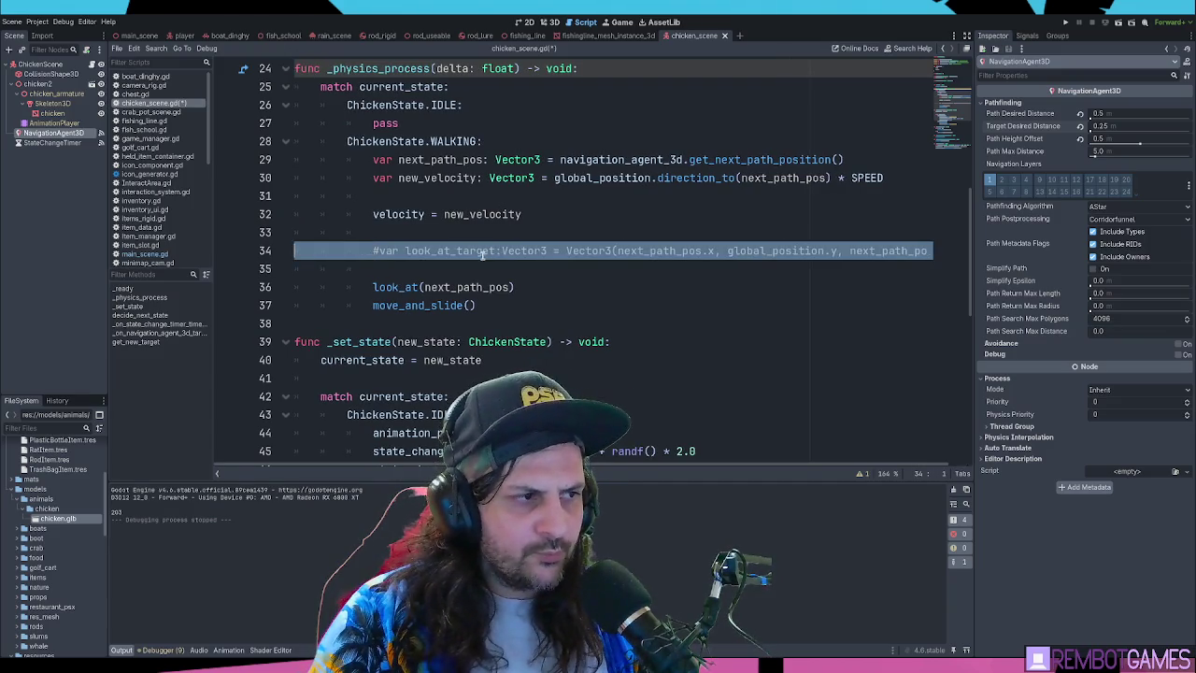
pyautogui.press('Home')
pyautogui.press('Delete')
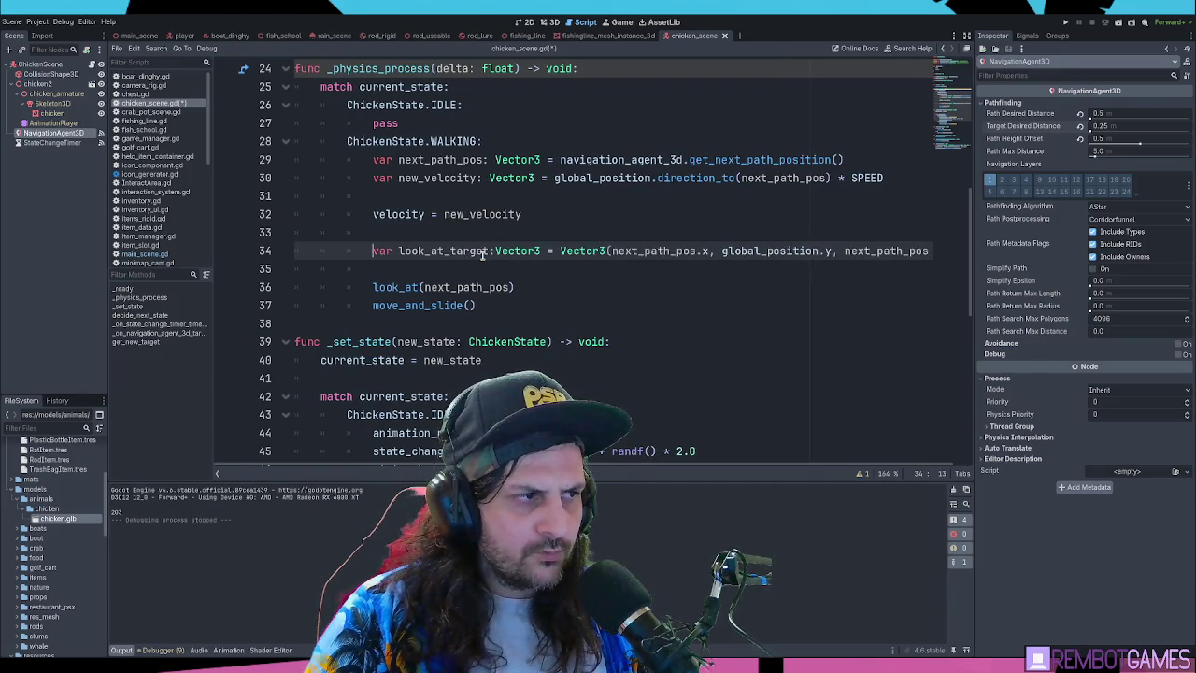
pyautogui.press('End')
pyautogui.press('Delete')
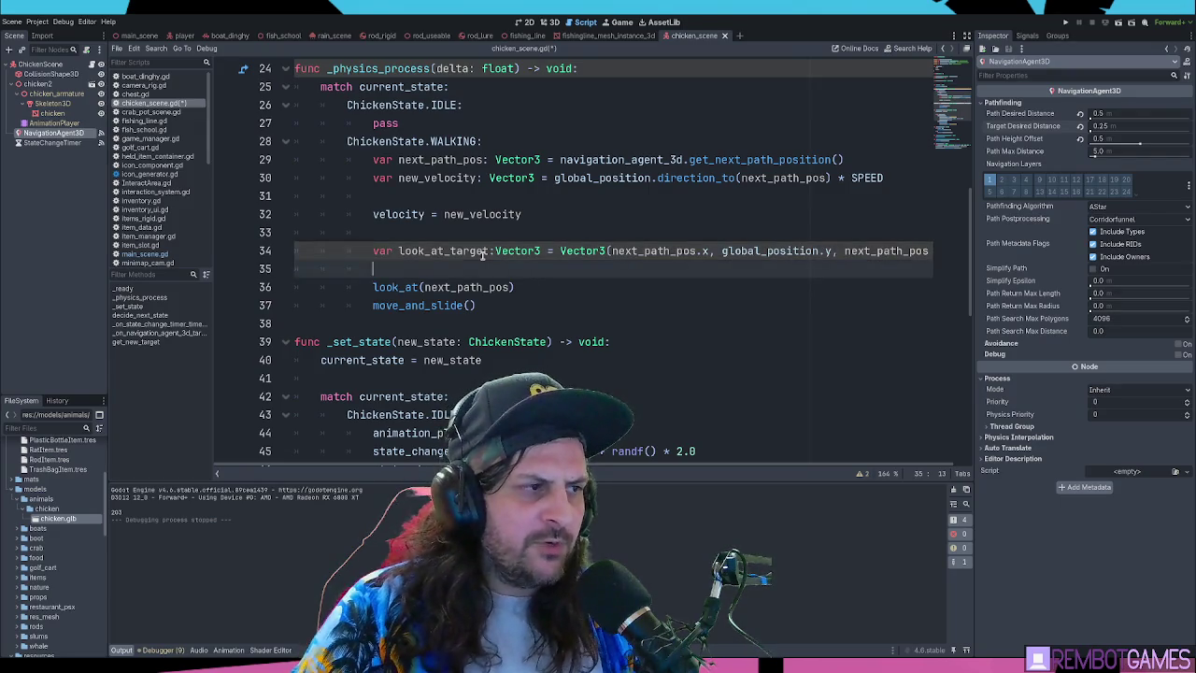
# Comment out the look_at_target and look_at lines with Ctrl+K, then run the game
pyautogui.click(523, 269)
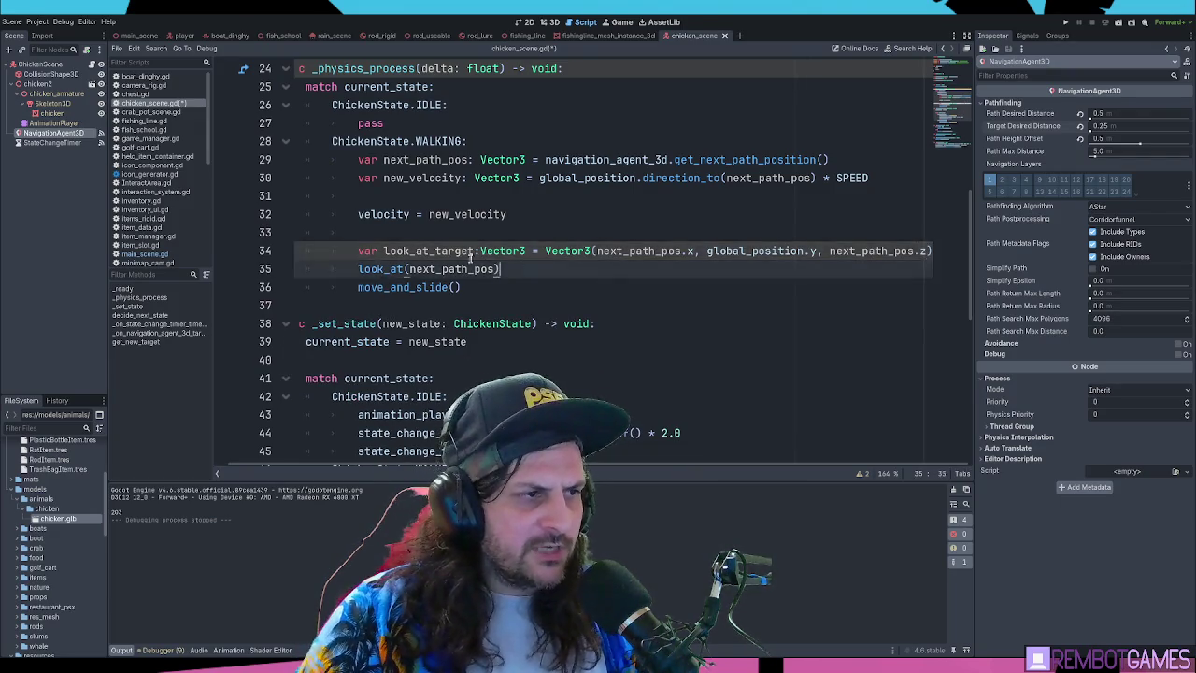
pyautogui.hotkey('shift', 'Up')
pyautogui.hotkey('shift', 'Home')
pyautogui.hotkey('shift', 'Home')
pyautogui.hotkey('ctrl', 'x')
pyautogui.hotkey('ctrl', 'z')
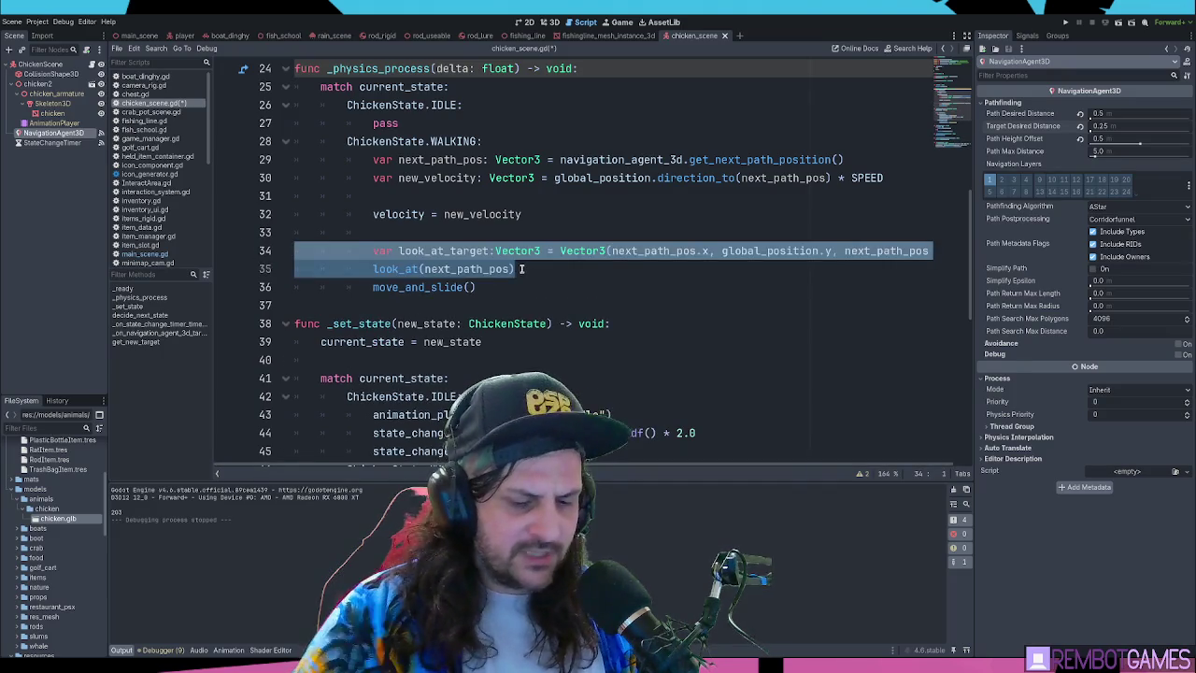
pyautogui.hotkey('ctrl', 'k')
pyautogui.press('Return')
pyautogui.press('Return')
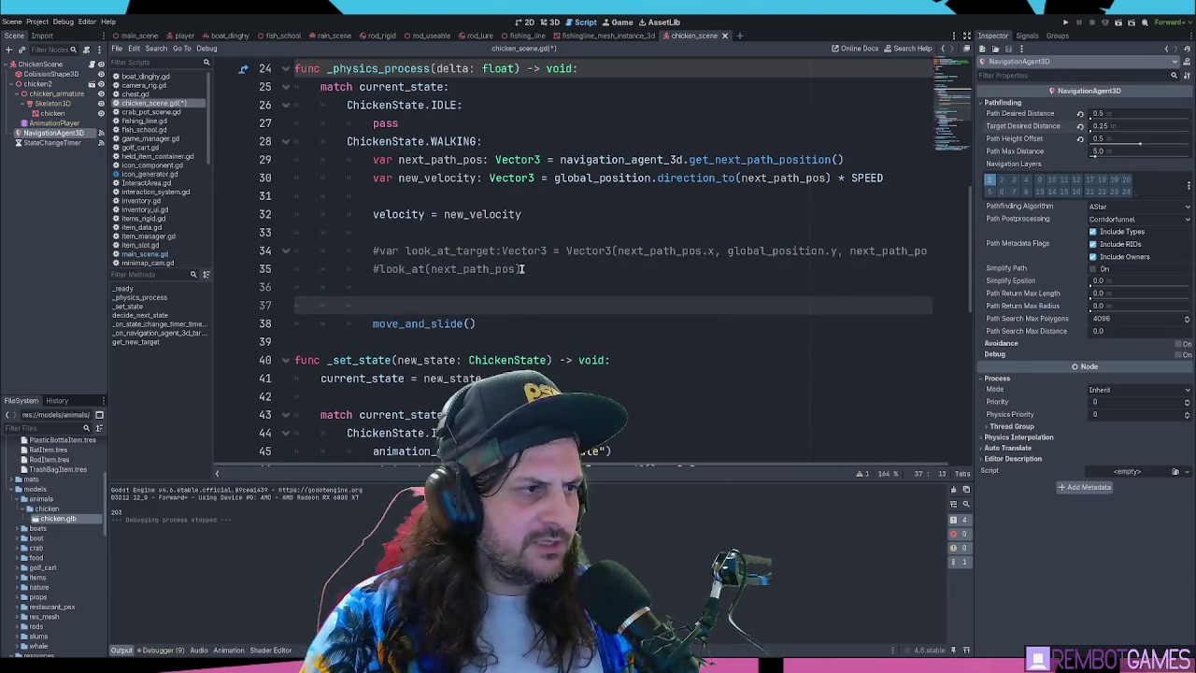
pyautogui.press('F5')
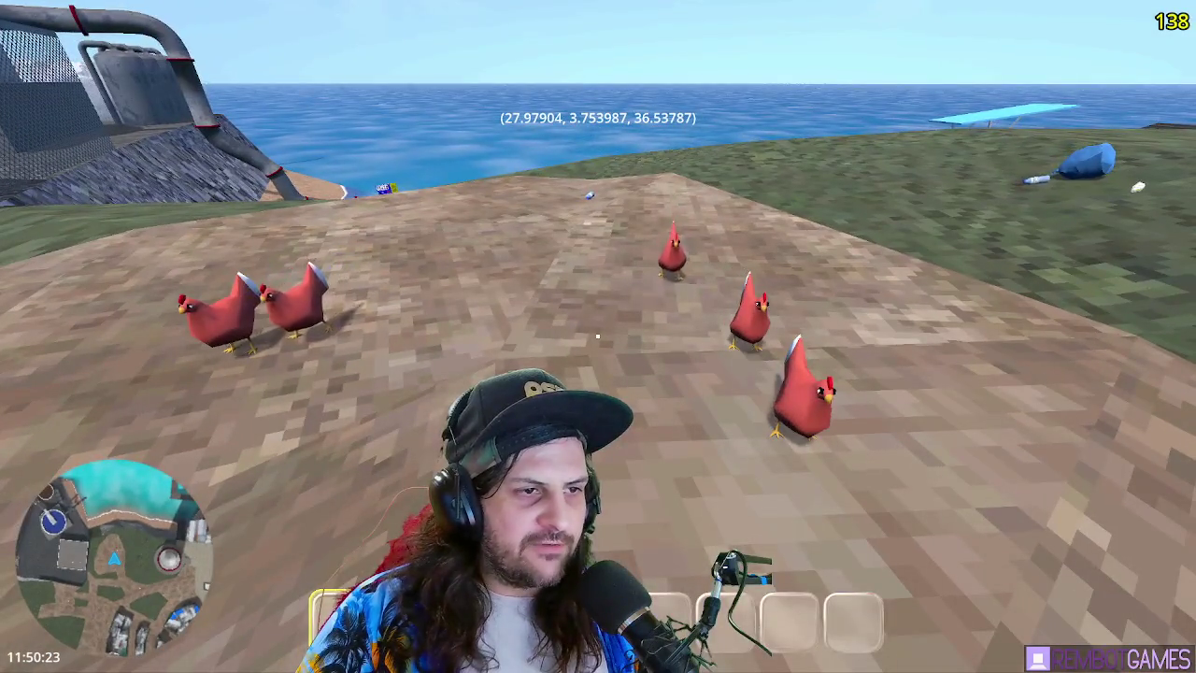
# Walk across the dirt patch watching the red chickens up close, then stop the game with F8
pyautogui.press('w')
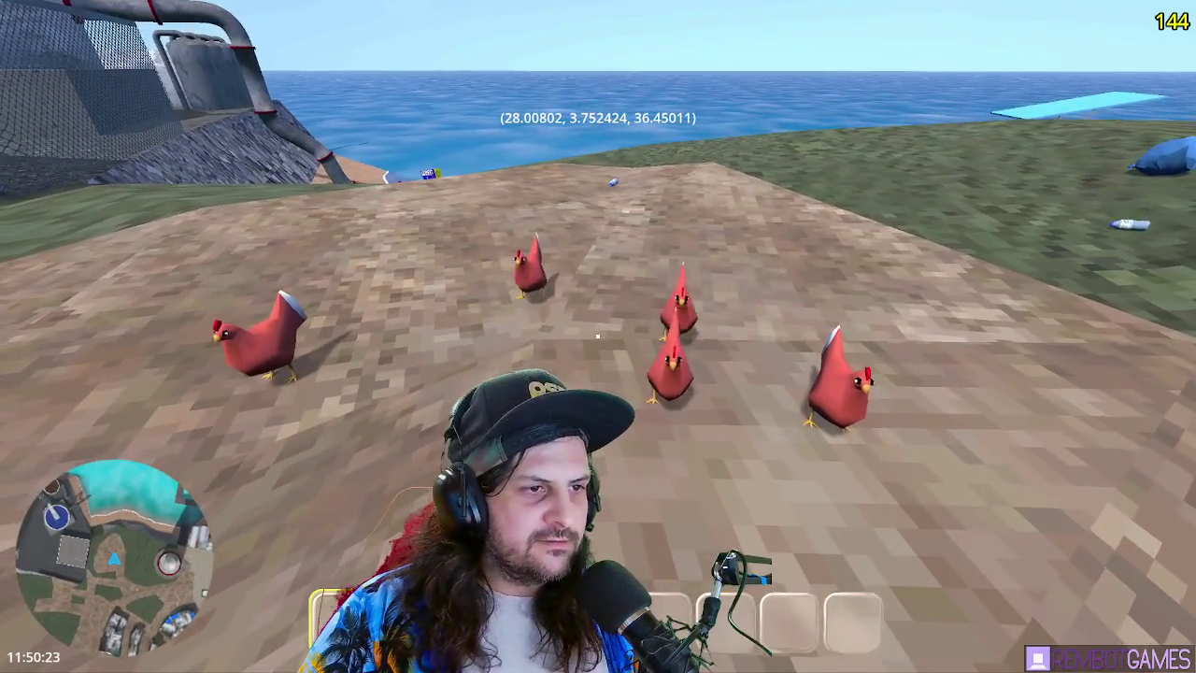
pyautogui.press('w')
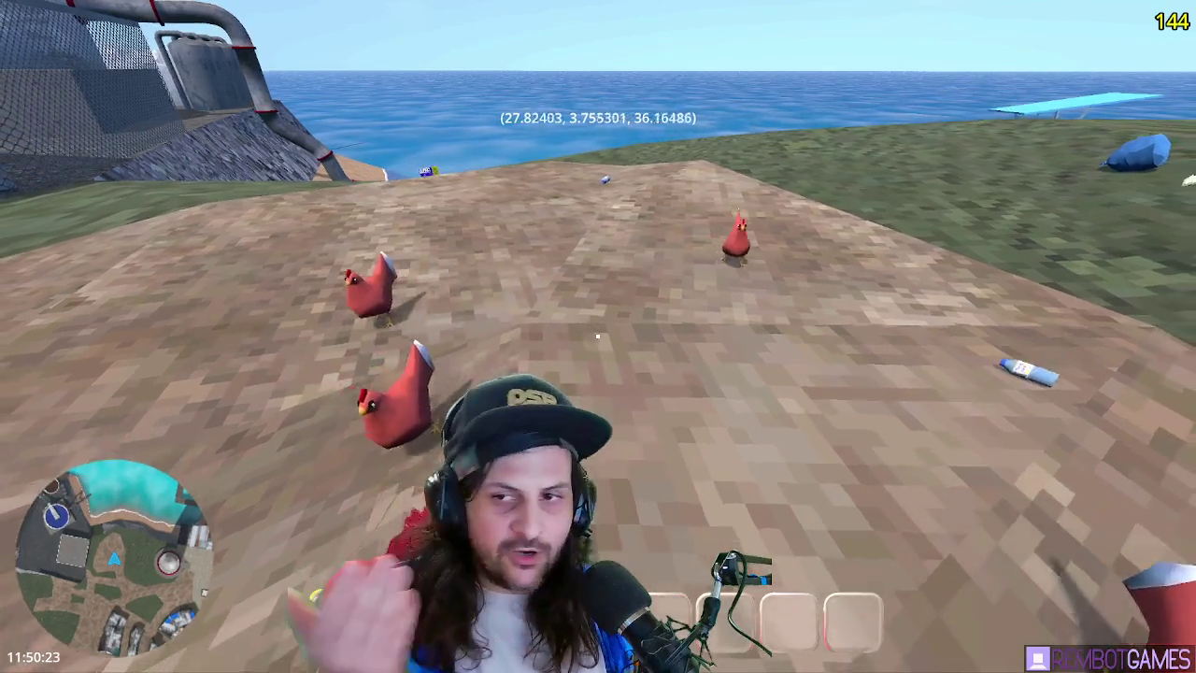
pyautogui.press('w')
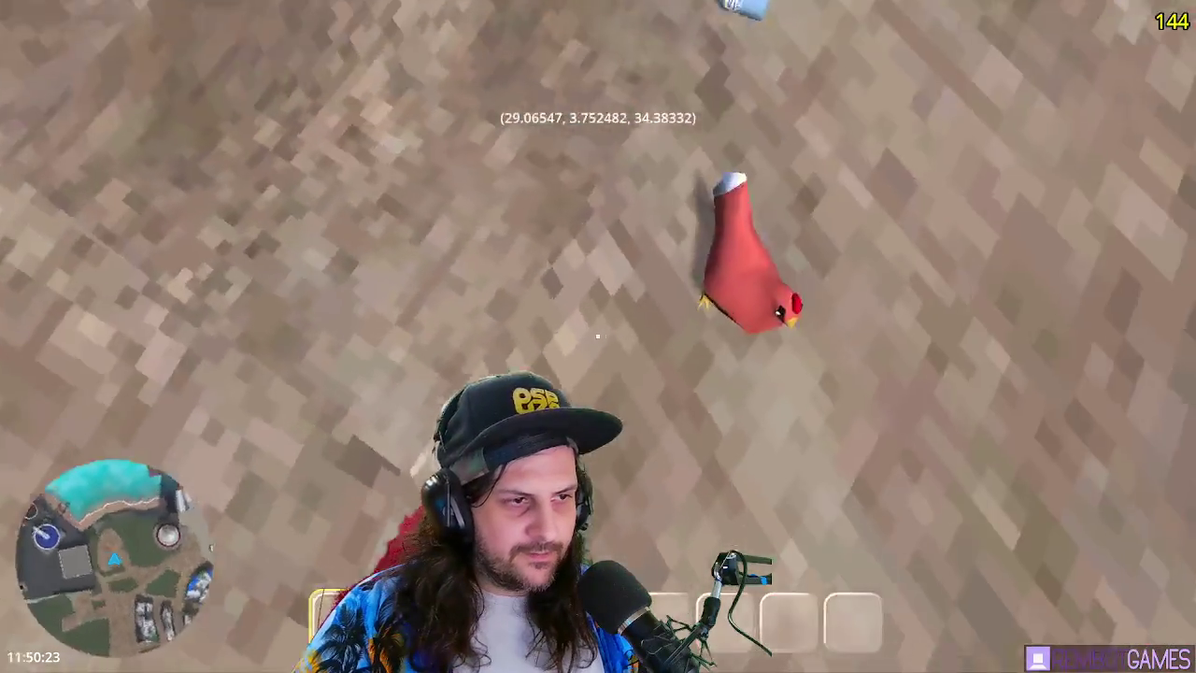
pyautogui.press('w')
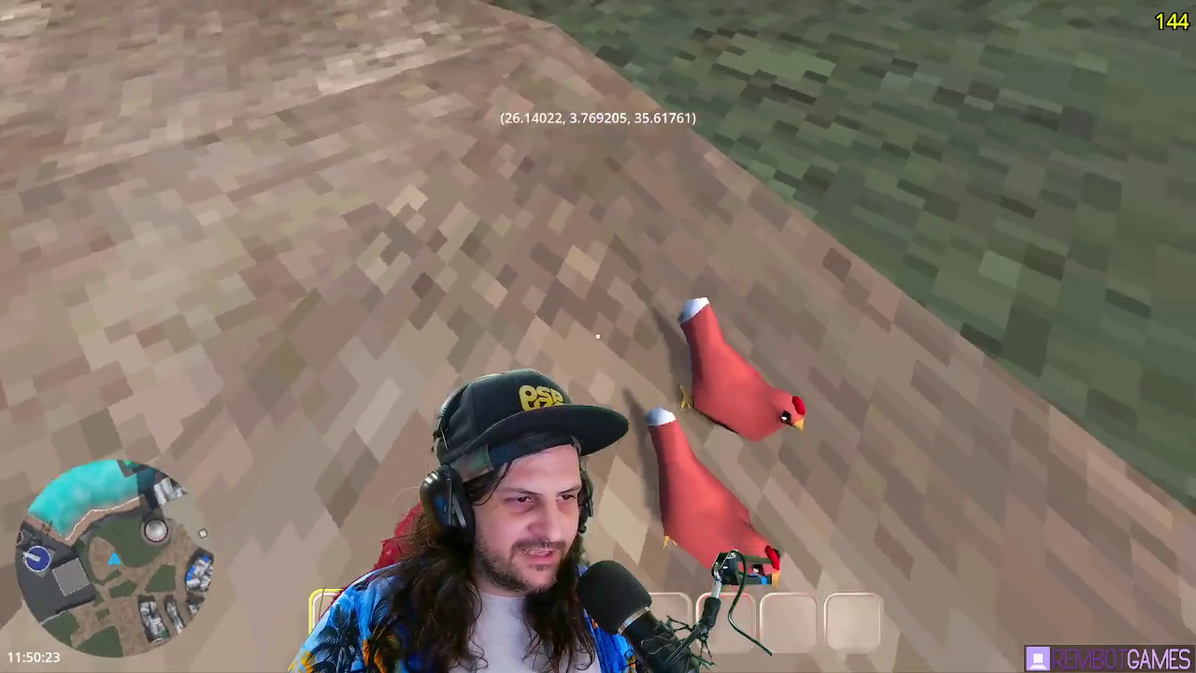
pyautogui.press('w')
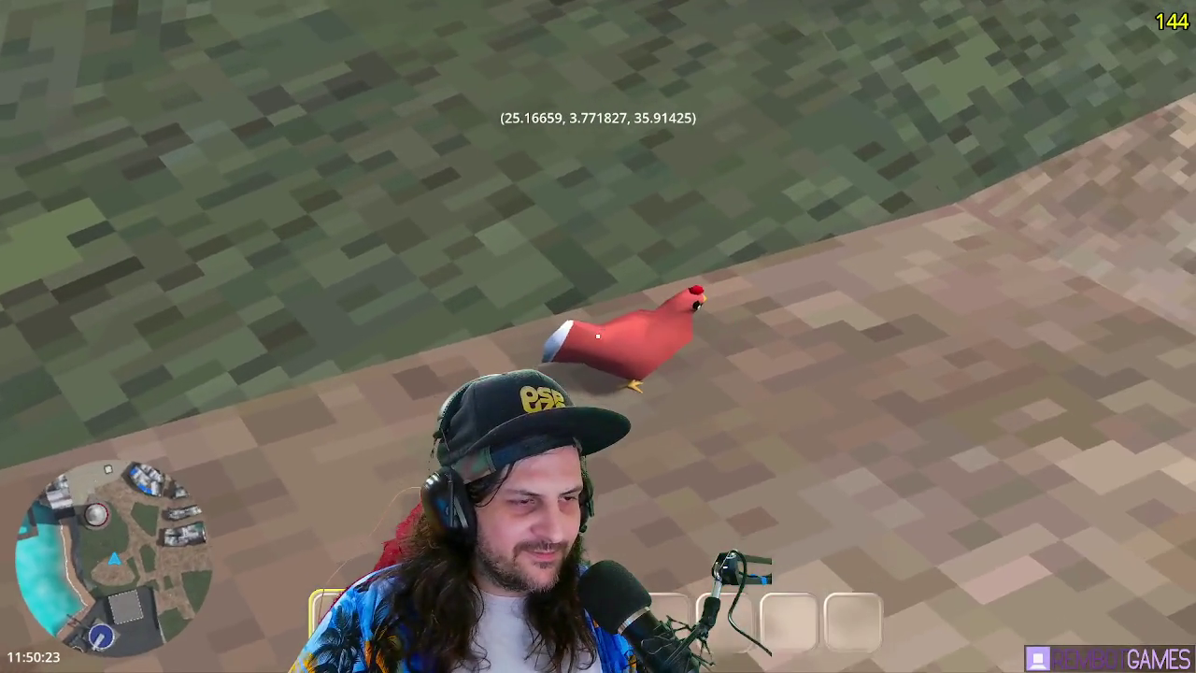
pyautogui.press('w')
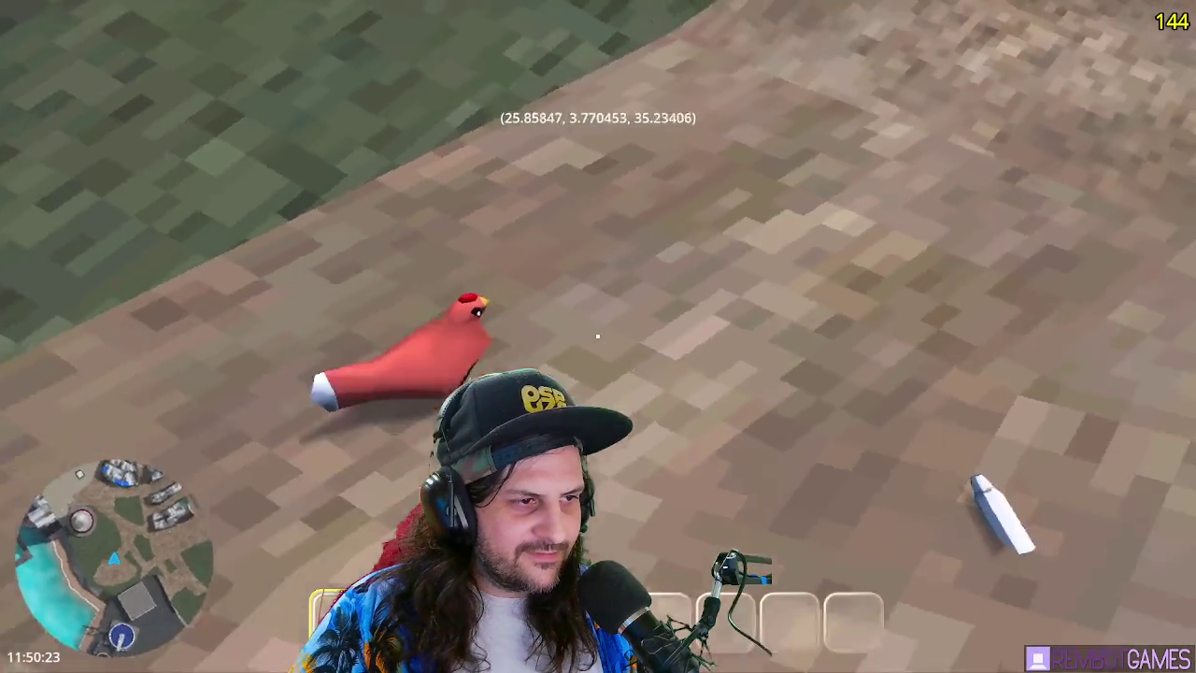
pyautogui.press('w')
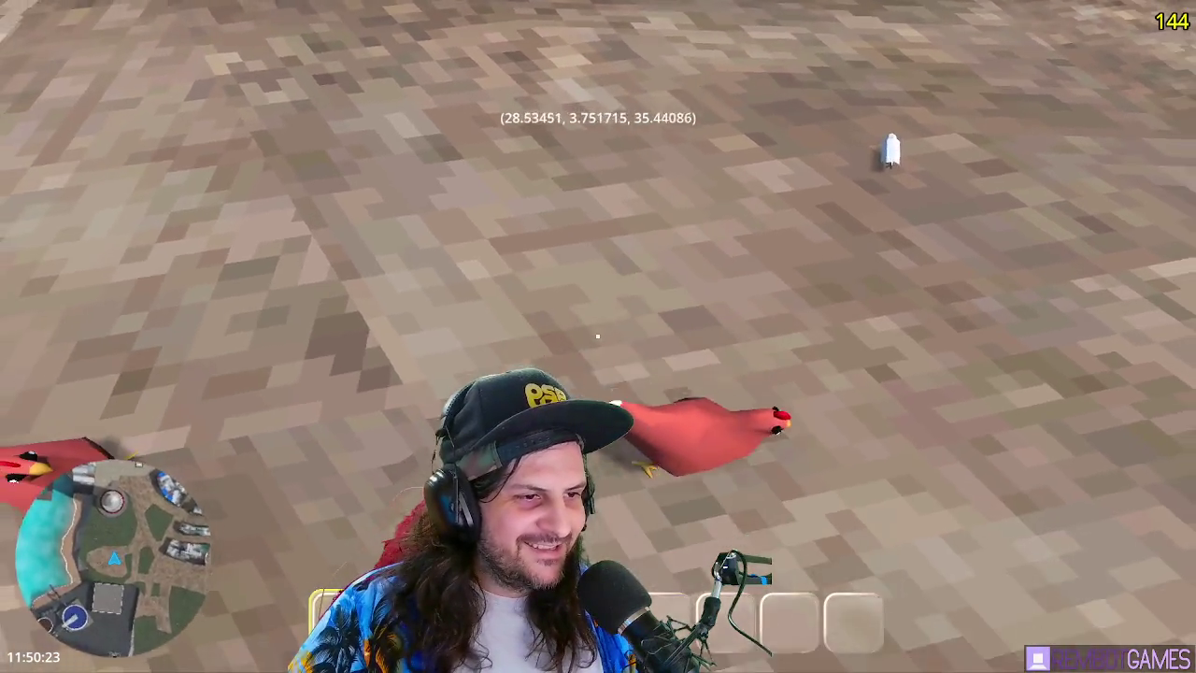
pyautogui.press('w')
pyautogui.press('F8')
# Set ChickenScene's collision layer to 7 and mask to 2 instead of 1, then run the game
pyautogui.click(40, 65)
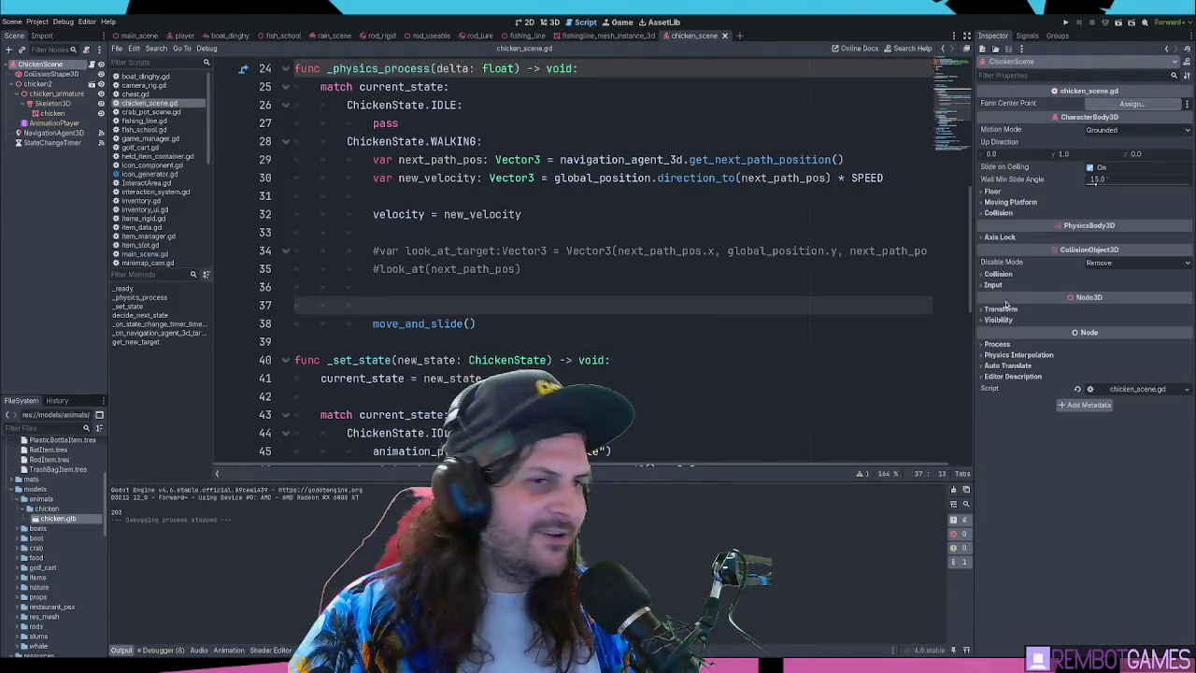
pyautogui.click(1001, 274)
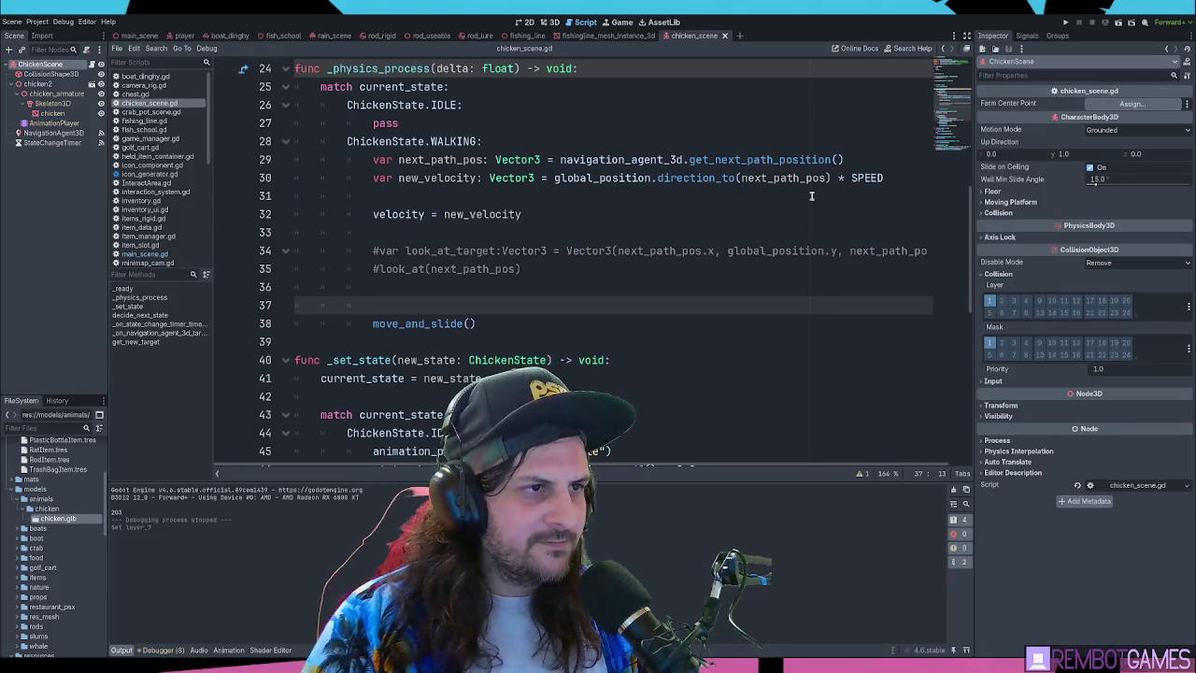
pyautogui.click(990, 304)
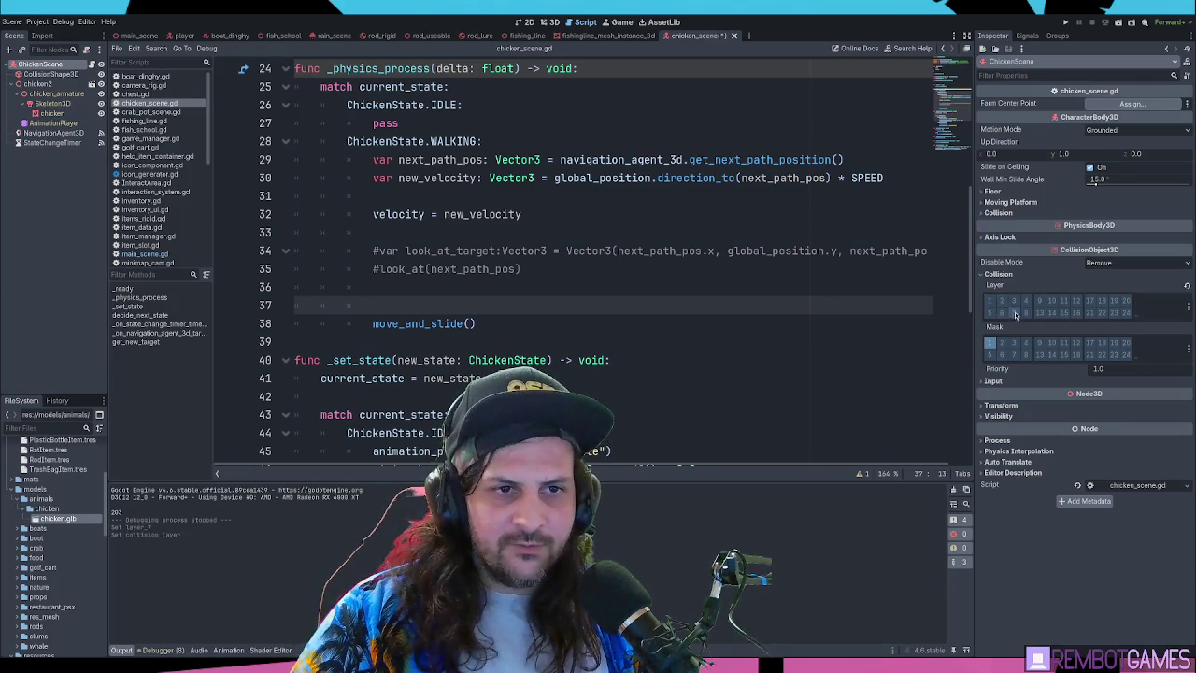
pyautogui.click(990, 344)
pyautogui.click(1001, 344)
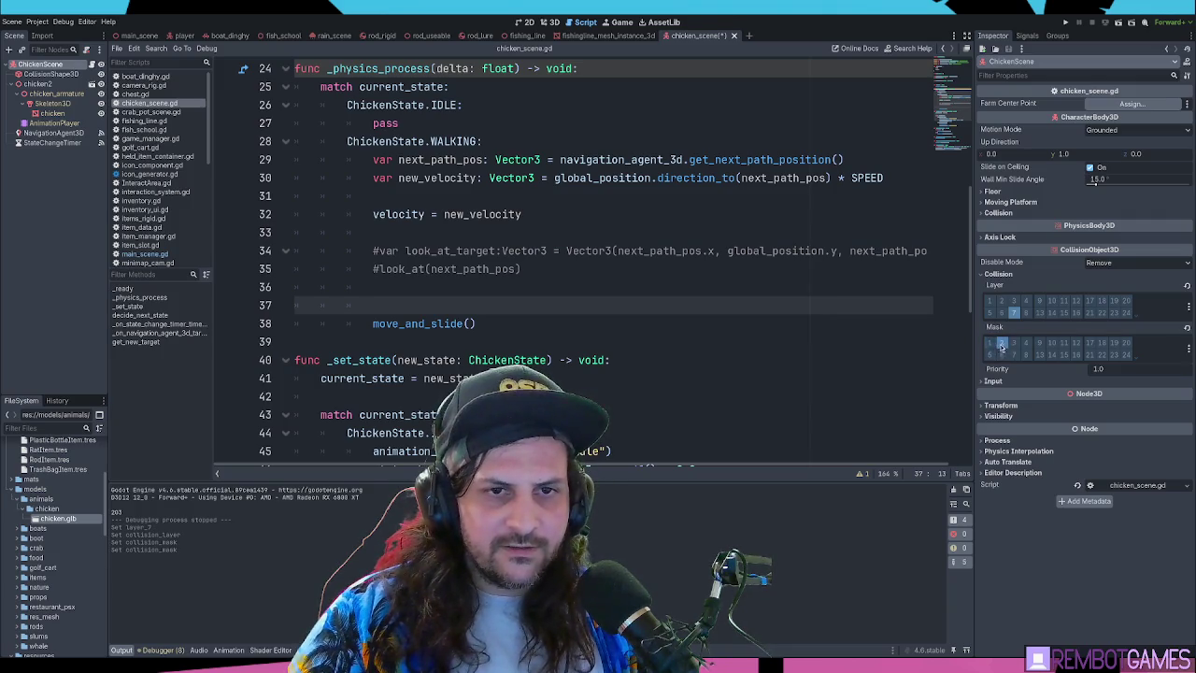
pyautogui.click(561, 214)
pyautogui.press('F5')
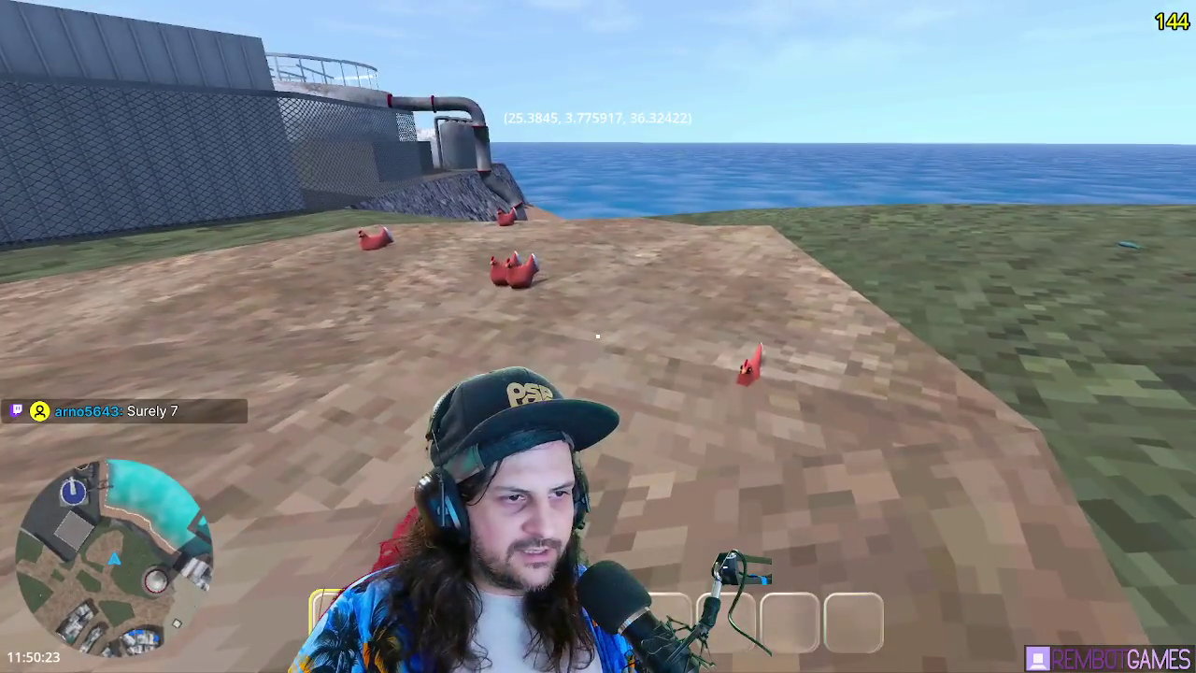
# Walk forward across the dirt patch past the scattered items, watching the chickens wander
pyautogui.press('F8')
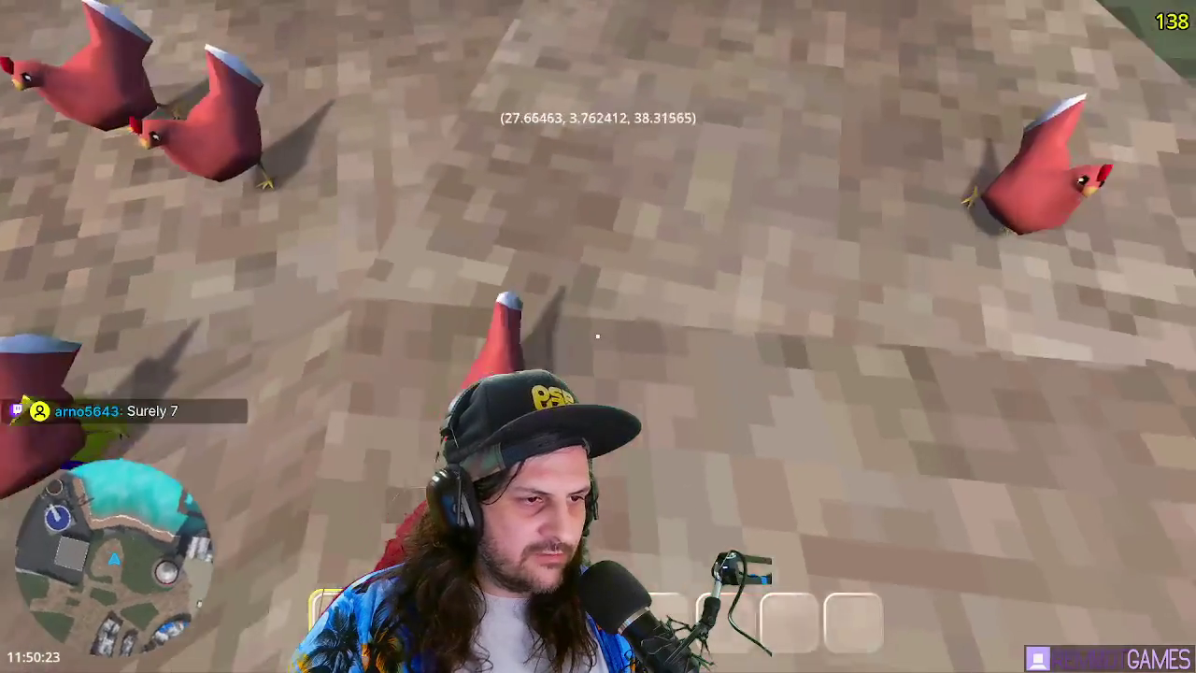
pyautogui.press('w')
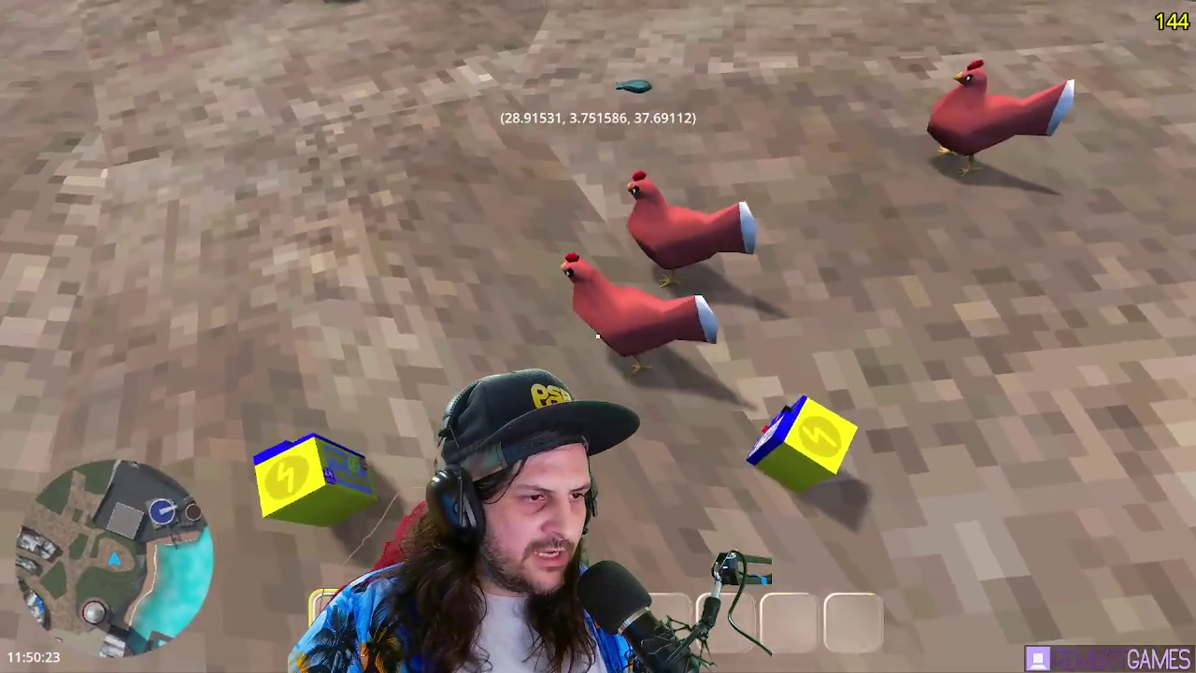
pyautogui.press('w')
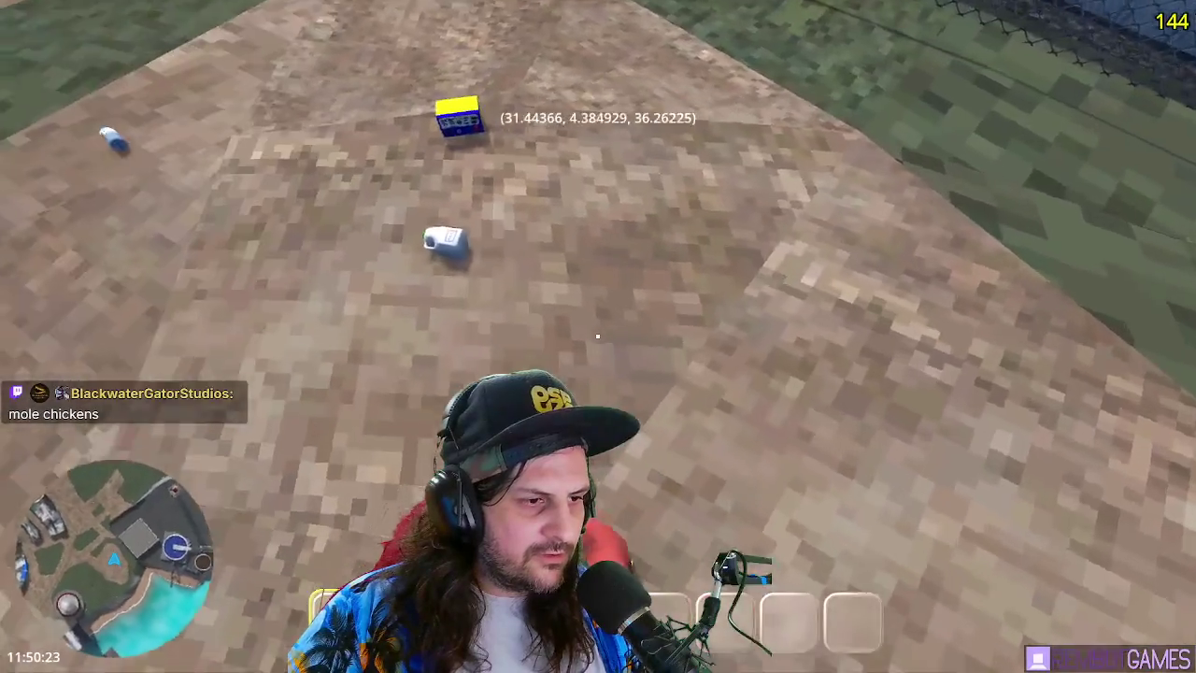
pyautogui.press('w')
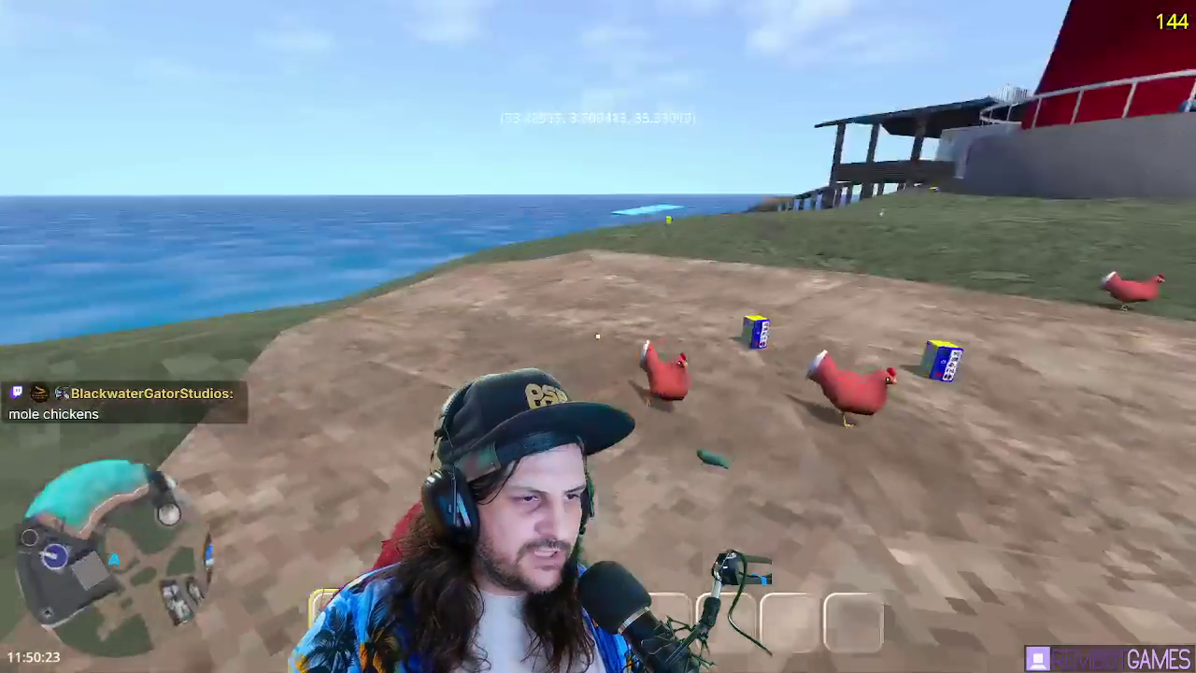
pyautogui.press('w')
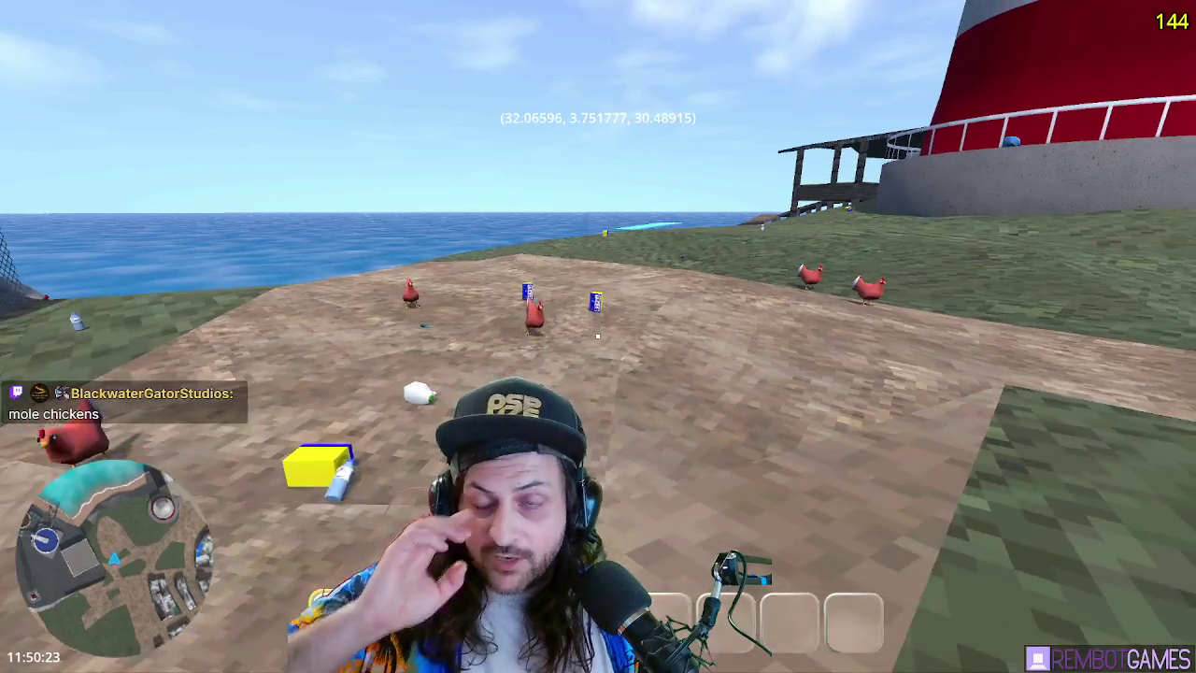
pyautogui.press('w')
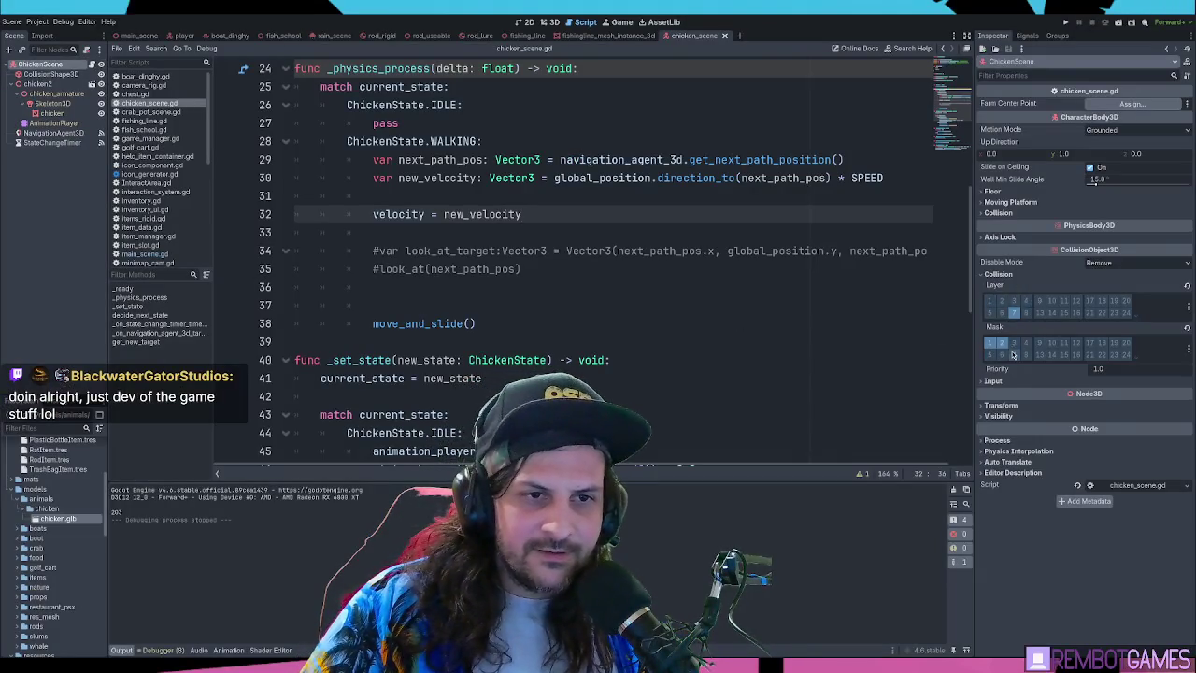
# Turn on ChickenScene's collision mask bit 7 and return the caret to line 36 of the script
pyautogui.click(1013, 355)
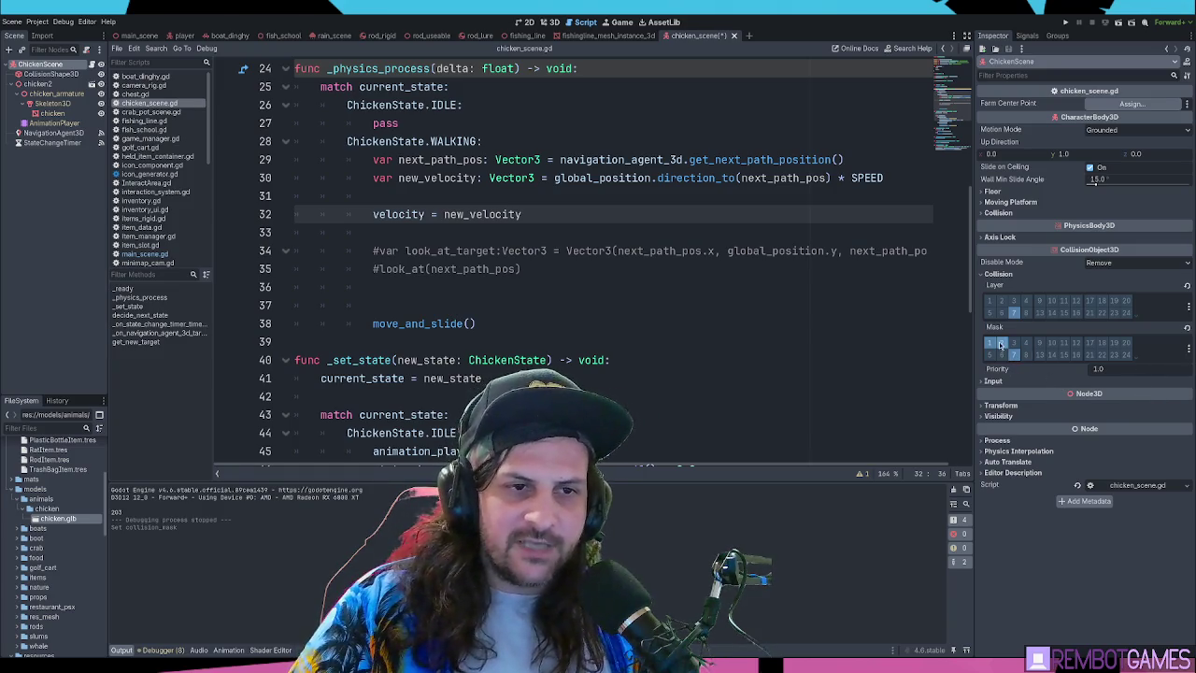
pyautogui.moveTo(721, 301); pyautogui.dragTo(721, 295)
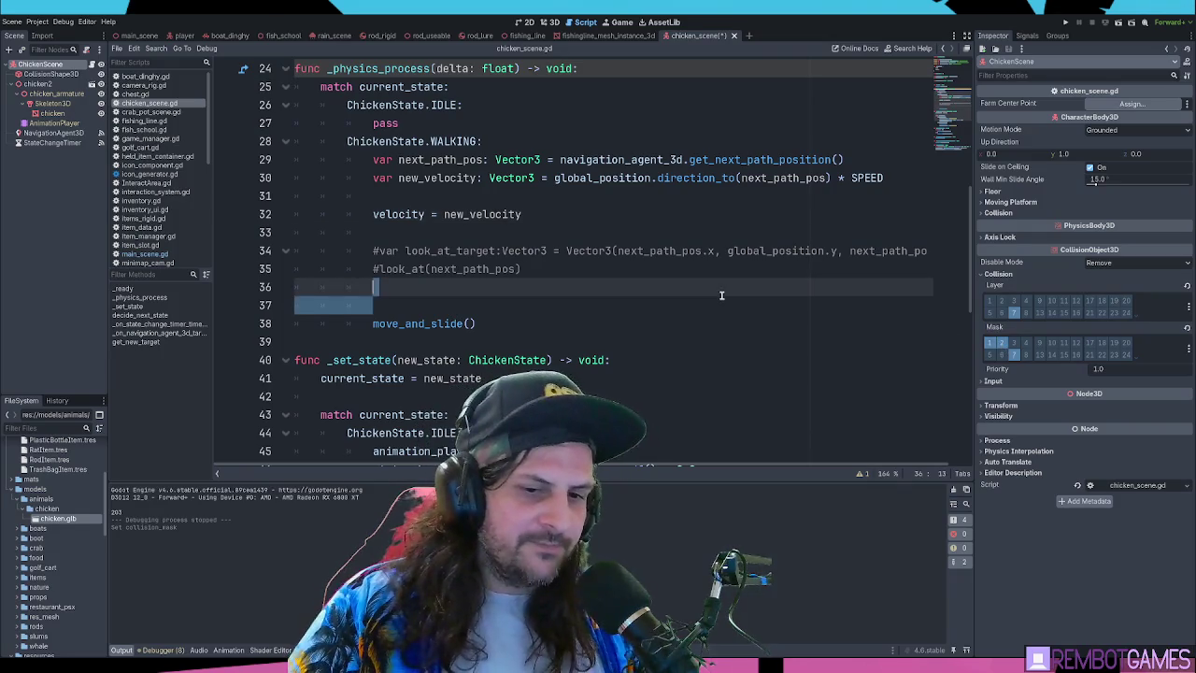
pyautogui.click(600, 292)
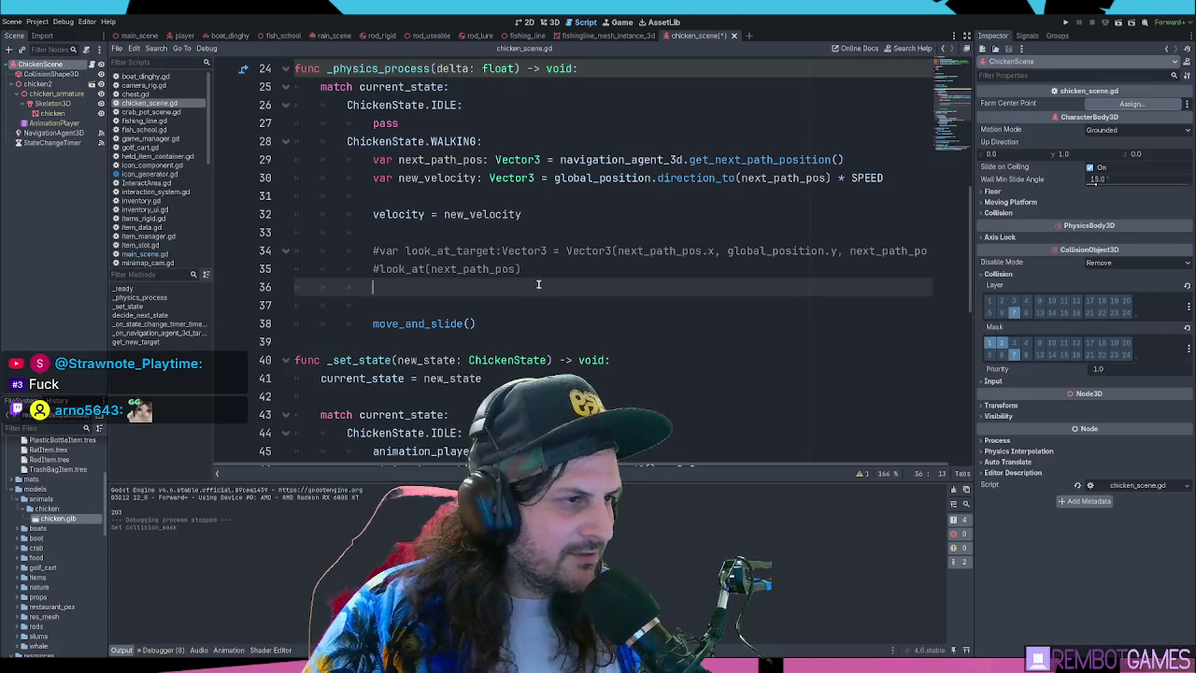
# Uncomment the look_at_target and look_at lines 34–35 with Ctrl+K
pyautogui.hotkey('ctrl', 'shift', 'k')
pyautogui.hotkey('ctrl', 'shift', 'k')
pyautogui.moveTo(295, 251); pyautogui.dragTo(526, 269)
pyautogui.hotkey('ctrl', 'k')
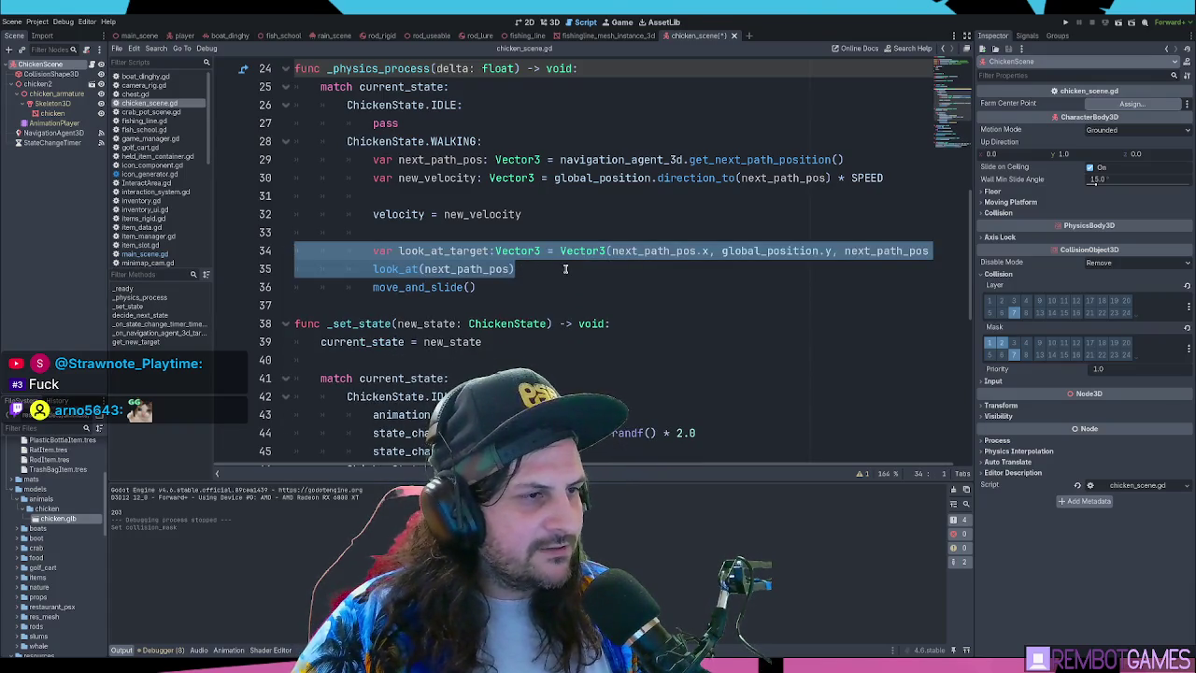
pyautogui.click(565, 269)
pyautogui.press('Return')
# Replace next_path_pos with look_at_target in the look_at() call and run the game
pyautogui.click(489, 250)
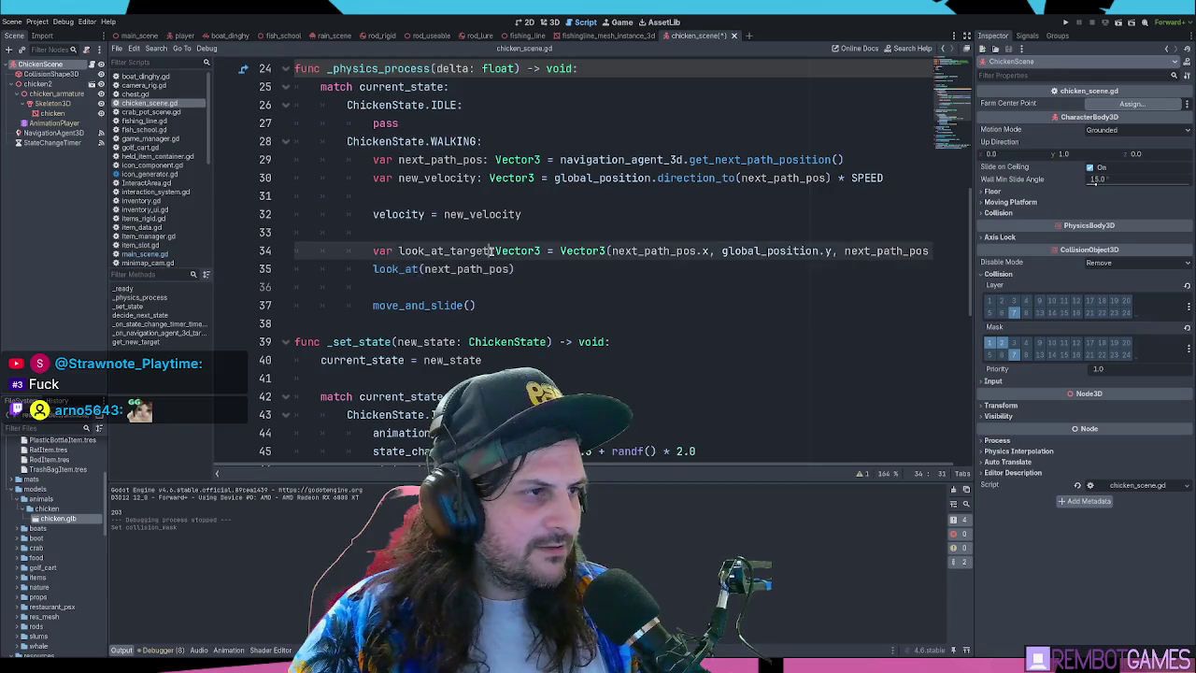
pyautogui.tripleClick(490, 251)
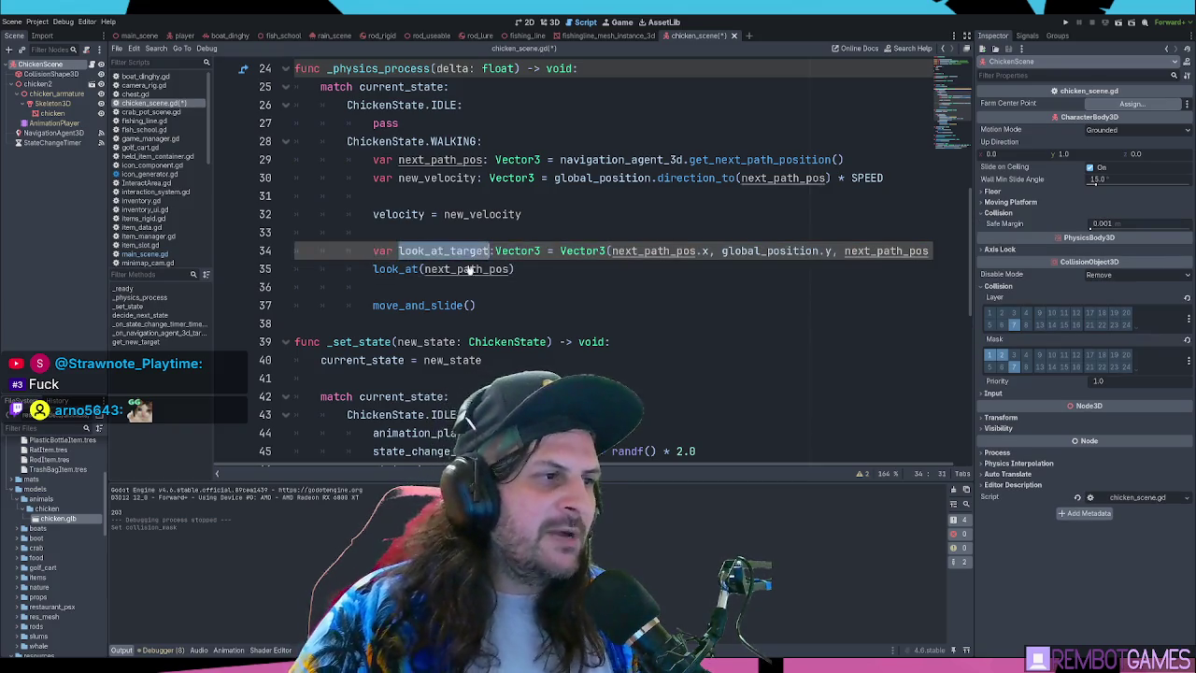
pyautogui.click(474, 269)
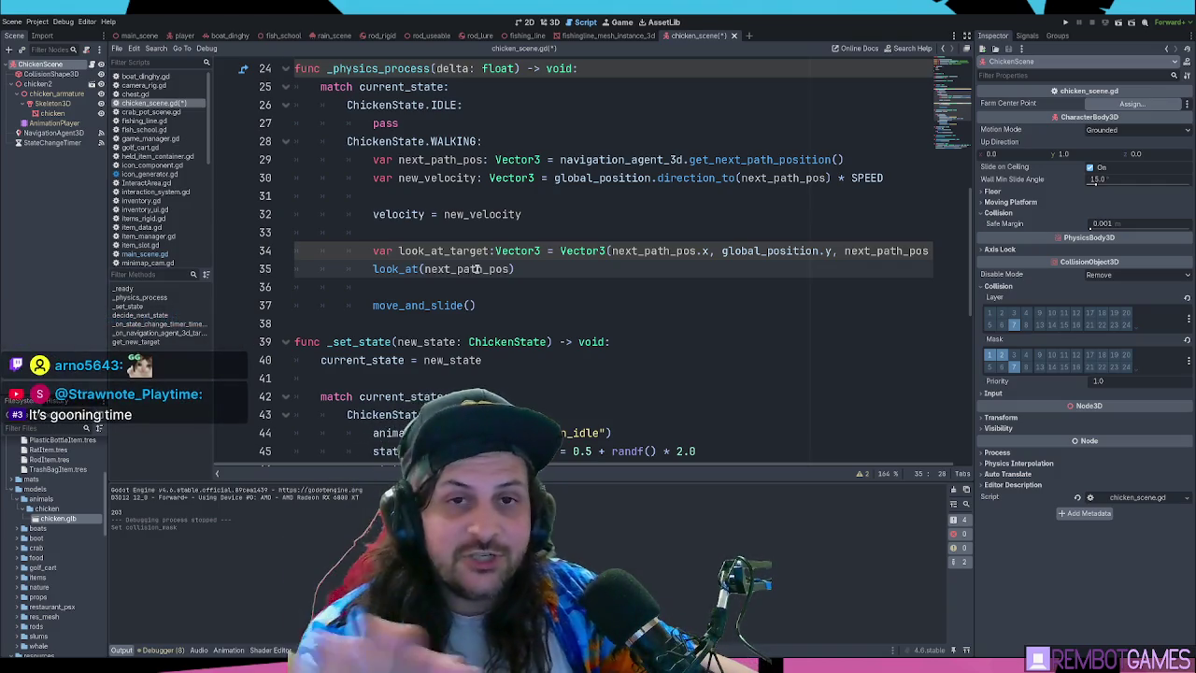
pyautogui.doubleClick(427, 251)
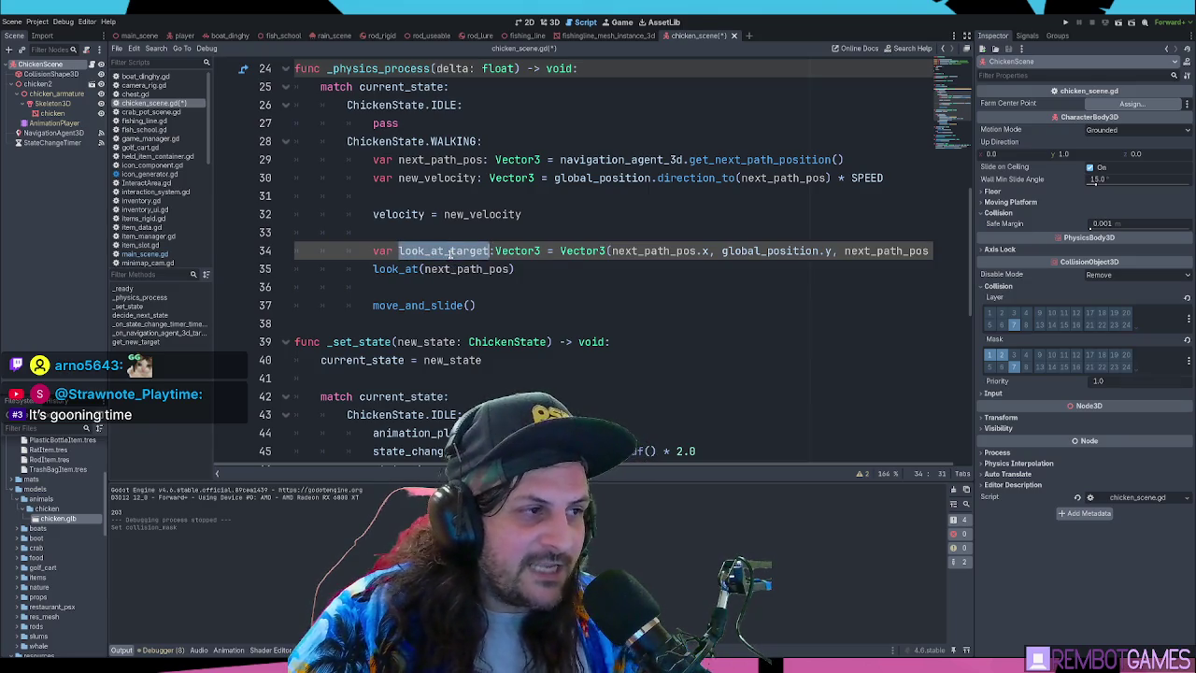
pyautogui.hotkey('ctrl', 'c')
pyautogui.doubleClick(467, 269)
pyautogui.hotkey('ctrl', 'v')
pyautogui.press('F5')
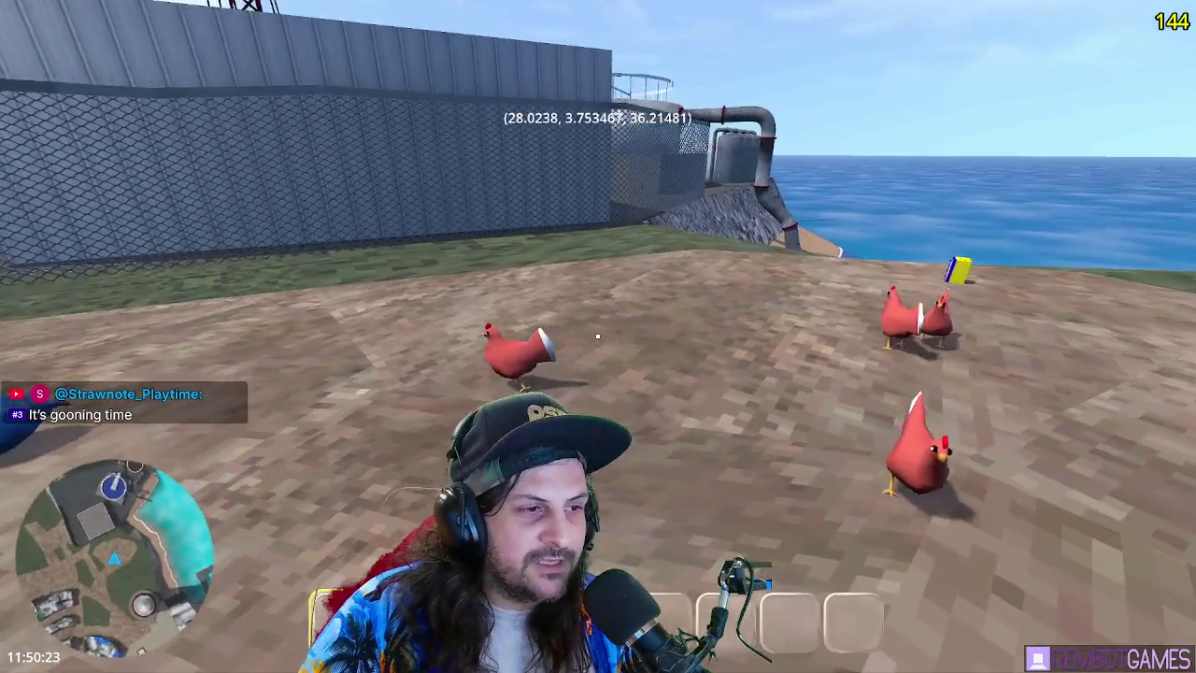
# Walk among the wandering chickens toward the barn to watch them turn, then stop the game
pyautogui.press('w')
pyautogui.press('w')
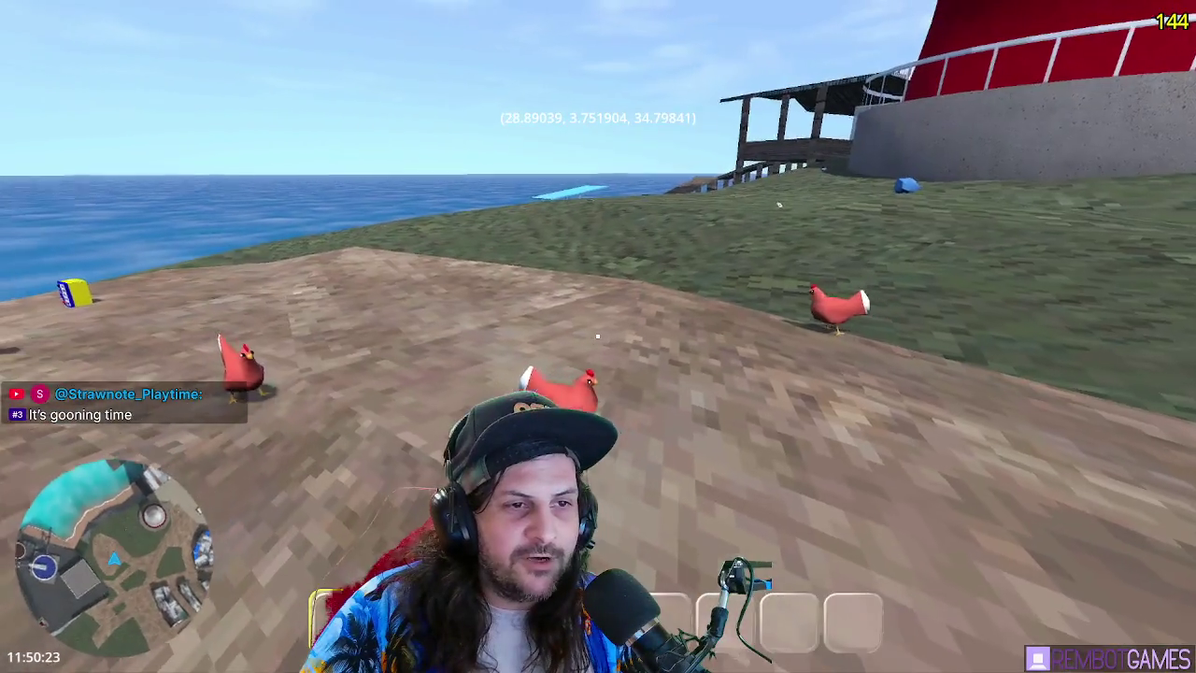
pyautogui.press('w')
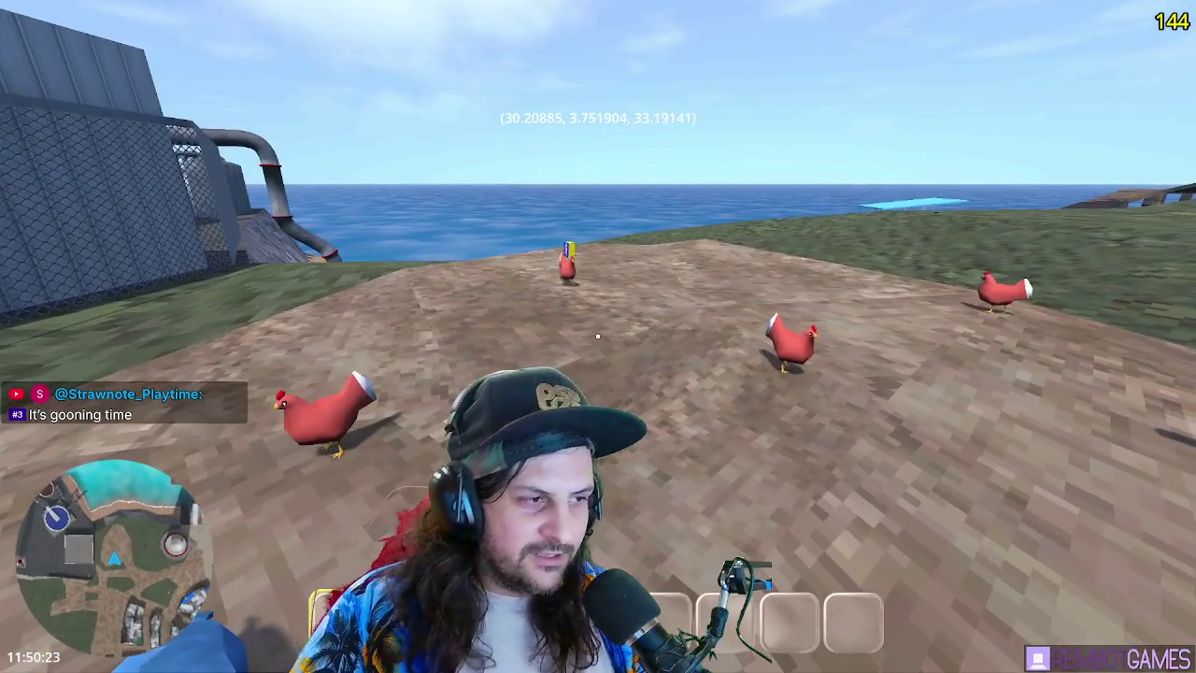
pyautogui.press('w')
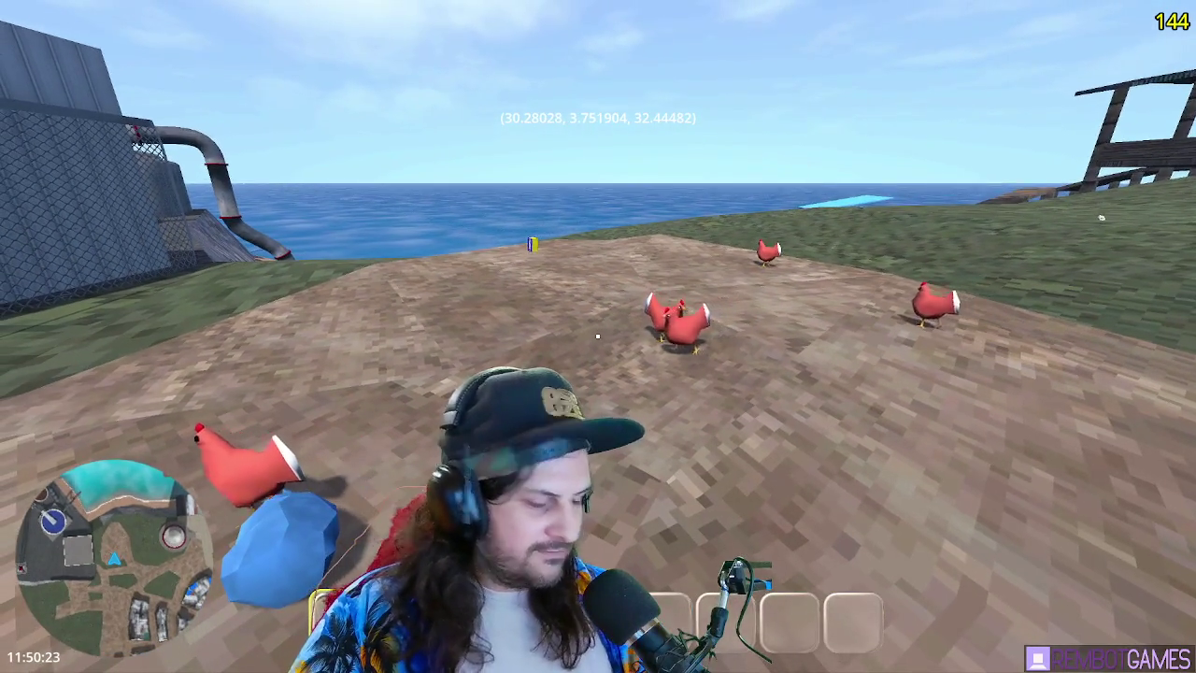
pyautogui.moveTo(598, 337)
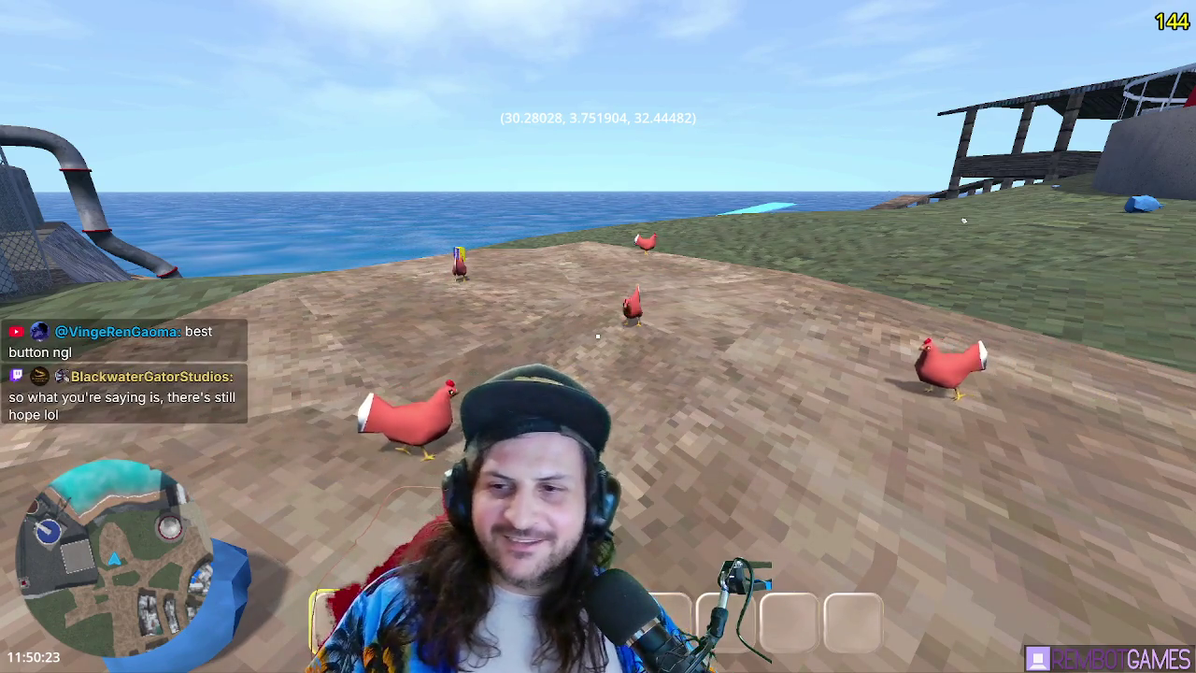
pyautogui.press('w')
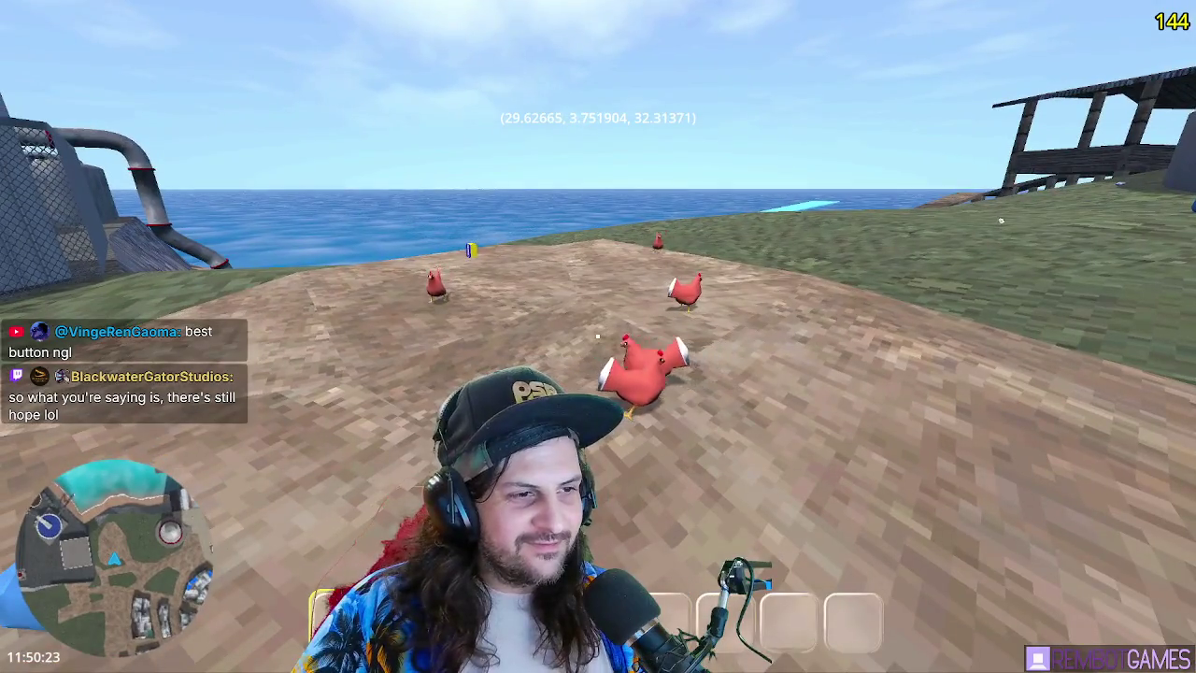
pyautogui.press('Escape')
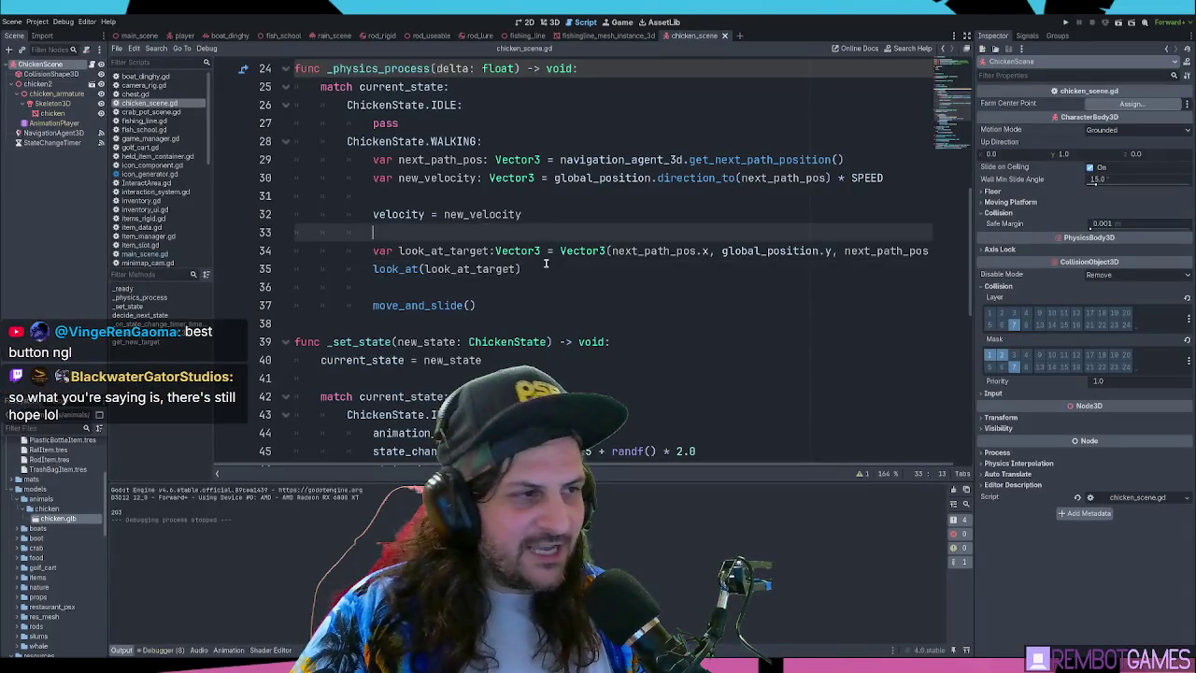
# Comment out the look-at lines 34–35 in chicken_scene.gd
pyautogui.hotkey('ctrl', 'k')
pyautogui.click(485, 269)
pyautogui.hotkey('ctrl', 'k')
pyautogui.hotkey('ctrl', 'z')
pyautogui.hotkey('ctrl', 'shift', 'z')
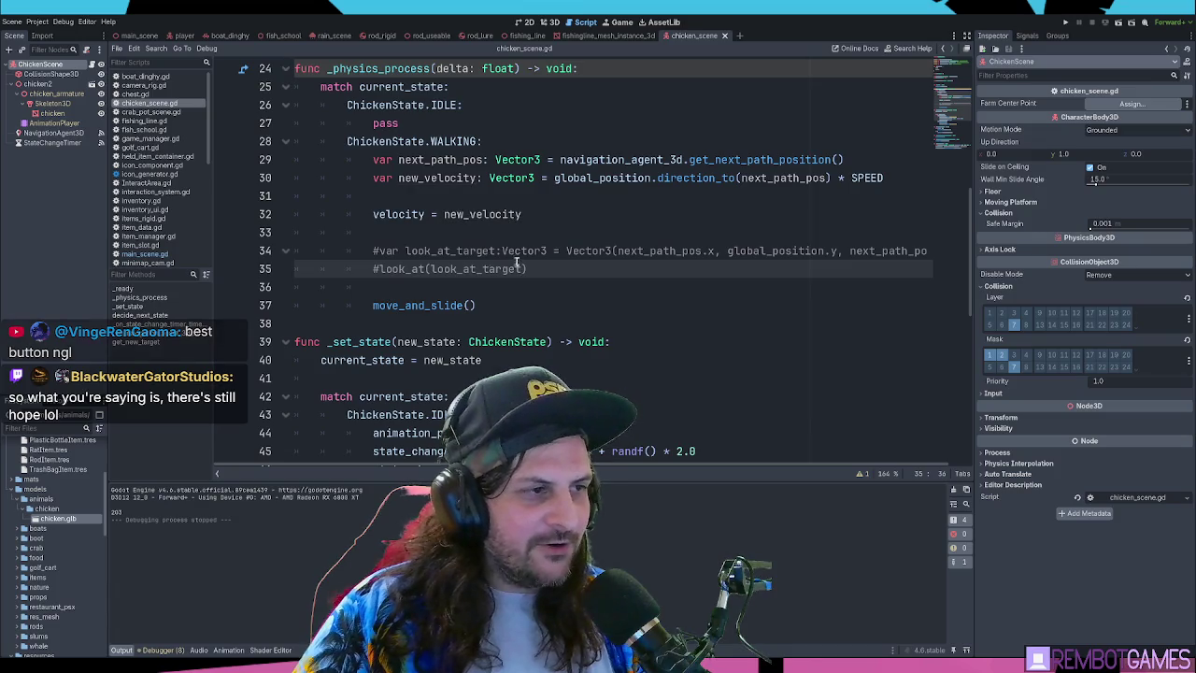
pyautogui.hotkey('ctrl', 'z')
pyautogui.hotkey('ctrl', 'shift', 'z')
# Add a duplicated look_at(next_path_pos, Vector3.UP) call below them and test-run the game
pyautogui.doubleClick(491, 269)
pyautogui.click(568, 268)
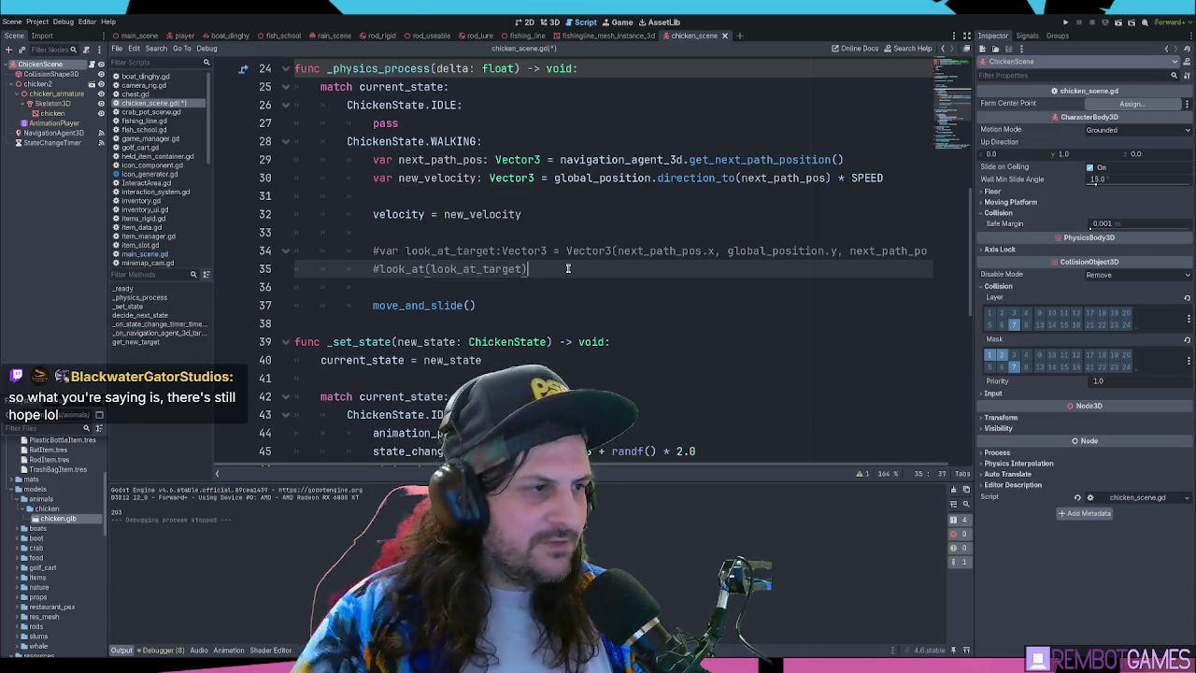
pyautogui.hotkey('ctrl', 'shift', 'd')
pyautogui.hotkey('ctrl', 'k')
pyautogui.doubleClick(441, 159)
pyautogui.hotkey('ctrl', 'c')
pyautogui.doubleClick(470, 287)
pyautogui.hotkey('ctrl', 'v')
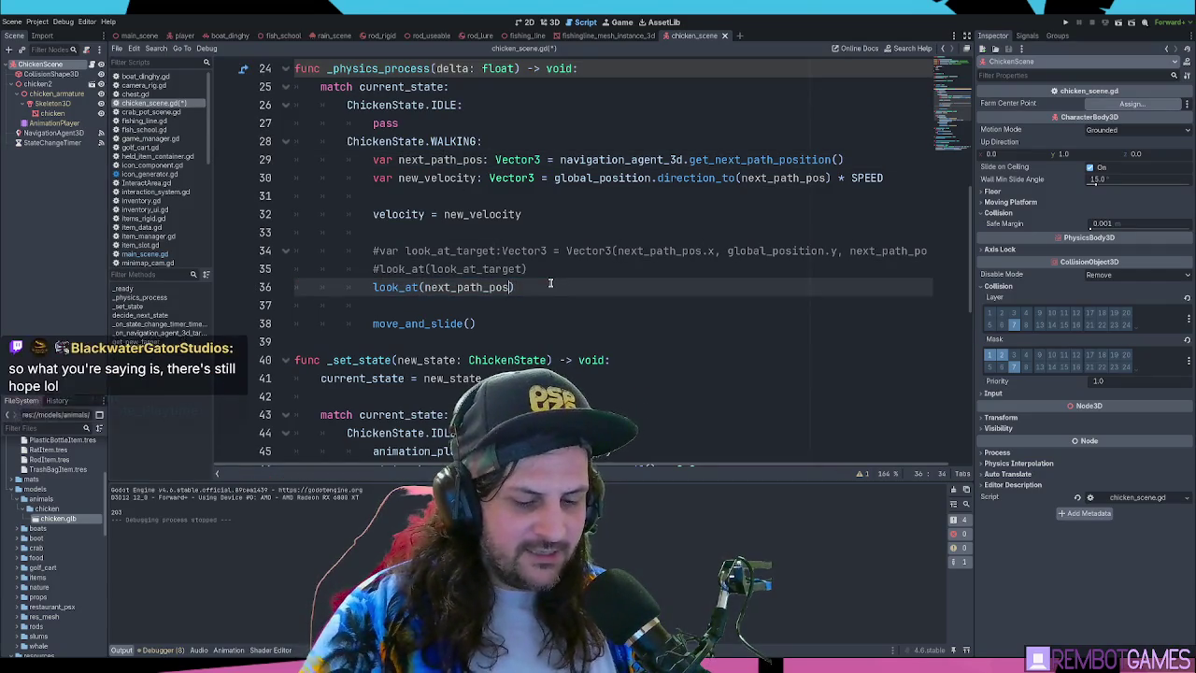
pyautogui.write(',Vector3.UP')
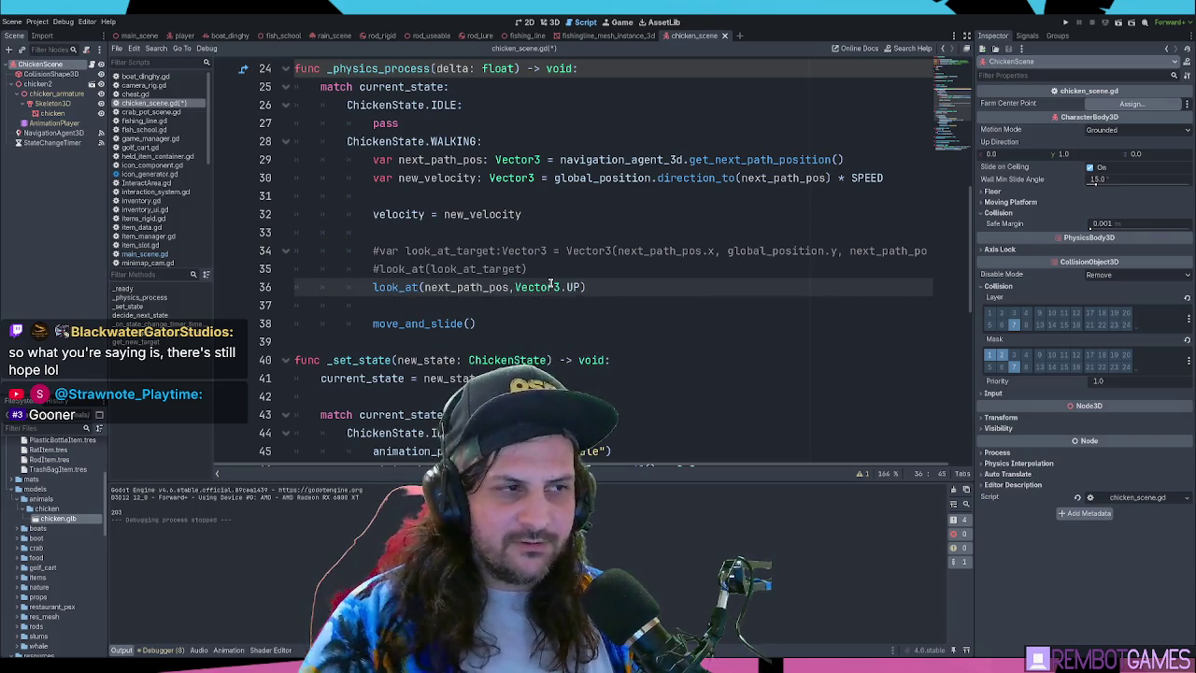
pyautogui.press('F5')
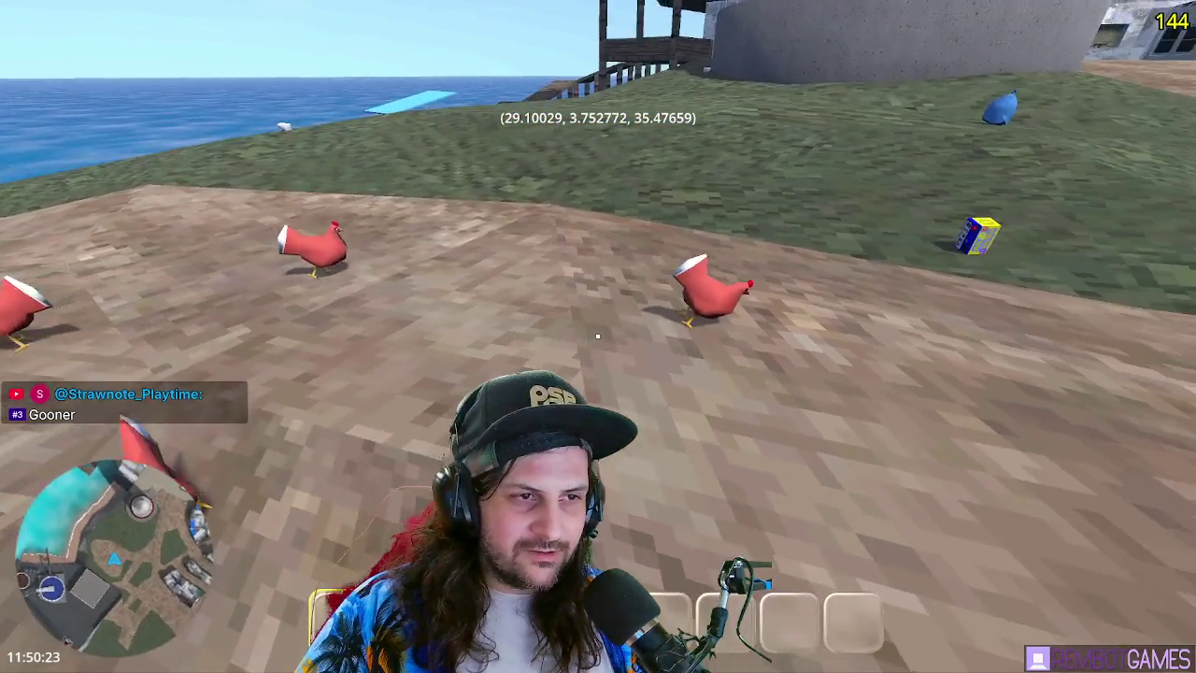
pyautogui.press('F8')
# Delete the next_path_pos look_at line, uncomment the look_at_target lines, and save the script
pyautogui.click(467, 250)
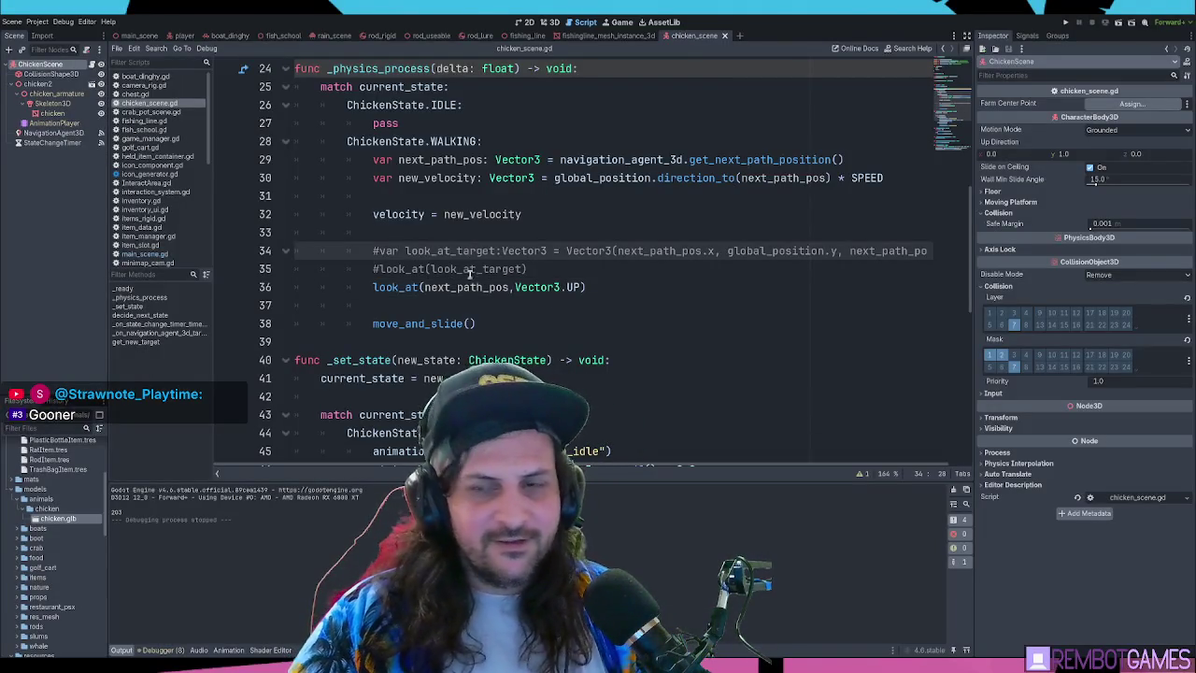
pyautogui.click(537, 269)
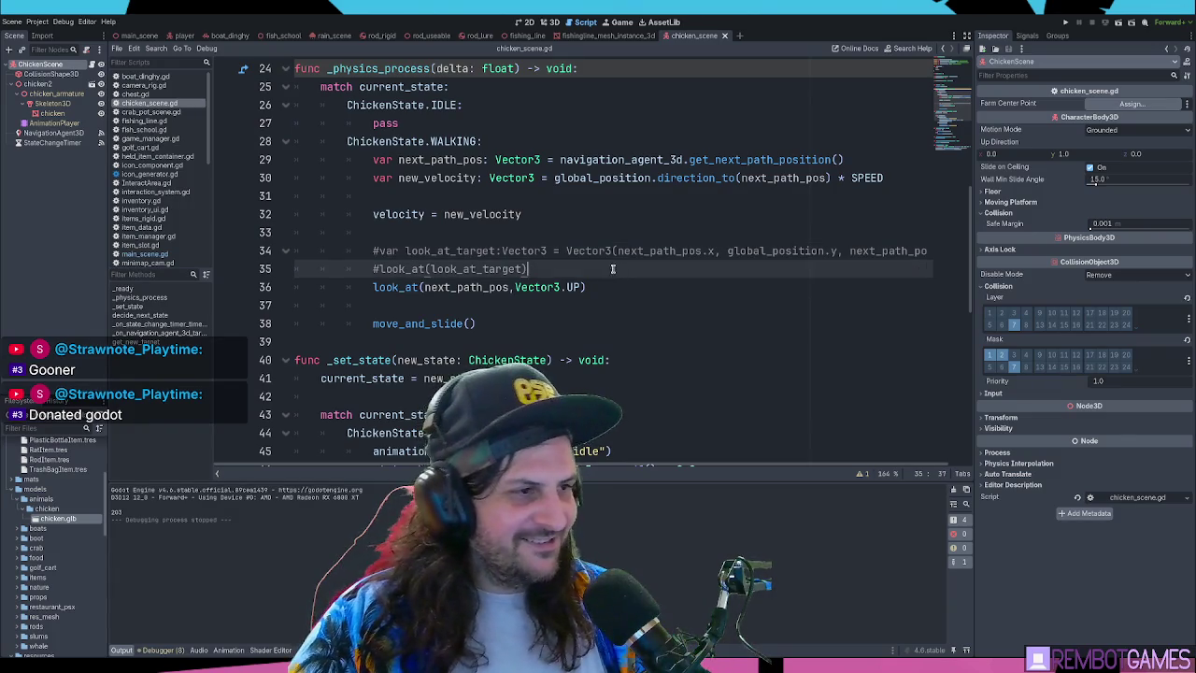
pyautogui.hotkey('ctrl', 'shift', 'k')
pyautogui.hotkey('ctrl', 'k')
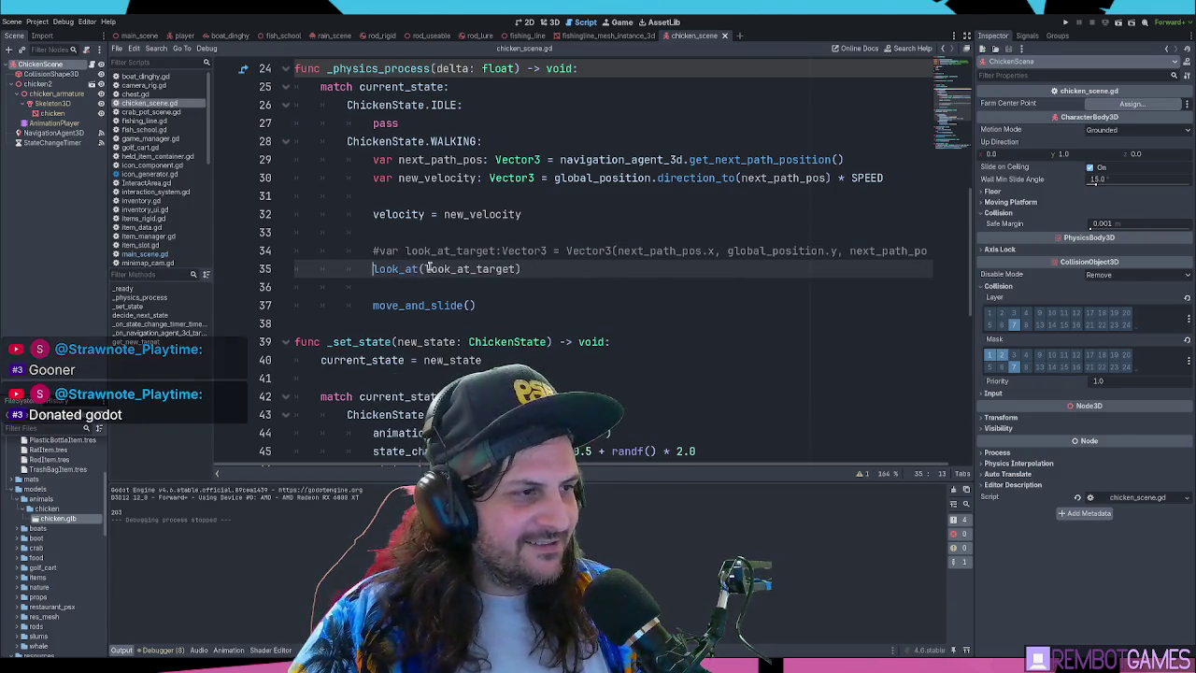
pyautogui.press('Up')
pyautogui.hotkey('ctrl', 'k')
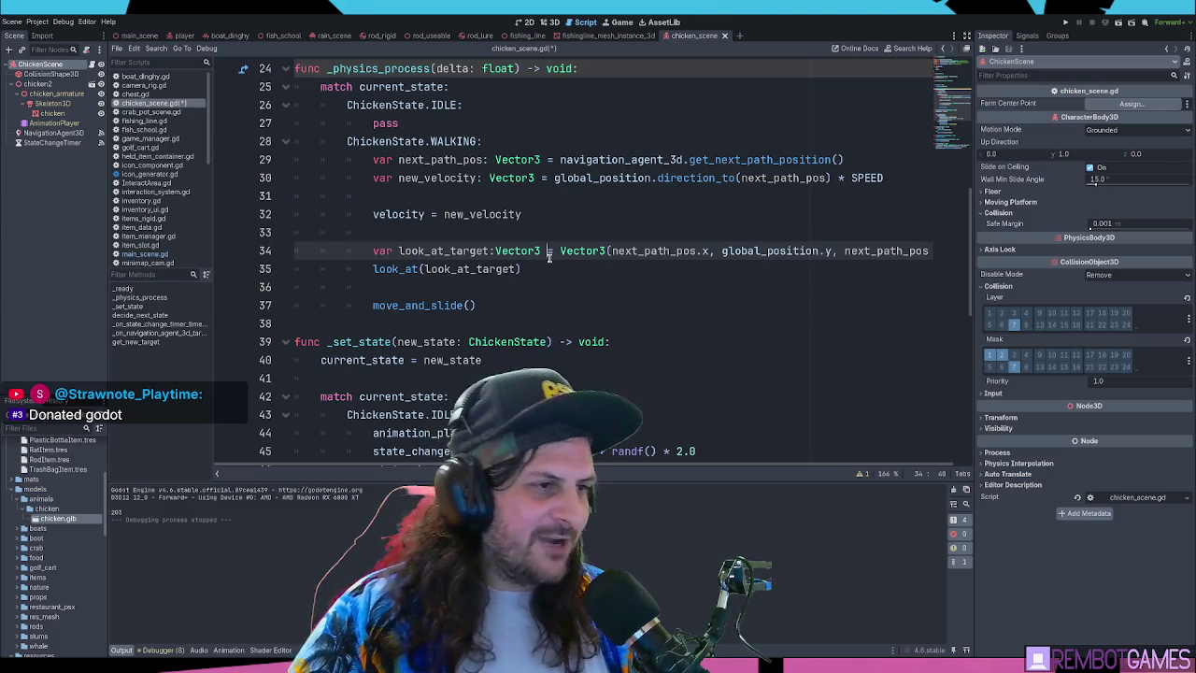
pyautogui.click(549, 265)
# Run the game and walk around to check the chickens' facing, then stop it
pyautogui.press('F5')
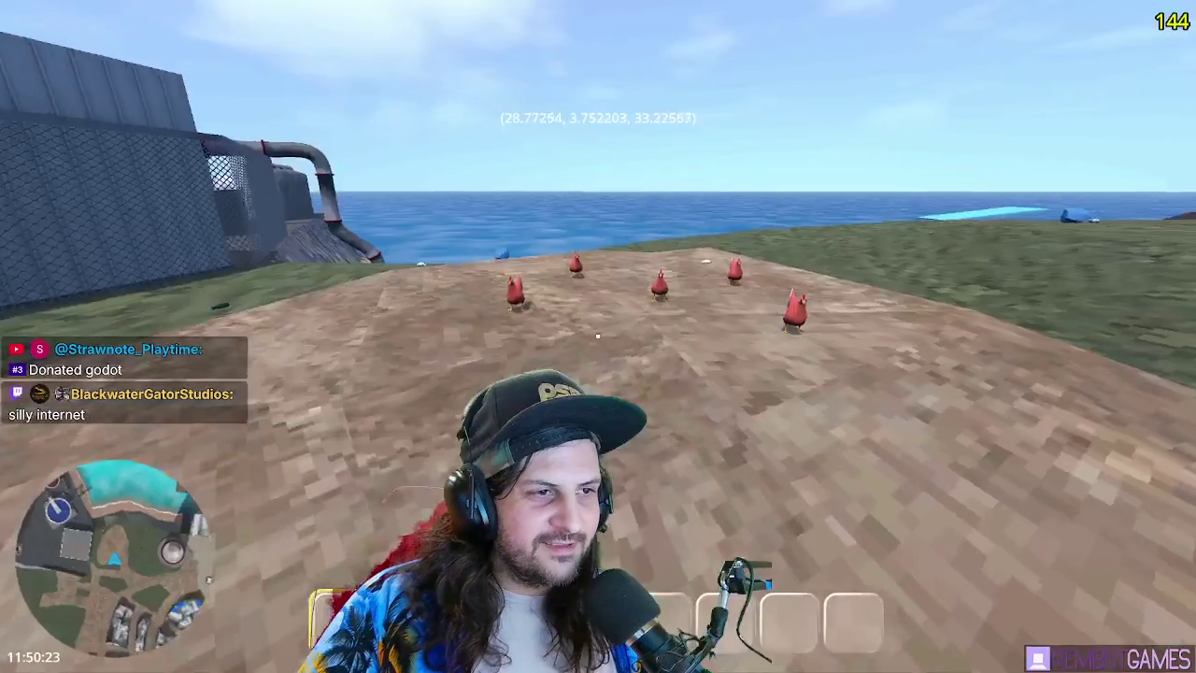
pyautogui.press('w')
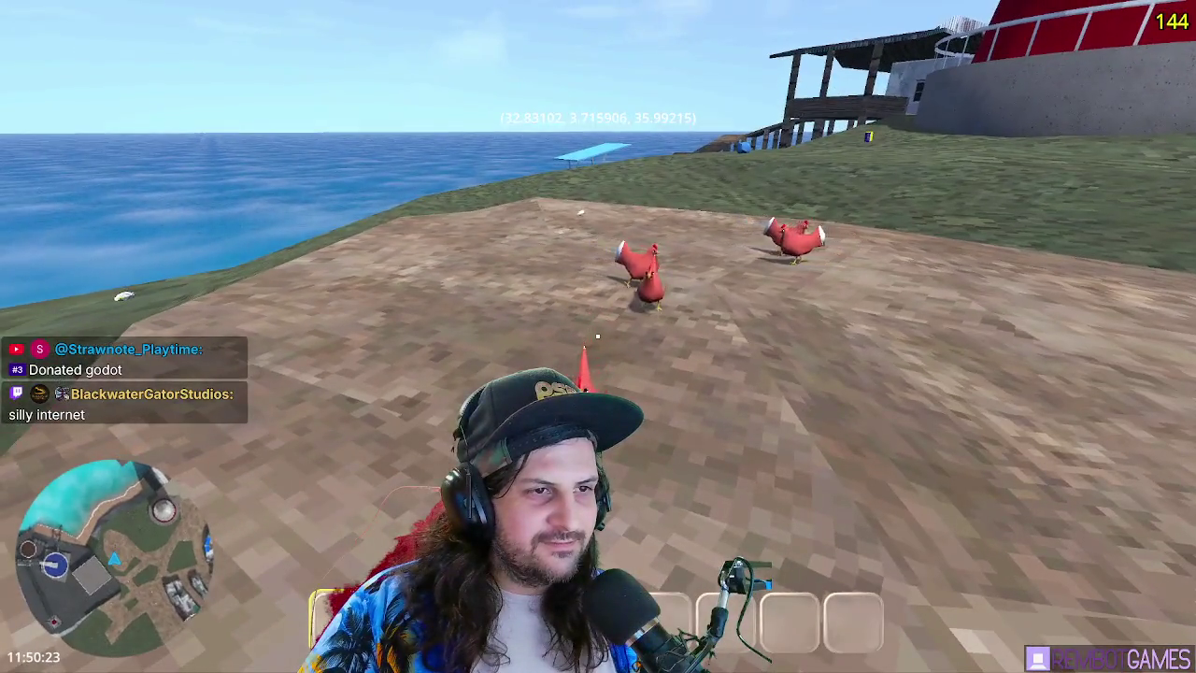
pyautogui.press('F8')
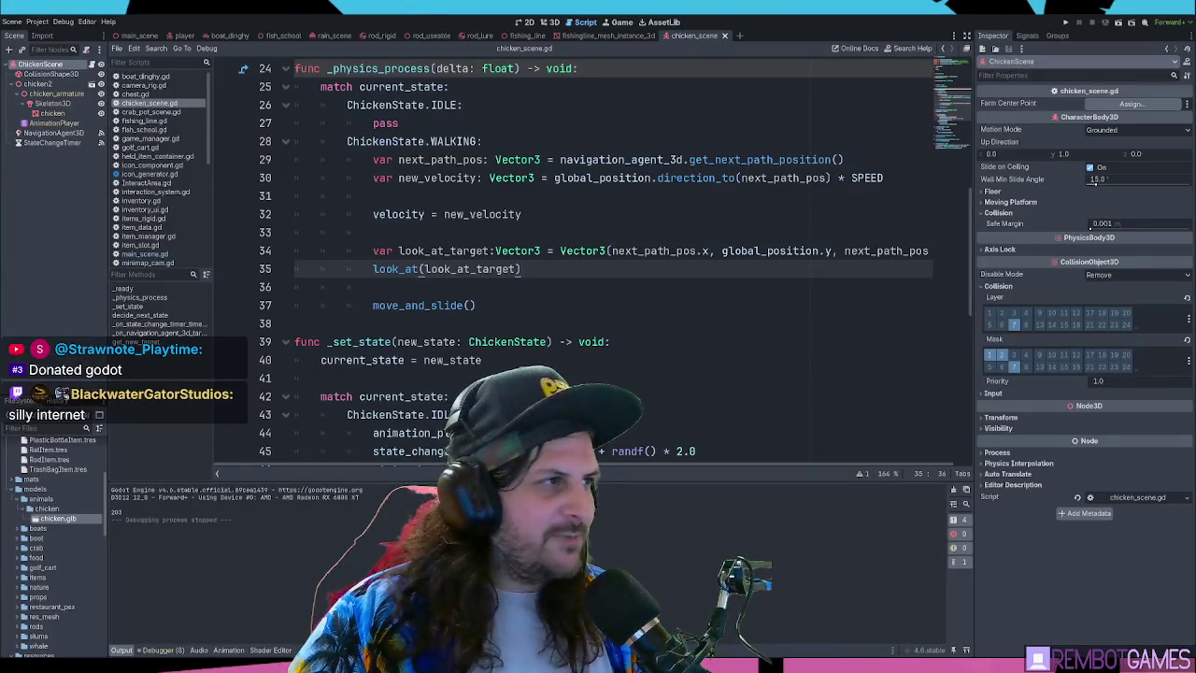
# In main_scene's 3D view, duplicate the chicken three times and spread the copies across the dirt patch
pyautogui.click(135, 36)
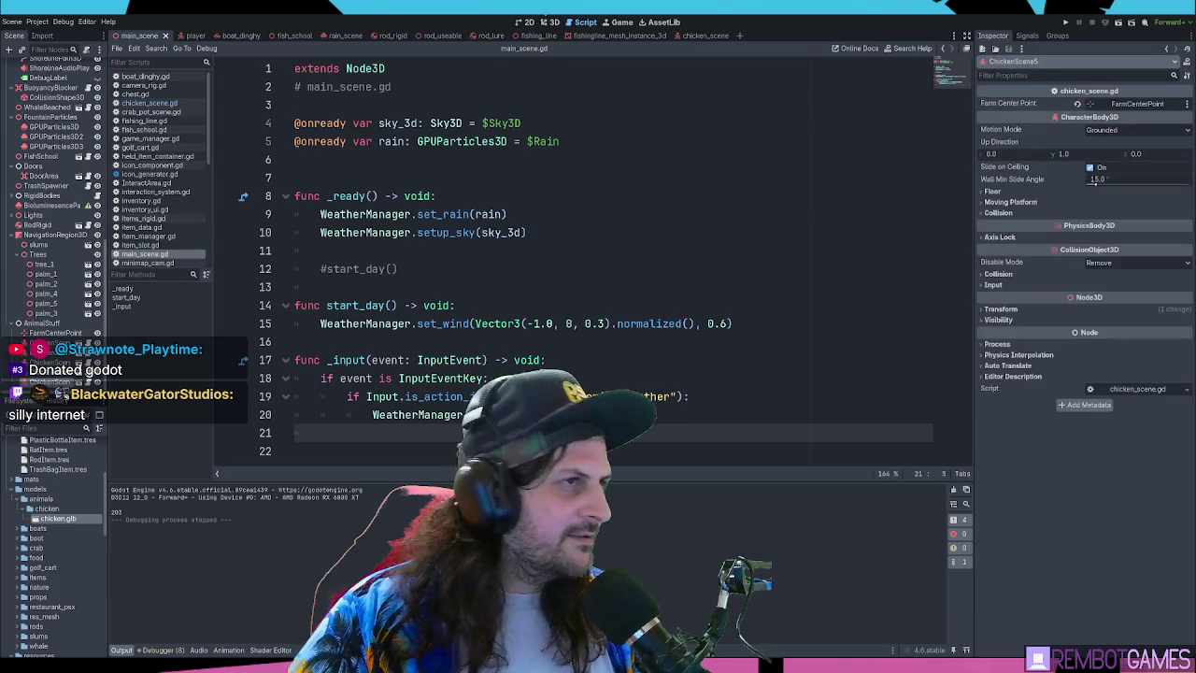
pyautogui.hotkey('ctrl', 'F2')
pyautogui.hotkey('ctrl', 'd')
pyautogui.press('f')
pyautogui.moveTo(509, 313); pyautogui.dragTo(534, 282)
pyautogui.hotkey('ctrl', 'd')
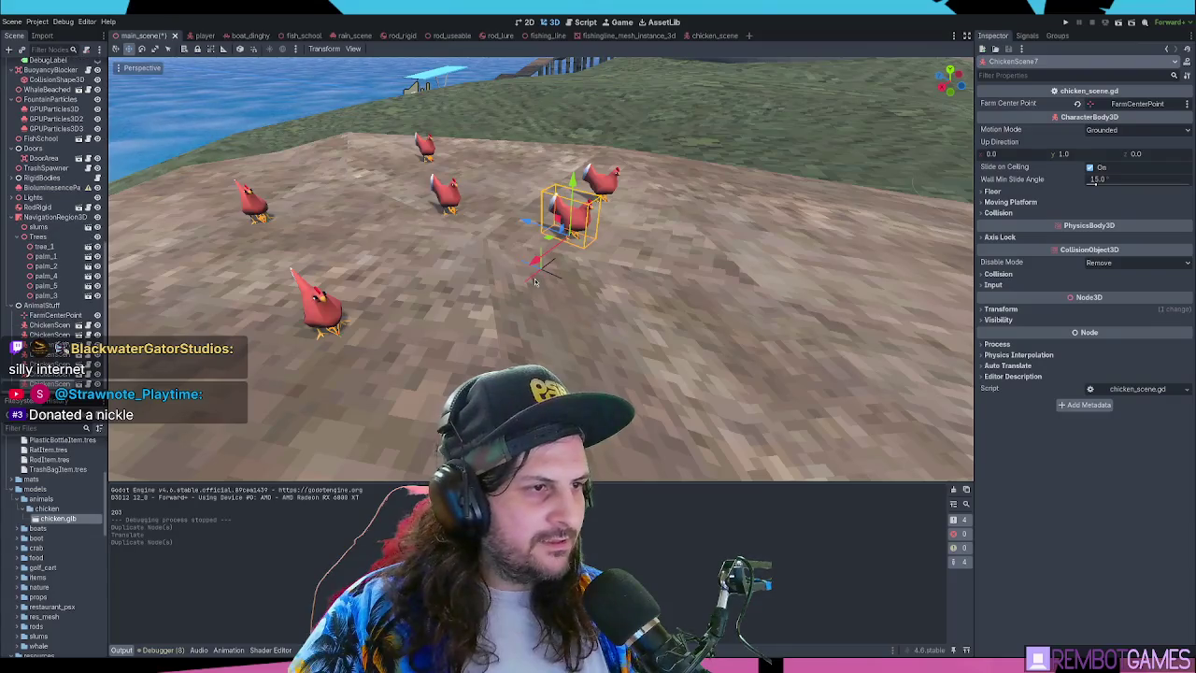
pyautogui.moveTo(567, 215)
pyautogui.mouseDown()
pyautogui.moveTo(441, 316)
pyautogui.moveTo(734, 245)
pyautogui.moveTo(706, 280)
pyautogui.moveTo(460, 240)
pyautogui.moveTo(353, 189)
pyautogui.mouseUp()
pyautogui.hotkey('ctrl', 'd')
# Add three more chicken copies at the front, upper right and lower edge, then save and launch
pyautogui.hotkey('ctrl', 'd')
pyautogui.hotkey('ctrl', 'd')
pyautogui.moveTo(450, 305)
pyautogui.mouseDown()
pyautogui.moveTo(659, 325)
pyautogui.moveTo(593, 295)
pyautogui.moveTo(667, 297)
pyautogui.mouseUp()
pyautogui.hotkey('ctrl', 'd')
pyautogui.hotkey('ctrl', 'd')
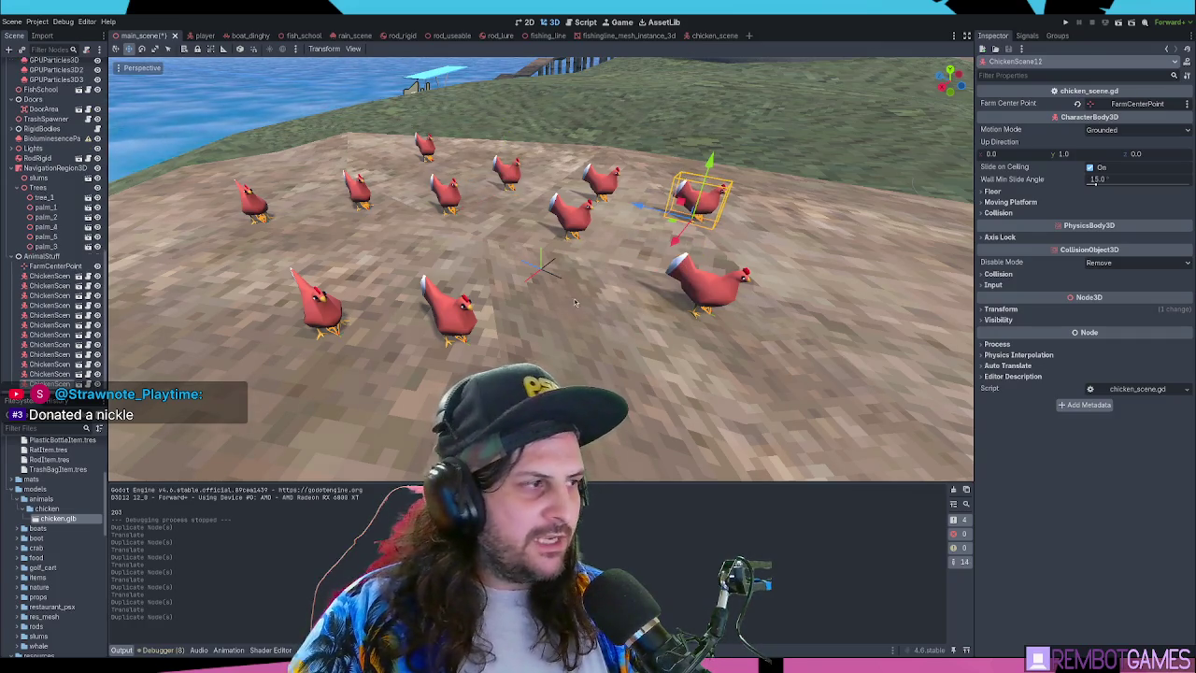
pyautogui.moveTo(575, 302)
pyautogui.mouseDown()
pyautogui.moveTo(624, 376)
pyautogui.moveTo(636, 365)
pyautogui.mouseUp()
pyautogui.scroll(-8, 550, 339)
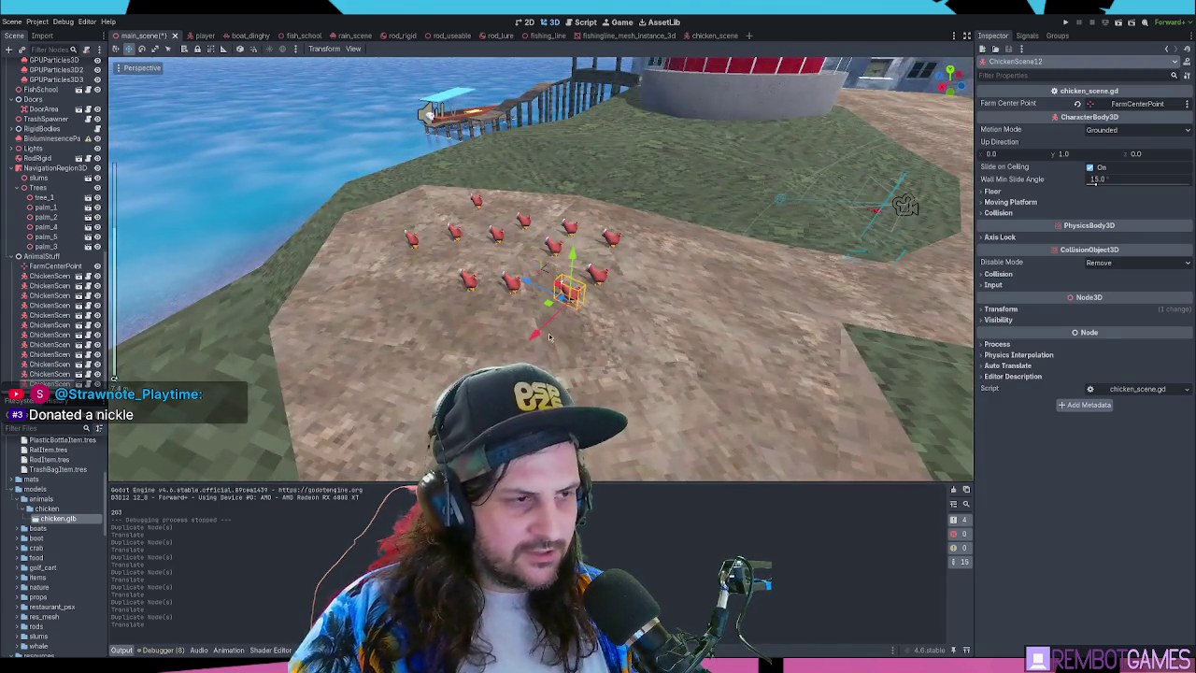
pyautogui.hotkey('ctrl', 'd')
pyautogui.moveTo(566, 299)
pyautogui.mouseDown()
pyautogui.moveTo(865, 209)
pyautogui.moveTo(916, 165)
pyautogui.mouseUp()
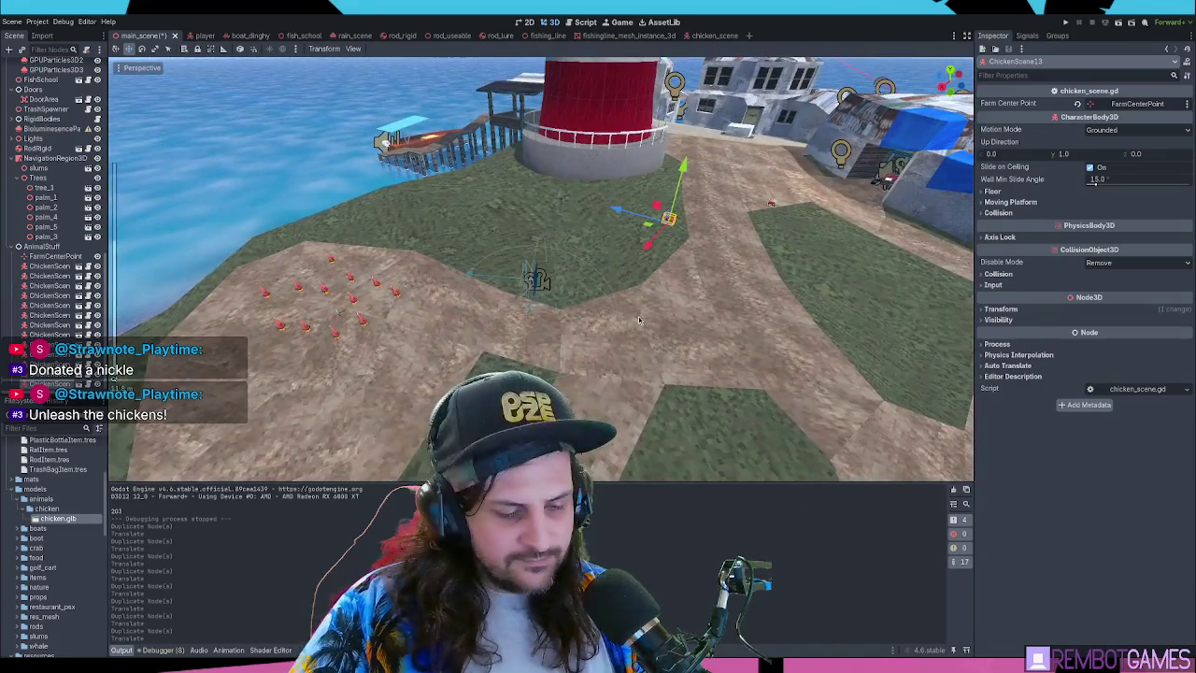
pyautogui.hotkey('ctrl', 'd')
pyautogui.moveTo(669, 218)
pyautogui.mouseDown()
pyautogui.moveTo(716, 421)
pyautogui.moveTo(733, 421)
pyautogui.mouseUp()
pyautogui.press('F5')
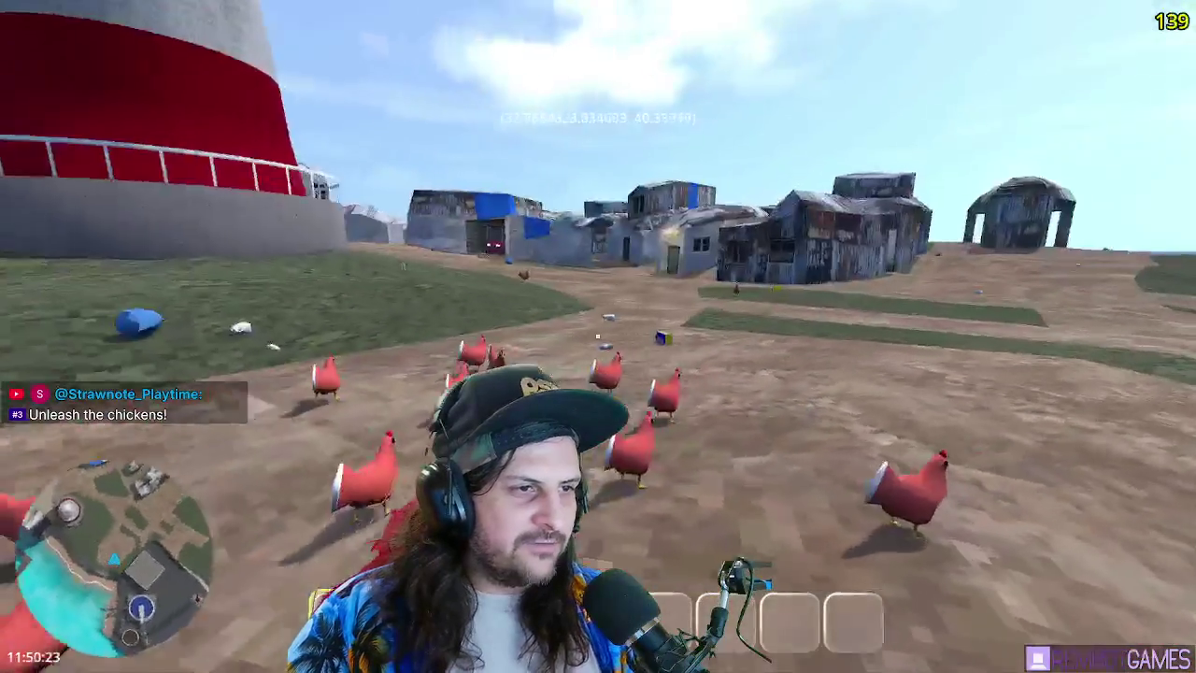
pyautogui.press('s')
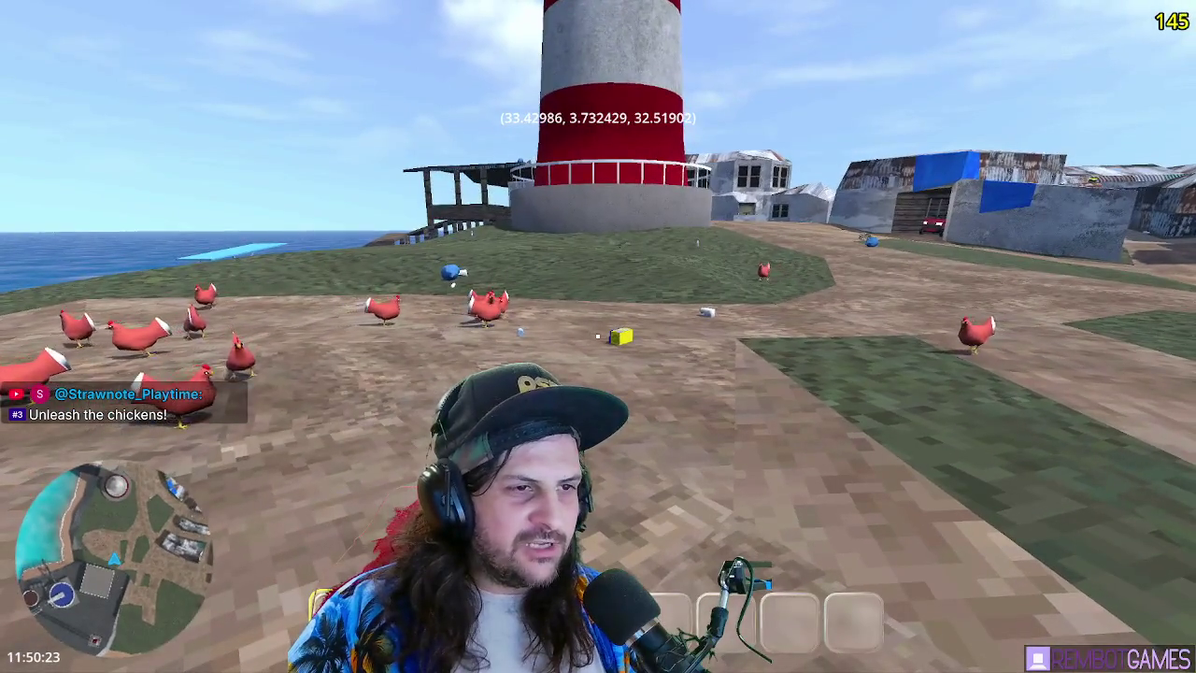
pyautogui.press('w')
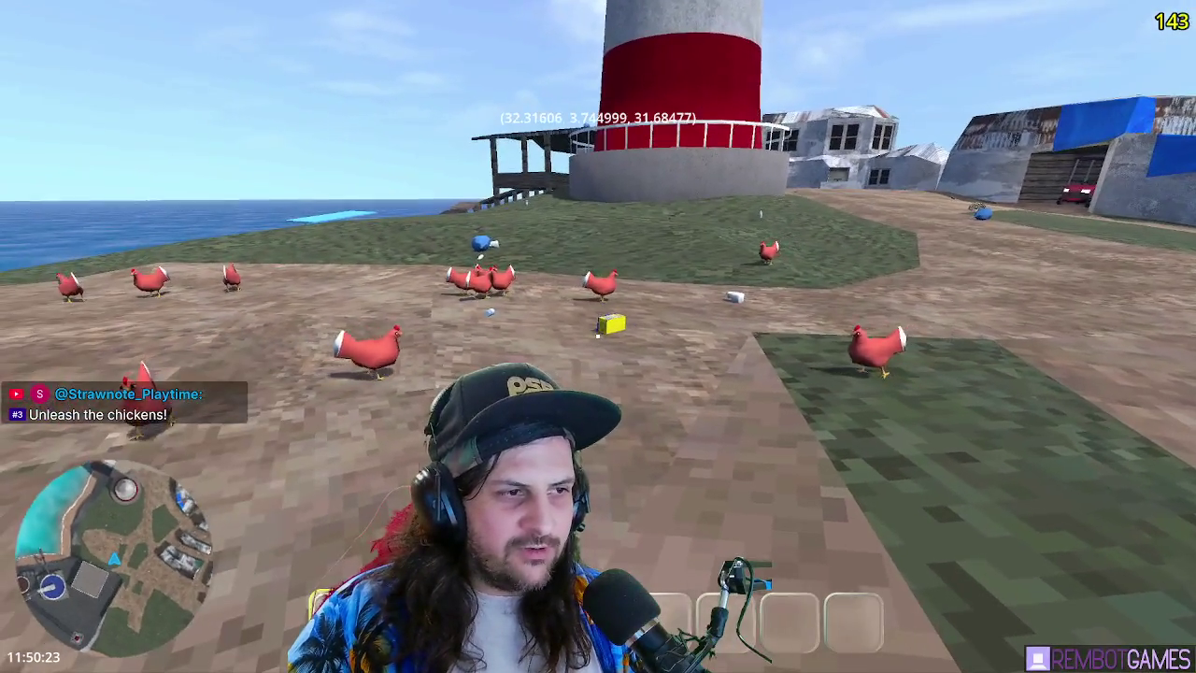
pyautogui.press('w')
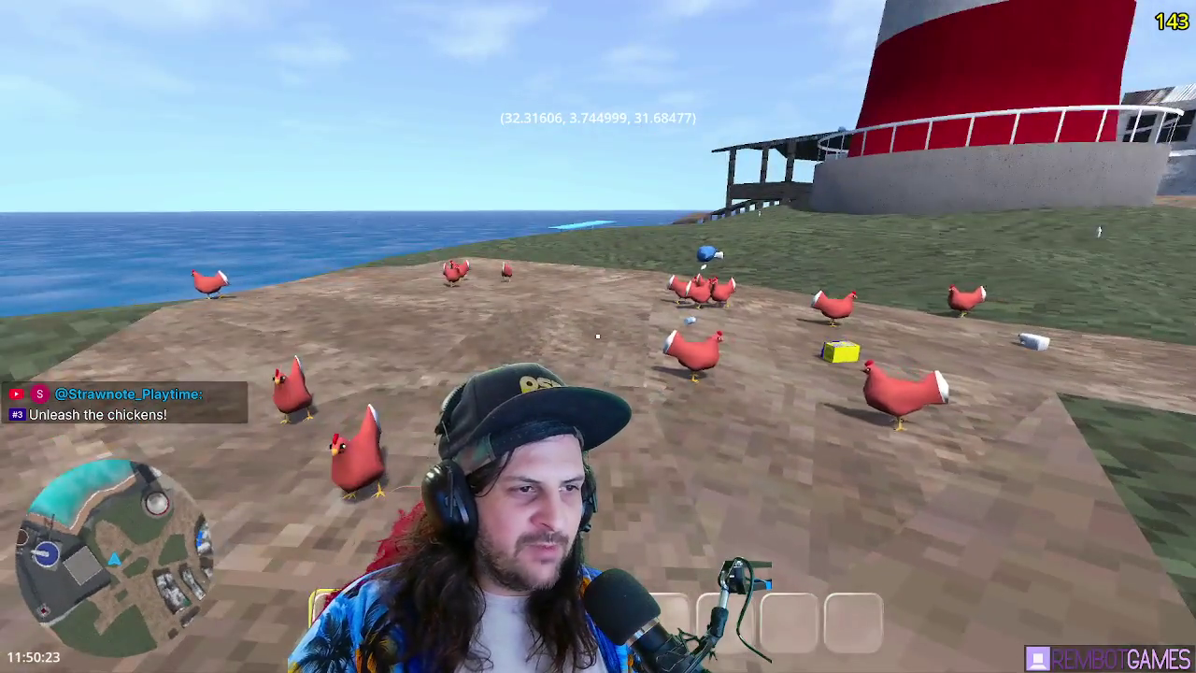
pyautogui.press('w')
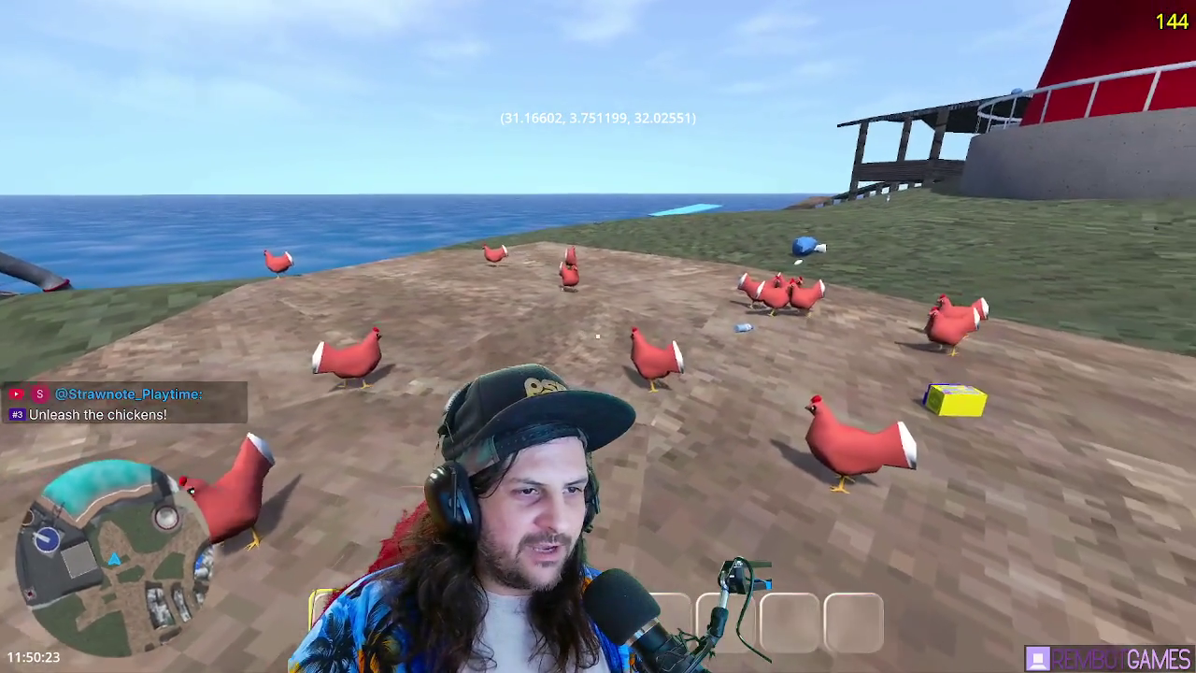
pyautogui.press('w')
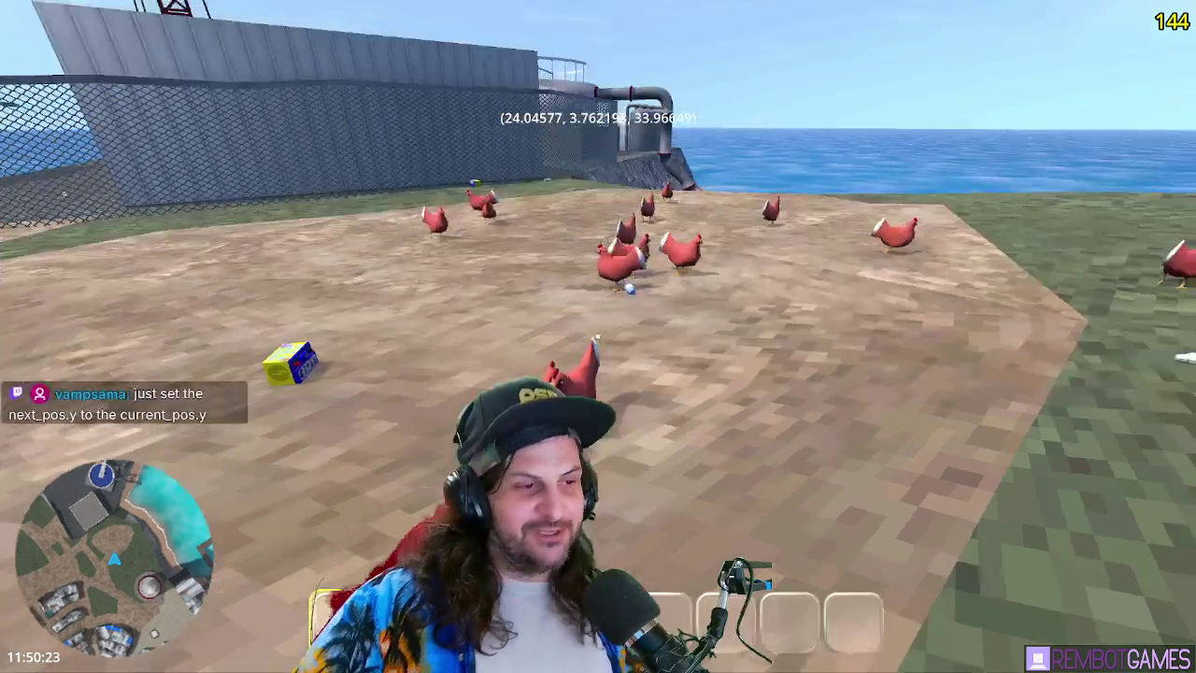
pyautogui.press('w')
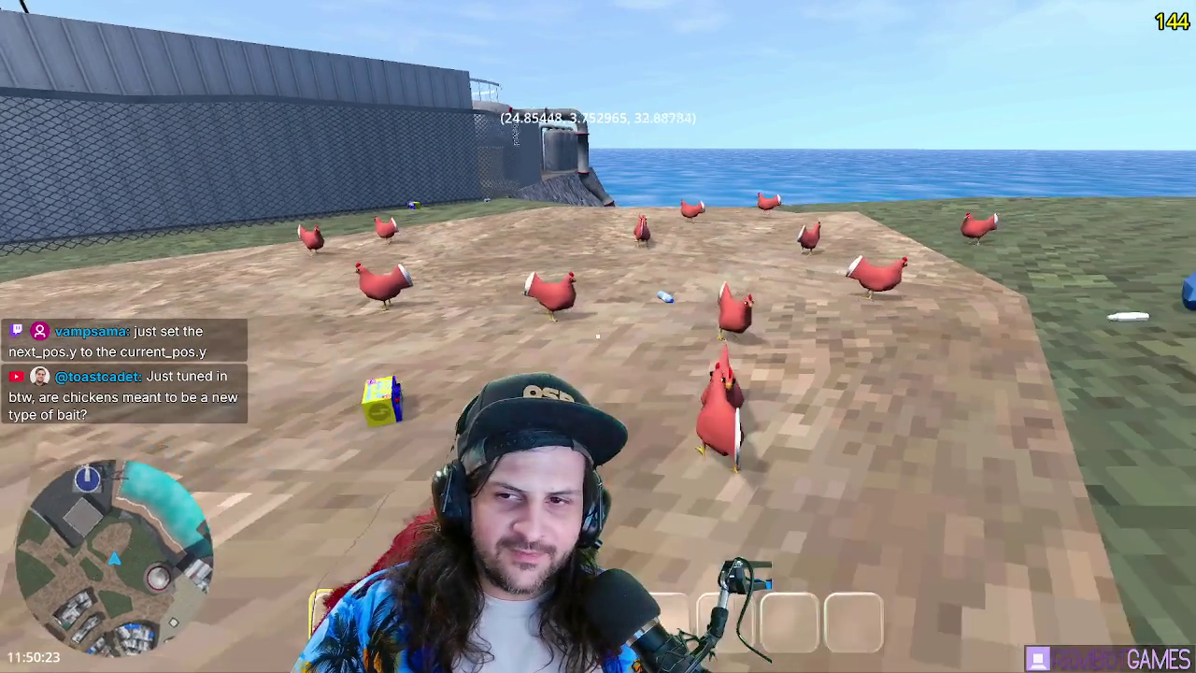
pyautogui.press('d')
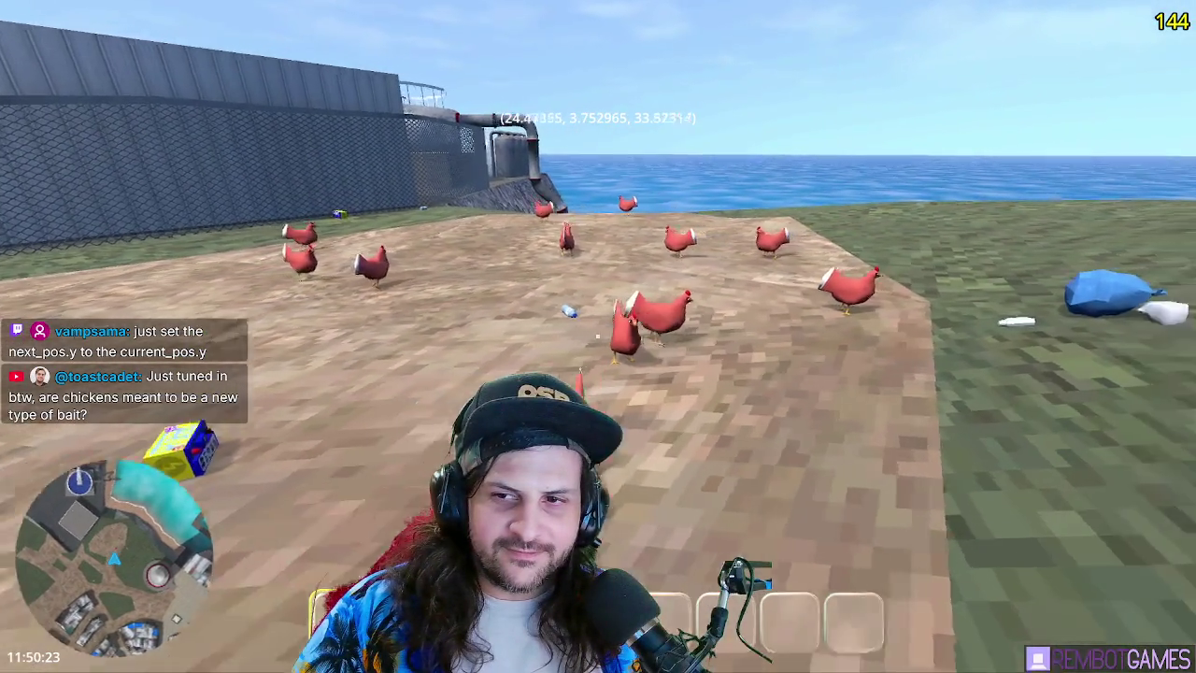
pyautogui.press('d')
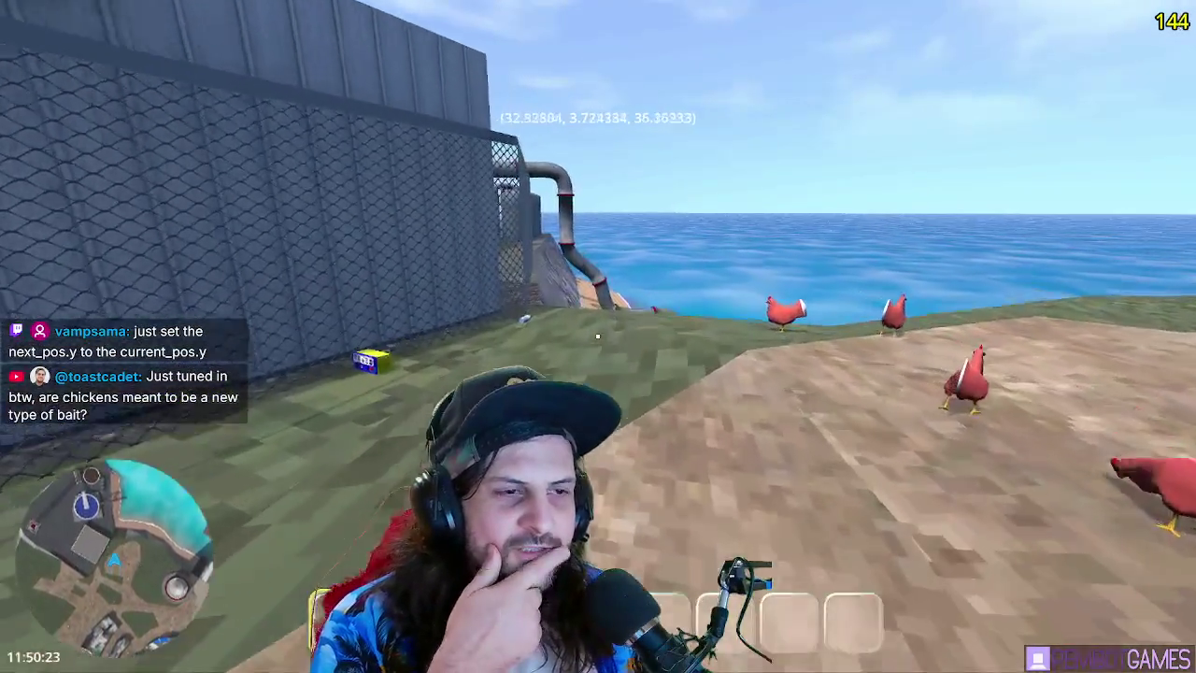
pyautogui.press('d')
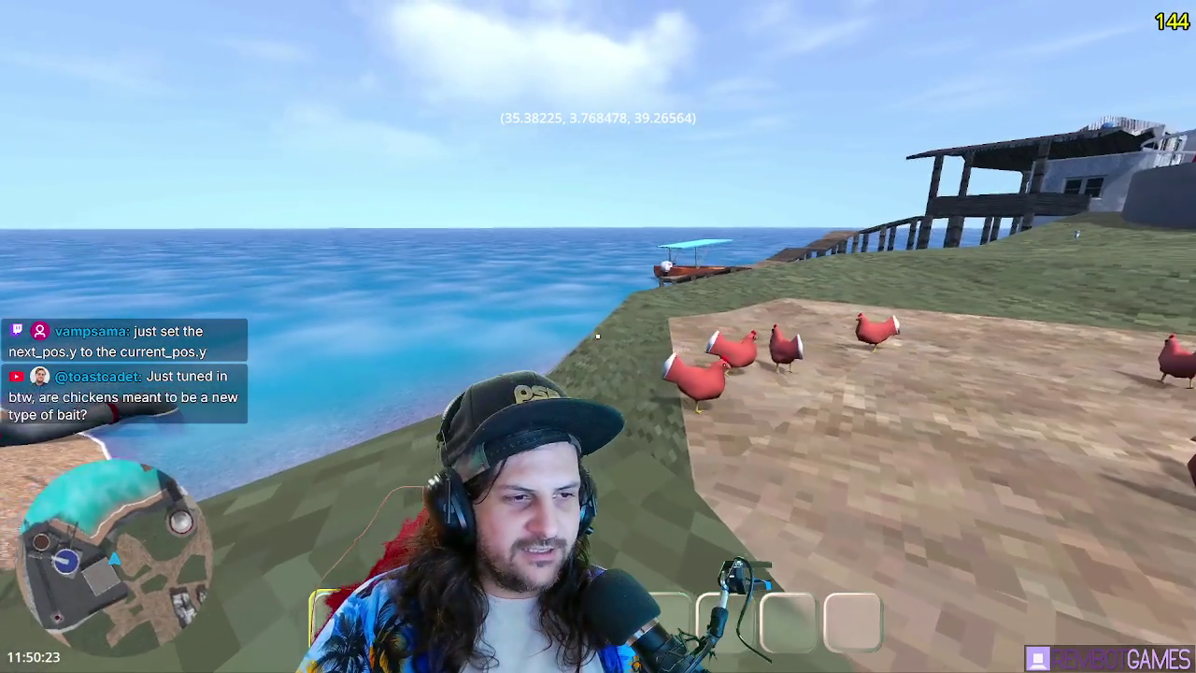
pyautogui.press('d')
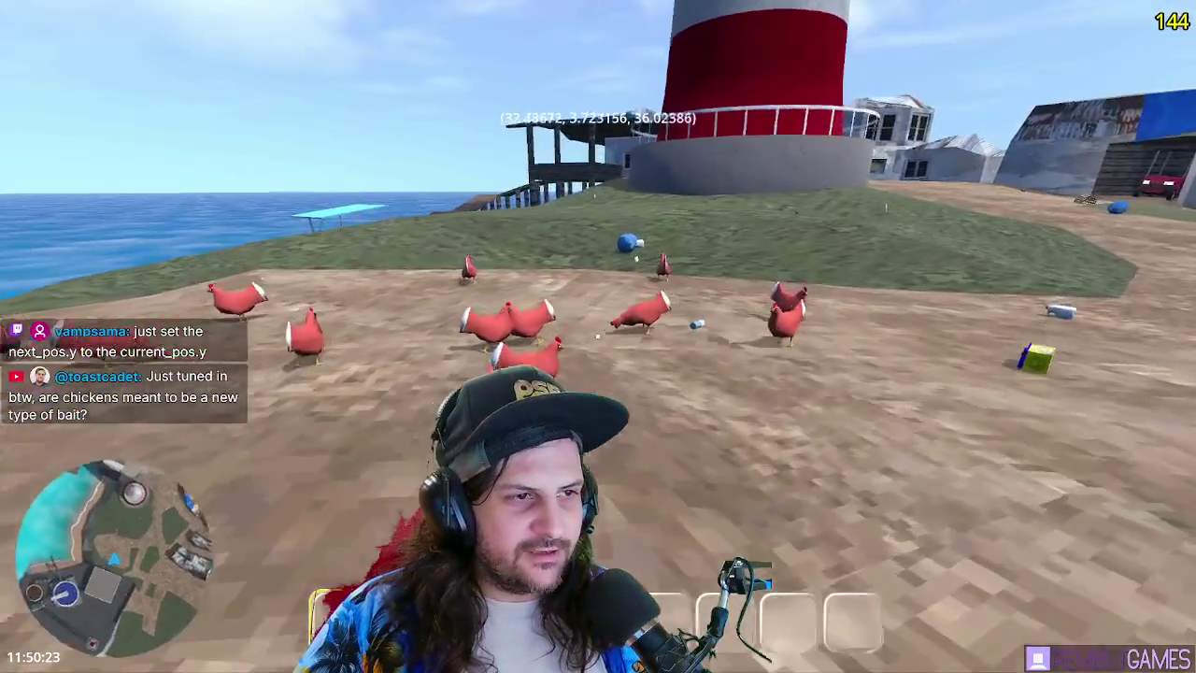
pyautogui.press('d')
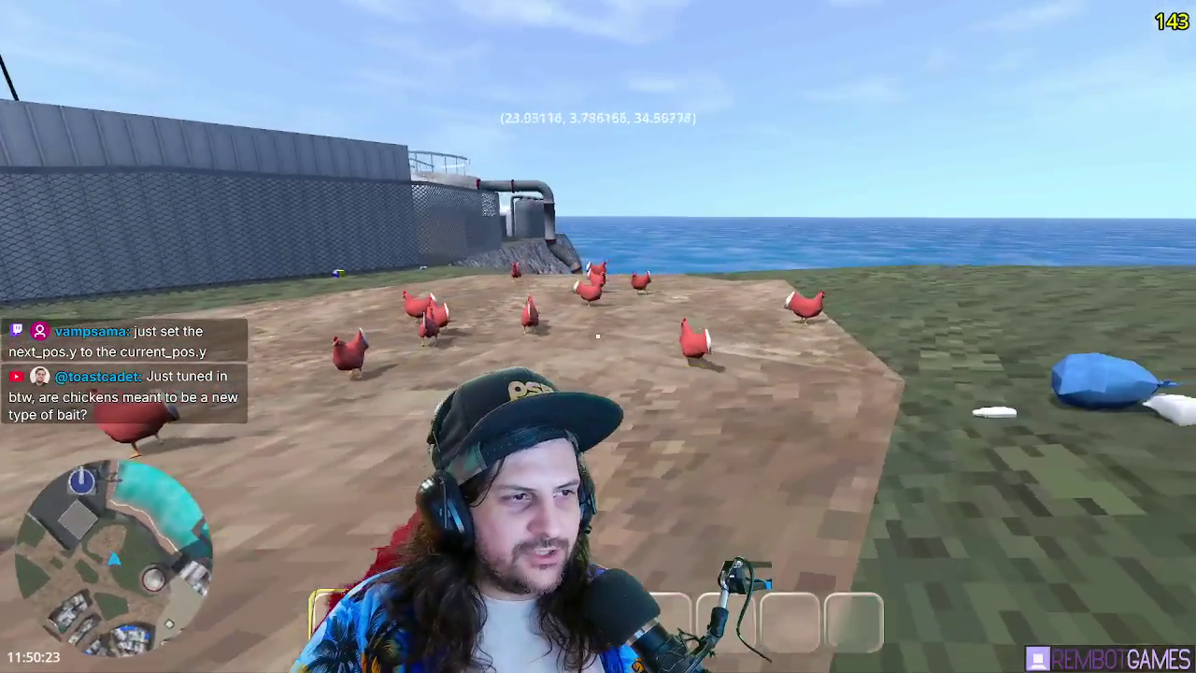
pyautogui.press('w')
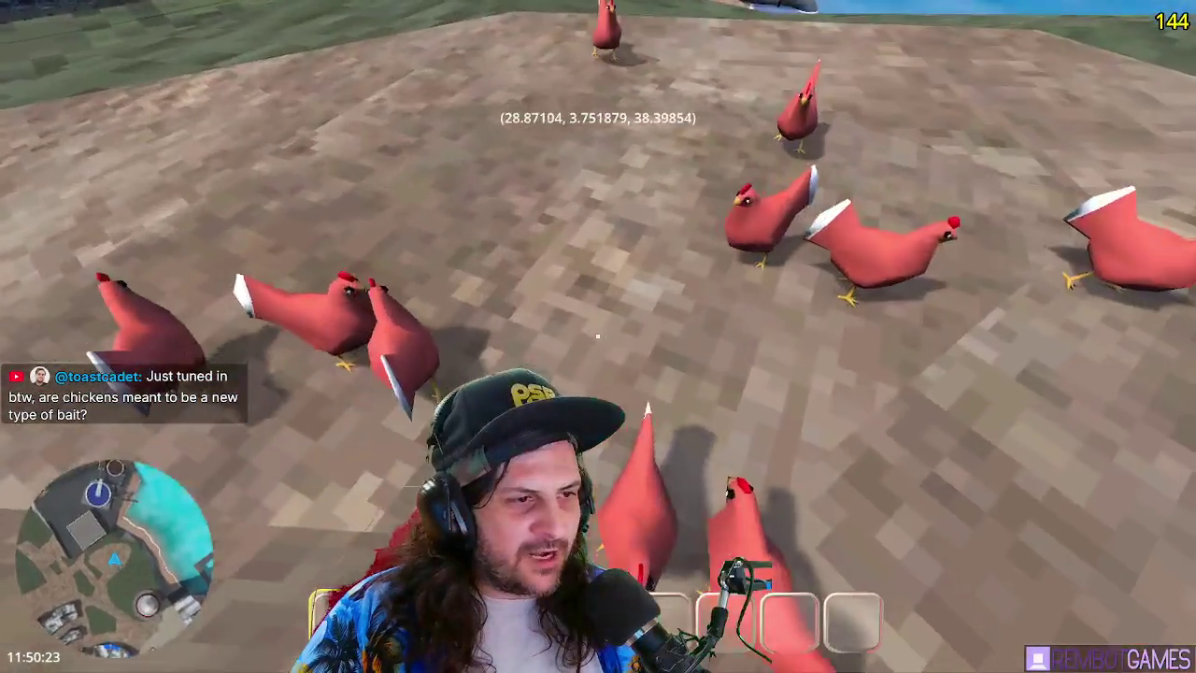
pyautogui.press('w')
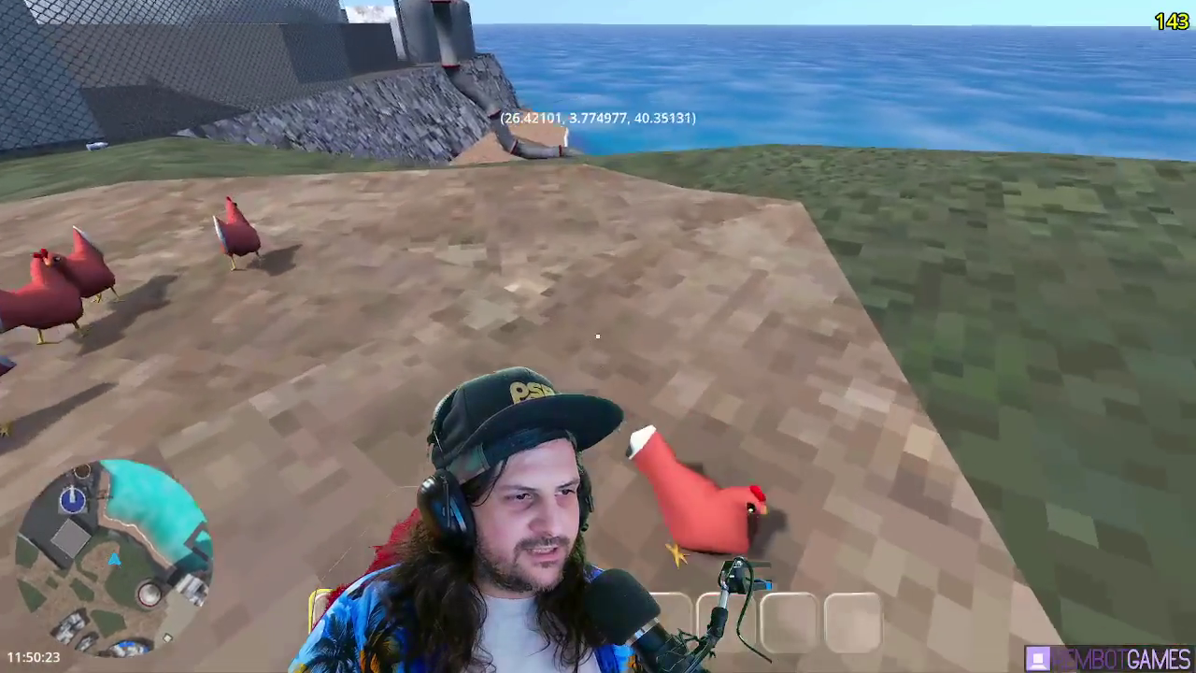
pyautogui.press('s')
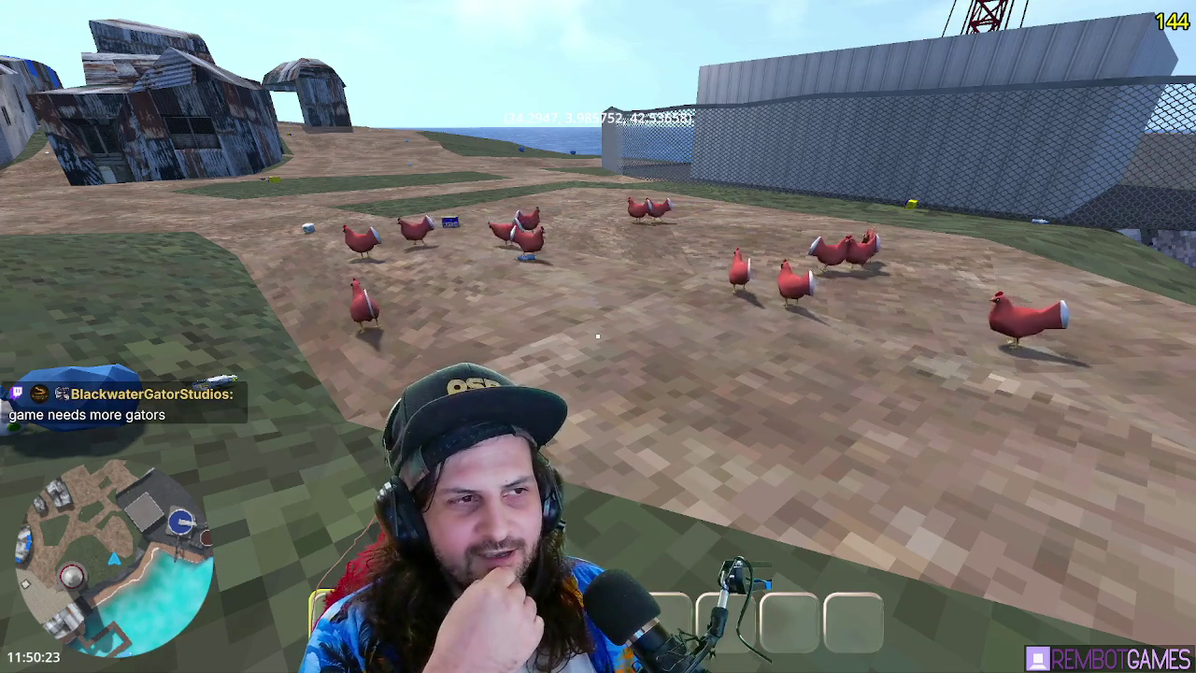
pyautogui.moveTo(598, 337)
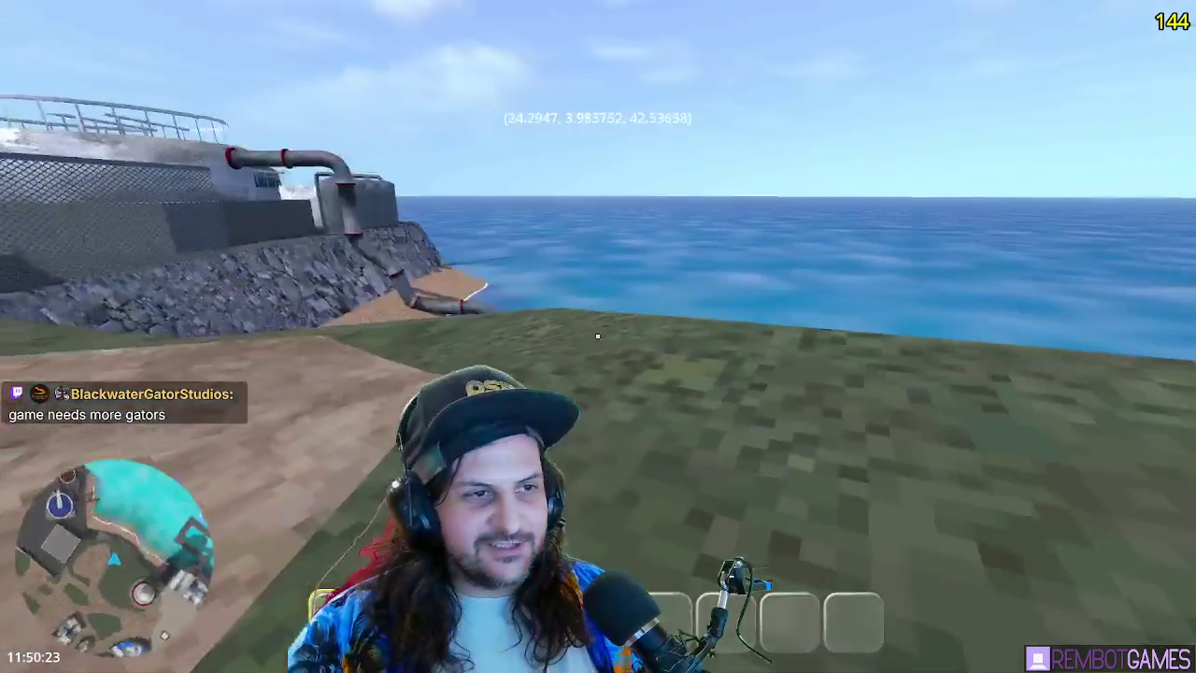
# Walk to the cliff edge above the water and move sideways along the shore
pyautogui.press('w')
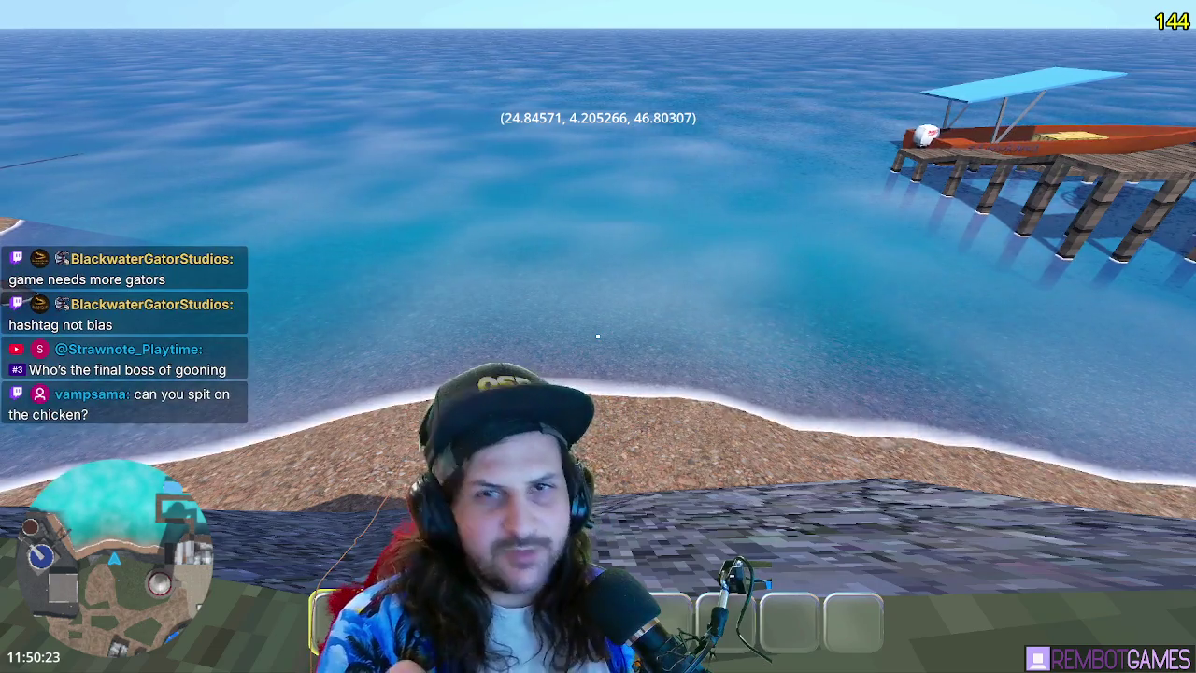
pyautogui.press('s')
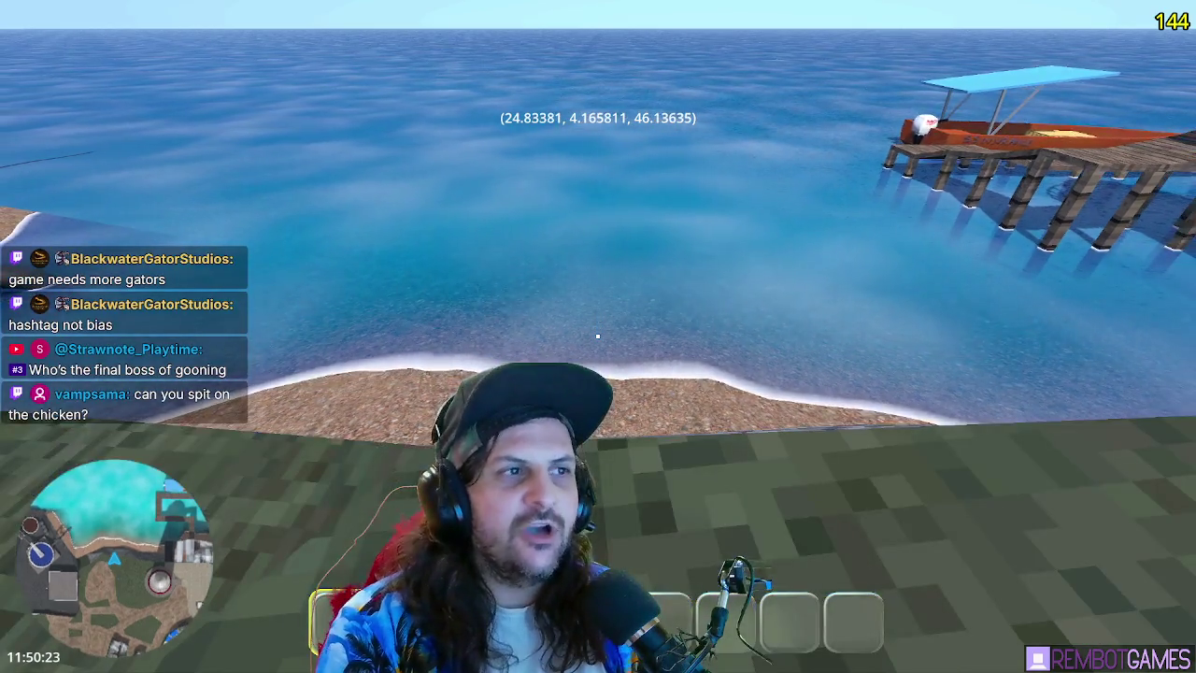
pyautogui.press('a')
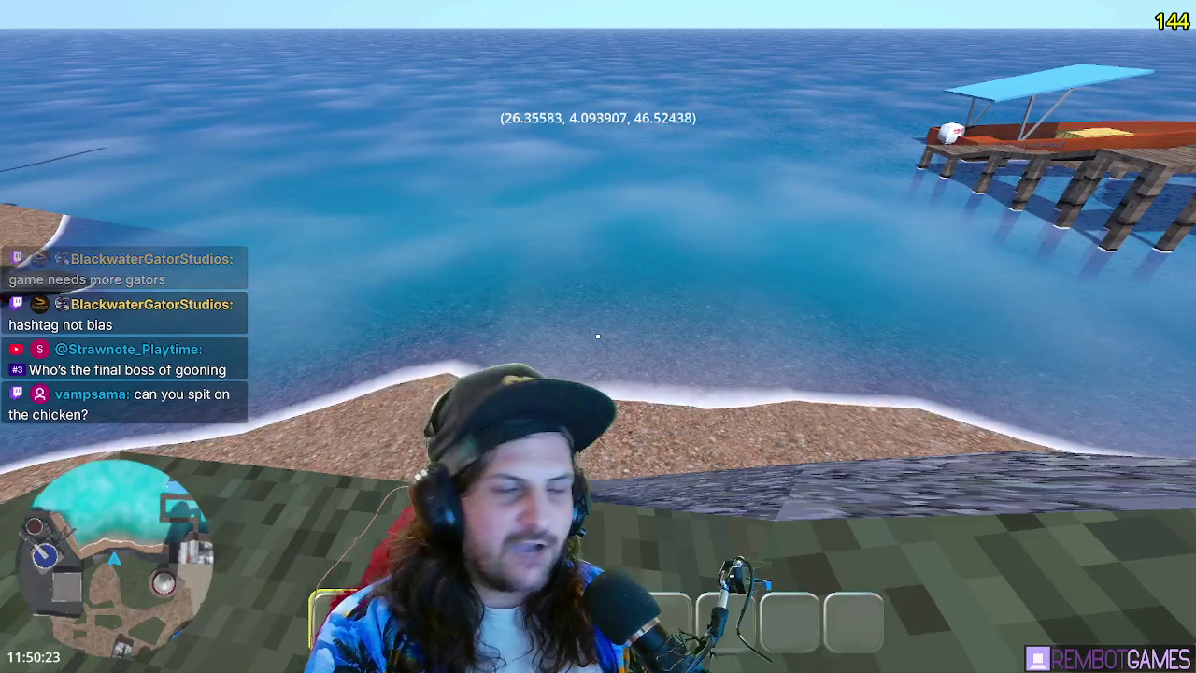
pyautogui.press('a')
# Enter the sea and swim underwater, looking at the seabed and back to the horizon
pyautogui.press('w')
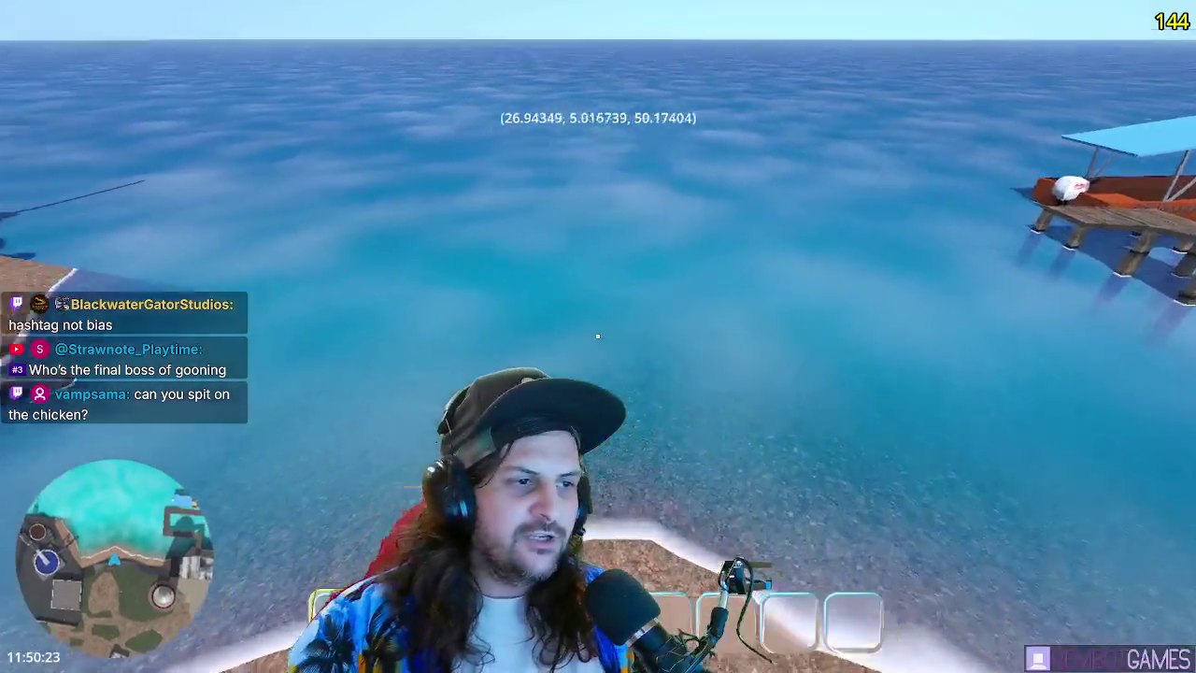
pyautogui.press('w')
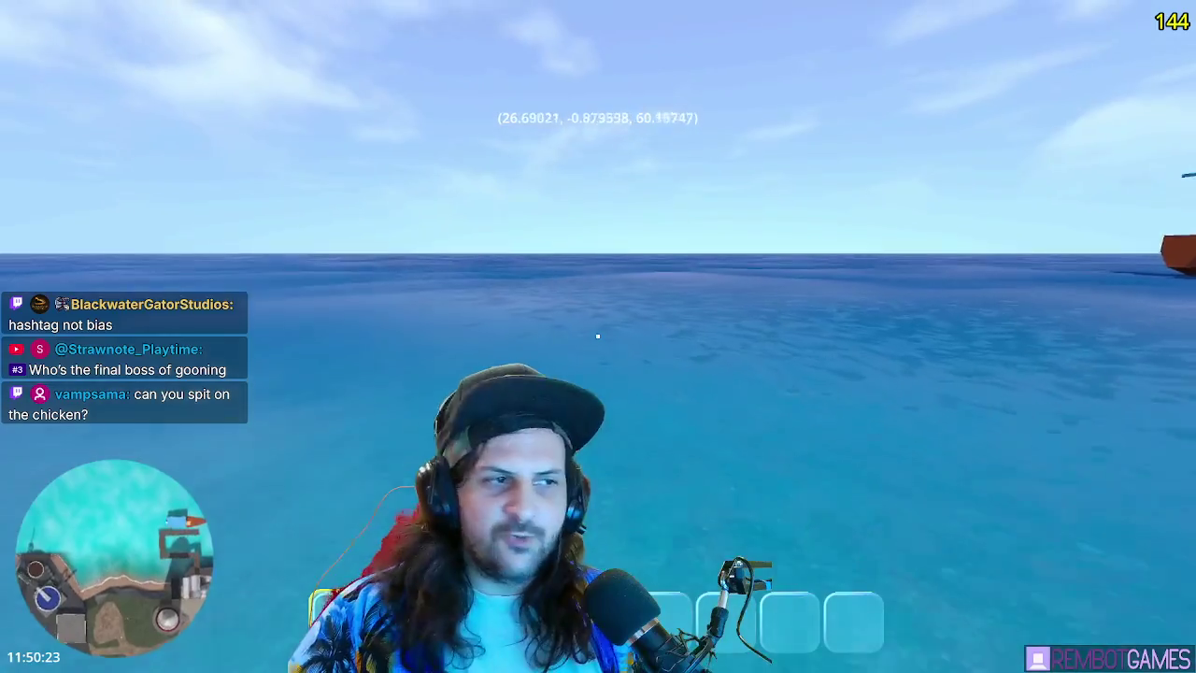
pyautogui.press('w')
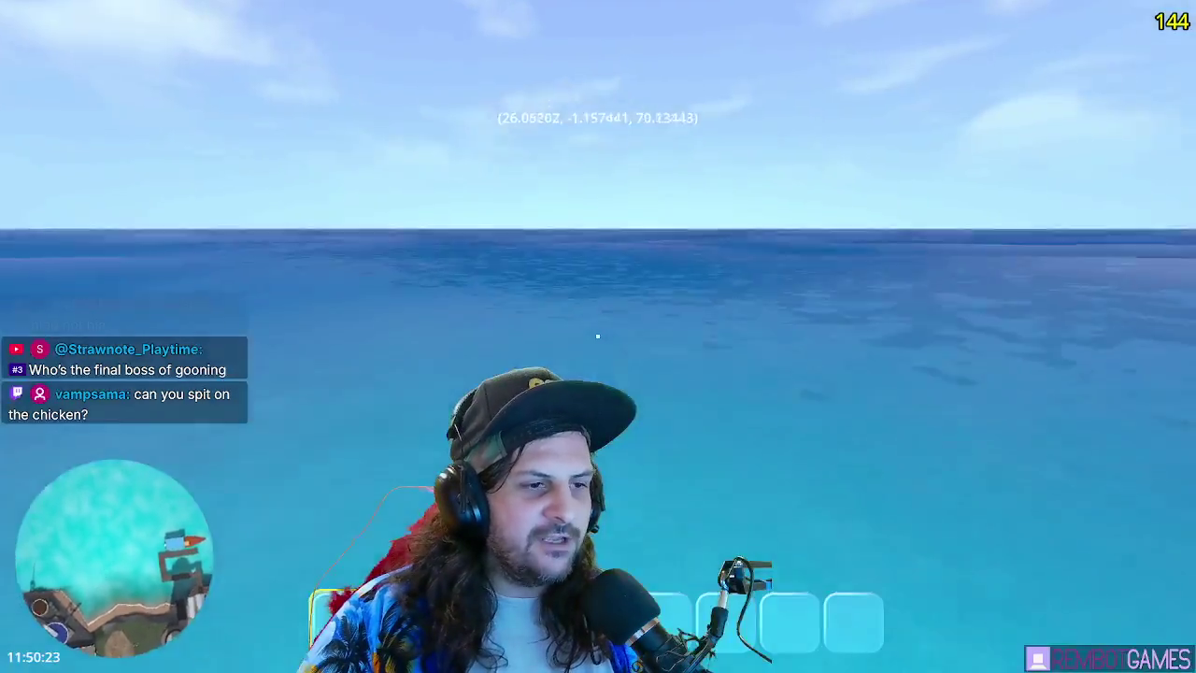
pyautogui.press('w')
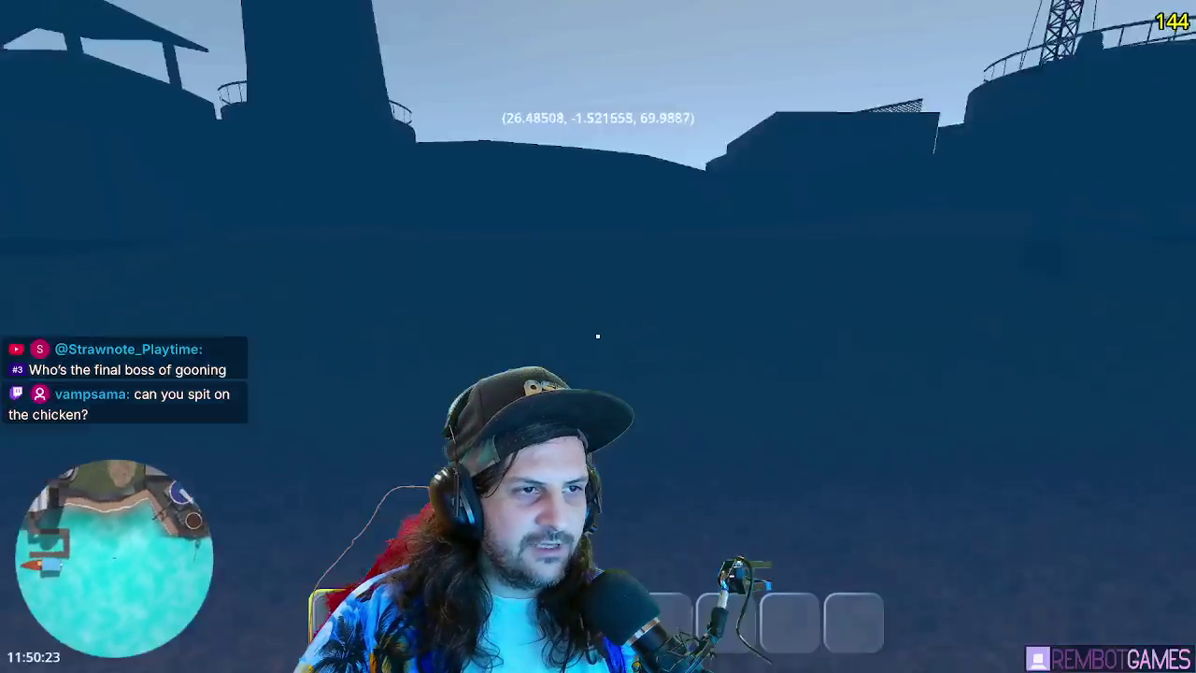
pyautogui.press('w')
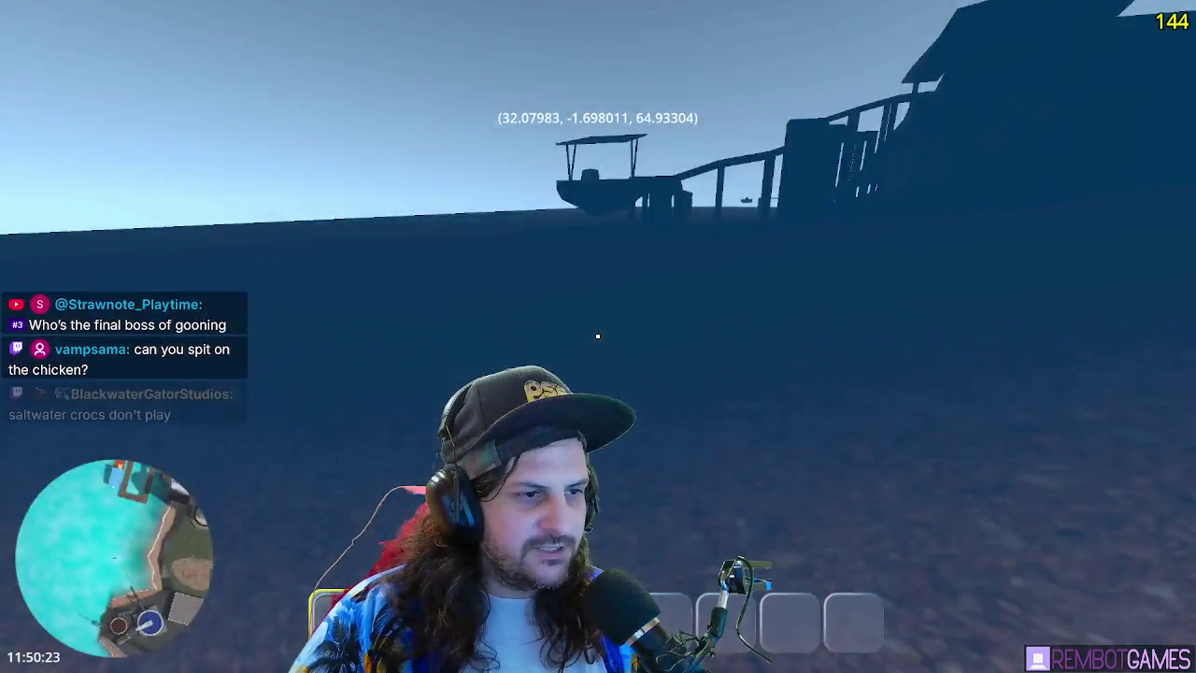
pyautogui.press('w')
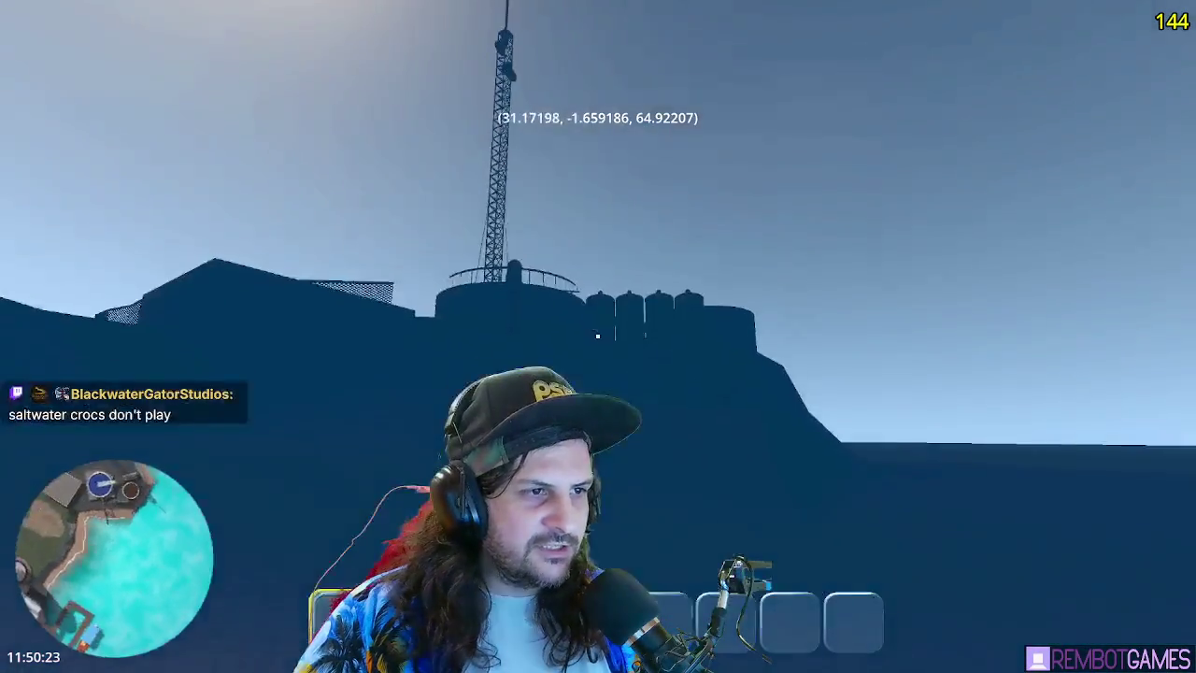
pyautogui.press('w')
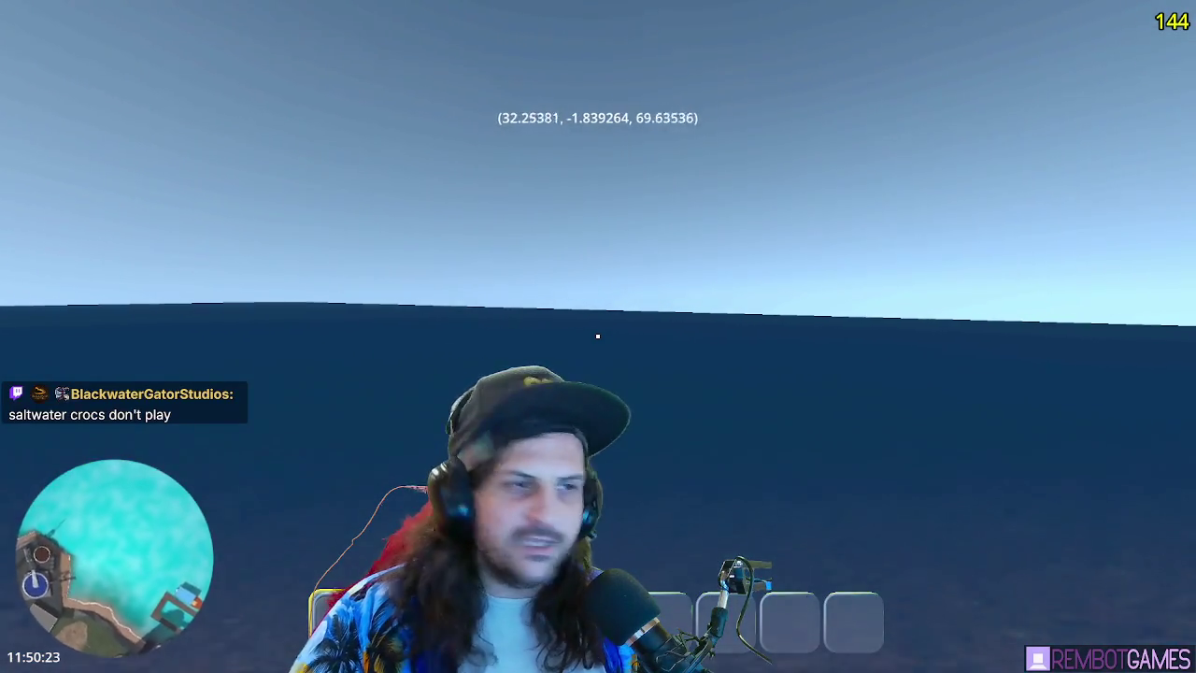
# Surface and swim far out to sea away from the island, then stop the game
pyautogui.press('w')
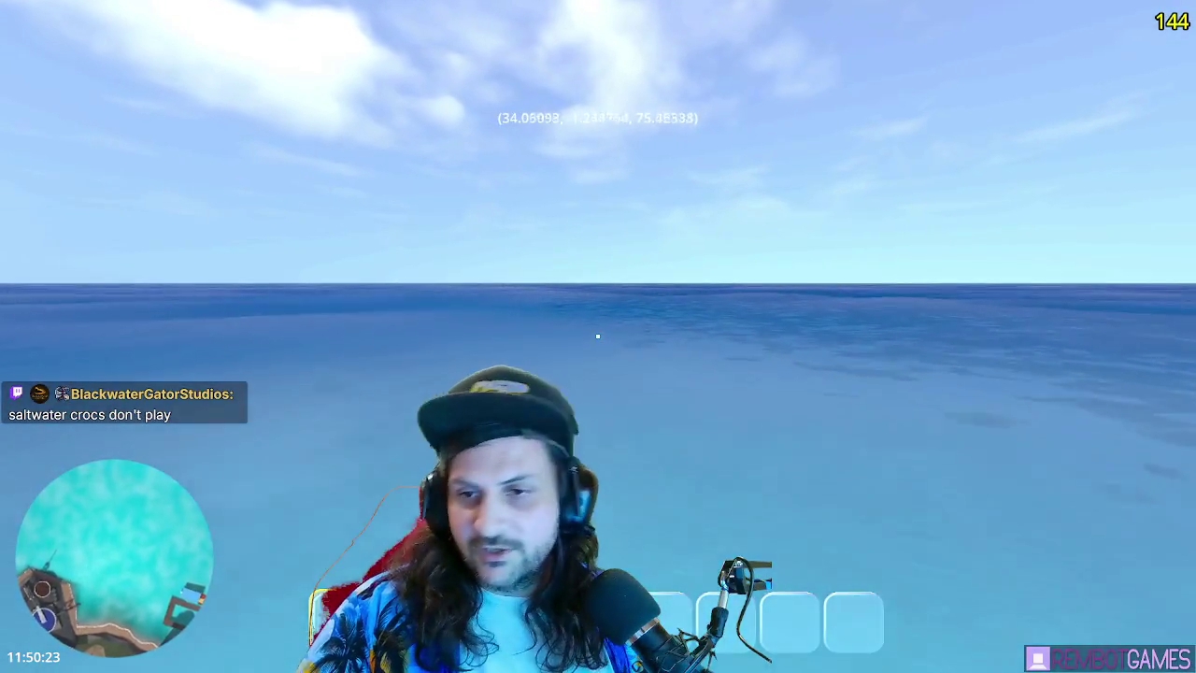
pyautogui.press('w')
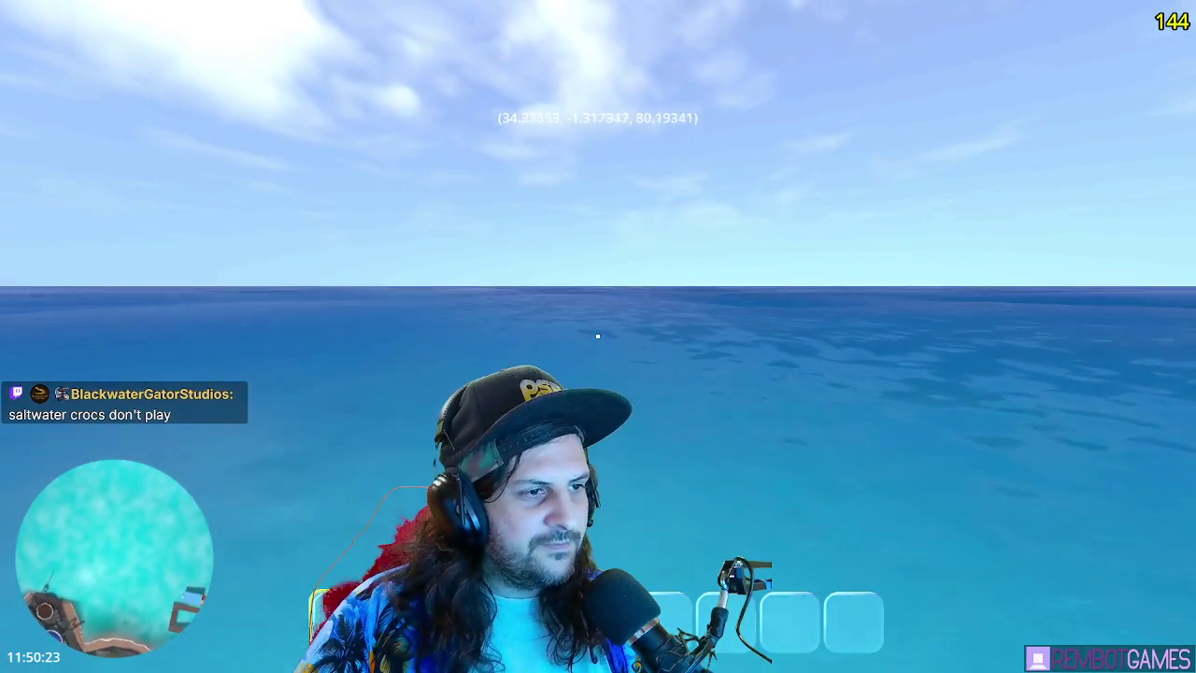
pyautogui.press('w')
pyautogui.press('w')
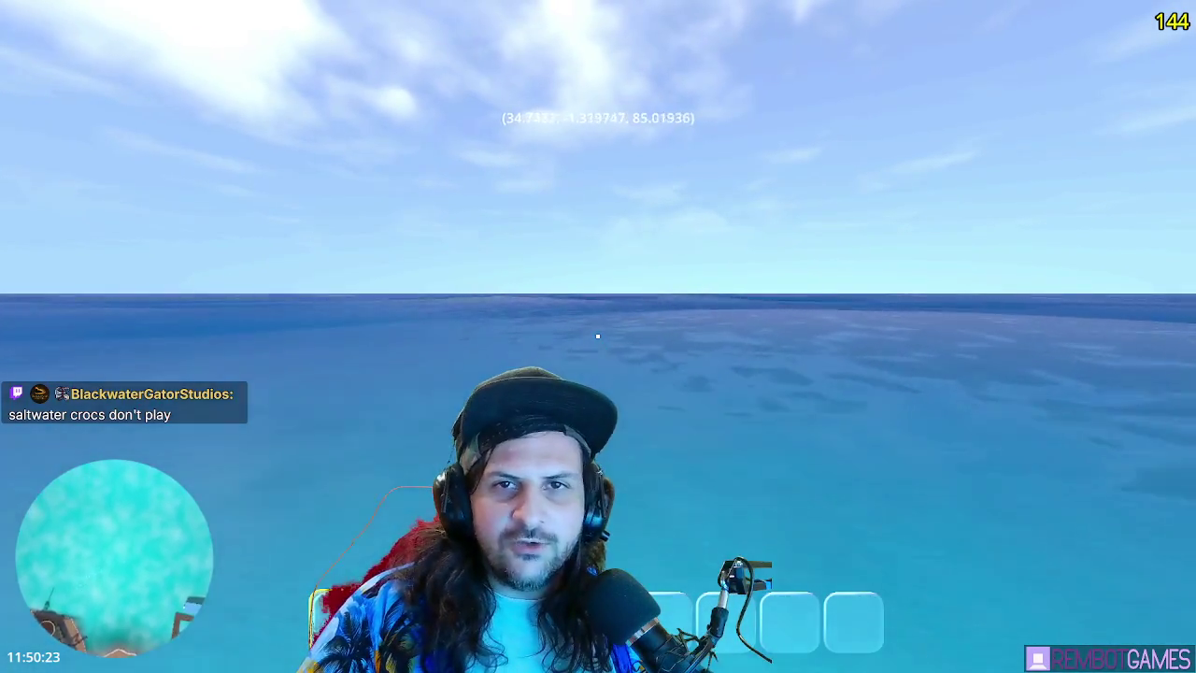
pyautogui.press('w')
pyautogui.press('w')
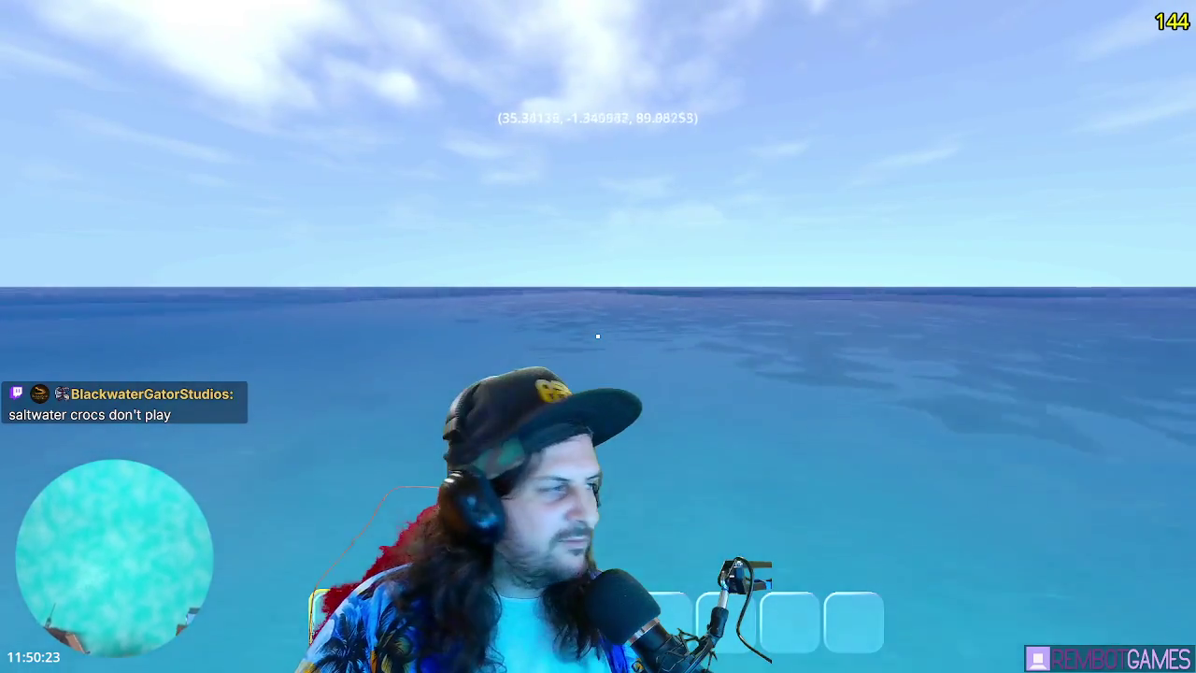
pyautogui.press('w')
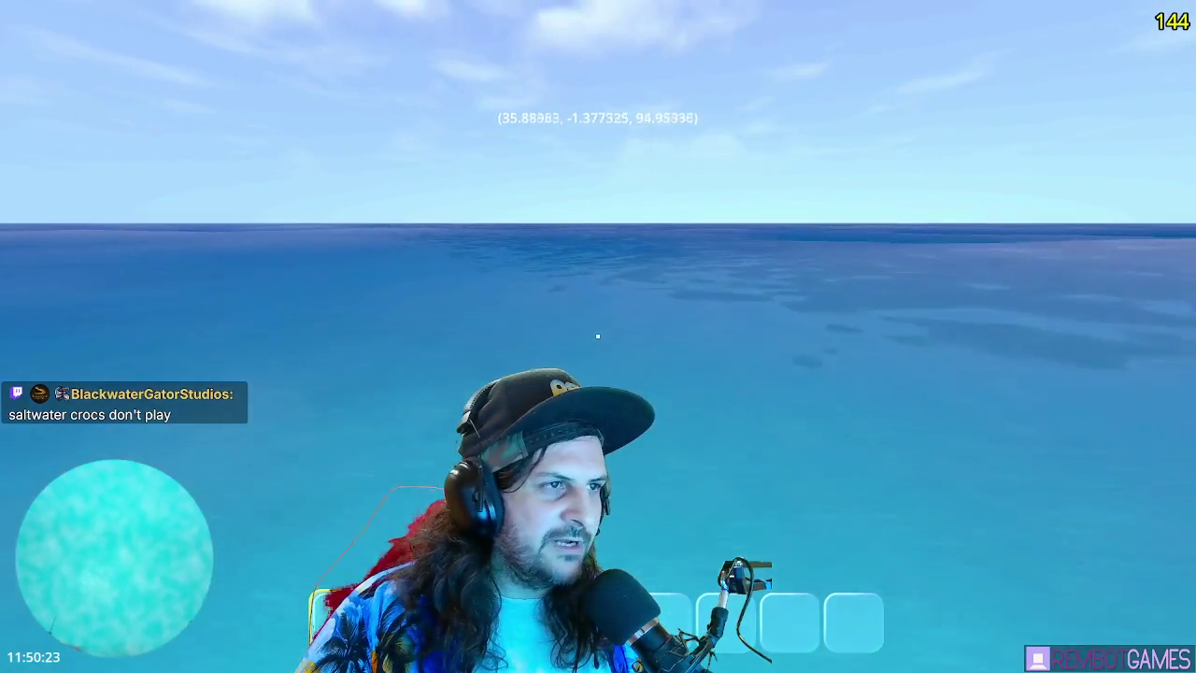
pyautogui.press('w')
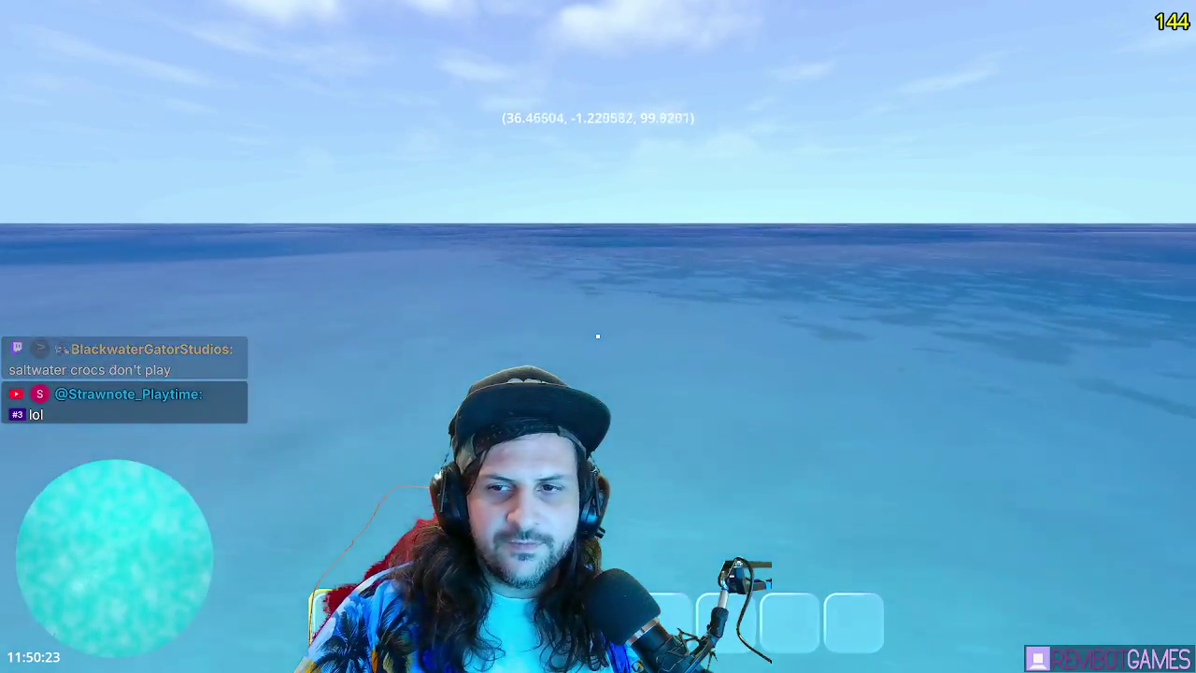
pyautogui.press('w')
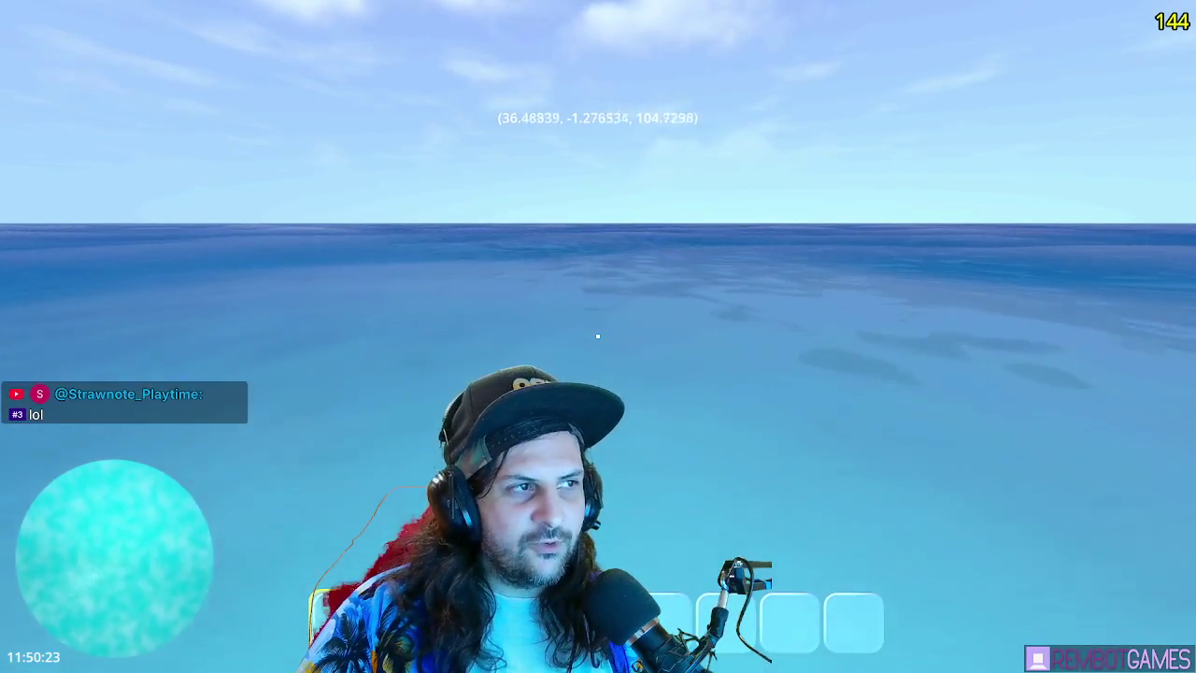
pyautogui.press('w')
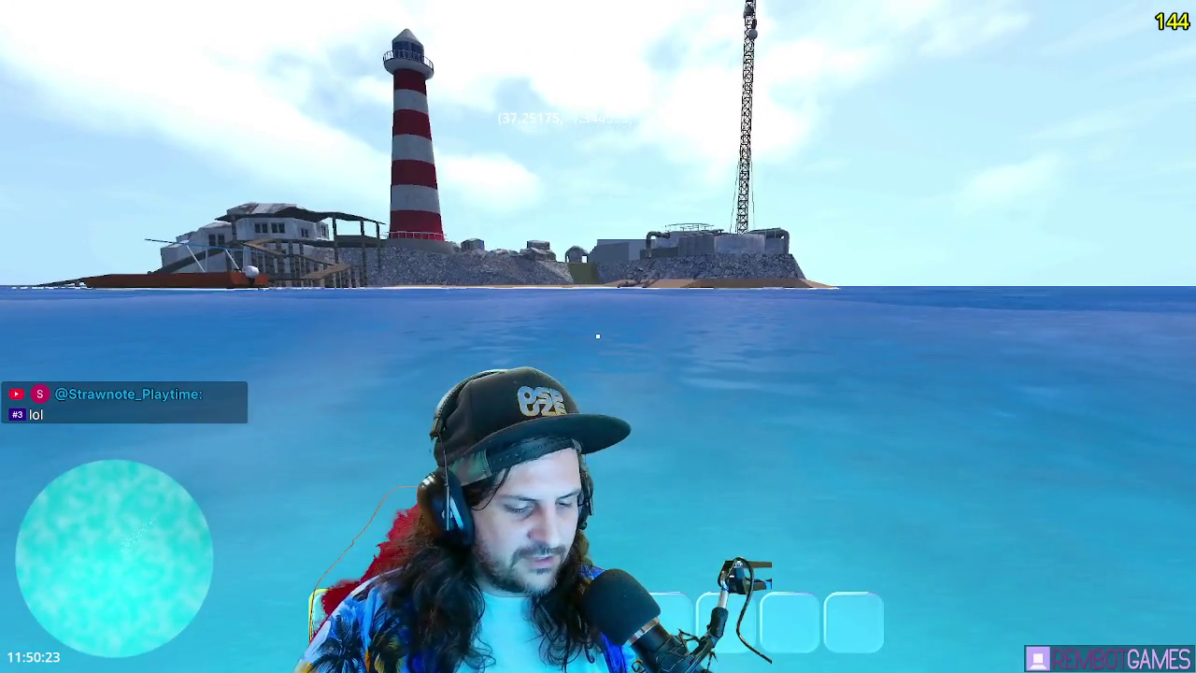
pyautogui.press('F8')
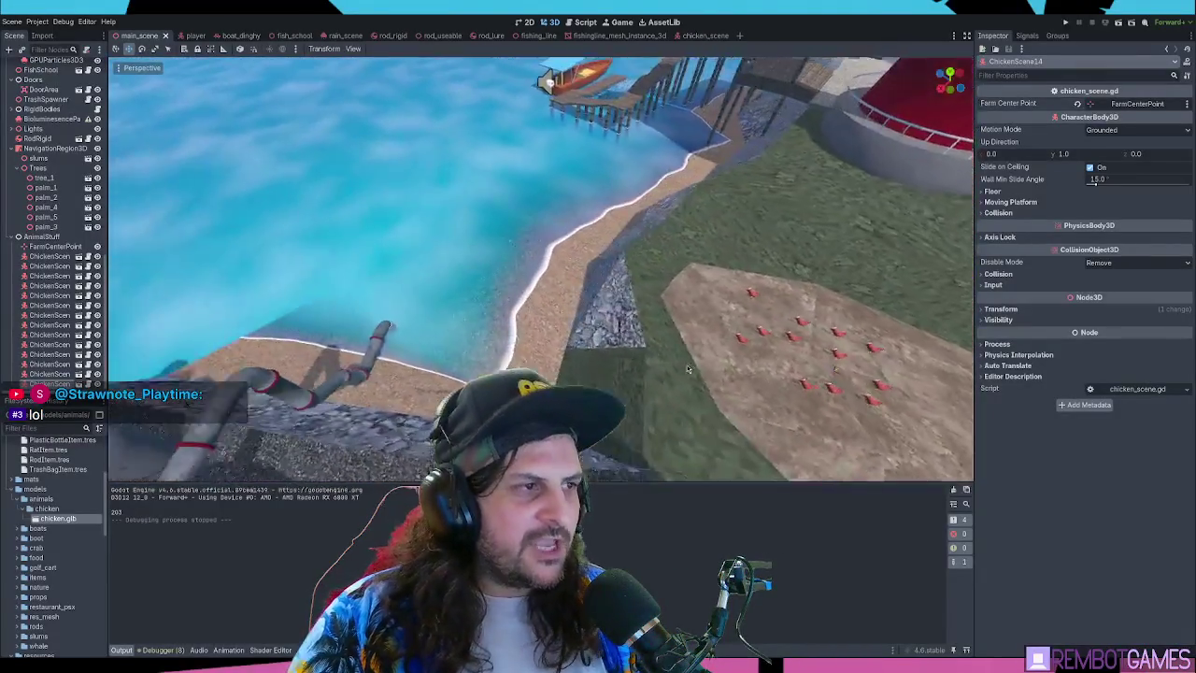
# Orbit the viewport over the chicken dirt patch and relaunch the game
pyautogui.moveTo(687, 369)
pyautogui.mouseDown()
pyautogui.moveTo(561, 308)
pyautogui.moveTo(369, 362)
pyautogui.moveTo(514, 280)
pyautogui.moveTo(648, 238)
pyautogui.moveTo(312, 233)
pyautogui.moveTo(545, 219)
pyautogui.moveTo(561, 234)
pyautogui.moveTo(530, 213)
pyautogui.moveTo(548, 220)
pyautogui.mouseUp()
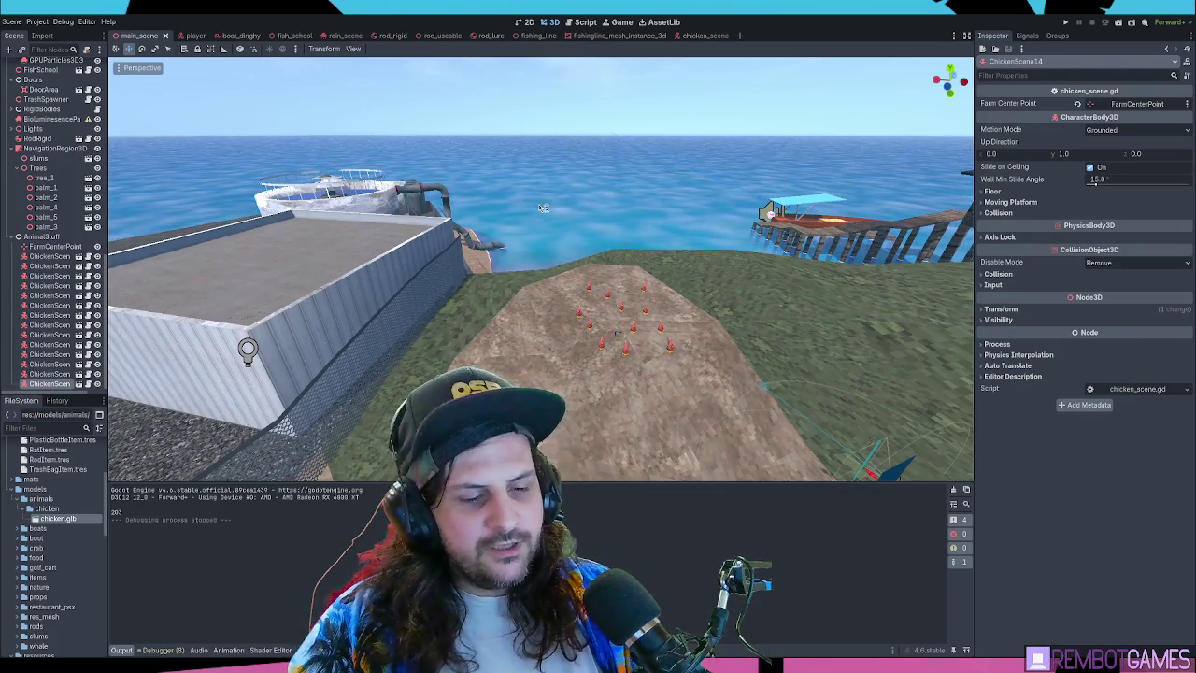
pyautogui.press('F5')
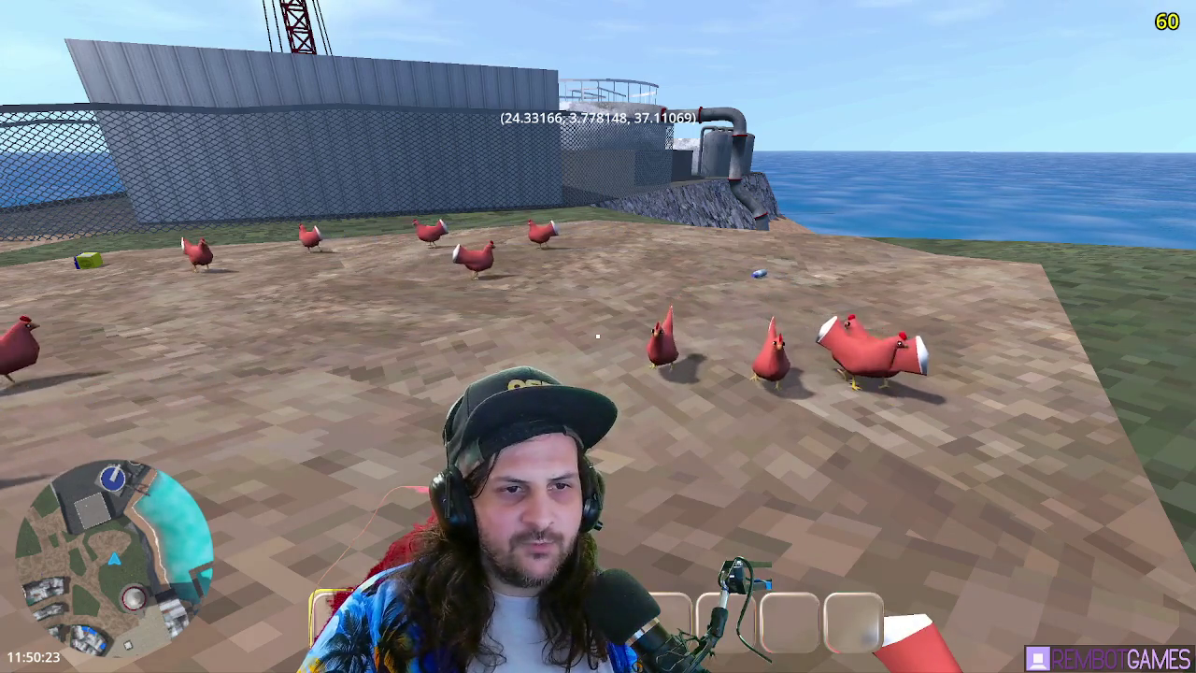
# Circle the chicken flock past the fence and sea, then back away toward the lighthouse
pyautogui.press('w')
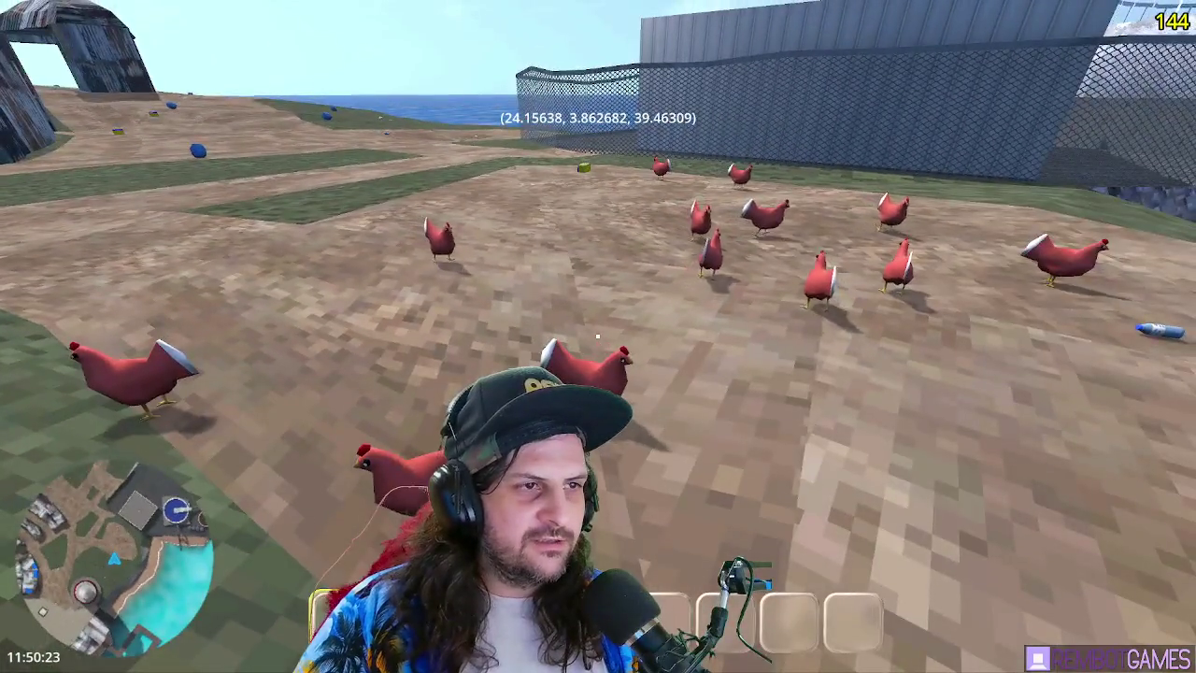
pyautogui.press('w')
pyautogui.press('w')
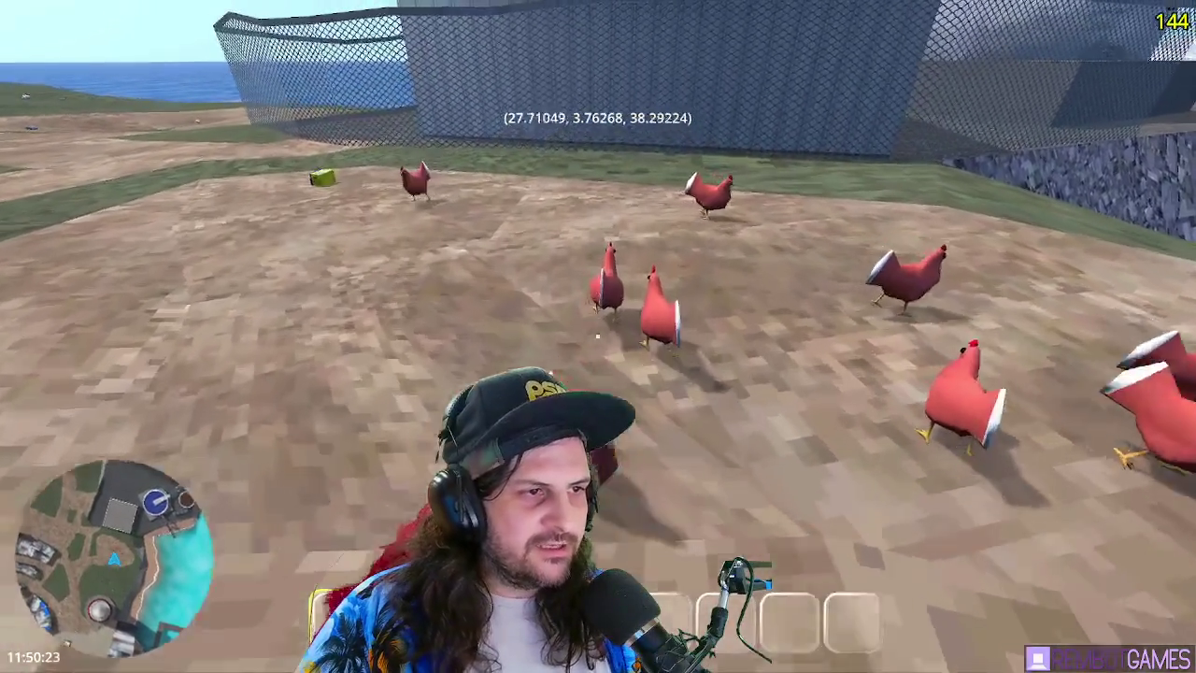
pyautogui.press('w')
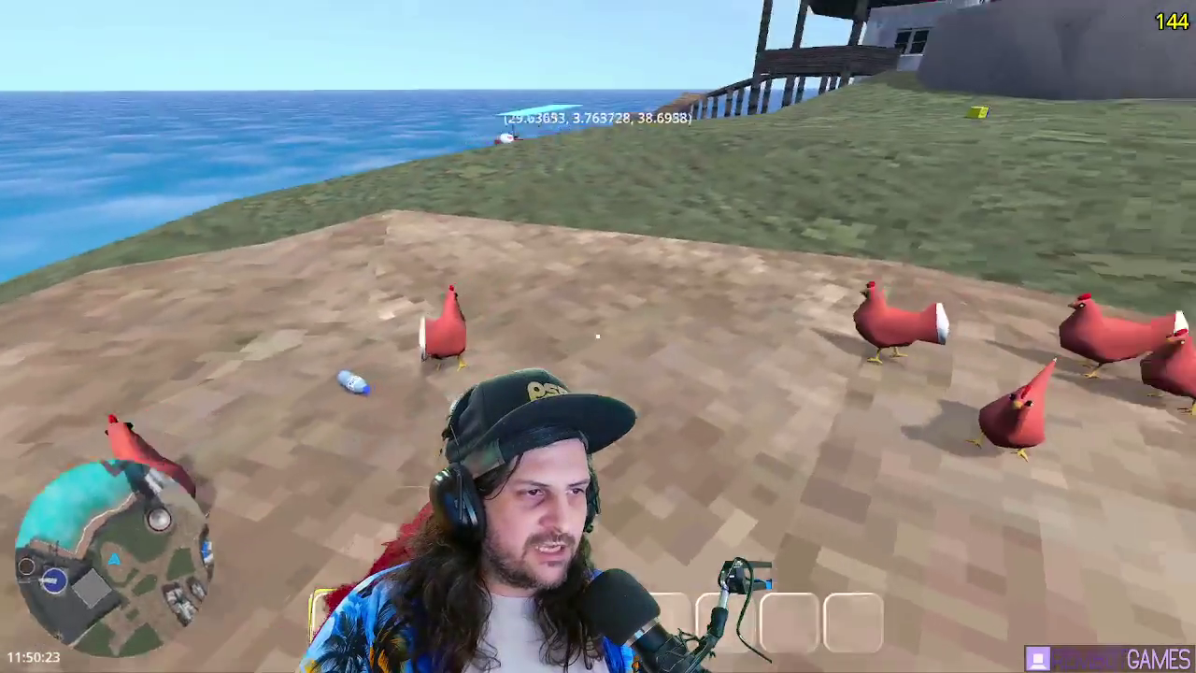
pyautogui.press('w')
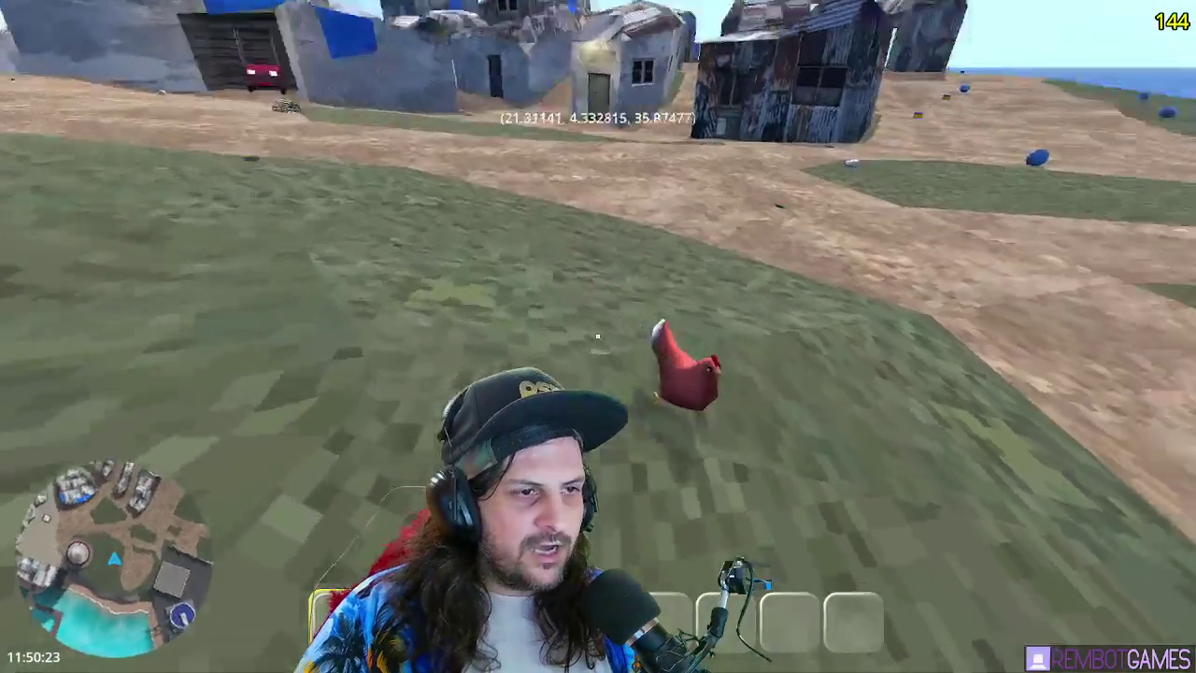
pyautogui.press('w')
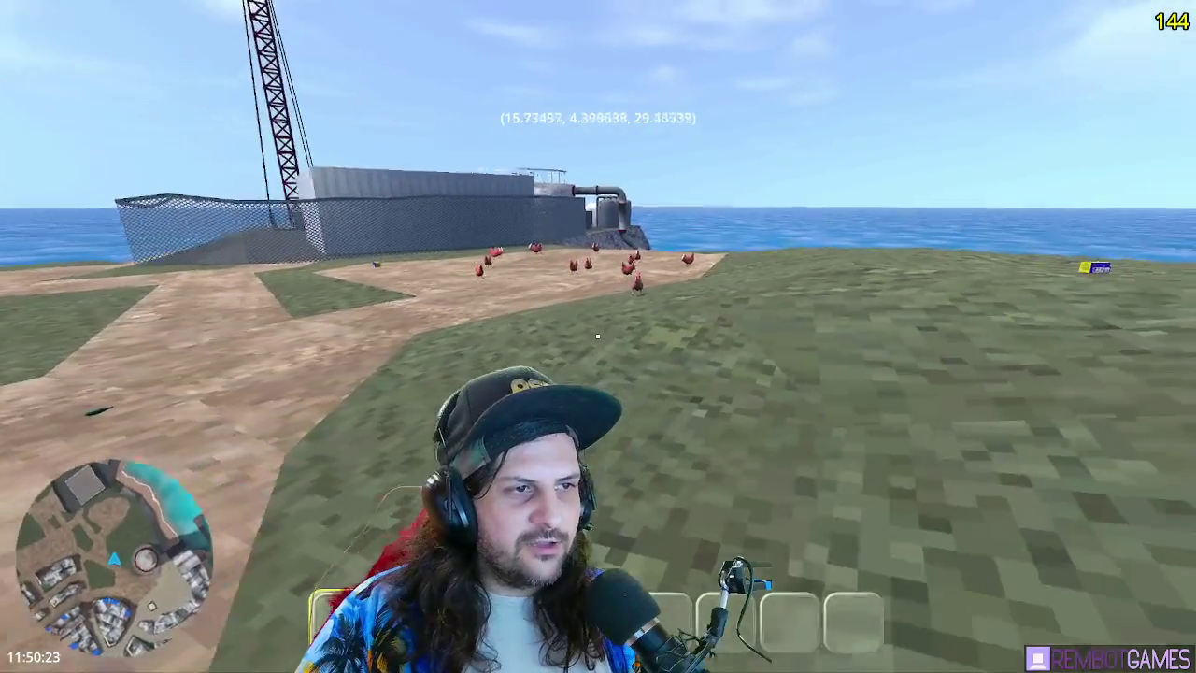
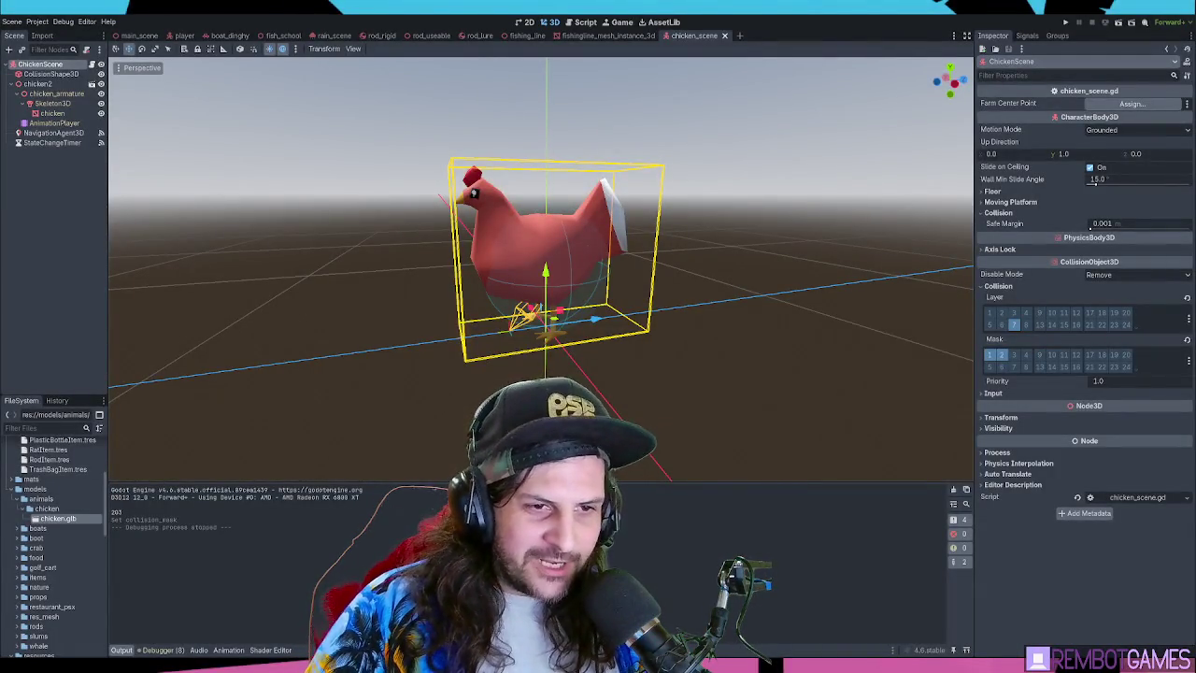
# Collapse the audio/bgm folder in the FileSystem dock
pyautogui.scroll(5, 52, 523)
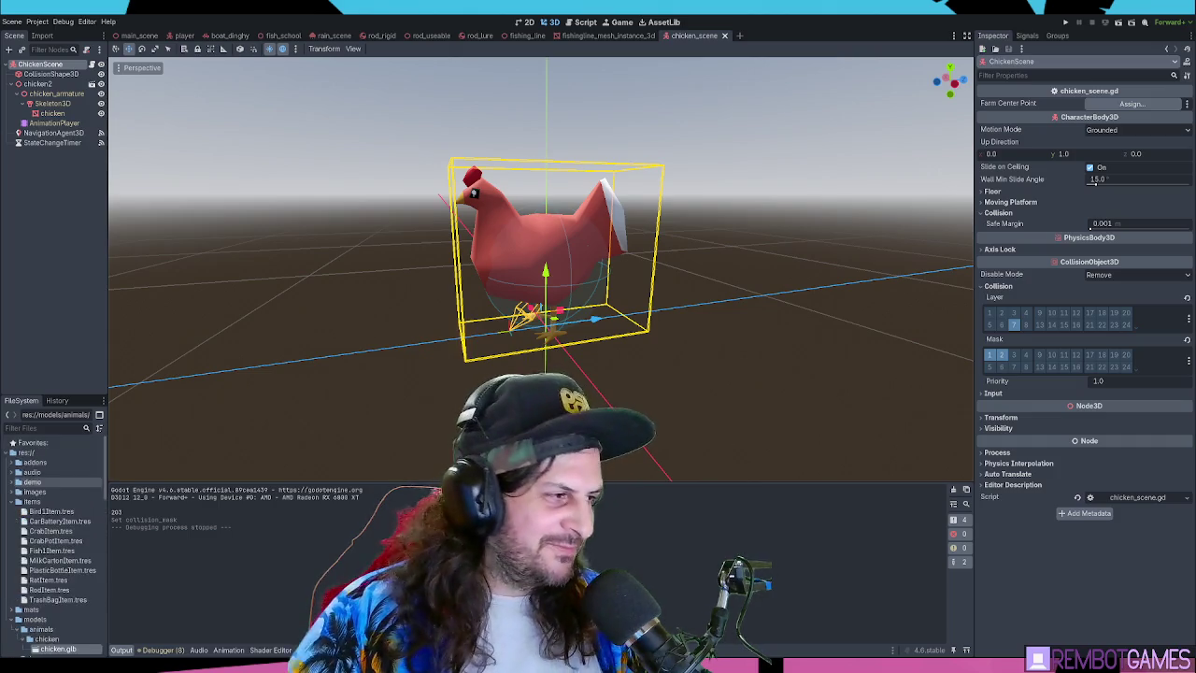
pyautogui.click(36, 482)
pyautogui.click(24, 481)
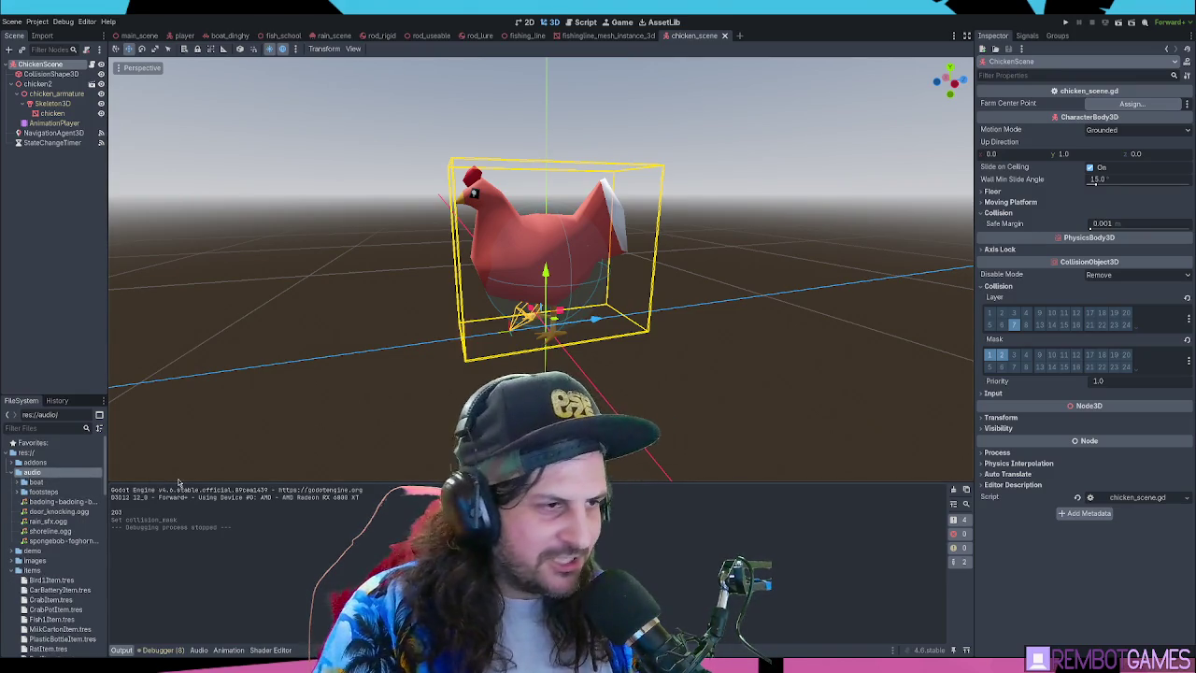
# Expand audio/chicken, select chicken_step1.wav to chicken_step6.wav, and add them as an AudioStreamPlayer3D
pyautogui.click(46, 493)
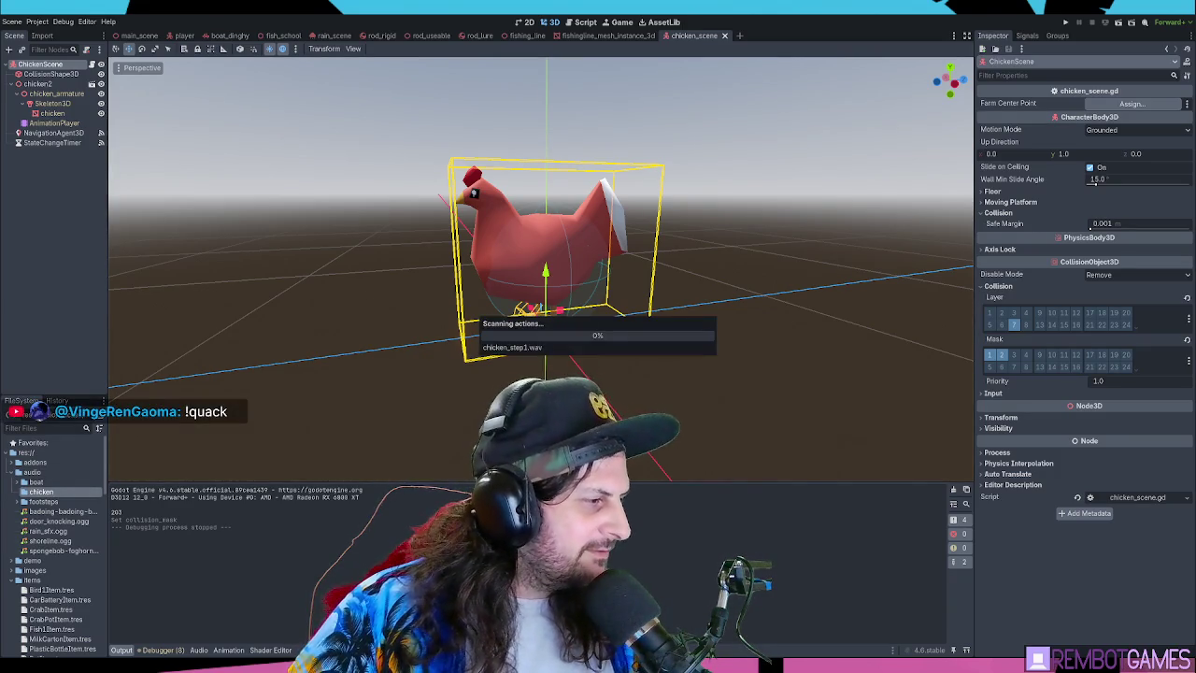
pyautogui.click(17, 492)
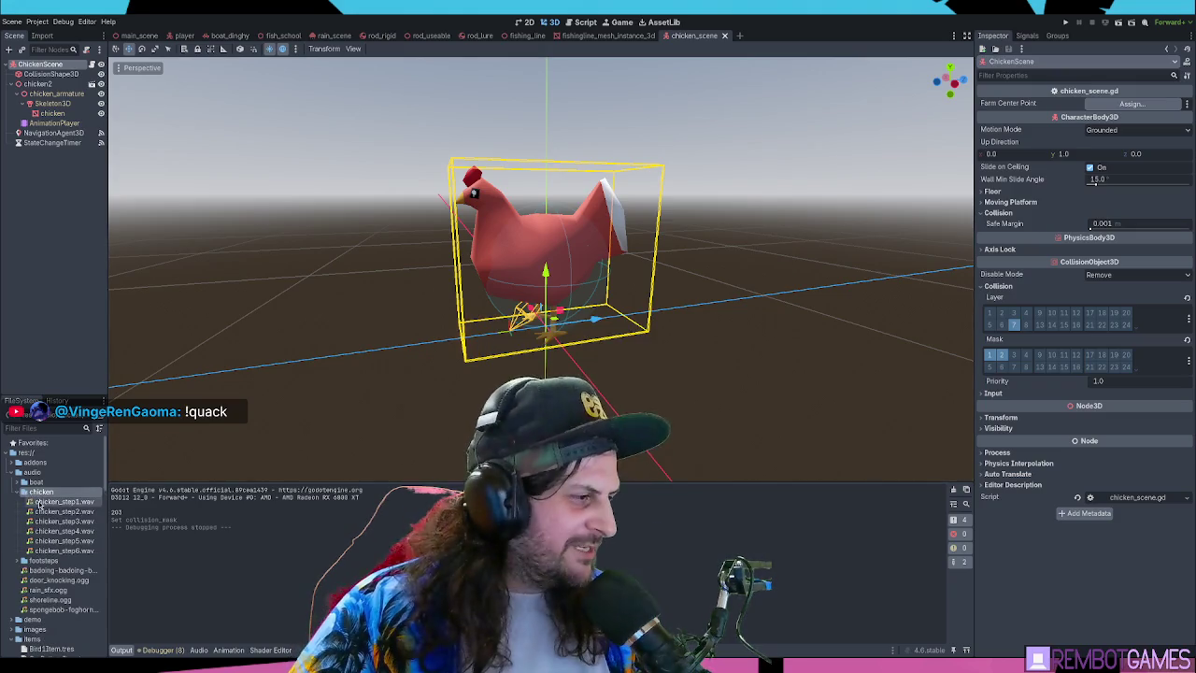
pyautogui.click(41, 503)
pyautogui.keyDown('shift'); pyautogui.click(56, 550); pyautogui.keyUp('shift')
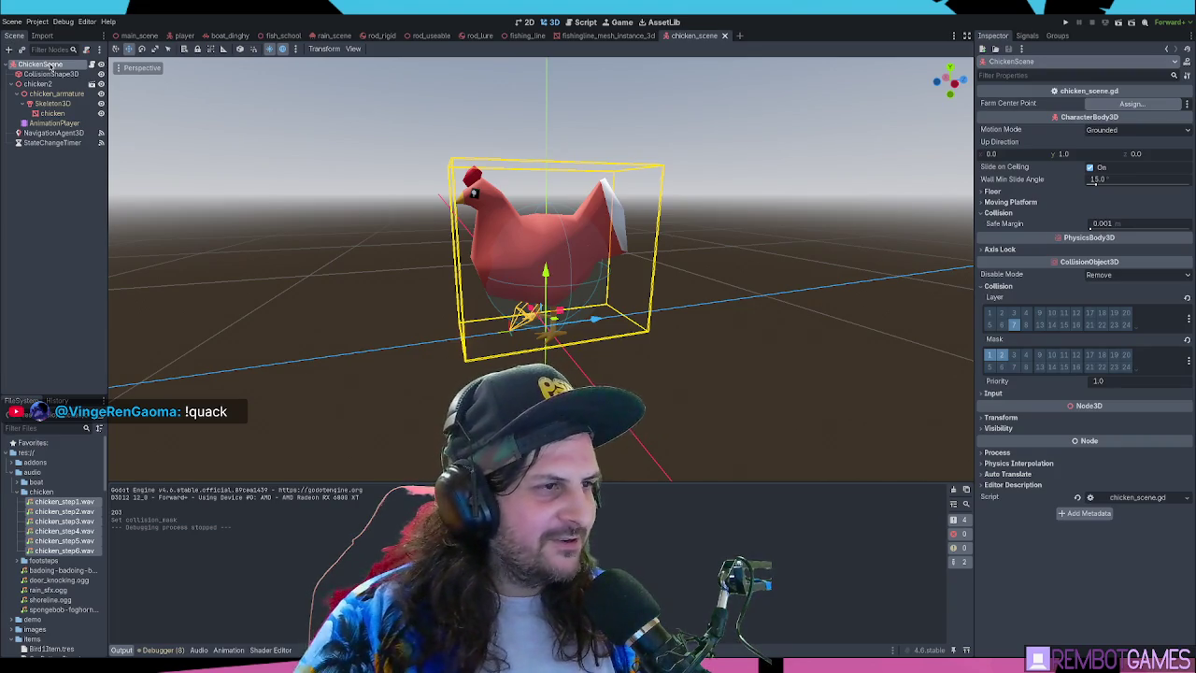
pyautogui.moveTo(50, 67); pyautogui.dragTo(50, 67)
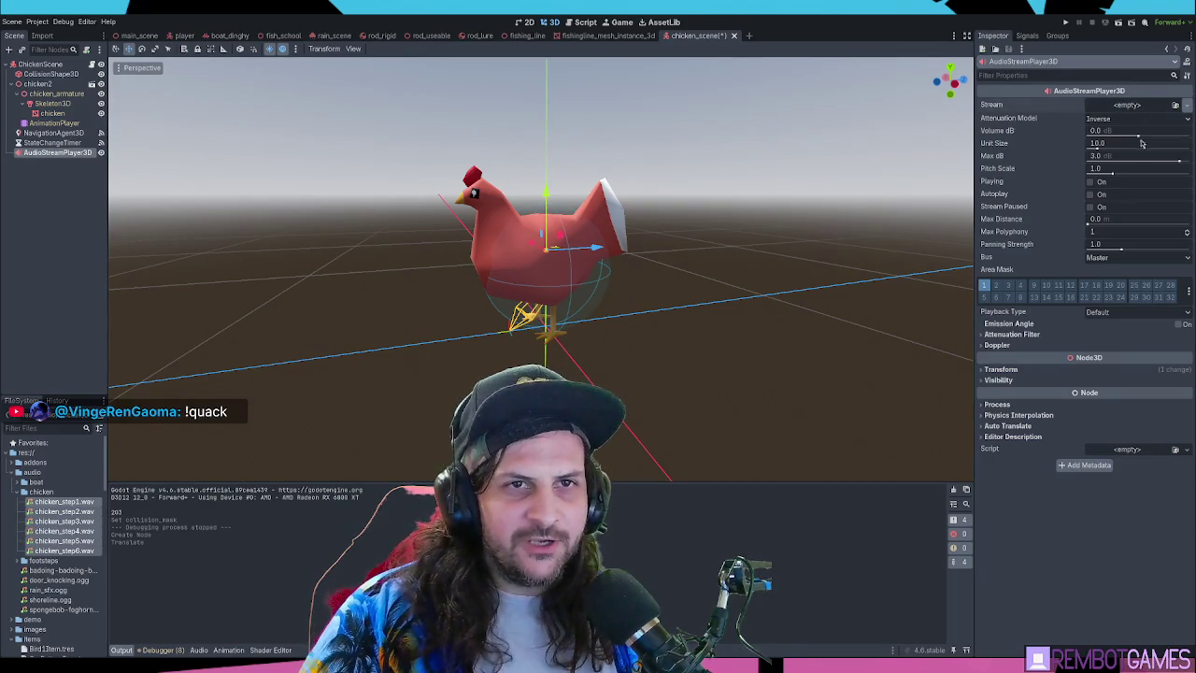
# Set the player's Stream to a Randomizer with five stream slots
pyautogui.click(1135, 106)
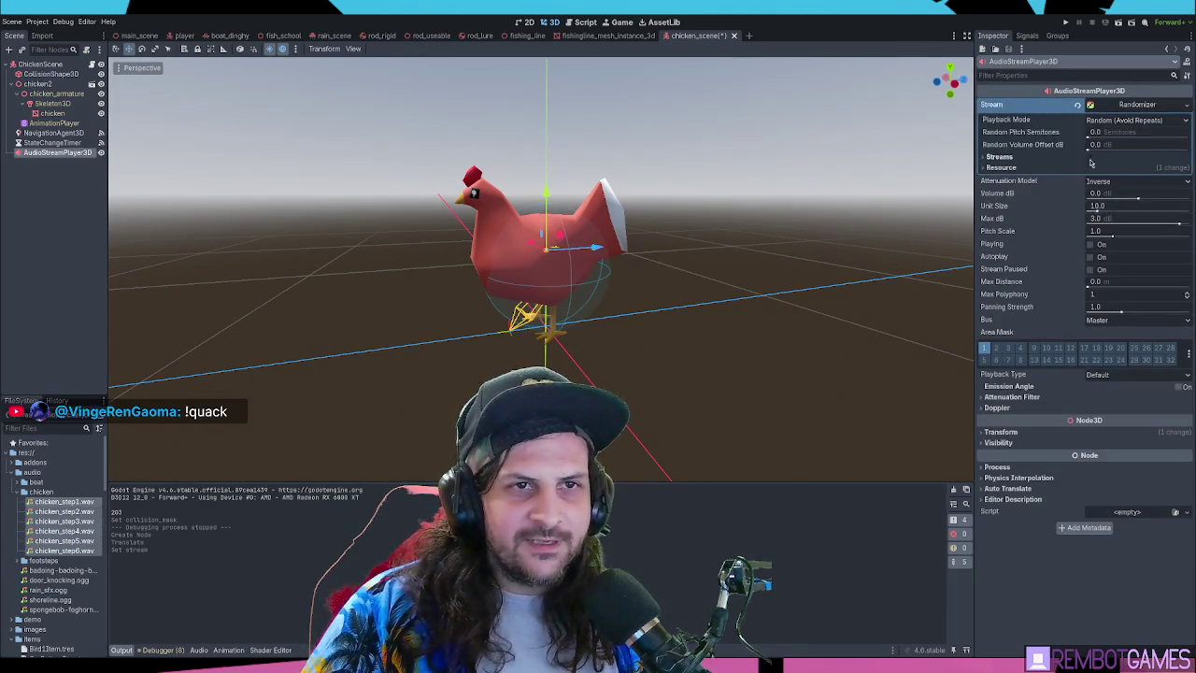
pyautogui.click(1093, 157)
pyautogui.click(1089, 171)
pyautogui.click(1089, 202)
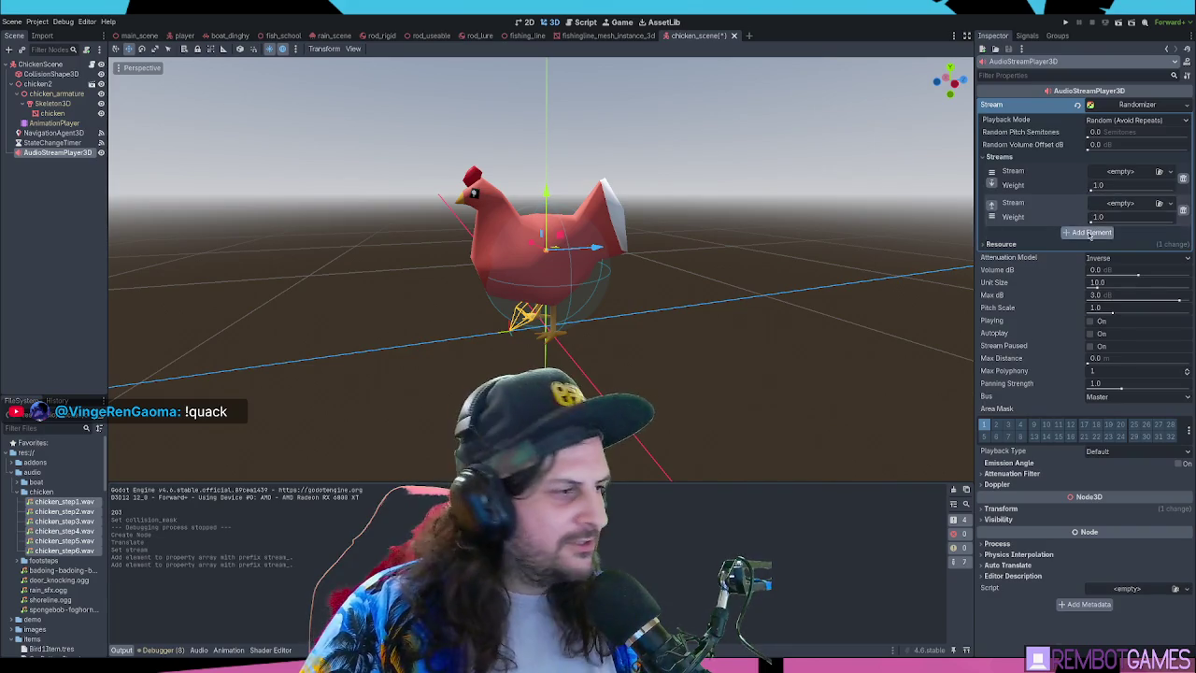
pyautogui.click(1088, 233)
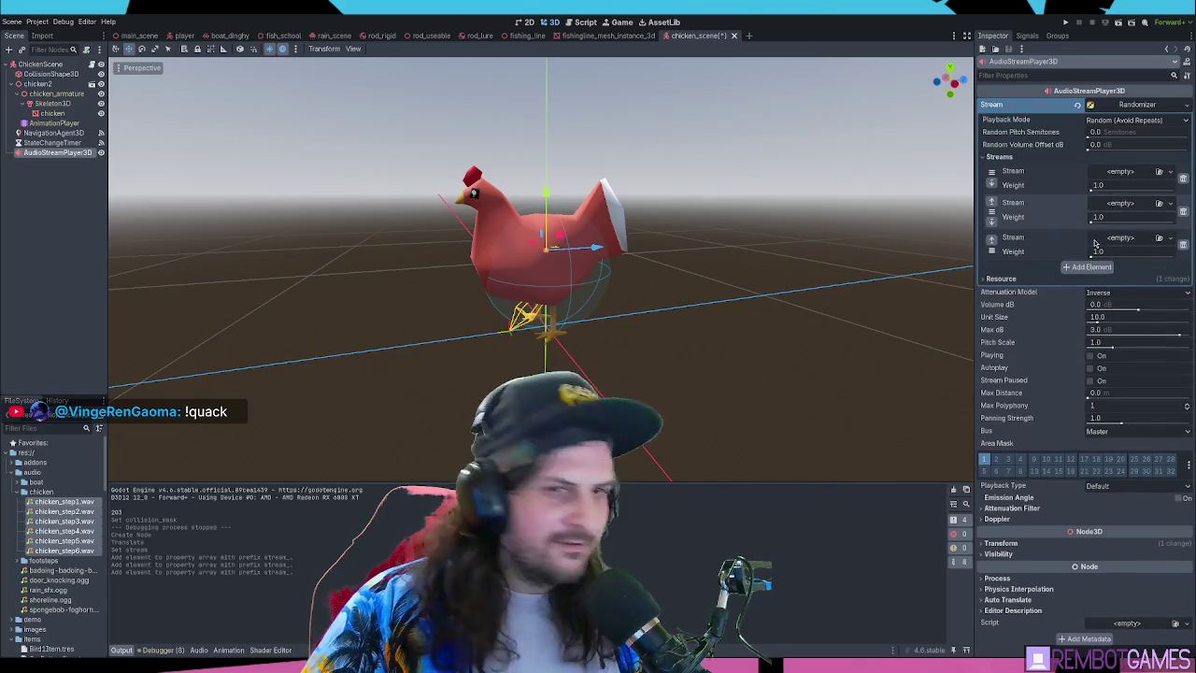
pyautogui.click(1090, 267)
pyautogui.click(1089, 302)
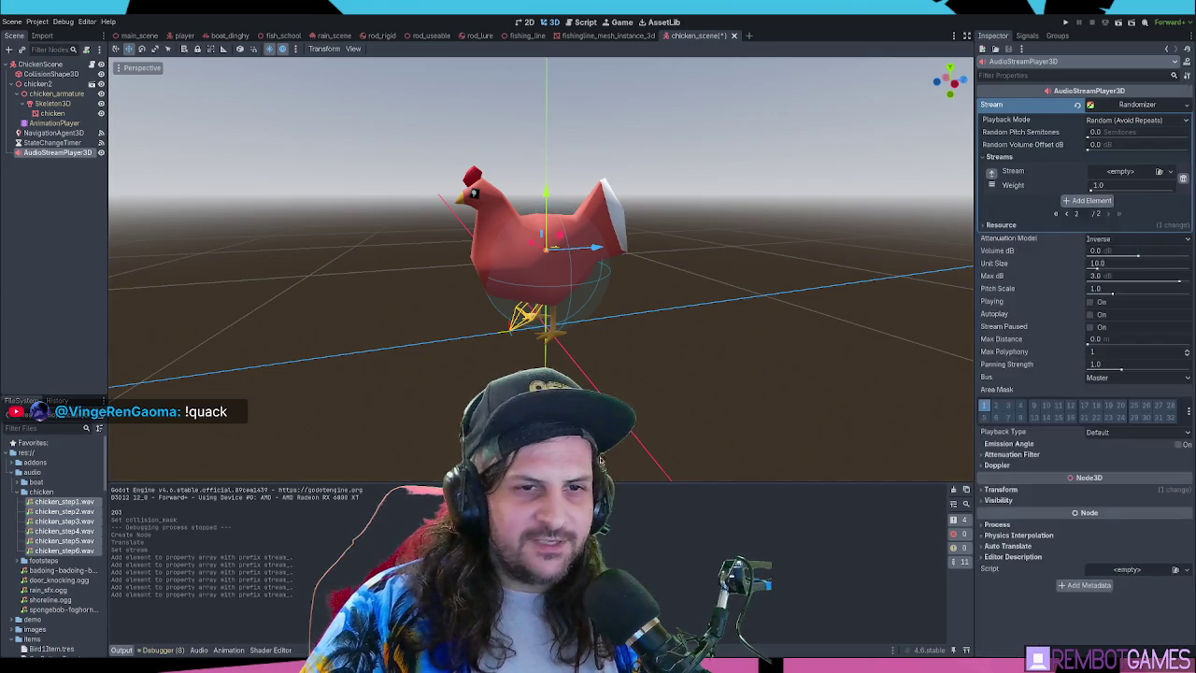
pyautogui.click(1182, 177)
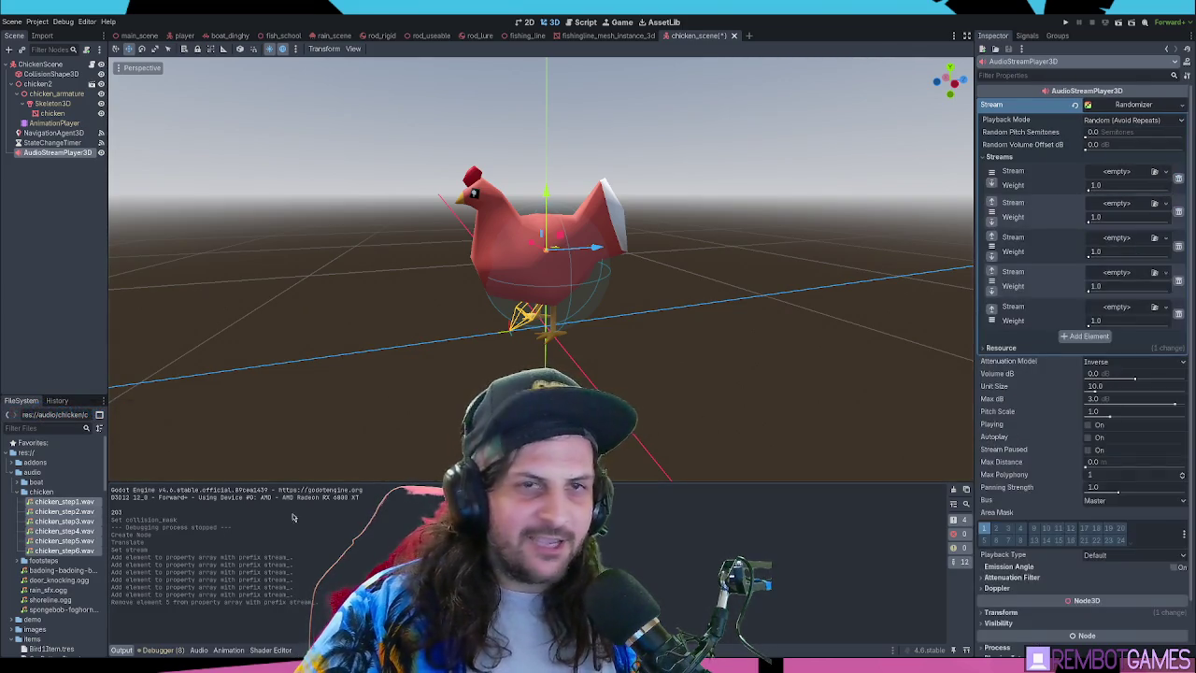
# Load chicken_step1.wav through chicken_step5.wav into the five Randomizer slots
pyautogui.moveTo(58, 502); pyautogui.dragTo(1061, 192)
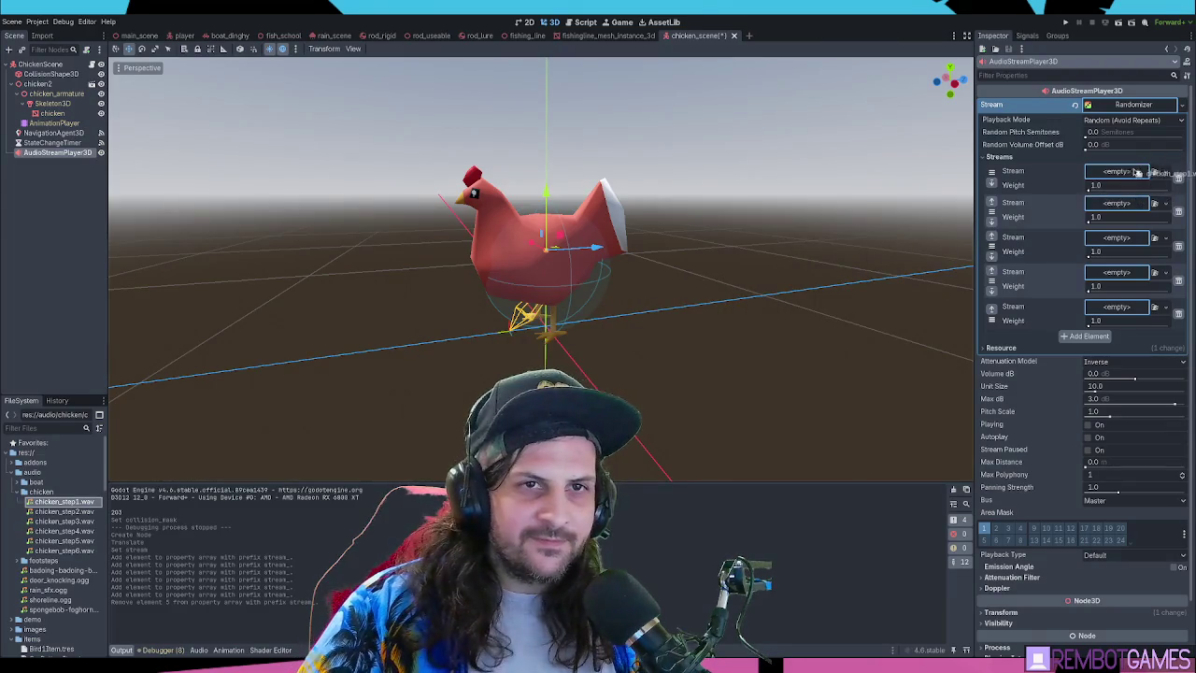
pyautogui.moveTo(1138, 173); pyautogui.dragTo(1117, 174)
pyautogui.moveTo(83, 511)
pyautogui.mouseDown()
pyautogui.moveTo(1084, 247)
pyautogui.moveTo(1120, 220)
pyautogui.mouseUp()
pyautogui.moveTo(72, 522); pyautogui.dragTo(1087, 275)
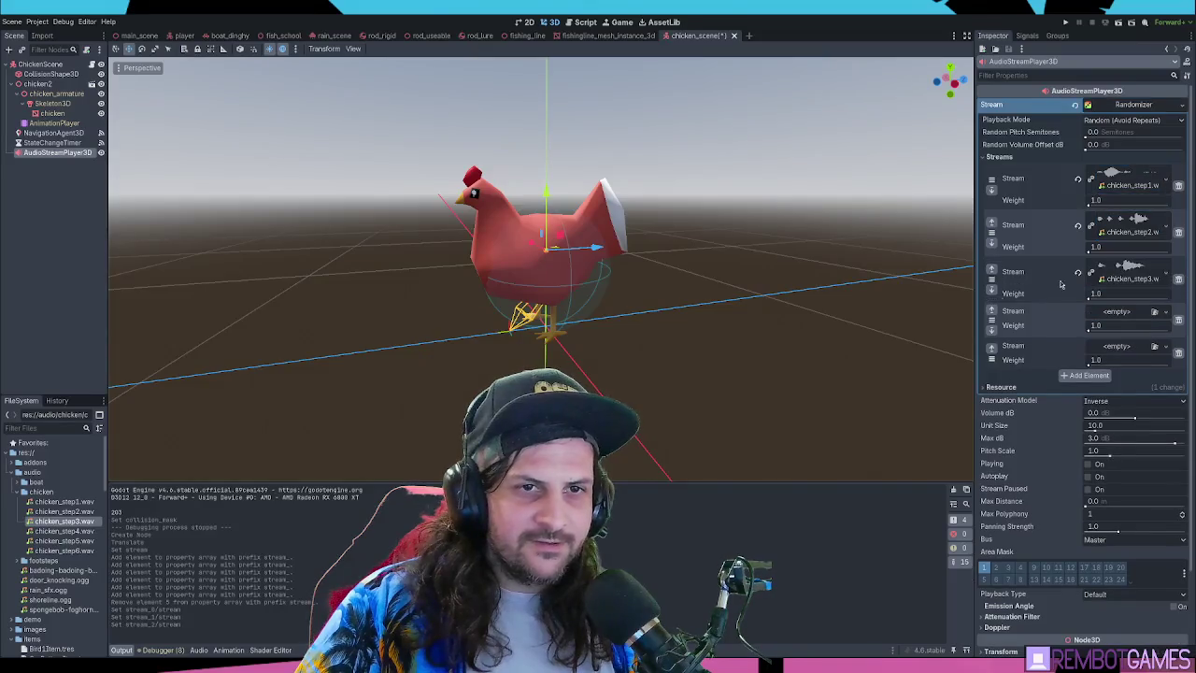
pyautogui.moveTo(64, 531); pyautogui.dragTo(253, 515)
pyautogui.moveTo(1133, 319); pyautogui.dragTo(1133, 318)
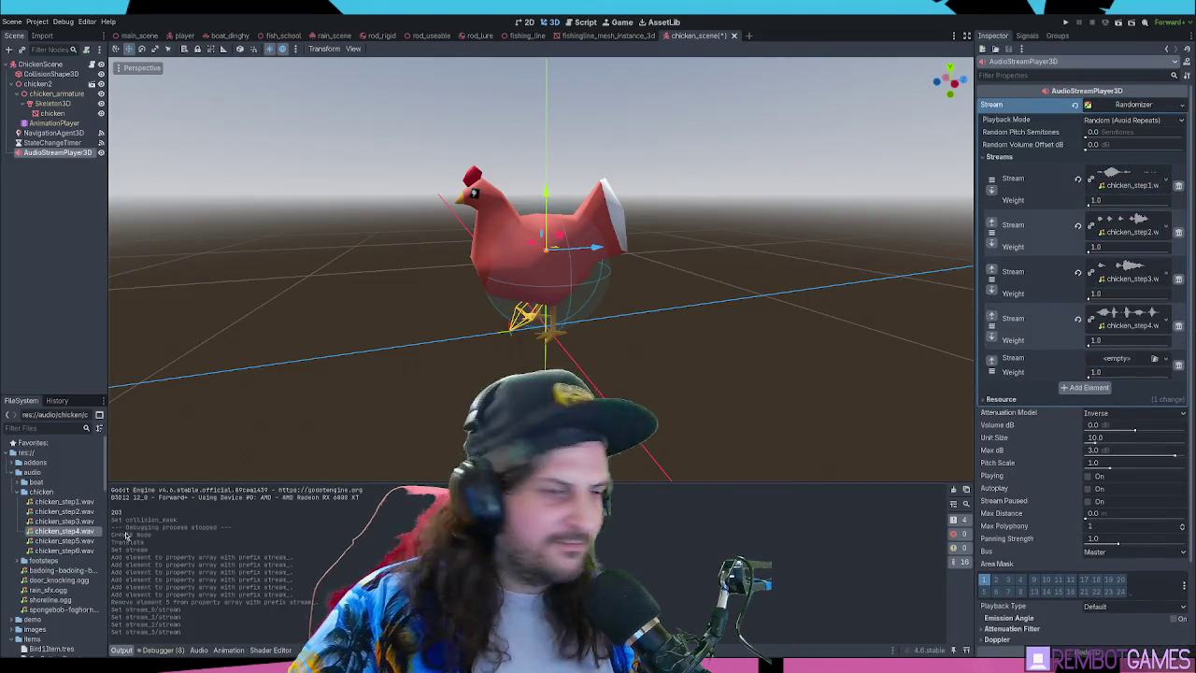
pyautogui.moveTo(81, 542); pyautogui.dragTo(1130, 365)
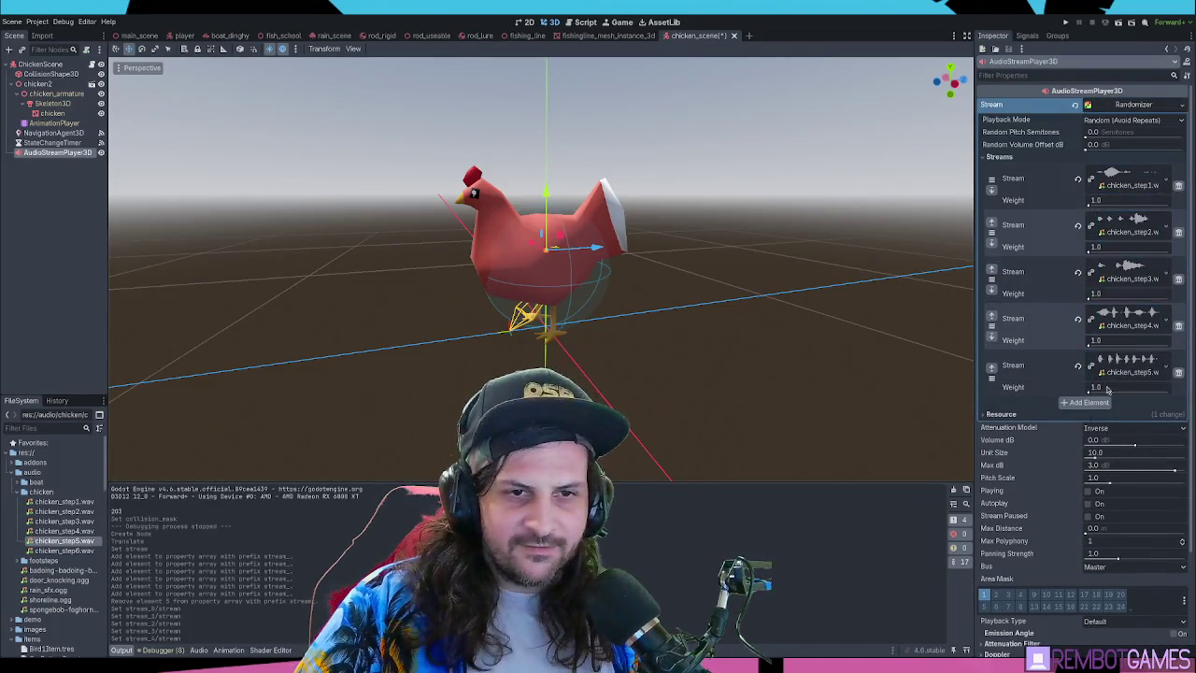
# Set Random Pitch Semitones to 3.0 and save the chicken scene
pyautogui.click(1089, 492)
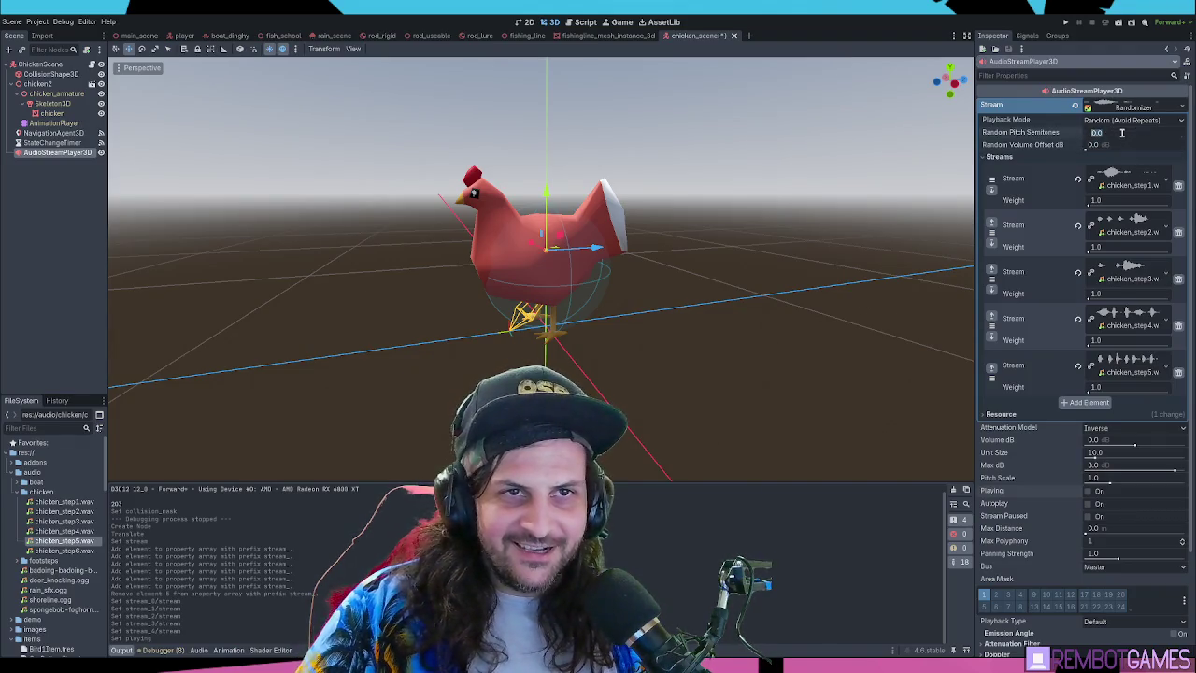
pyautogui.write('1')
pyautogui.write('3')
pyautogui.press('Return')
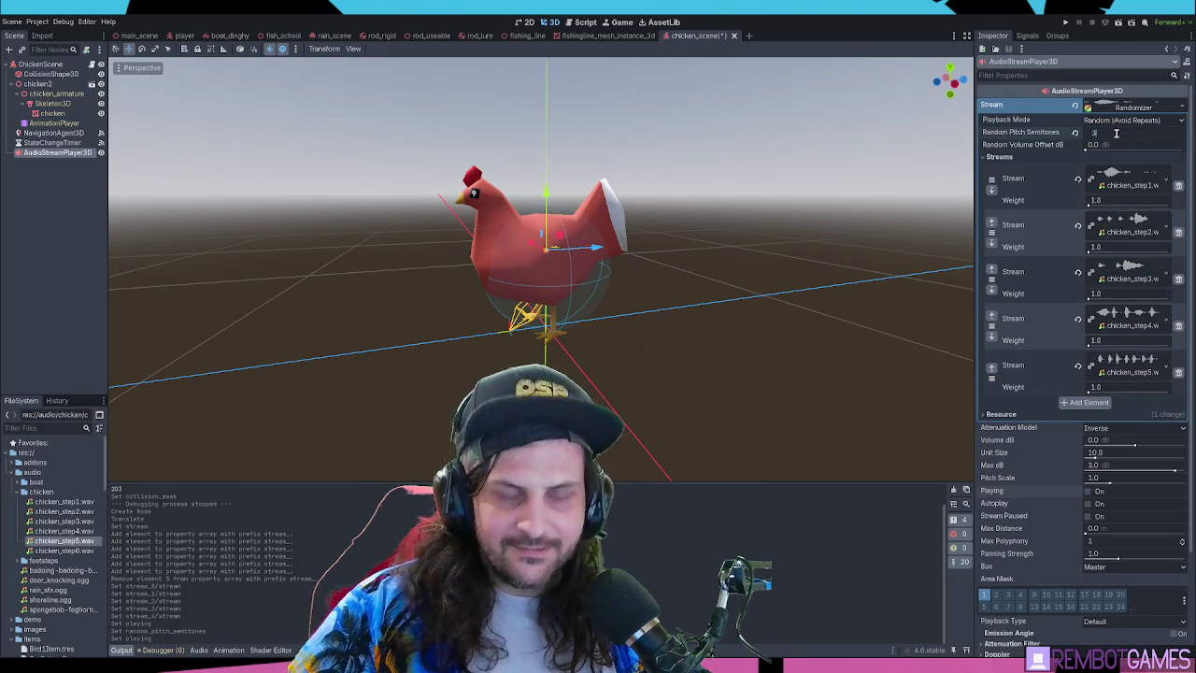
pyautogui.press('Return')
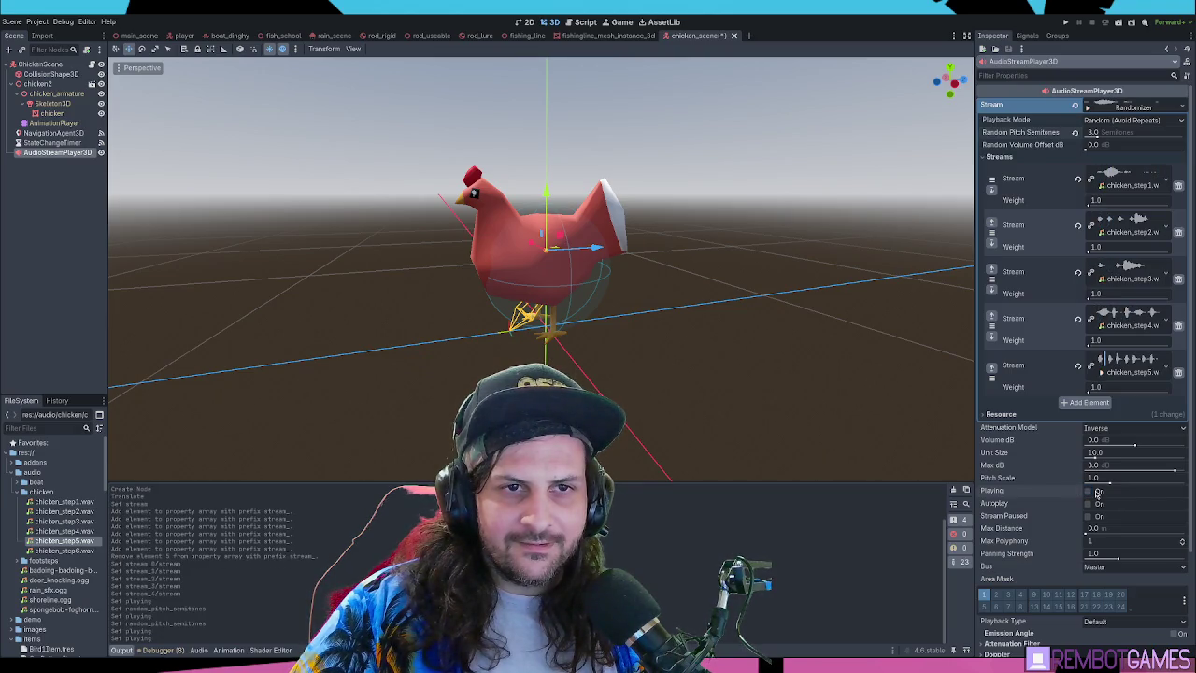
pyautogui.moveTo(851, 454); pyautogui.dragTo(560, 280)
pyautogui.hotkey('ctrl', 's')
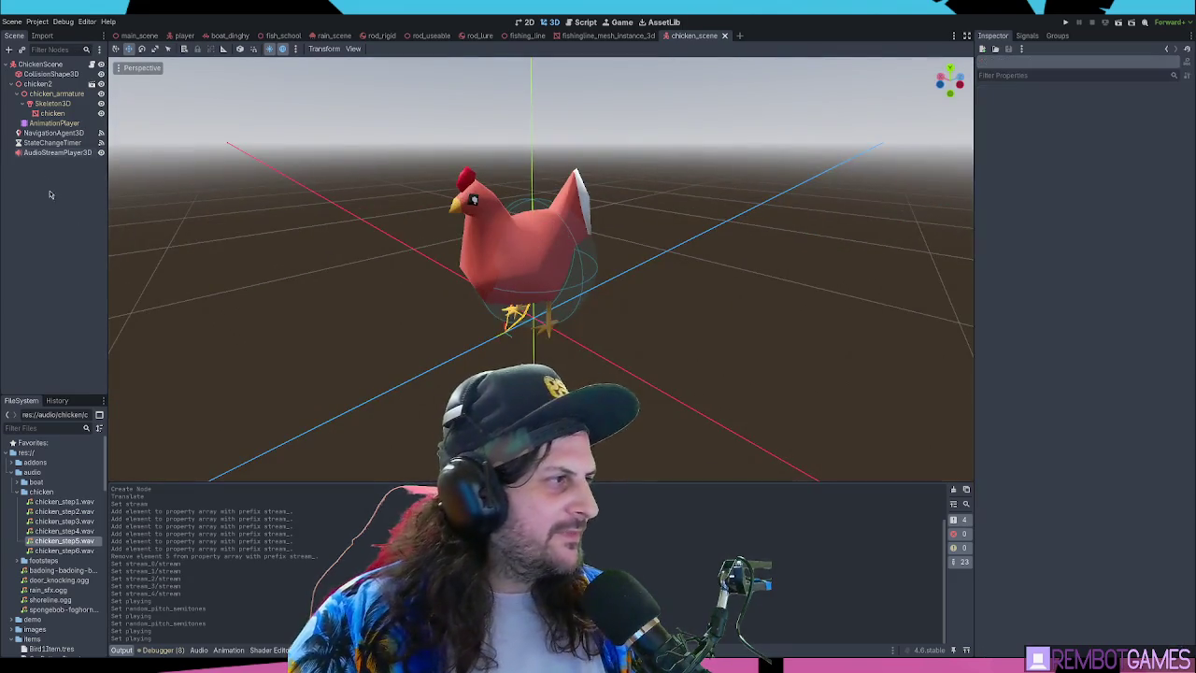
# Open chicken_scene.gd and review the state code around decide_next_state on line 58
pyautogui.click(567, 23)
pyautogui.scroll(-5, 561, 262)
pyautogui.click(320, 414)
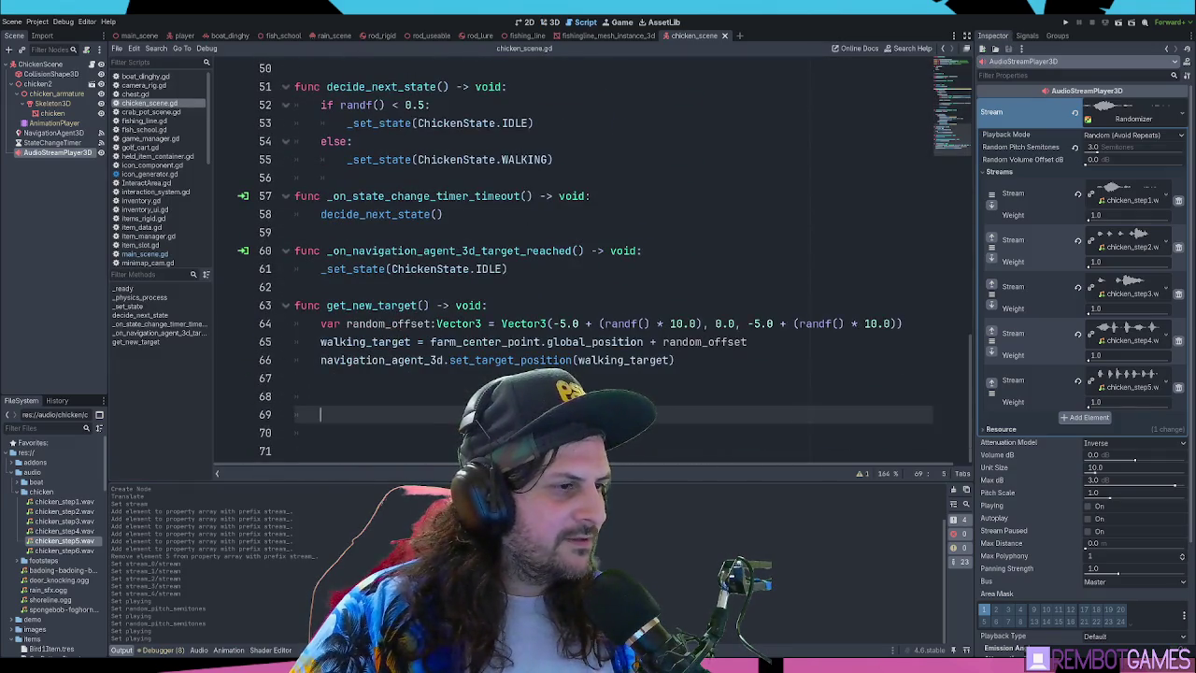
pyautogui.scroll(10, 552, 335)
pyautogui.scroll(-9, 551, 335)
pyautogui.scroll(3, 551, 335)
pyautogui.scroll(-5, 524, 309)
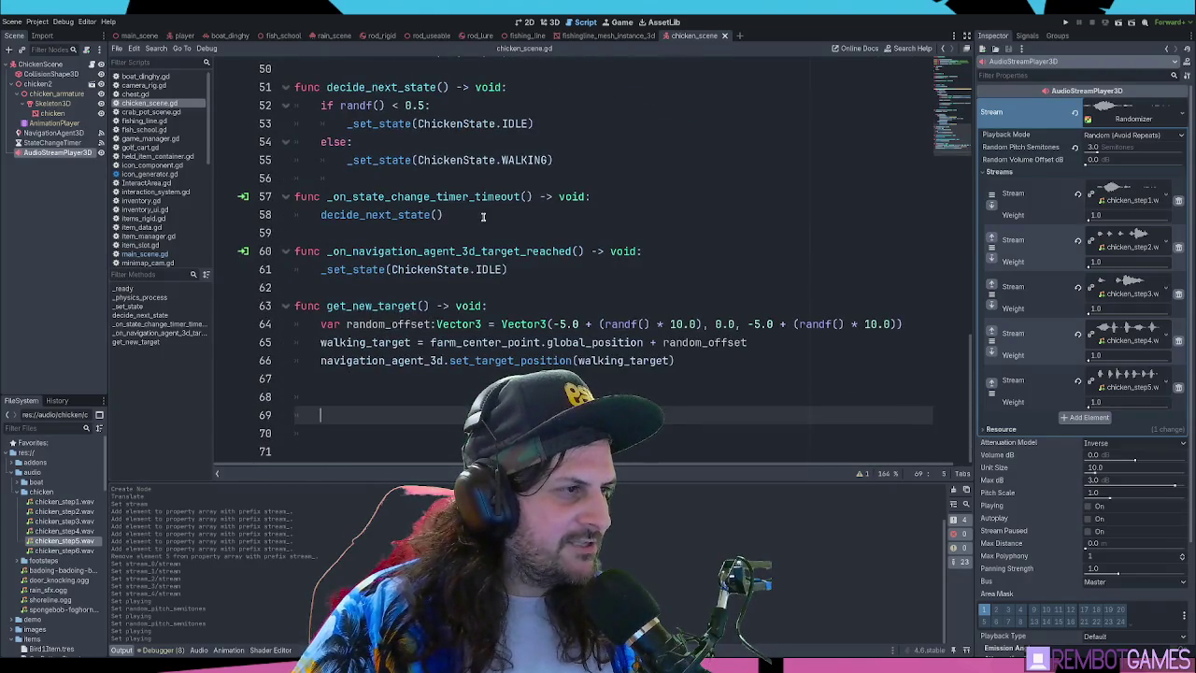
pyautogui.click(483, 217)
pyautogui.click(551, 271)
pyautogui.click(501, 218)
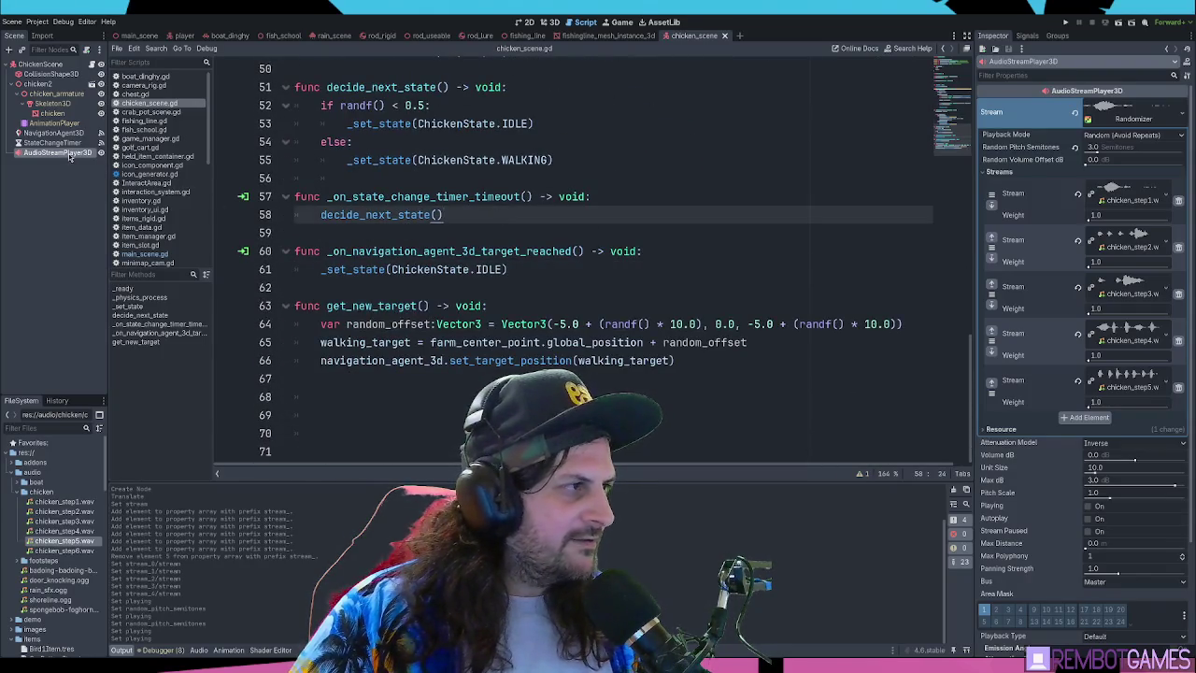
pyautogui.scroll(6, 483, 215)
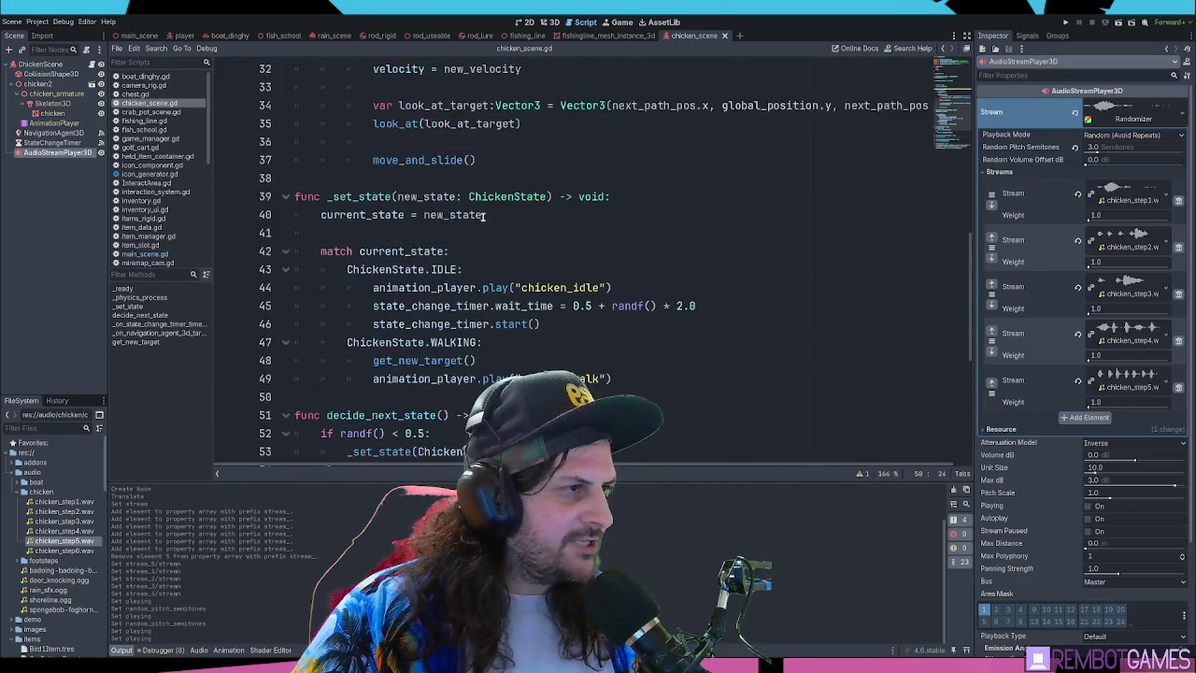
# Insert $AudioStreamPlayer3D.play() as the first line of _set_state and save the script
pyautogui.click(626, 203)
pyautogui.press('Return')
pyautogui.write('$AudioStreamPlayer3D.play()')
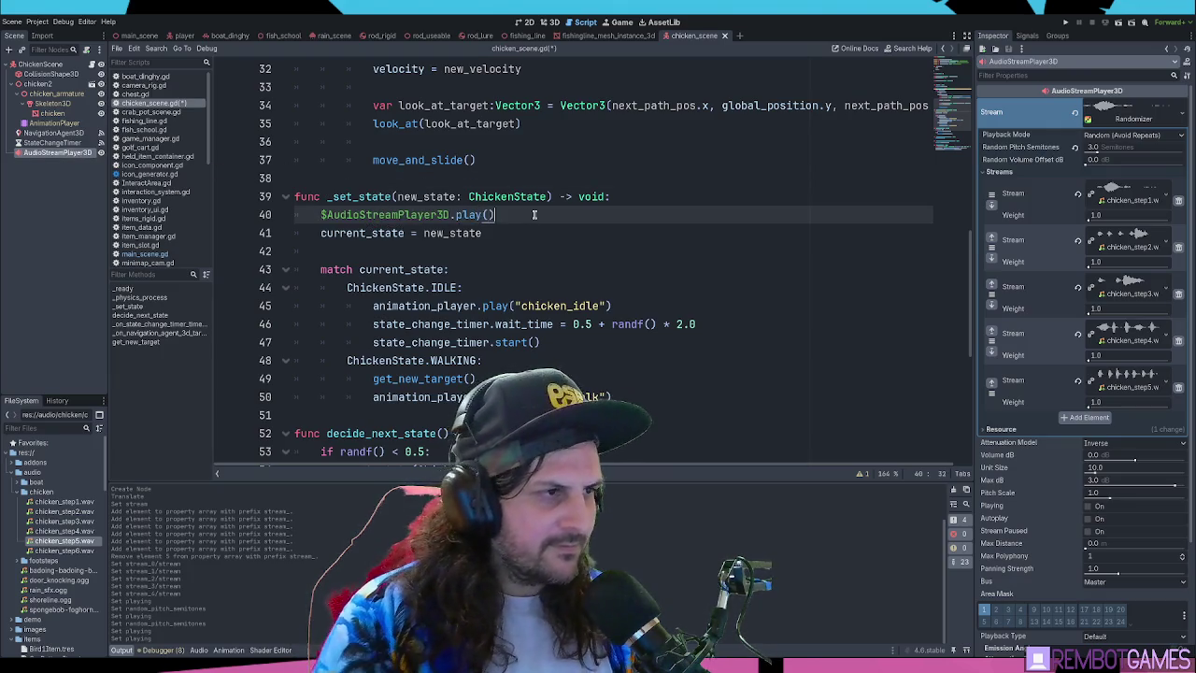
pyautogui.hotkey('ctrl', 's')
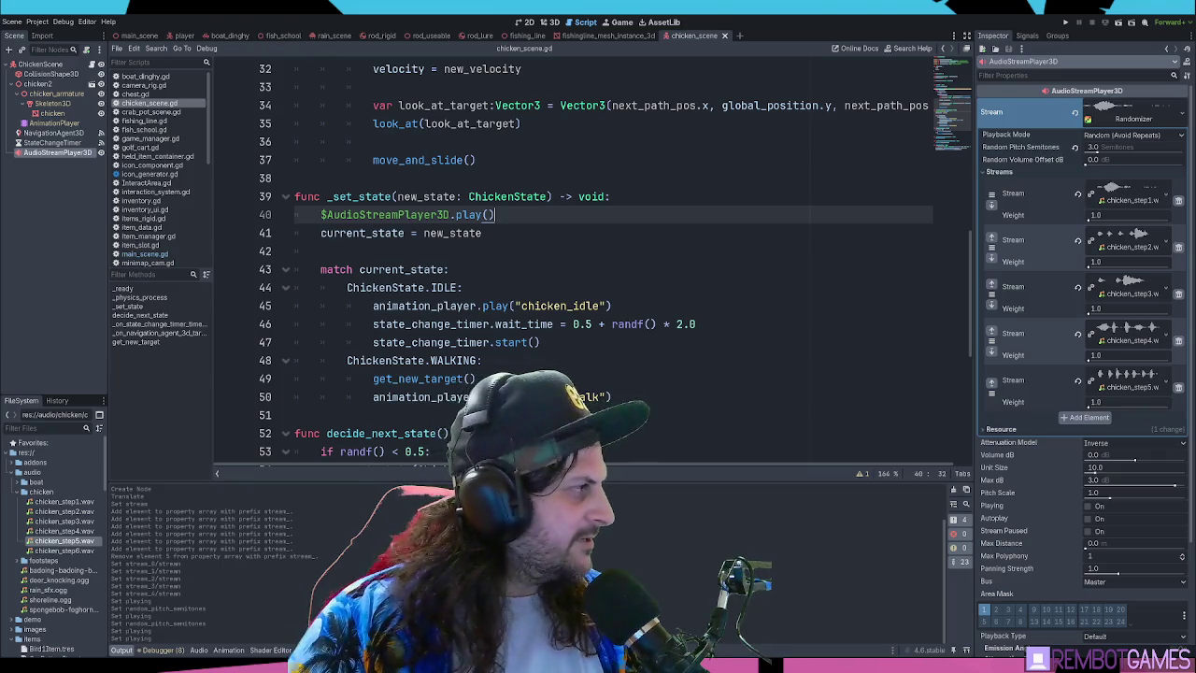
pyautogui.click(507, 241)
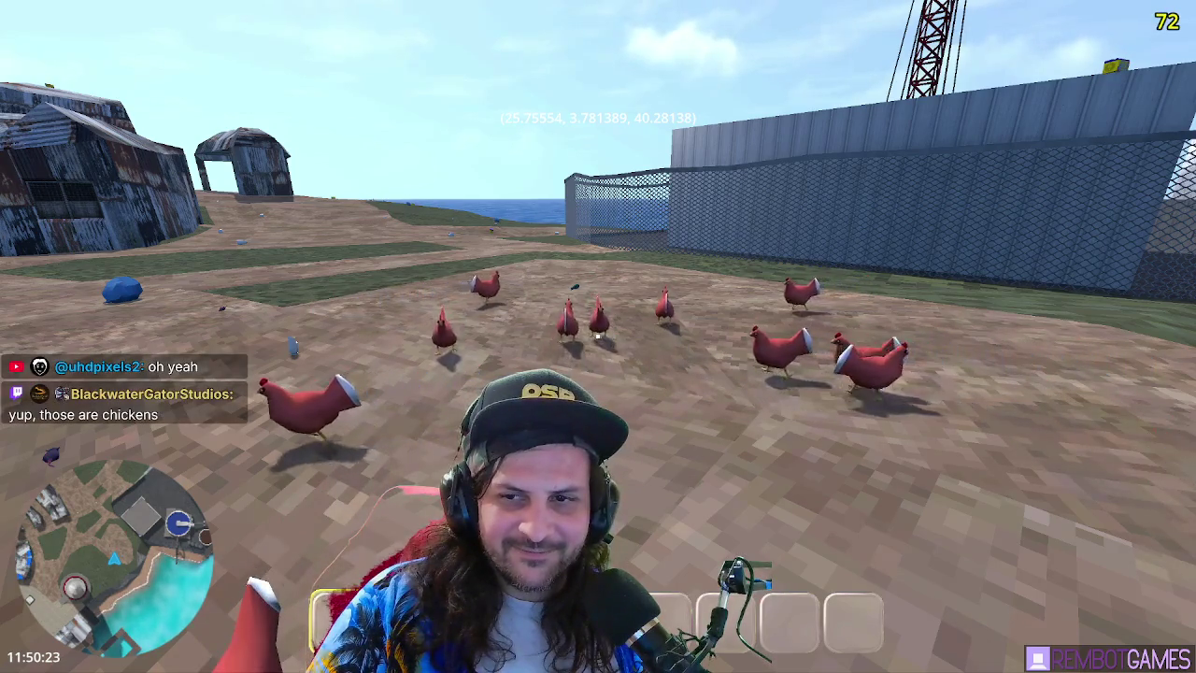
# Walk the player into the chicken yard among the chickens, then stop the game with F8
pyautogui.press('w')
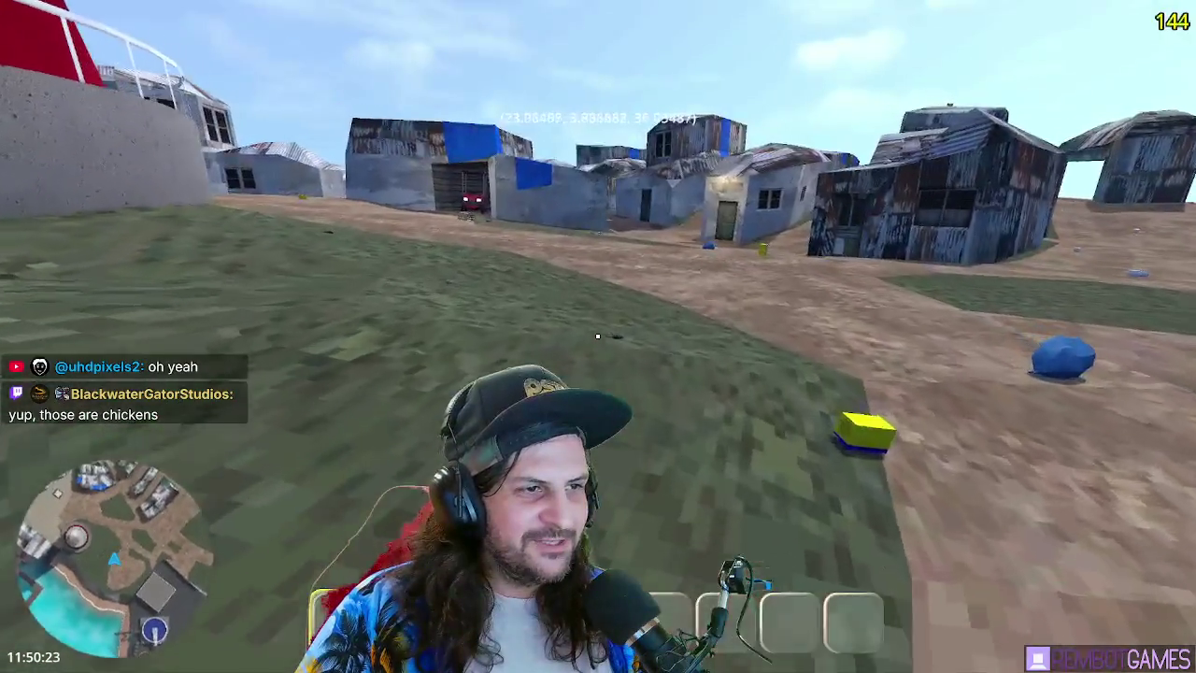
pyautogui.press('w')
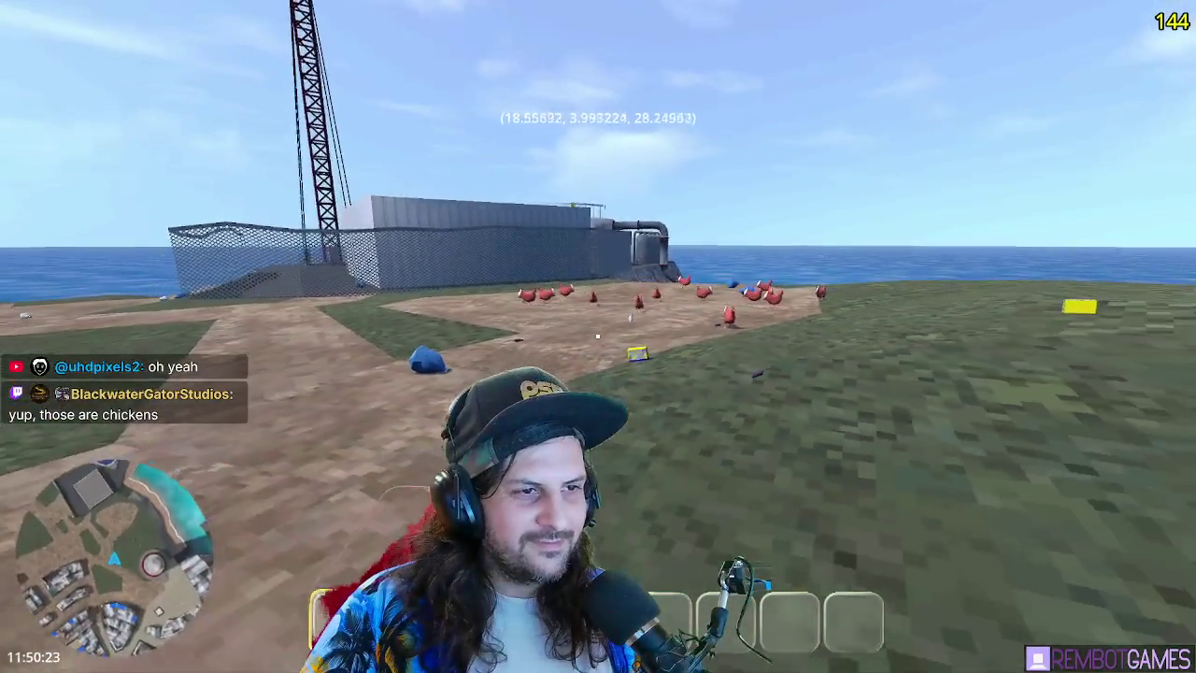
pyautogui.press('w')
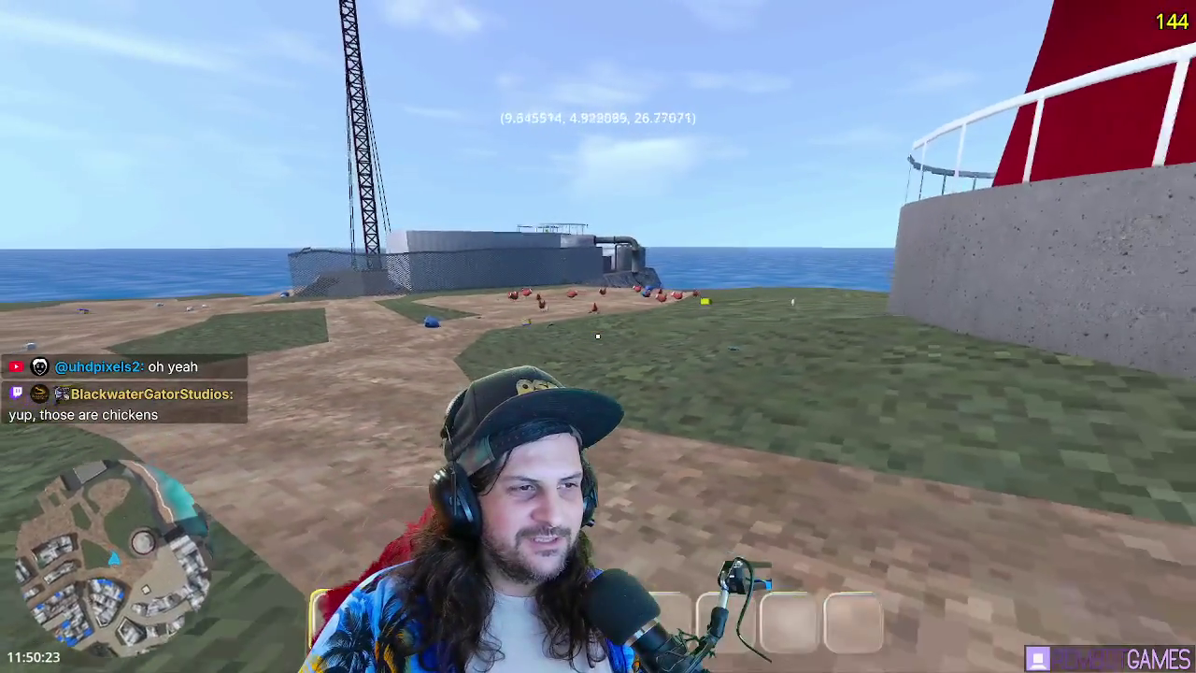
pyautogui.press('s')
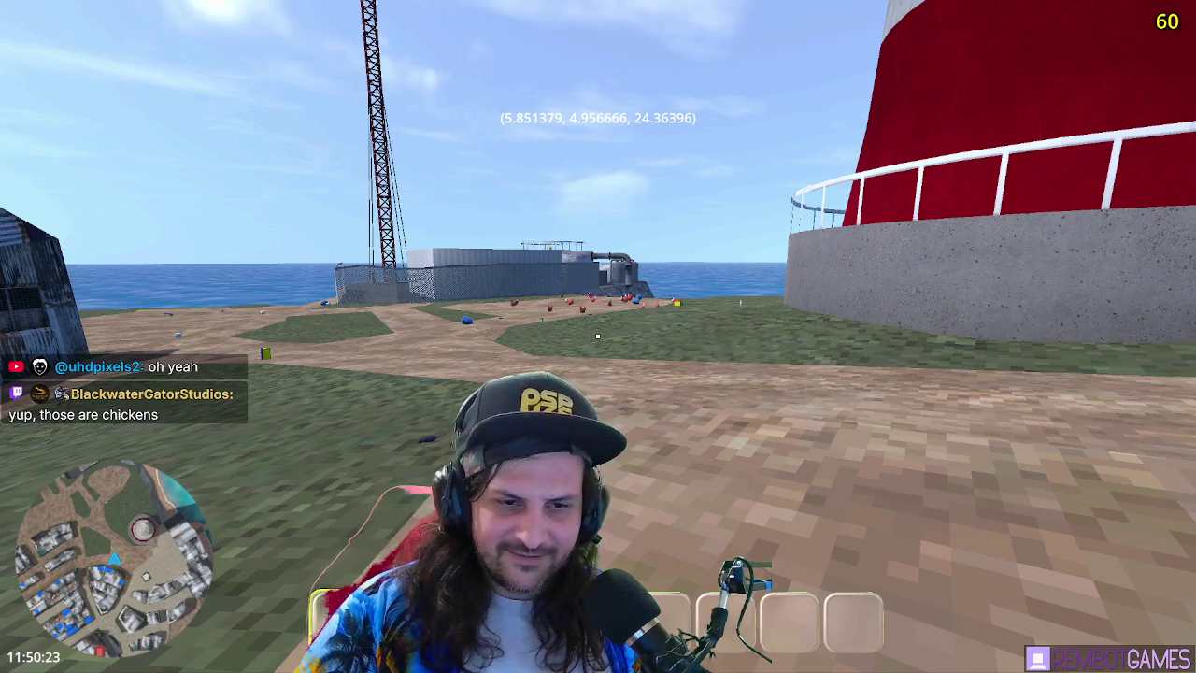
pyautogui.press('w')
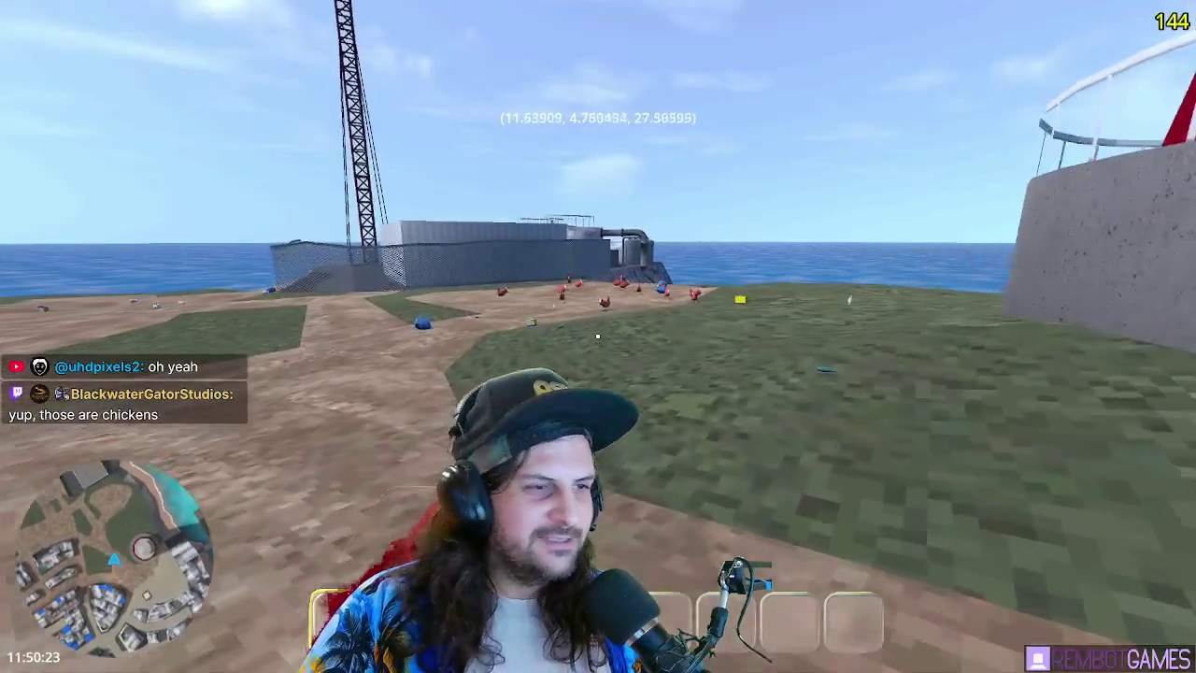
pyautogui.press('w')
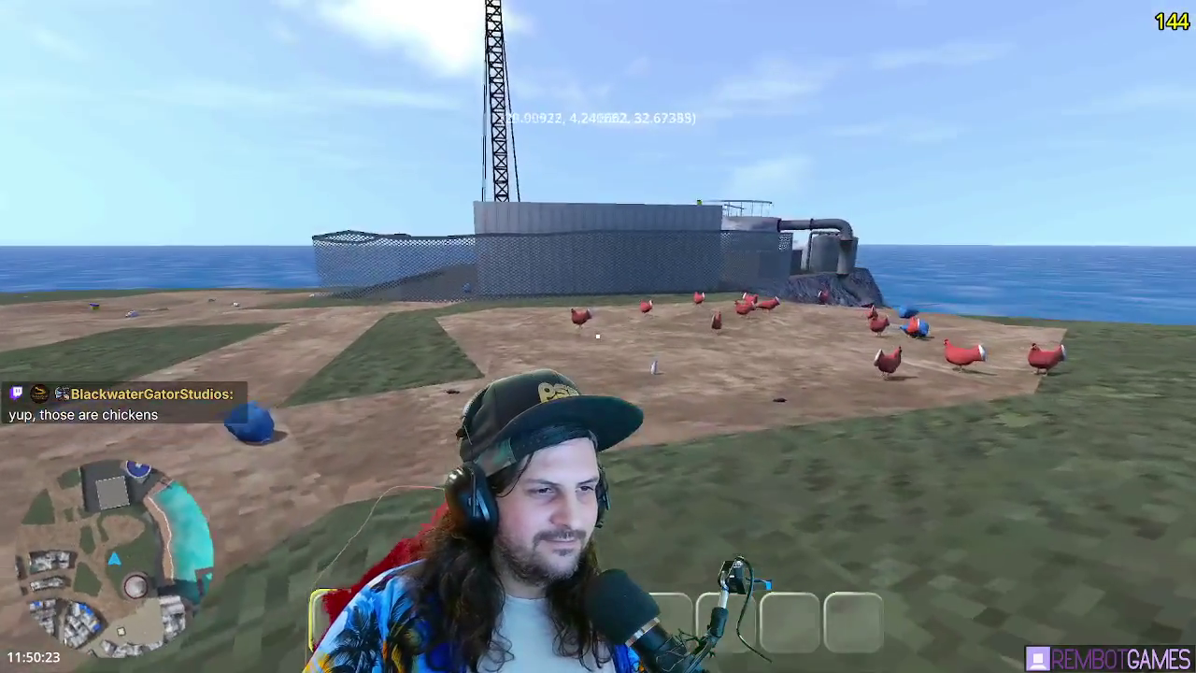
pyautogui.press('w')
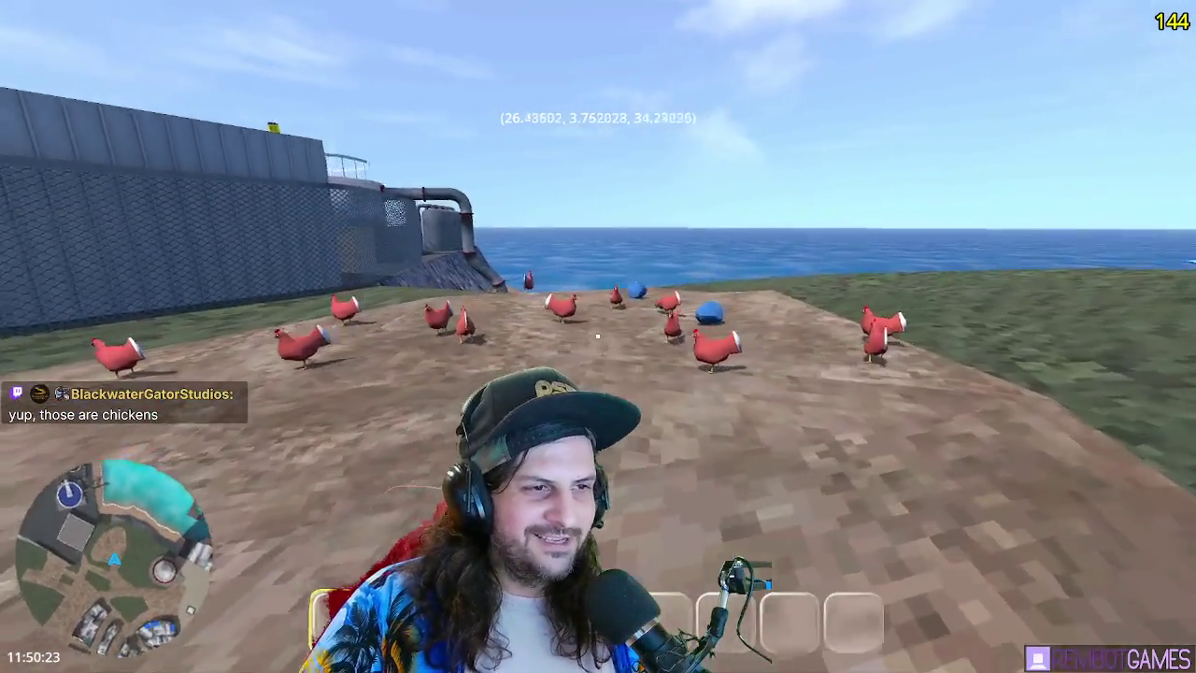
pyautogui.press('w')
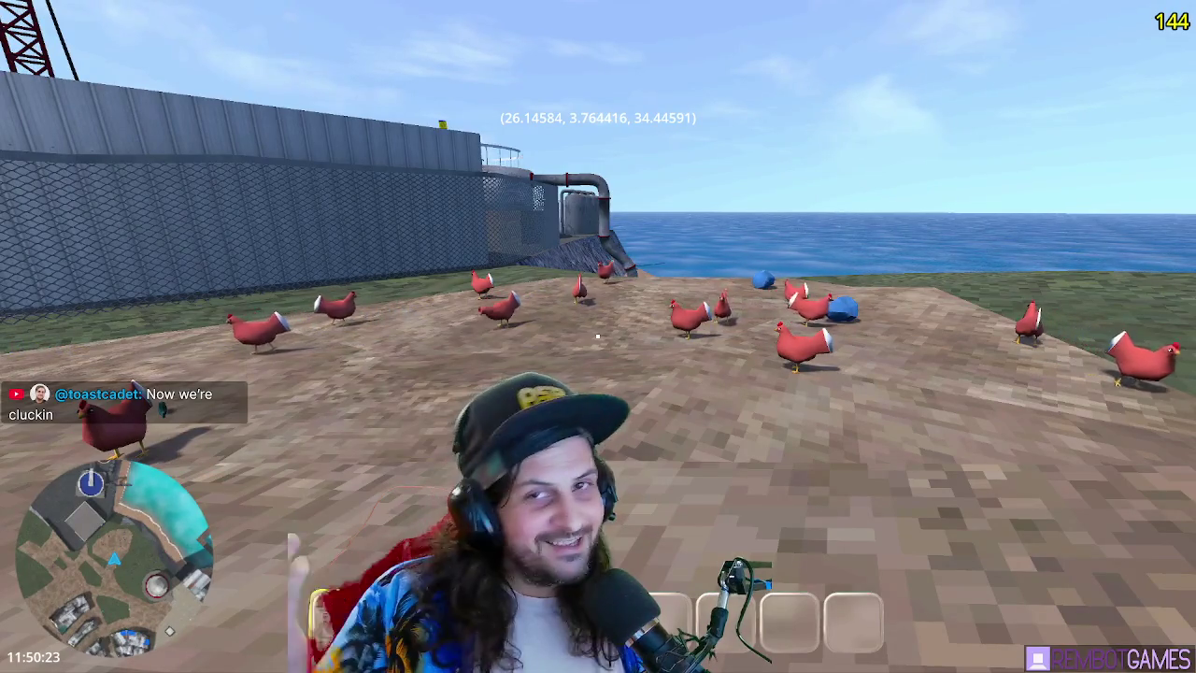
pyautogui.press('w')
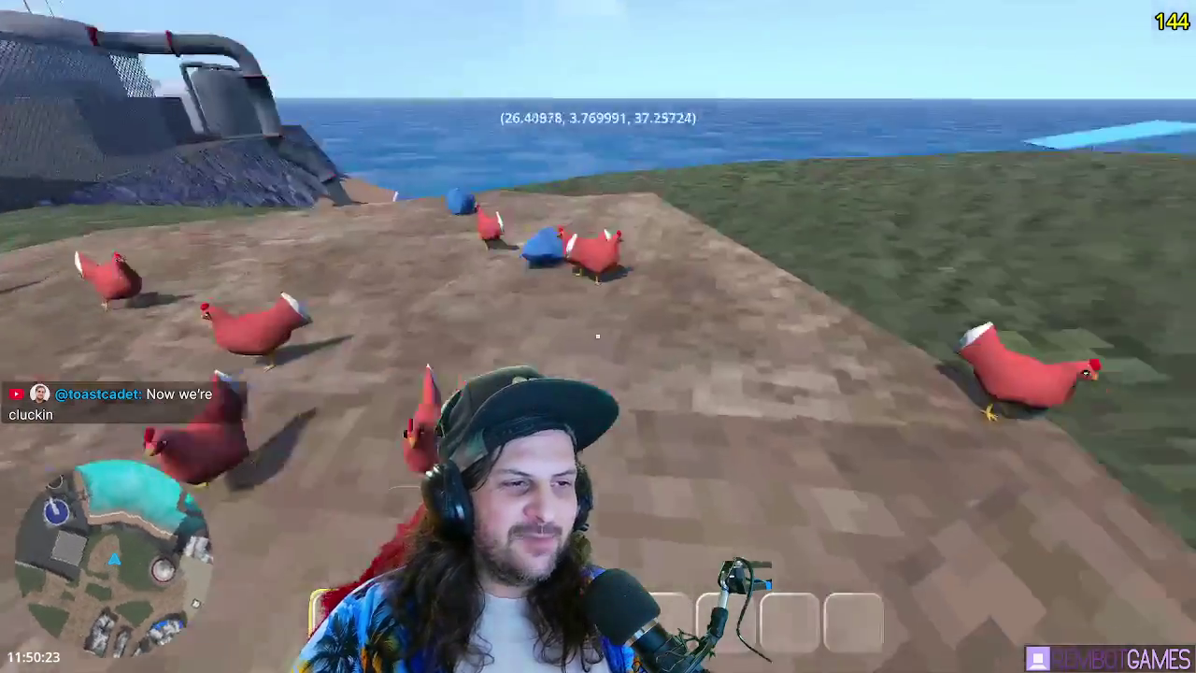
pyautogui.press('w')
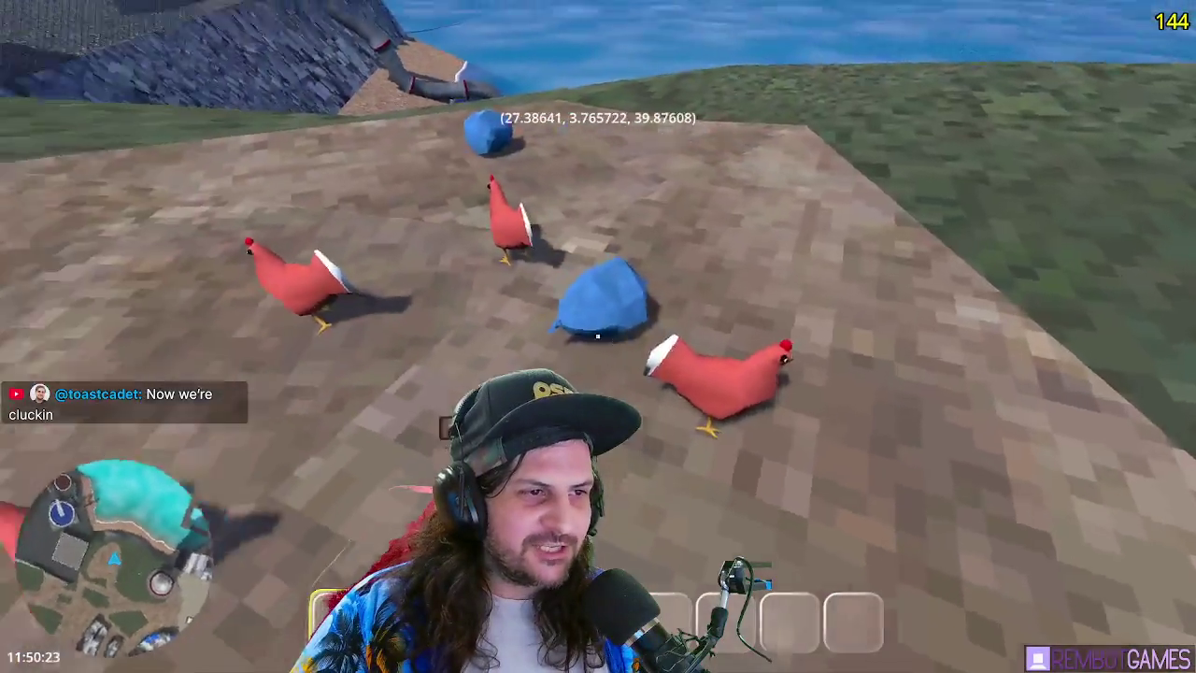
pyautogui.press('w')
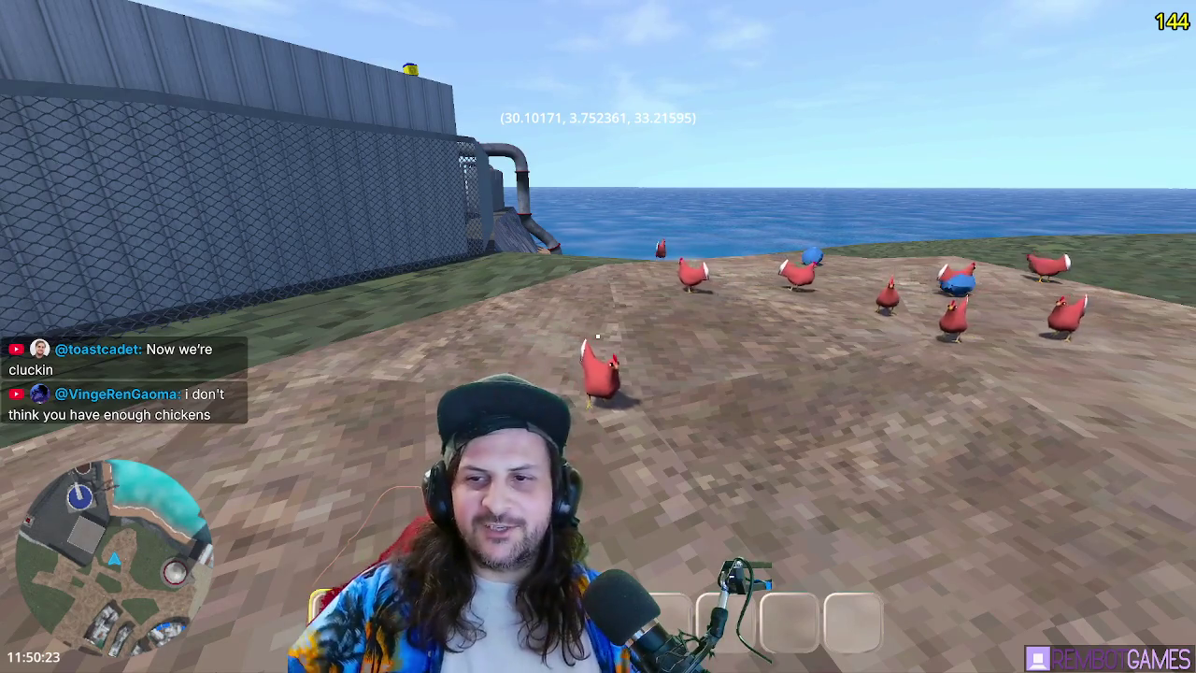
pyautogui.press('w')
pyautogui.press('F8')
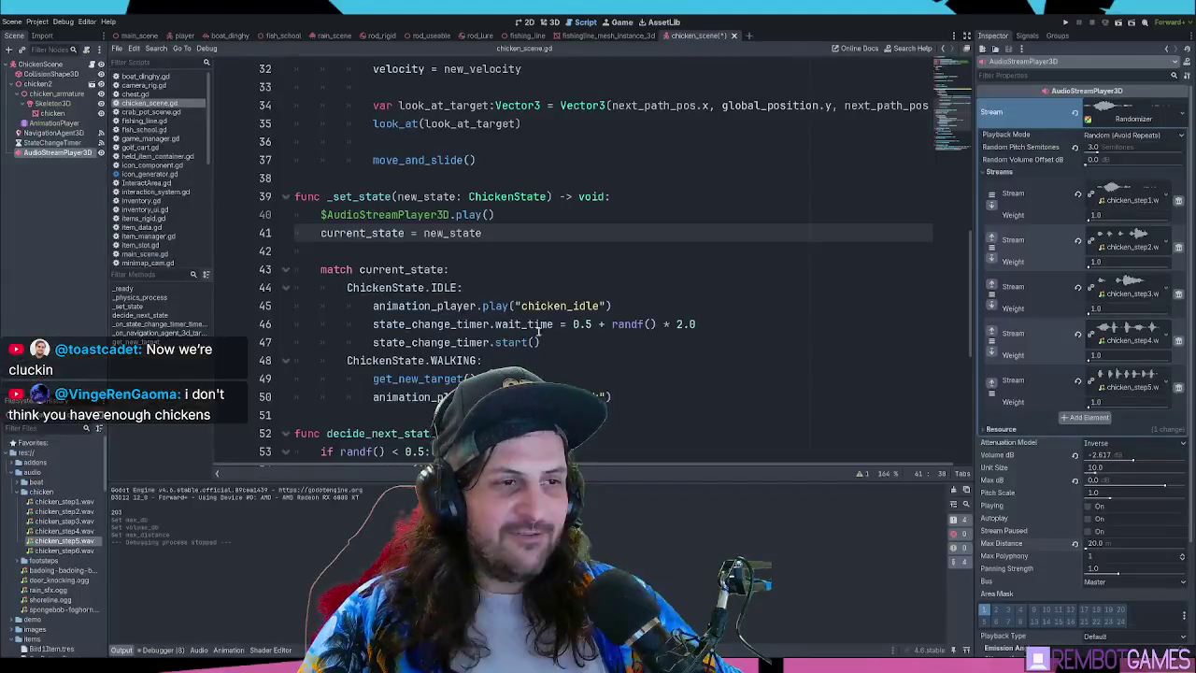
# Switch to main_scene, select the 14 ChickenScene nodes and frame them in the 3D view
pyautogui.hotkey('ctrl', 'Tab')
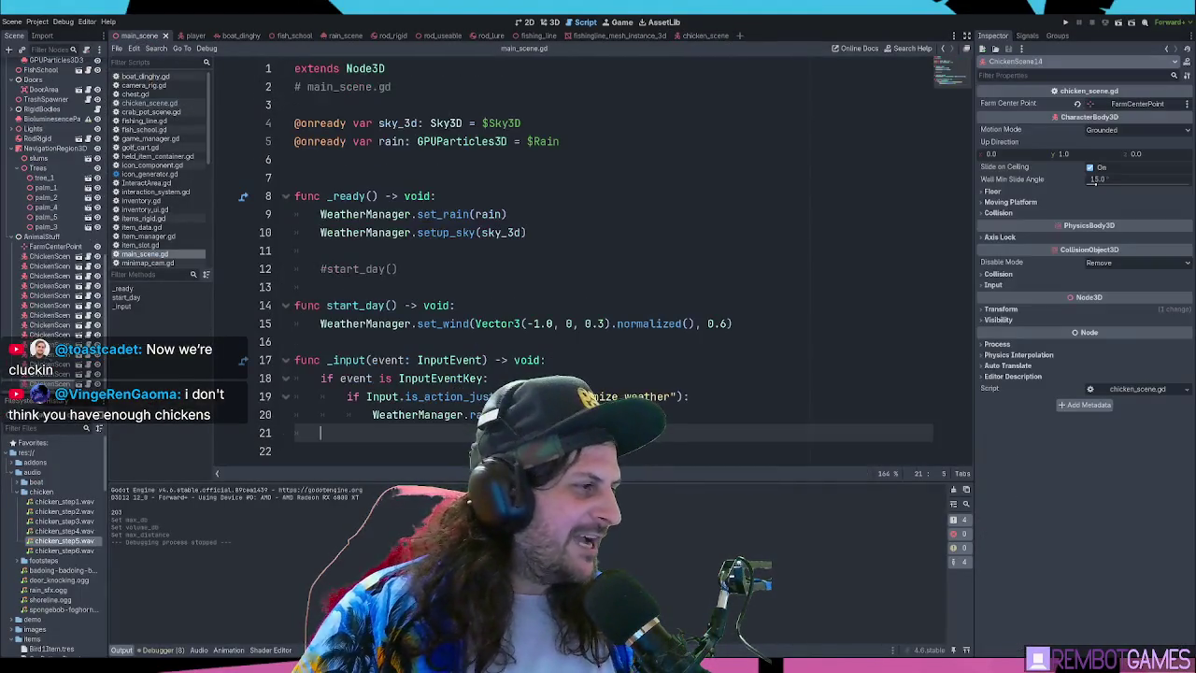
pyautogui.keyDown('shift'); pyautogui.click(49, 333); pyautogui.keyUp('shift')
pyautogui.hotkey('ctrl', 'F2')
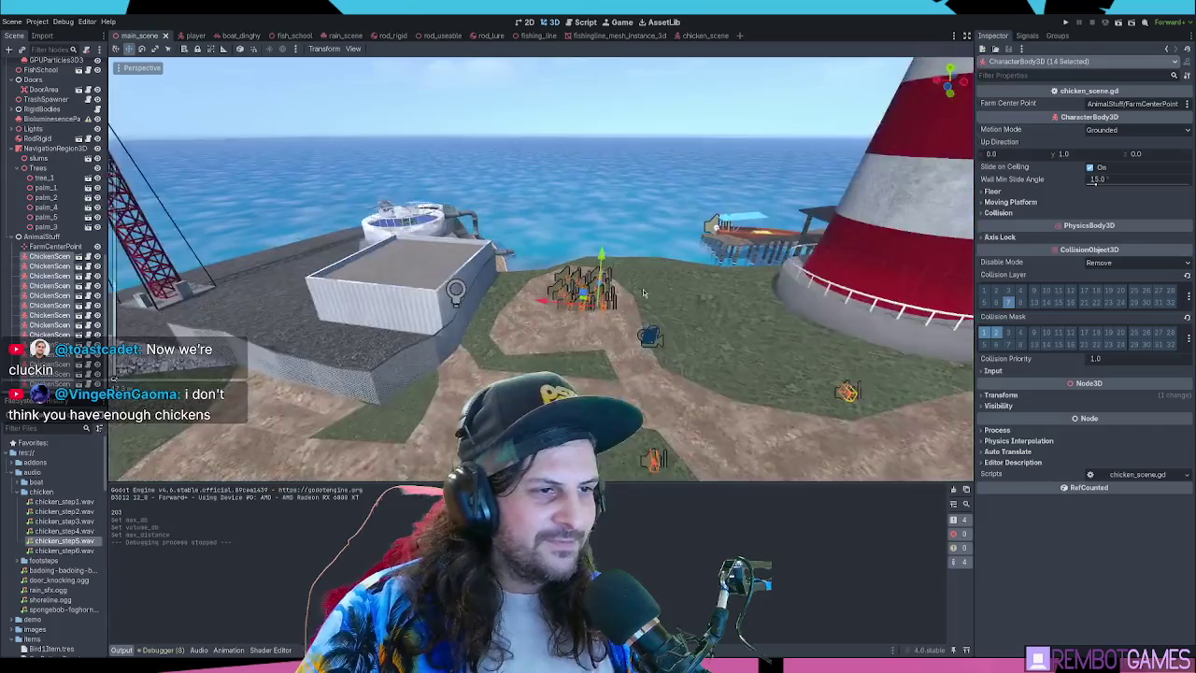
pyautogui.press('f')
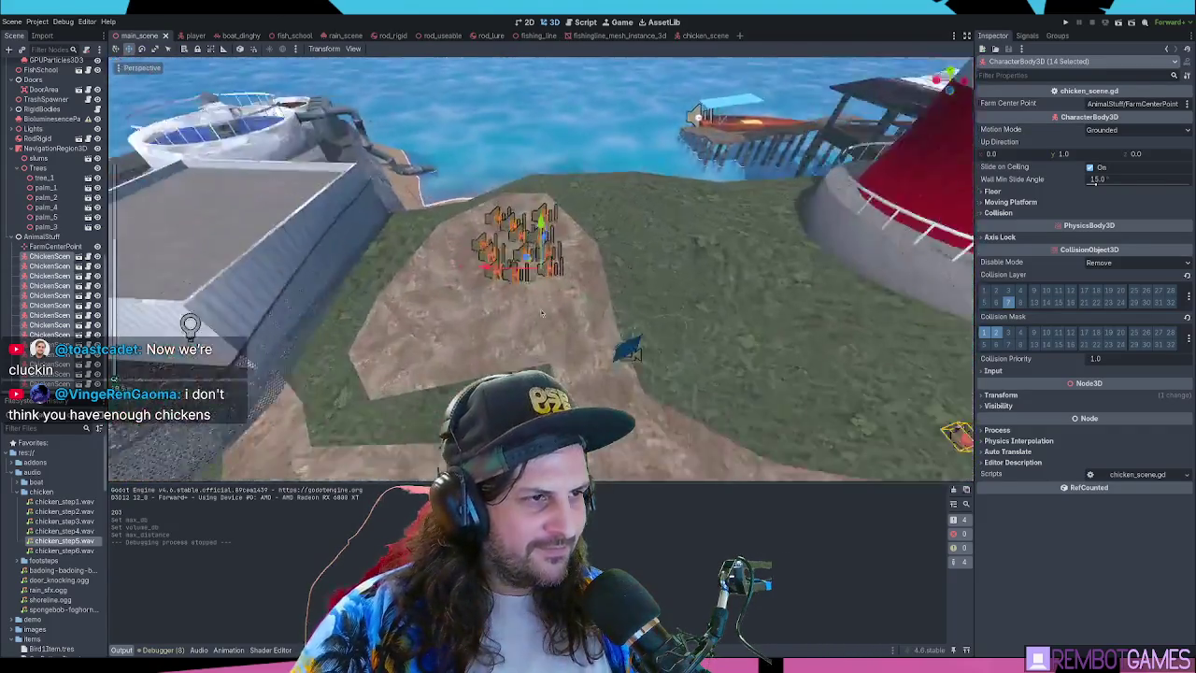
pyautogui.scroll(3, 568, 327)
# Duplicate the 14 chickens four times, spreading the copies across the field, then run the game
pyautogui.hotkey('ctrl', 'd')
pyautogui.moveTo(524, 263)
pyautogui.mouseDown()
pyautogui.moveTo(548, 280)
pyautogui.moveTo(552, 362)
pyautogui.mouseUp()
pyautogui.hotkey('ctrl', 'd')
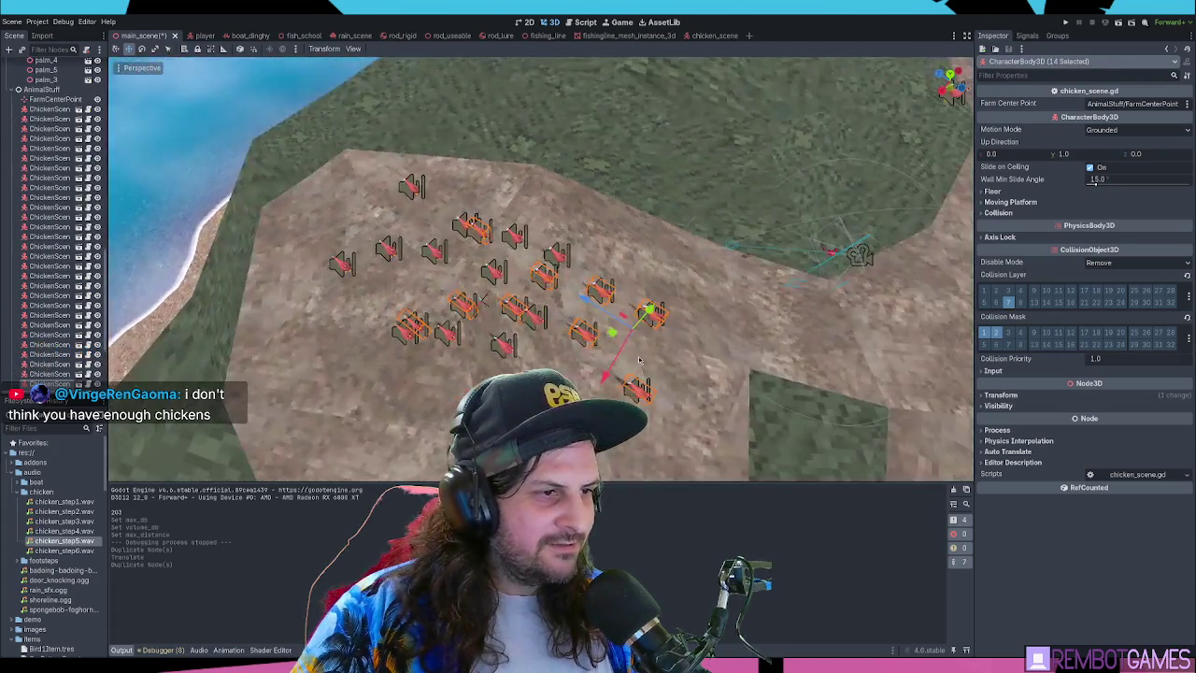
pyautogui.moveTo(611, 326)
pyautogui.mouseDown()
pyautogui.moveTo(609, 215)
pyautogui.moveTo(535, 379)
pyautogui.moveTo(648, 191)
pyautogui.mouseUp()
pyautogui.hotkey('ctrl', 'd')
pyautogui.hotkey('ctrl', 'd')
pyautogui.scroll(-3, 649, 192)
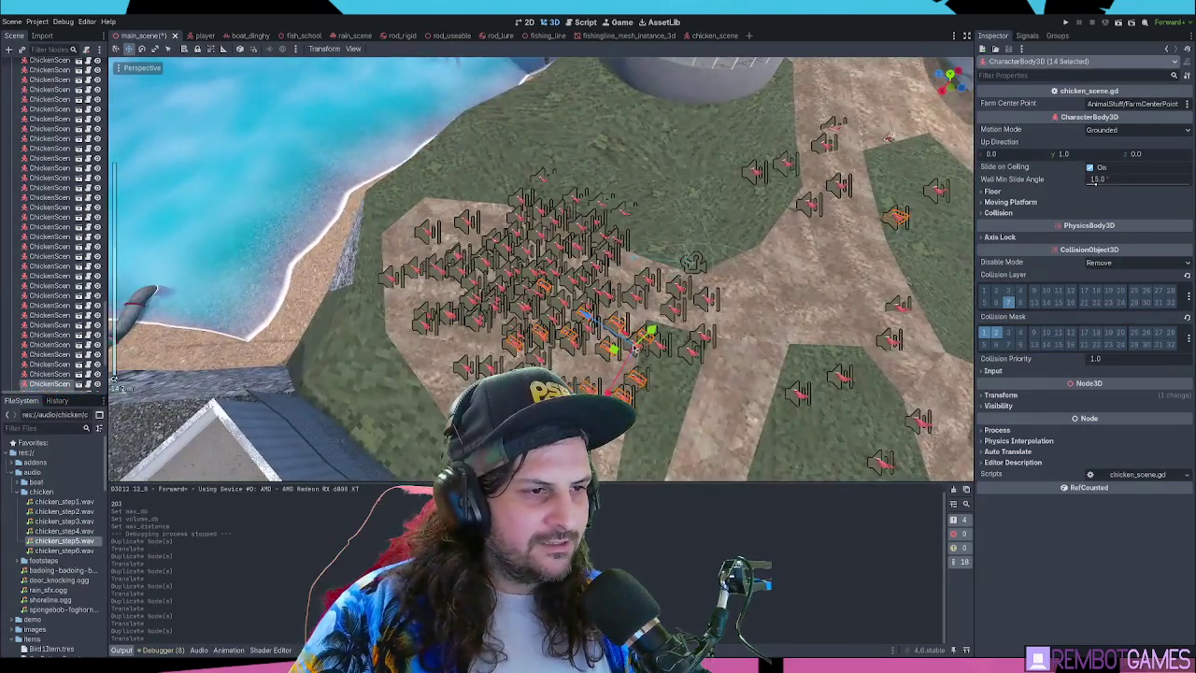
pyautogui.hotkey('ctrl', 'd')
pyautogui.moveTo(655, 360); pyautogui.dragTo(598, 388)
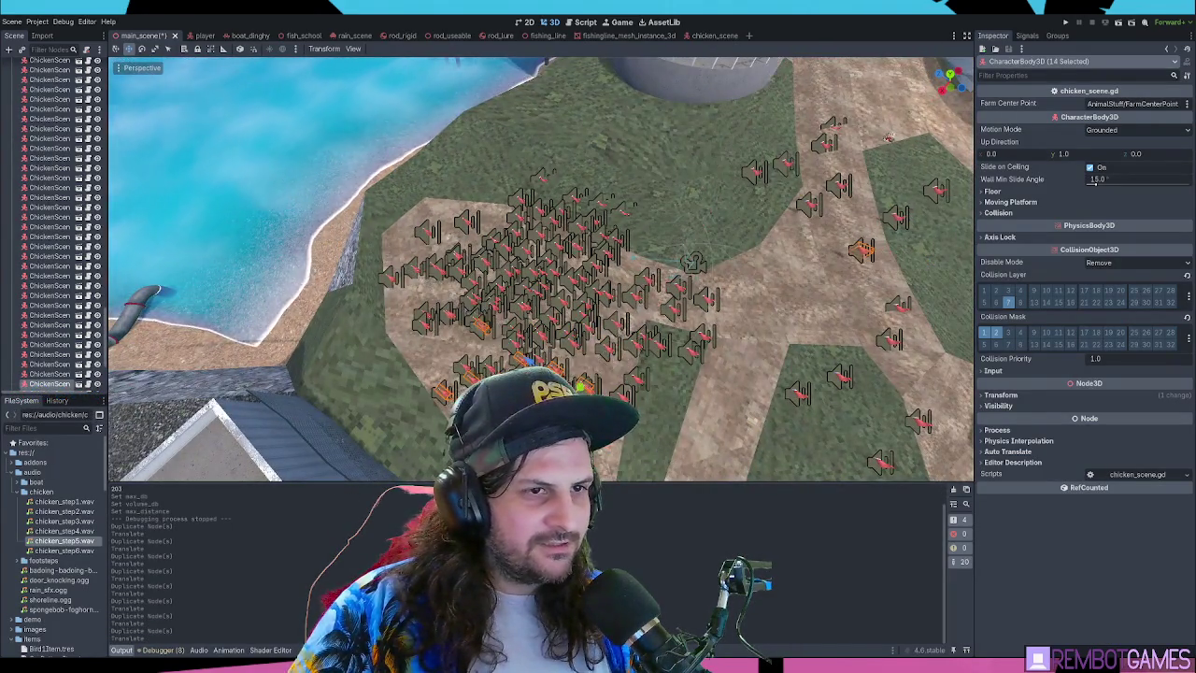
pyautogui.press('F5')
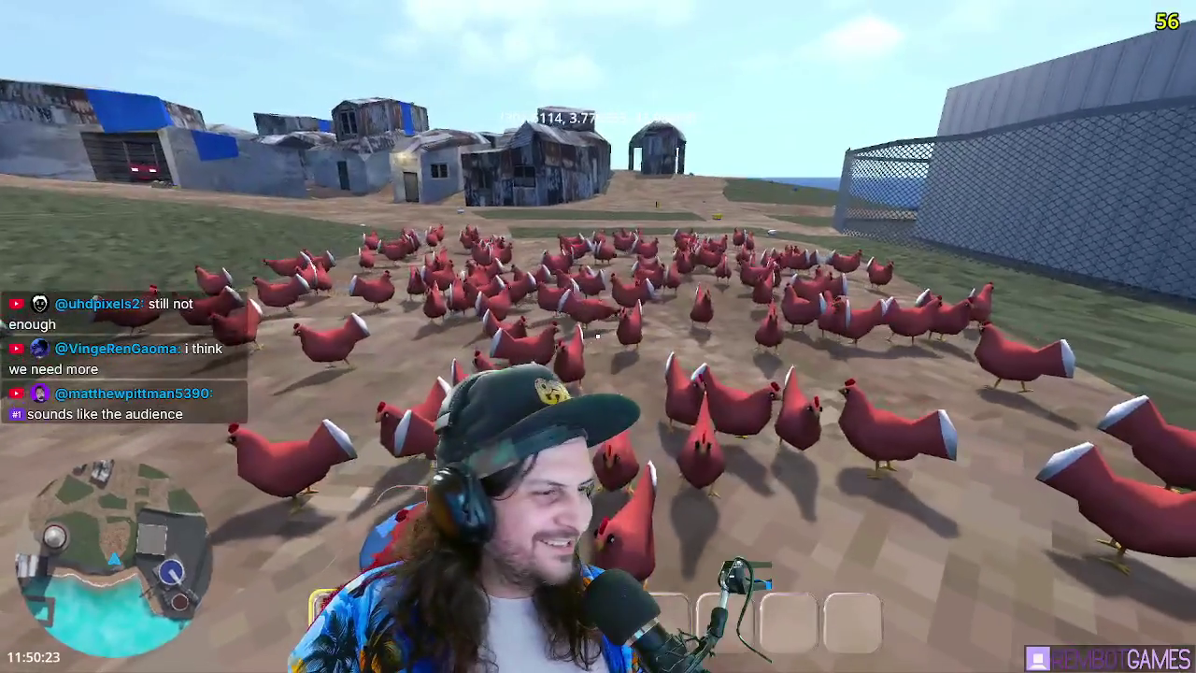
# Stop the game with F8 to return to main_scene's 3D viewport
pyautogui.press('F8')
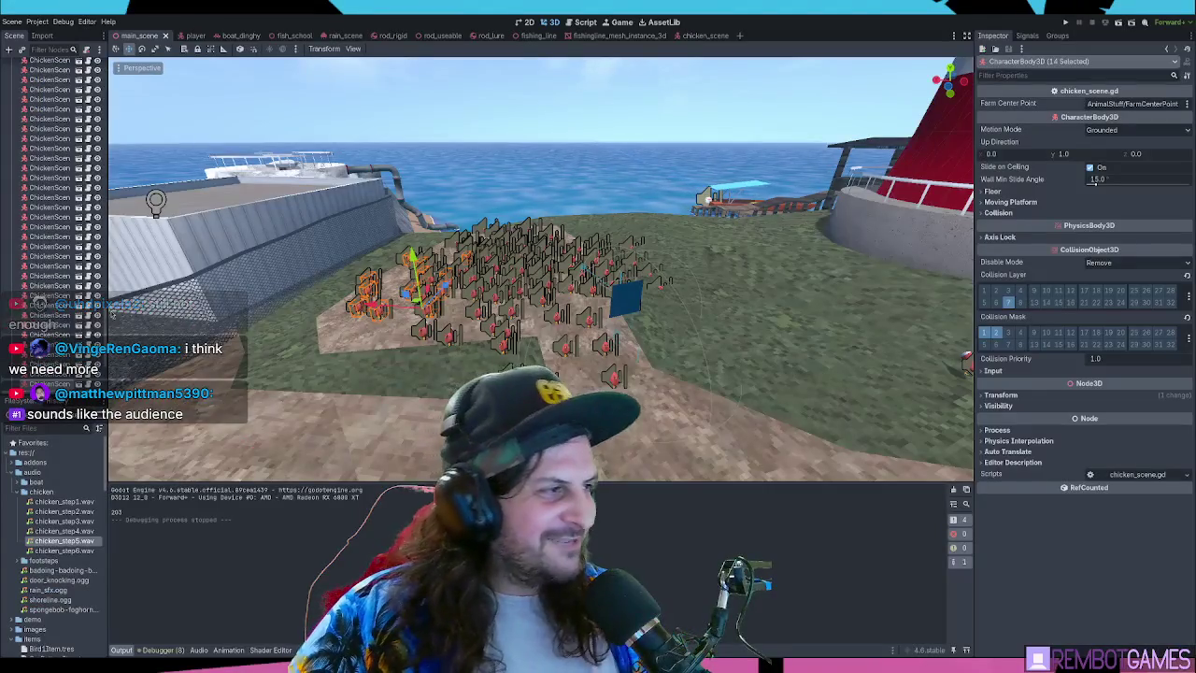
# Widen the Scene dock and undo the chicken duplications with Ctrl+Z
pyautogui.moveTo(106, 263)
pyautogui.mouseDown()
pyautogui.moveTo(208, 263)
pyautogui.moveTo(183, 262)
pyautogui.mouseUp()
pyautogui.click(56, 376)
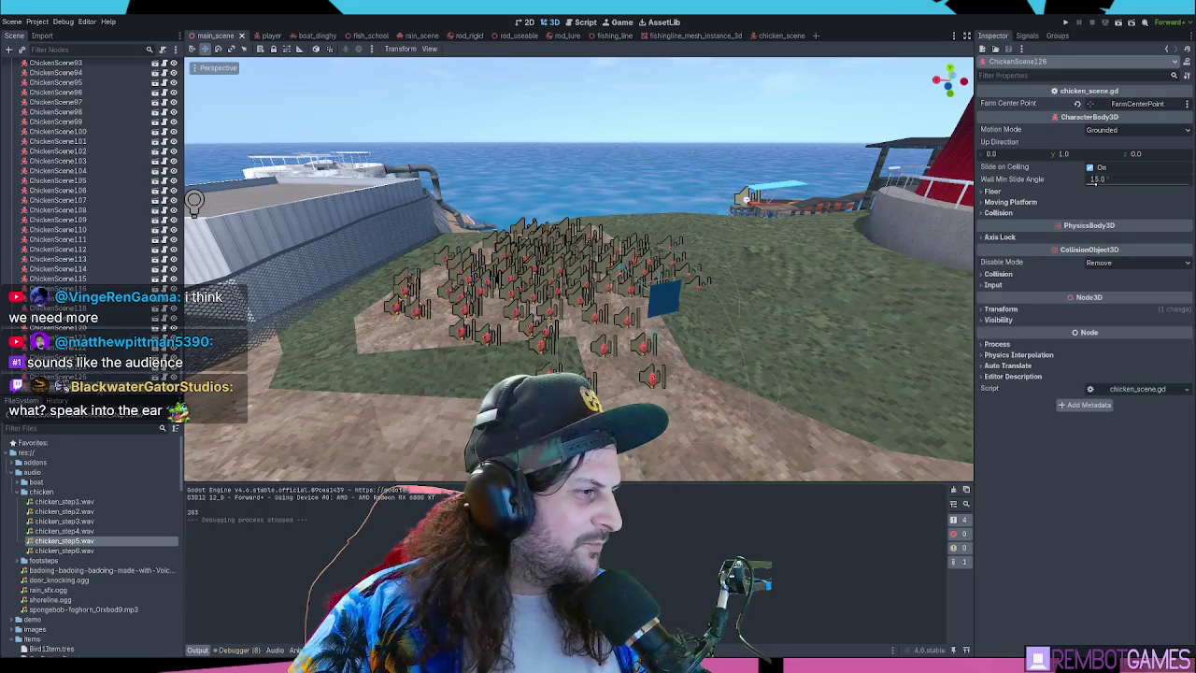
pyautogui.scroll(20, 84, 247)
pyautogui.hotkey('ctrl', 'z')
pyautogui.hotkey('ctrl', 'z')
pyautogui.hotkey('ctrl', 'z')
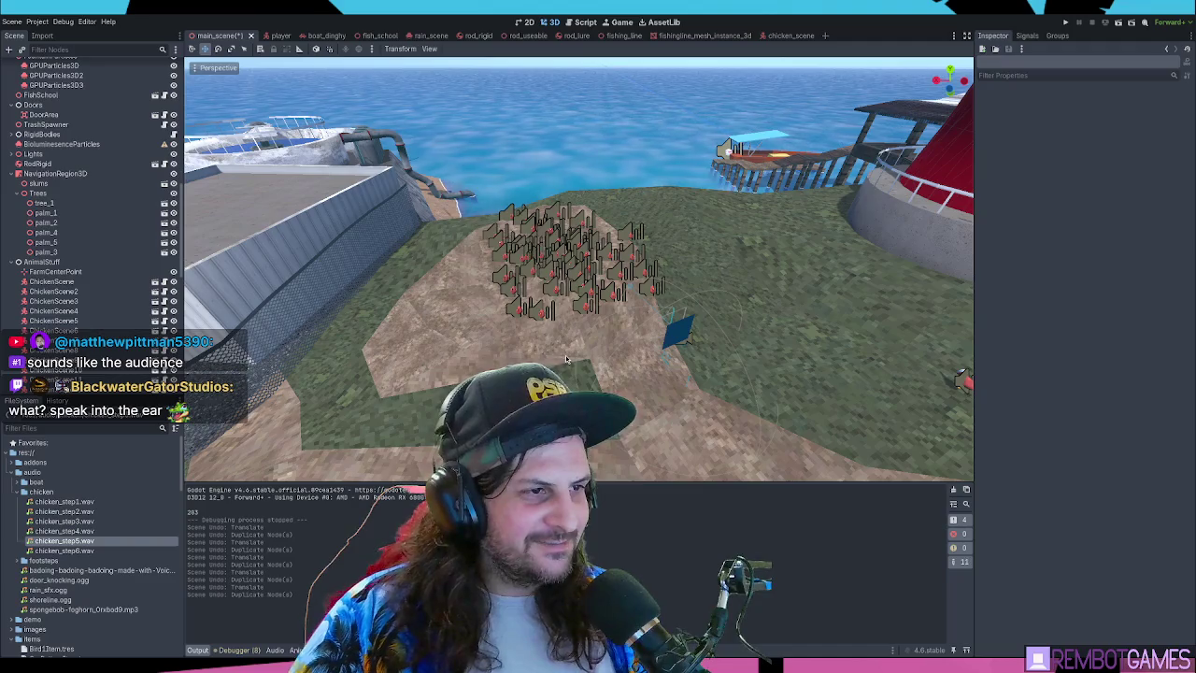
pyautogui.hotkey('ctrl', 'z')
pyautogui.hotkey('ctrl', 'z')
pyautogui.hotkey('ctrl', 'z')
pyautogui.hotkey('ctrl', 'z')
pyautogui.hotkey('ctrl', 'z')
pyautogui.hotkey('ctrl', 'shift', 'z')
pyautogui.hotkey('ctrl', 'shift', 'z')
pyautogui.hotkey('ctrl', 'shift', 'z')
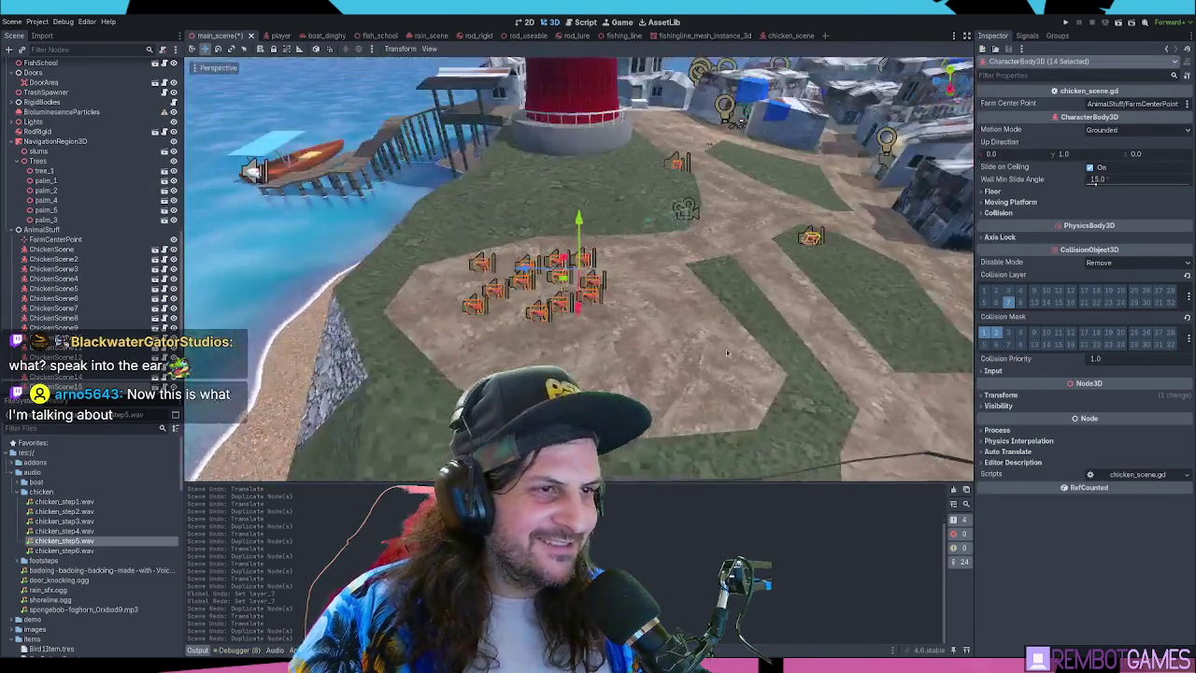
pyautogui.click(588, 341)
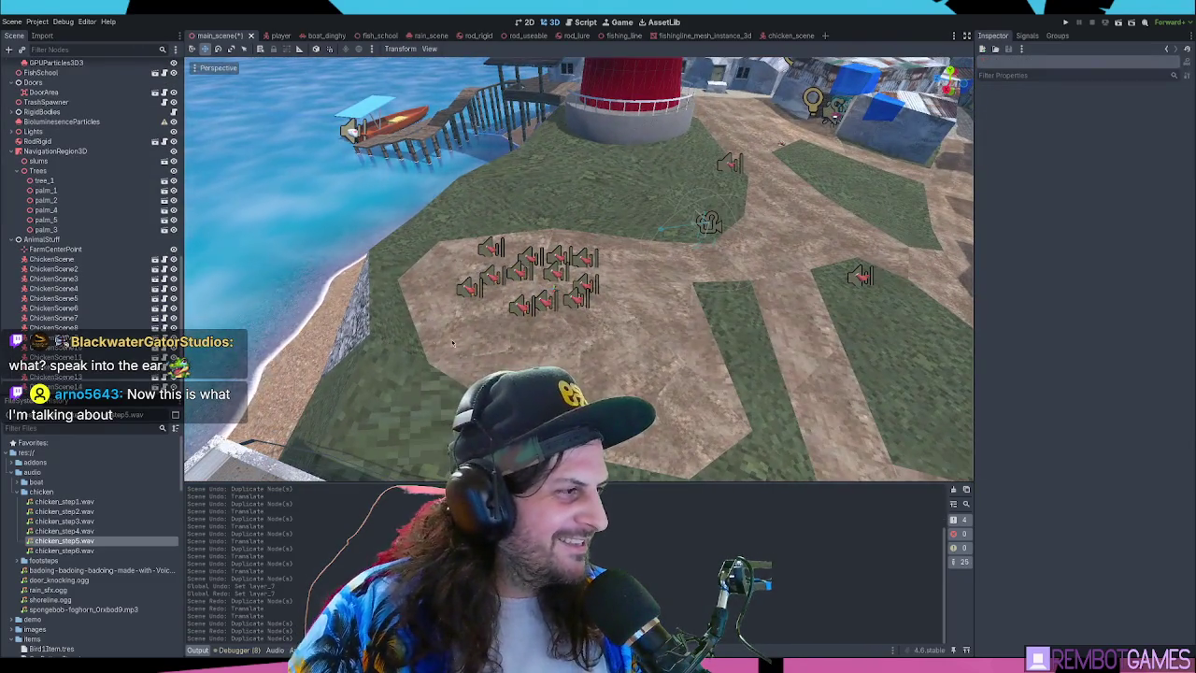
pyautogui.hotkey('ctrl', 'shift', 'z')
pyautogui.hotkey('ctrl', 'z')
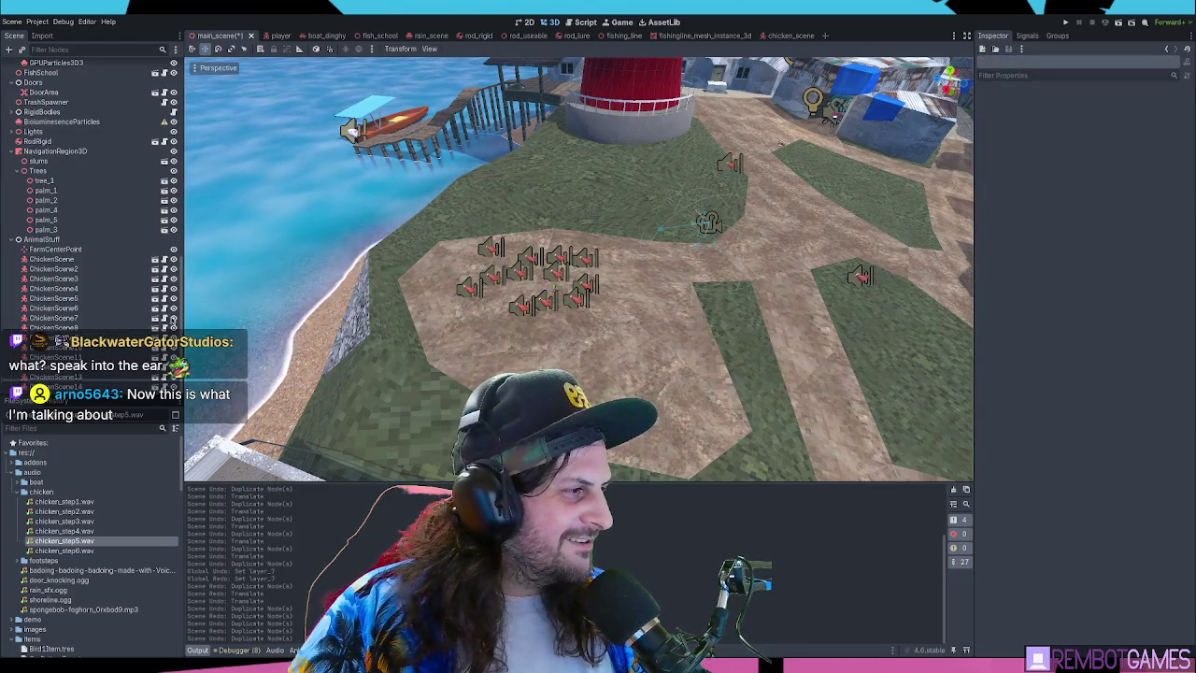
# Select and frame a remaining chicken, then run the game again with F5
pyautogui.click(90, 380)
pyautogui.click(56, 387)
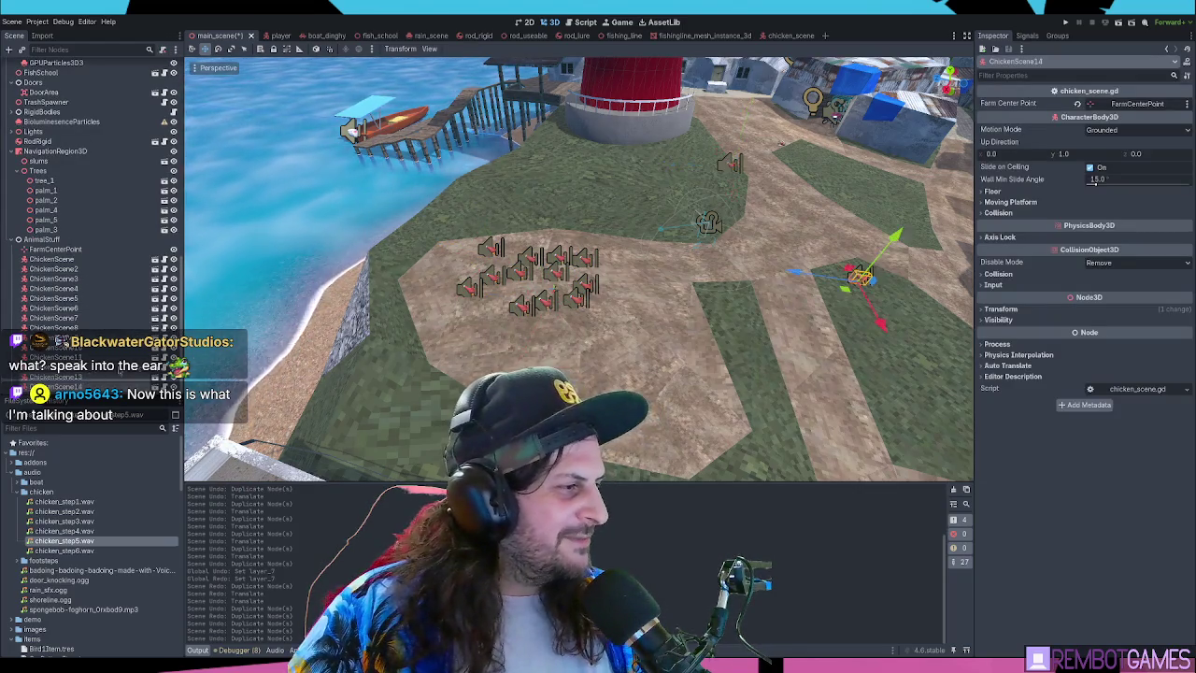
pyautogui.press('f')
pyautogui.press('F5')
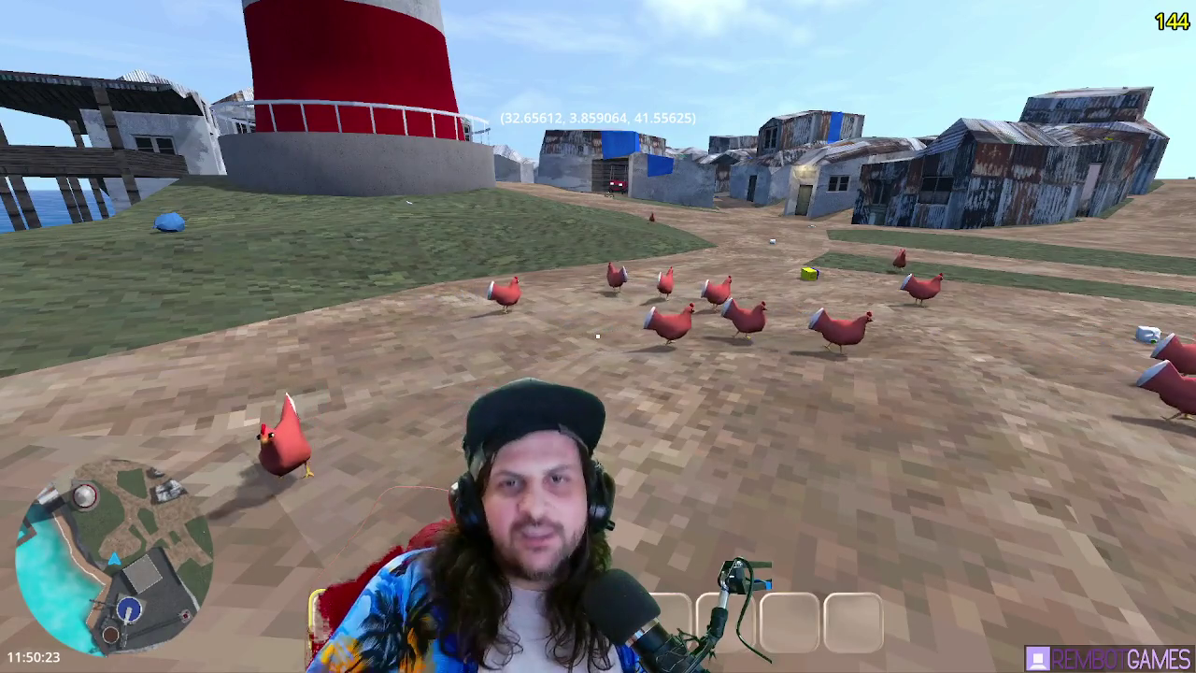
# Walk the player past the metal sheds and through the chicken pen, then stop the game with F8
pyautogui.press('w')
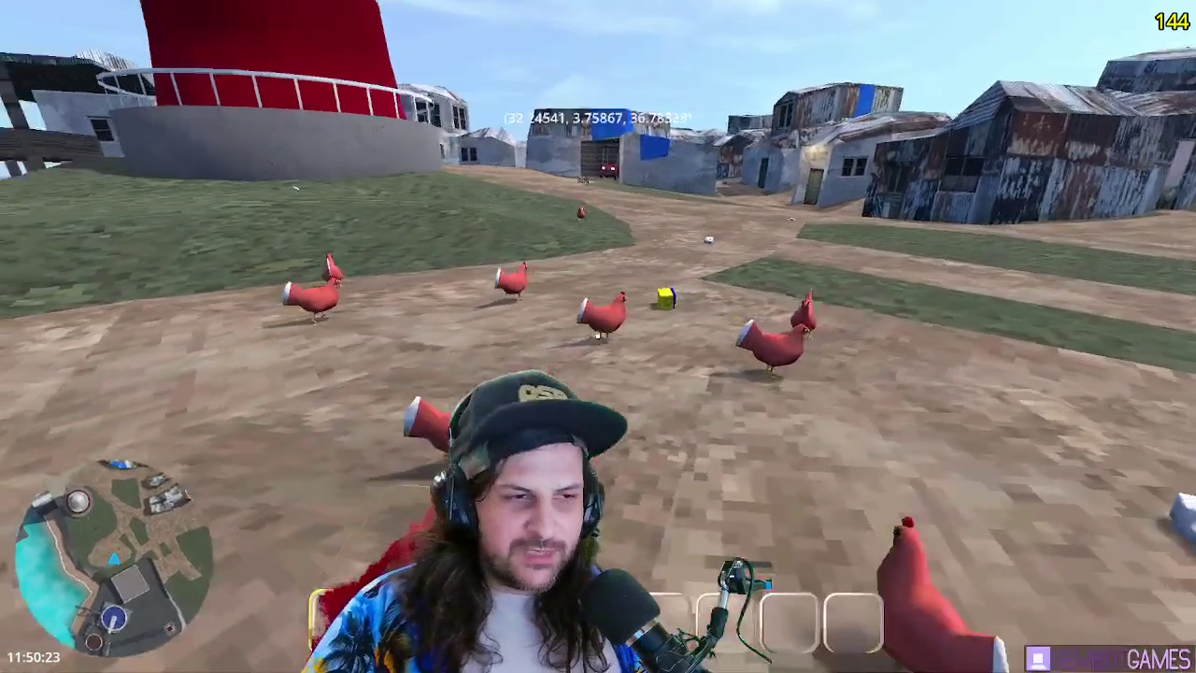
pyautogui.press('w')
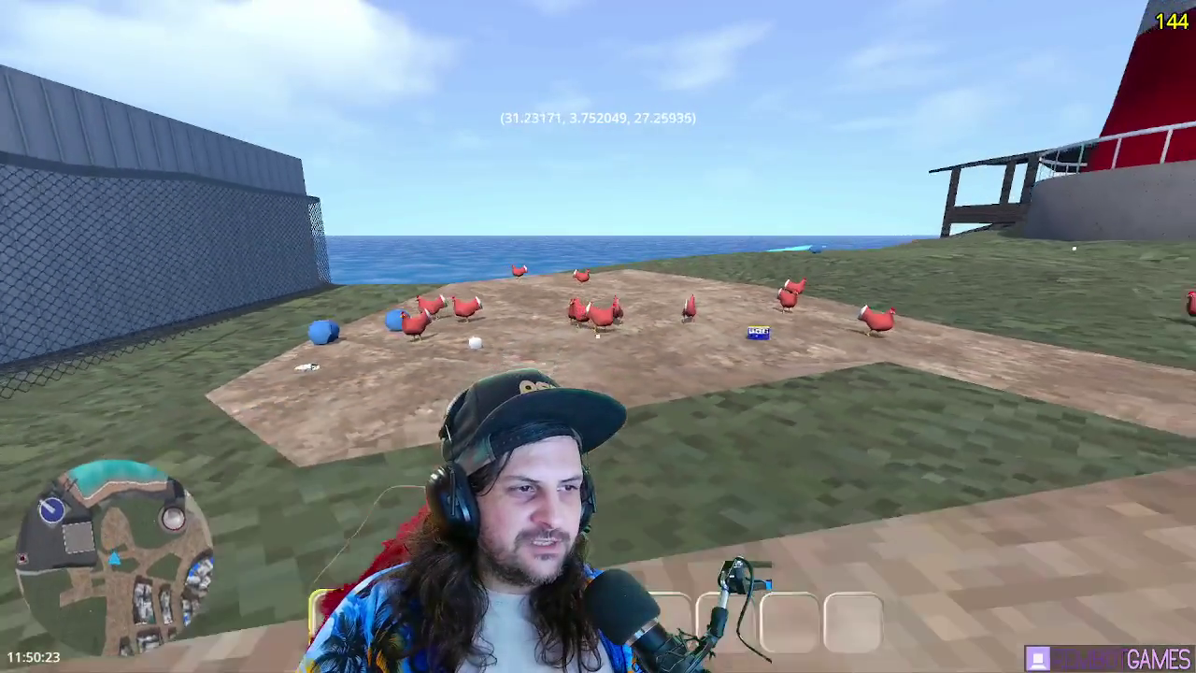
pyautogui.press('s')
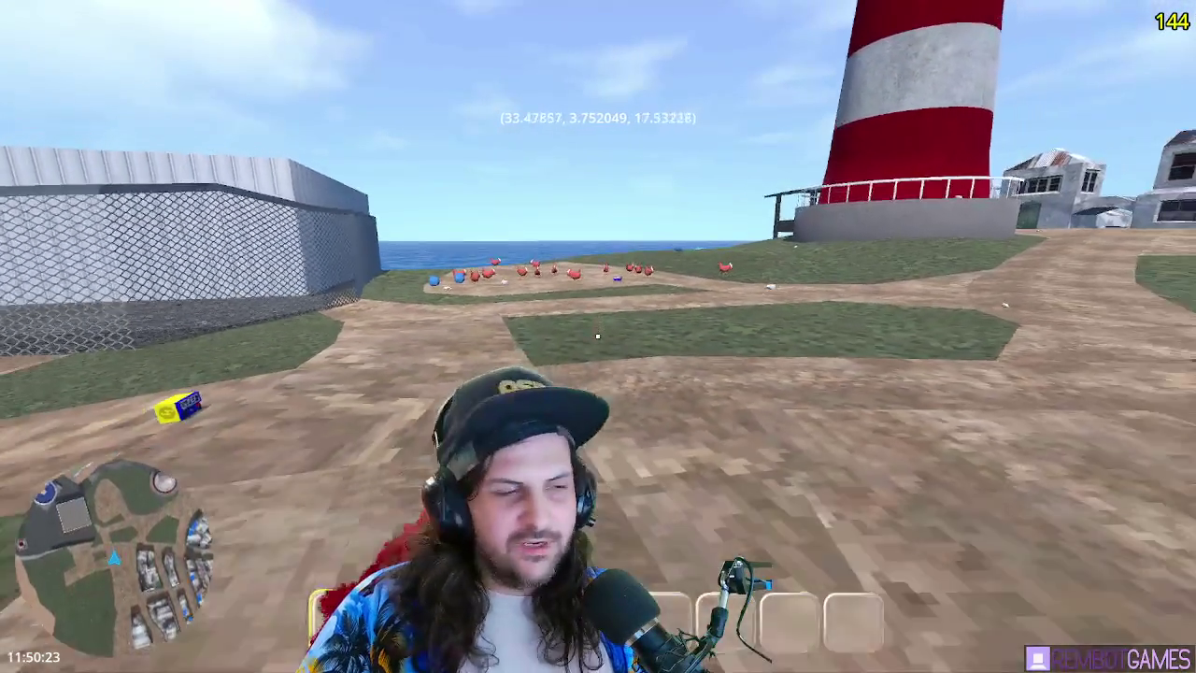
pyautogui.press('w')
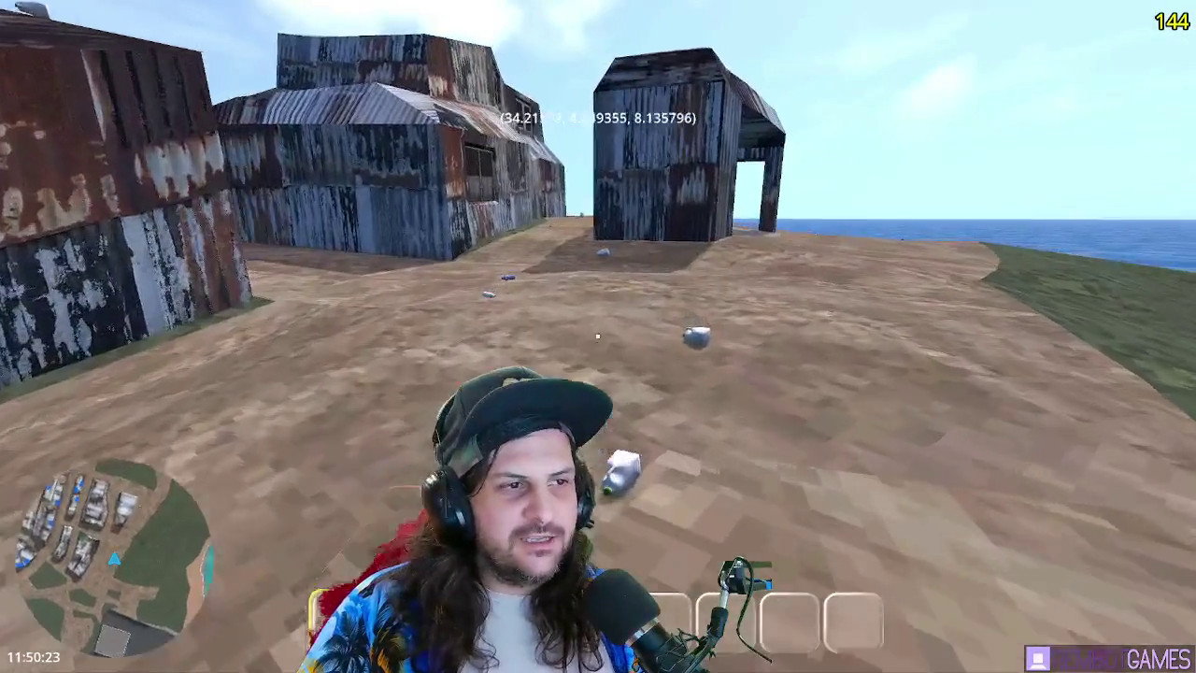
pyautogui.press('w')
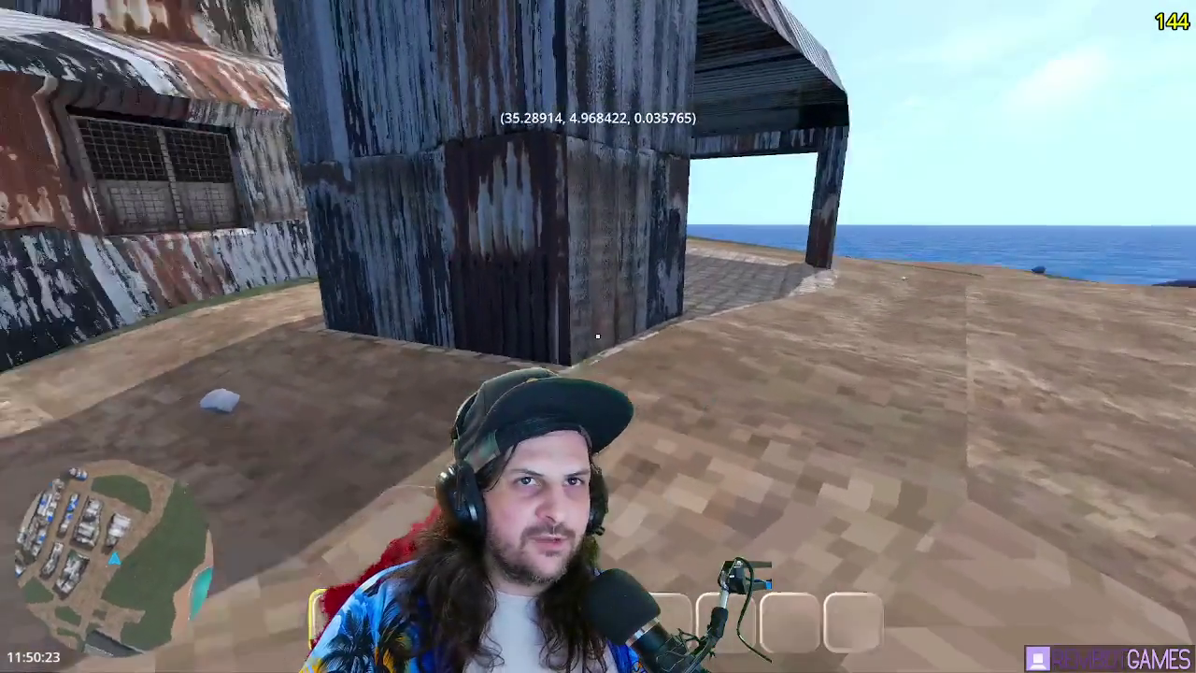
pyautogui.press('s')
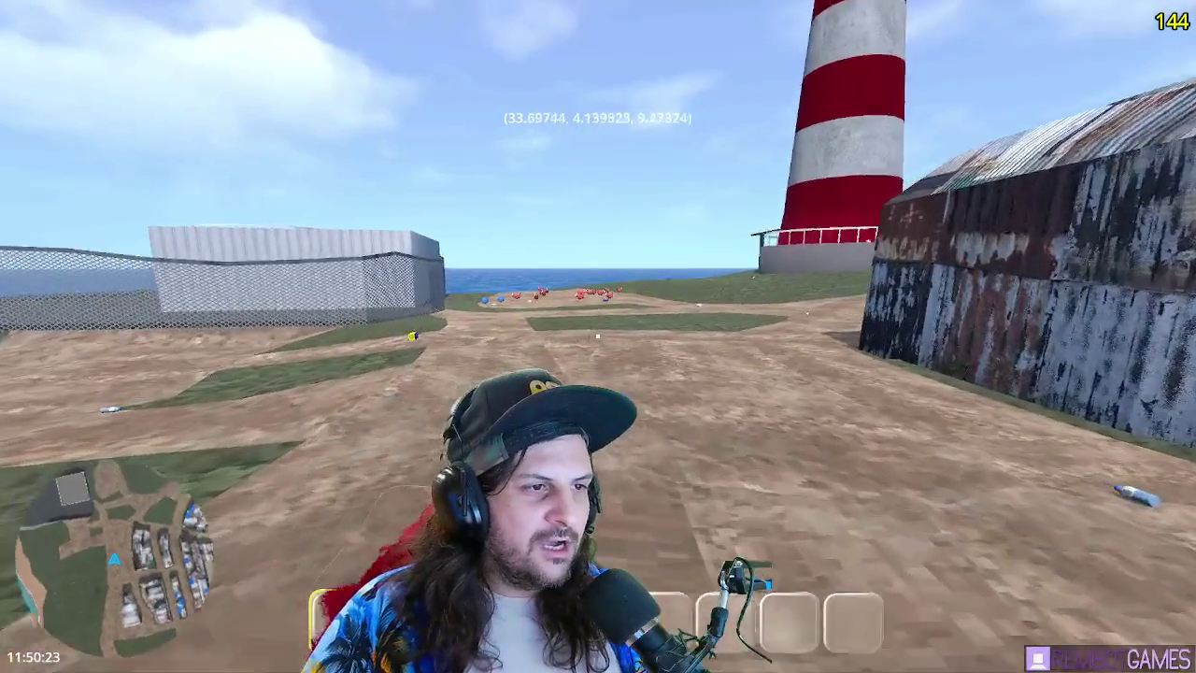
pyautogui.press('w')
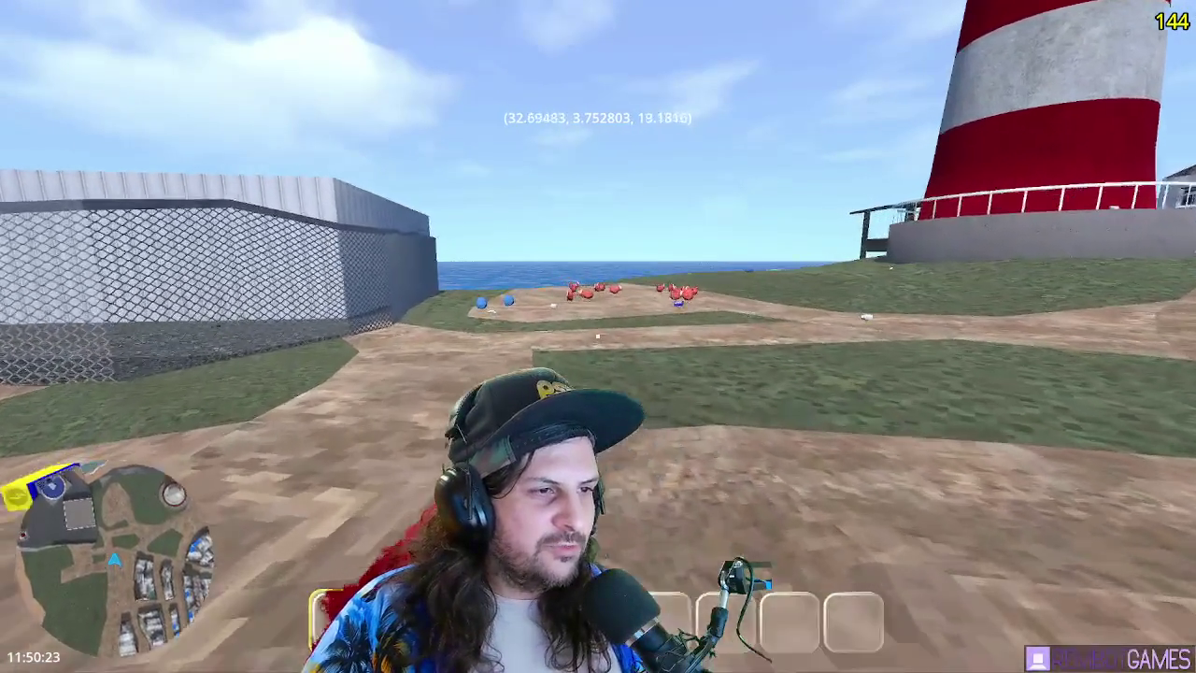
pyautogui.press('w')
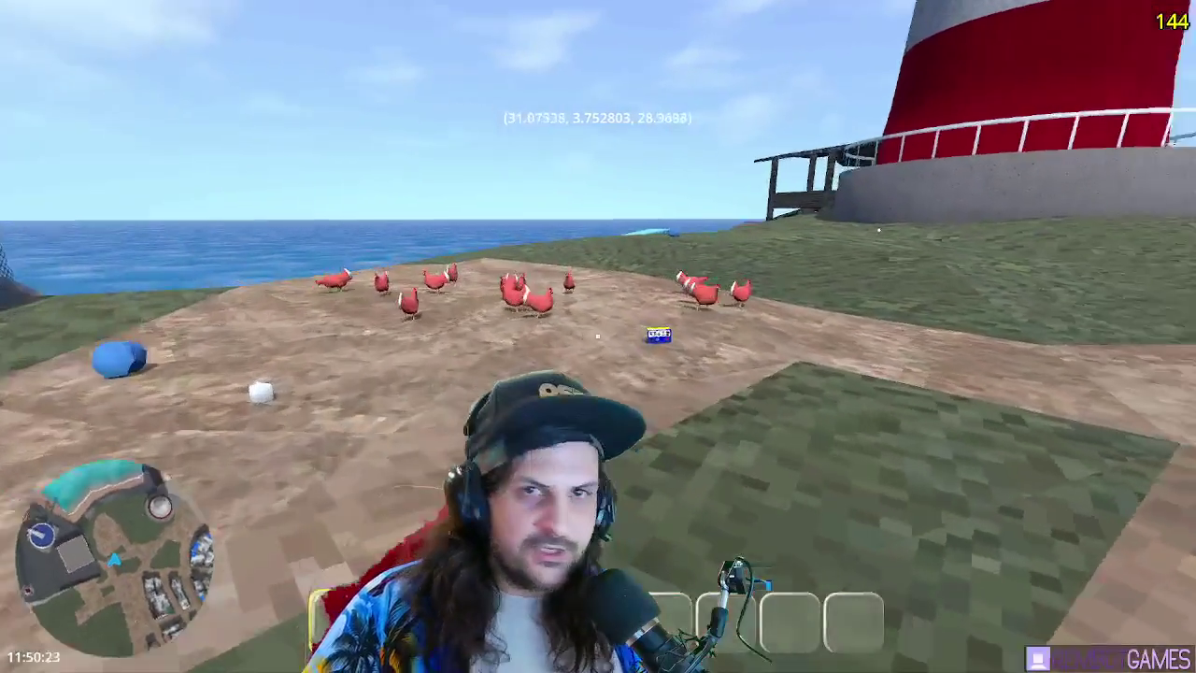
pyautogui.press('w')
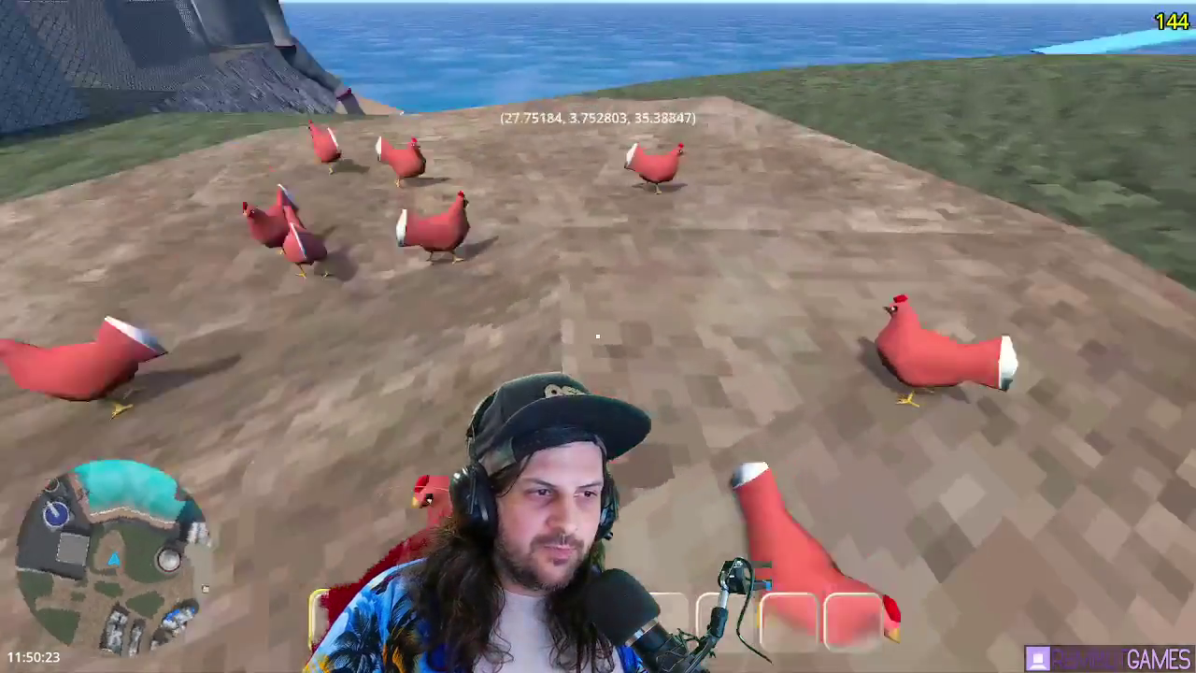
pyautogui.press('w')
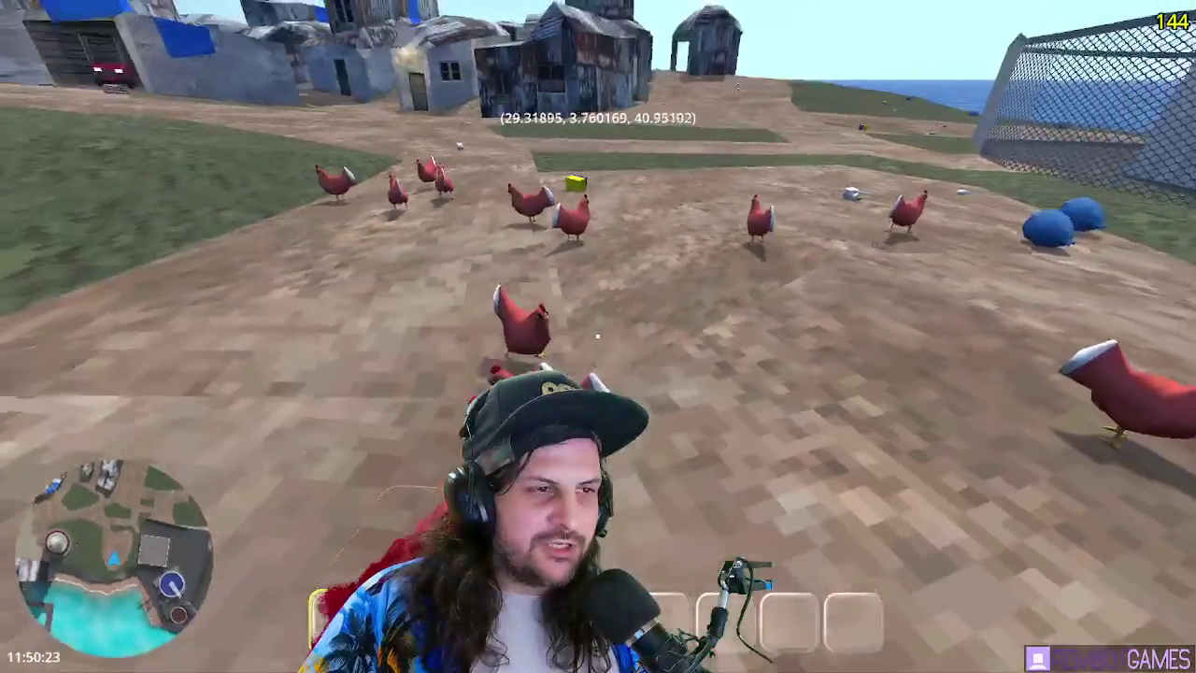
pyautogui.press('w')
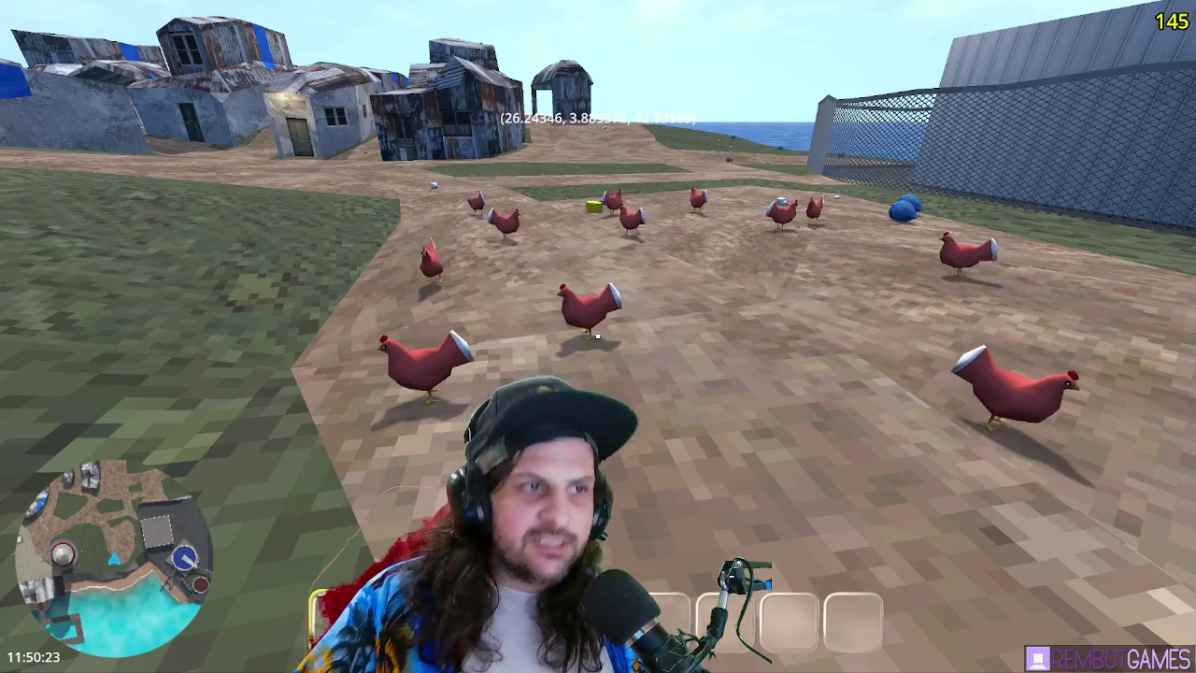
pyautogui.press('w')
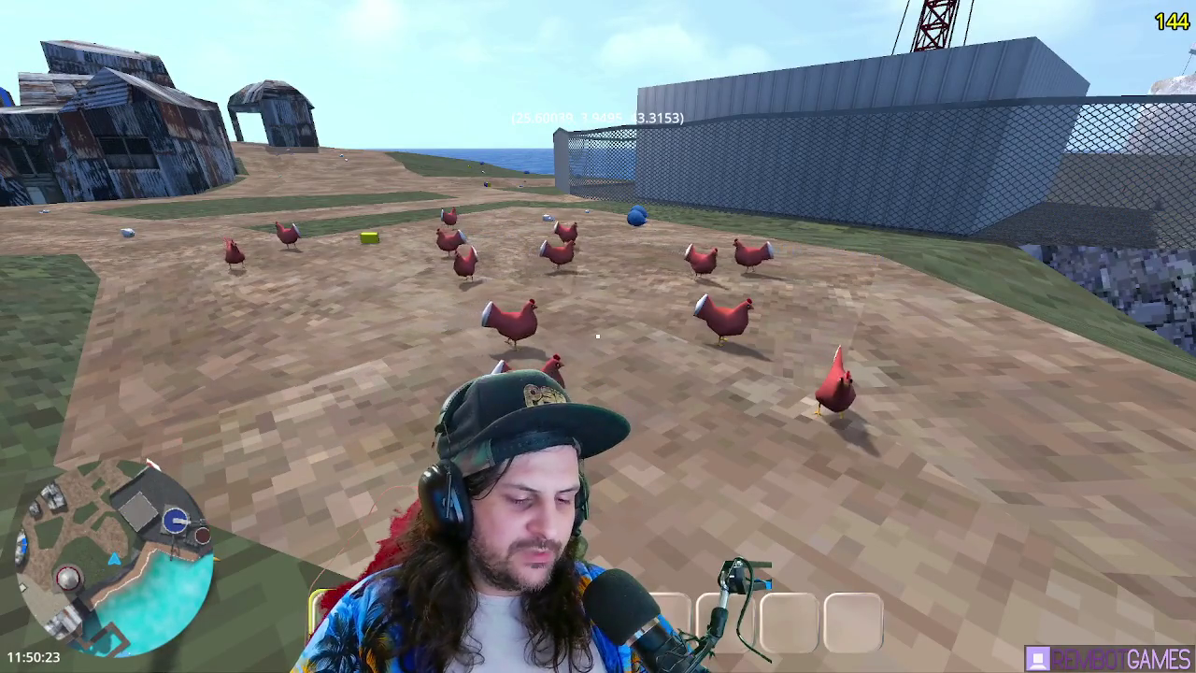
pyautogui.moveTo(598, 336)
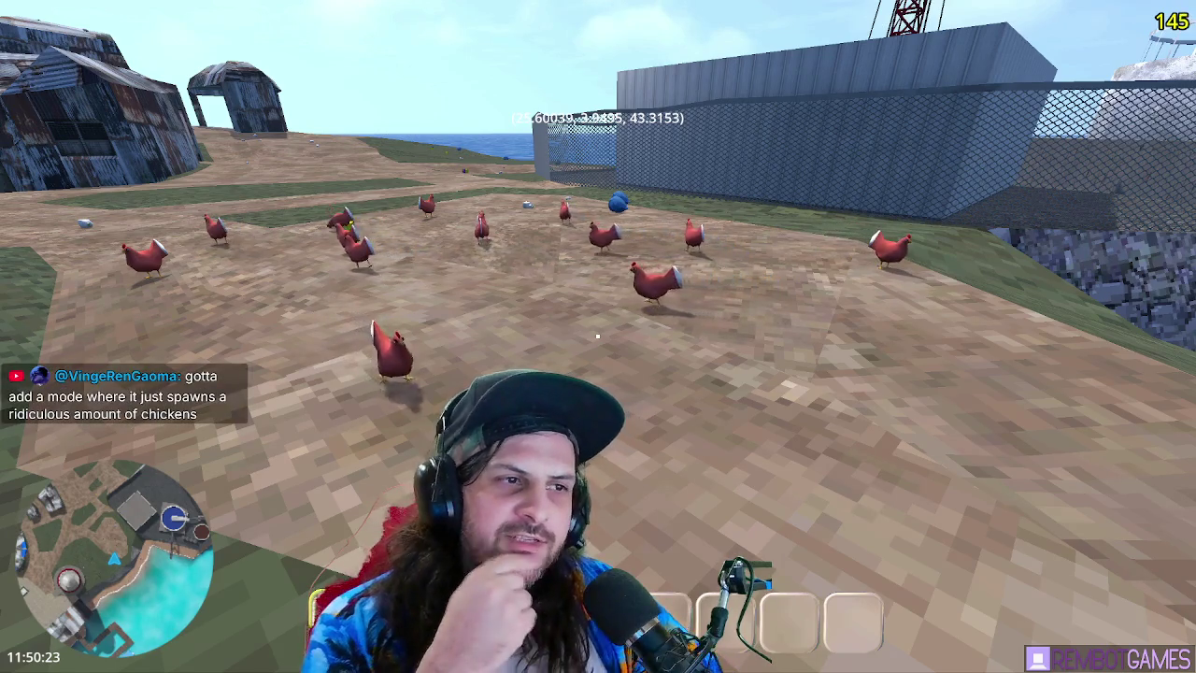
pyautogui.press('F8')
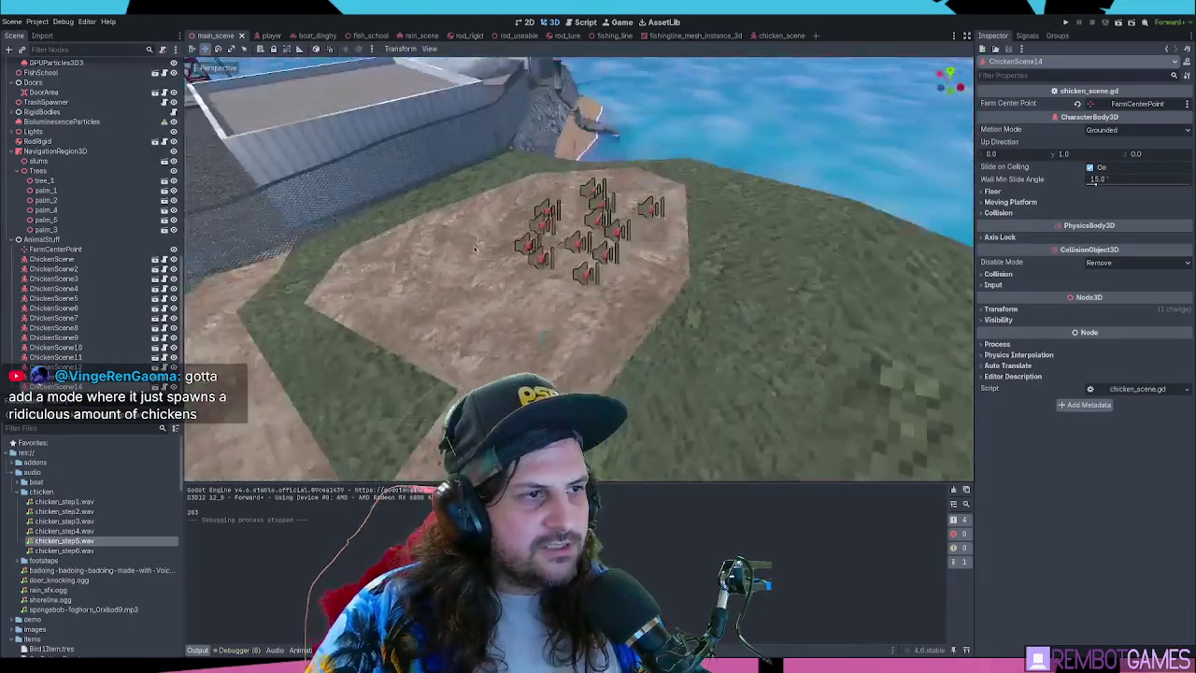
# Move ChickenScene through ChickenScene14 to the shack village's far edge and run the game
pyautogui.keyDown('shift'); pyautogui.click(112, 259); pyautogui.keyUp('shift')
pyautogui.press('f')
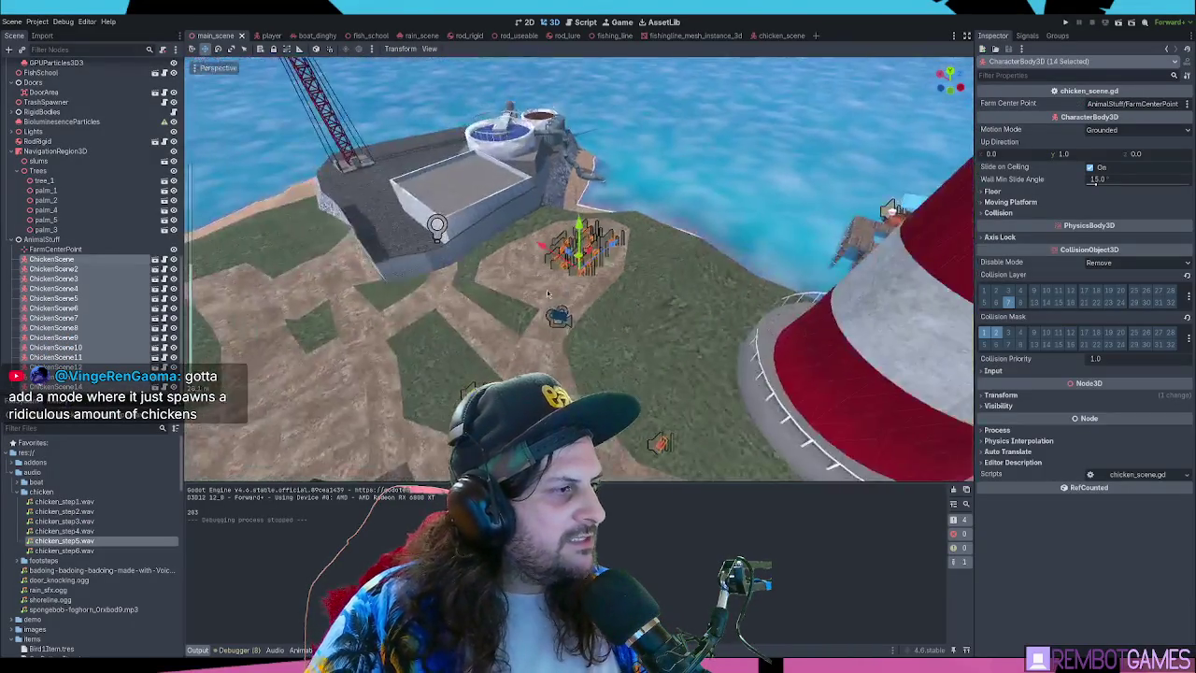
pyautogui.scroll(-5, 470, 299)
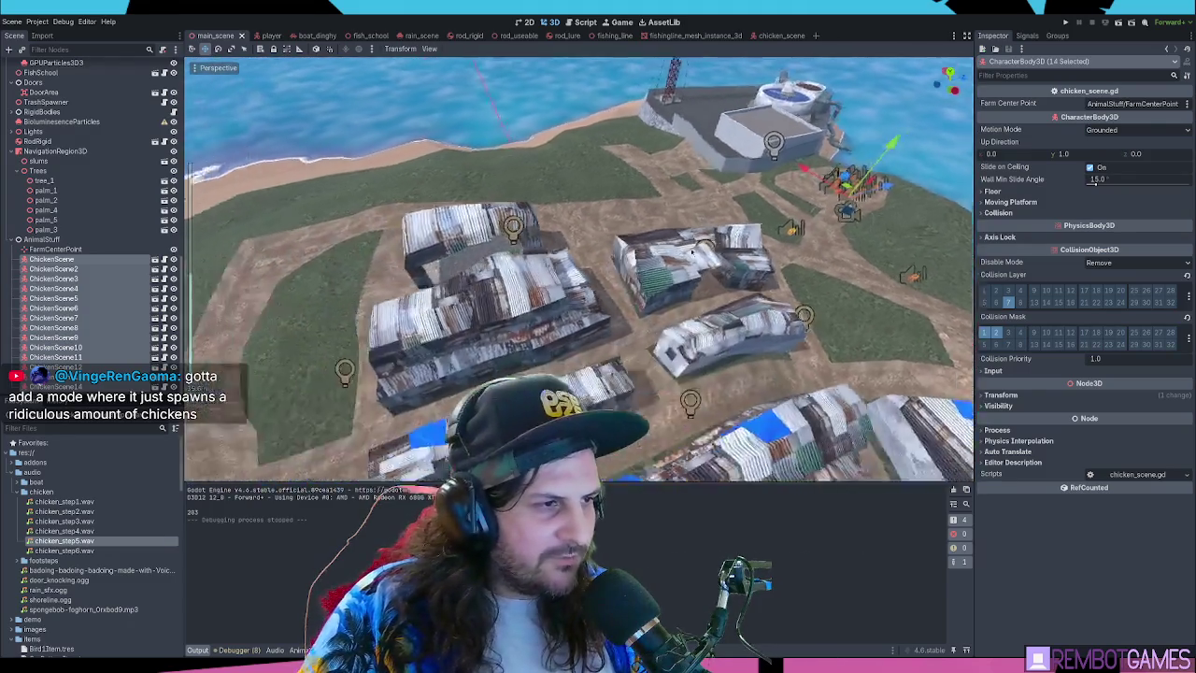
pyautogui.moveTo(694, 252); pyautogui.dragTo(647, 305)
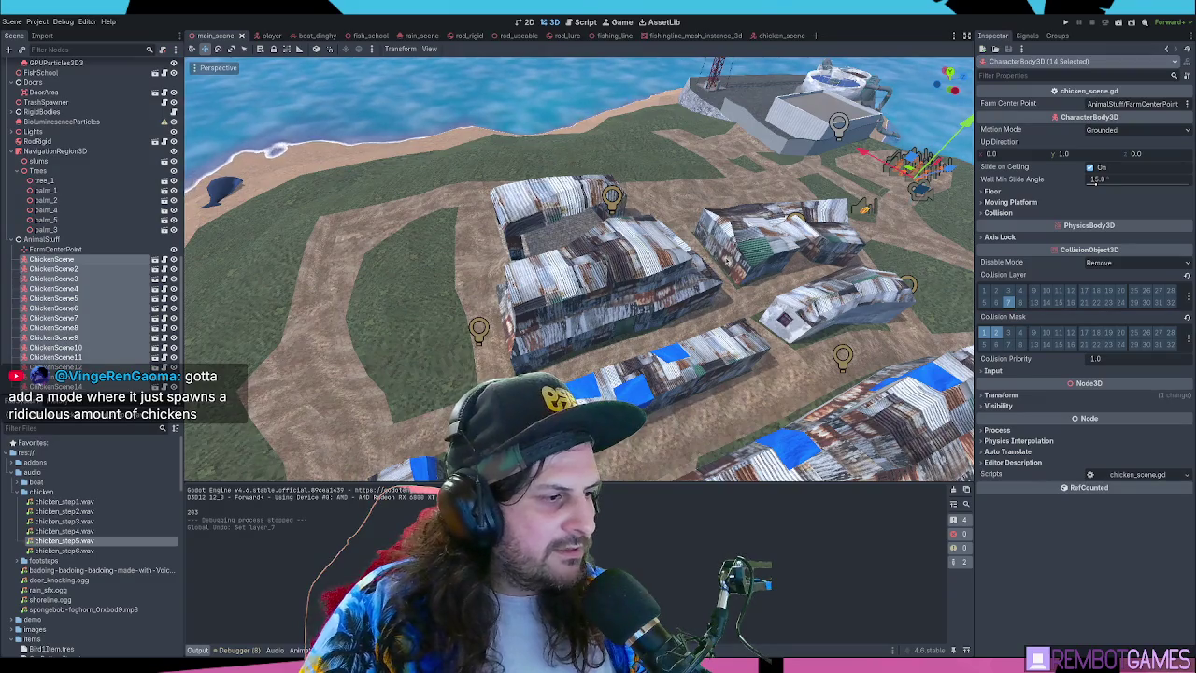
pyautogui.moveTo(842, 230)
pyautogui.mouseDown()
pyautogui.moveTo(811, 211)
pyautogui.moveTo(846, 221)
pyautogui.mouseUp()
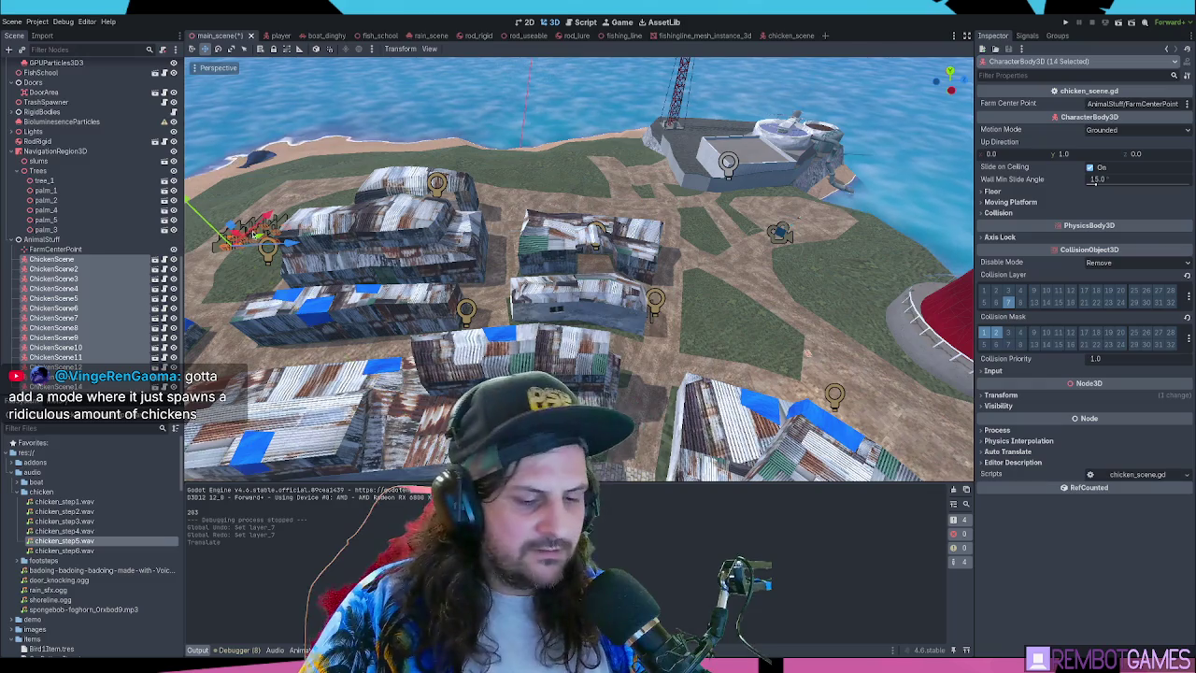
pyautogui.press('F5')
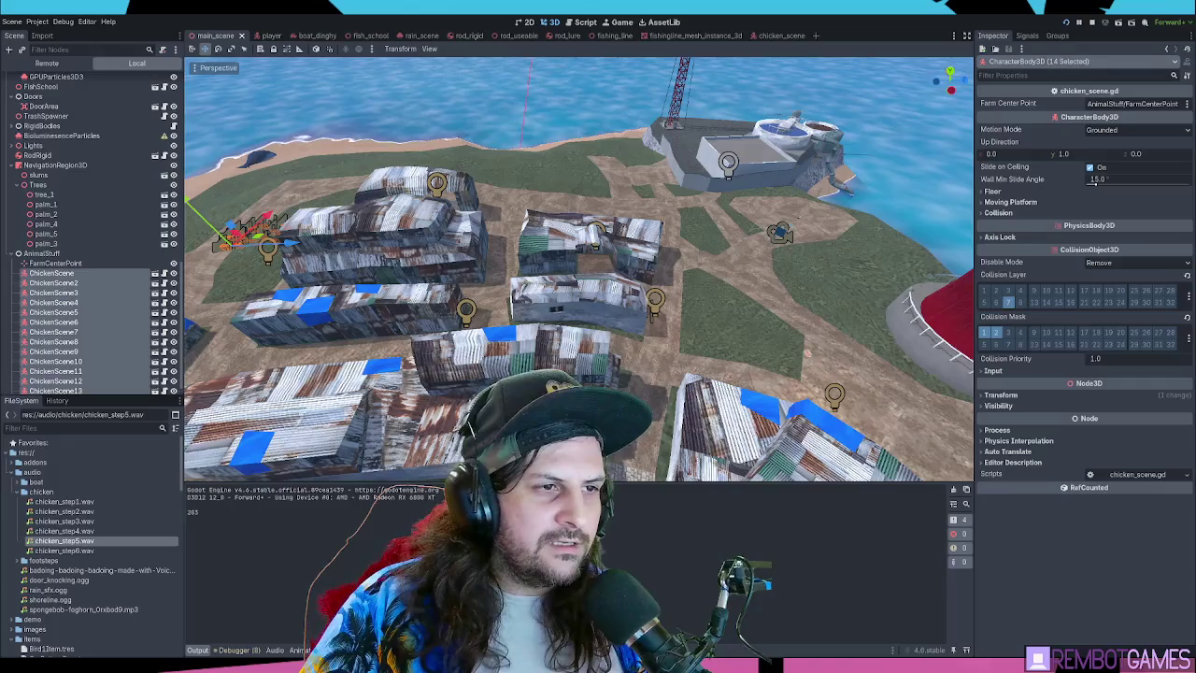
# Walk along the road by the wall, past the sheds and barn, toward the relocated chickens
pyautogui.press('w')
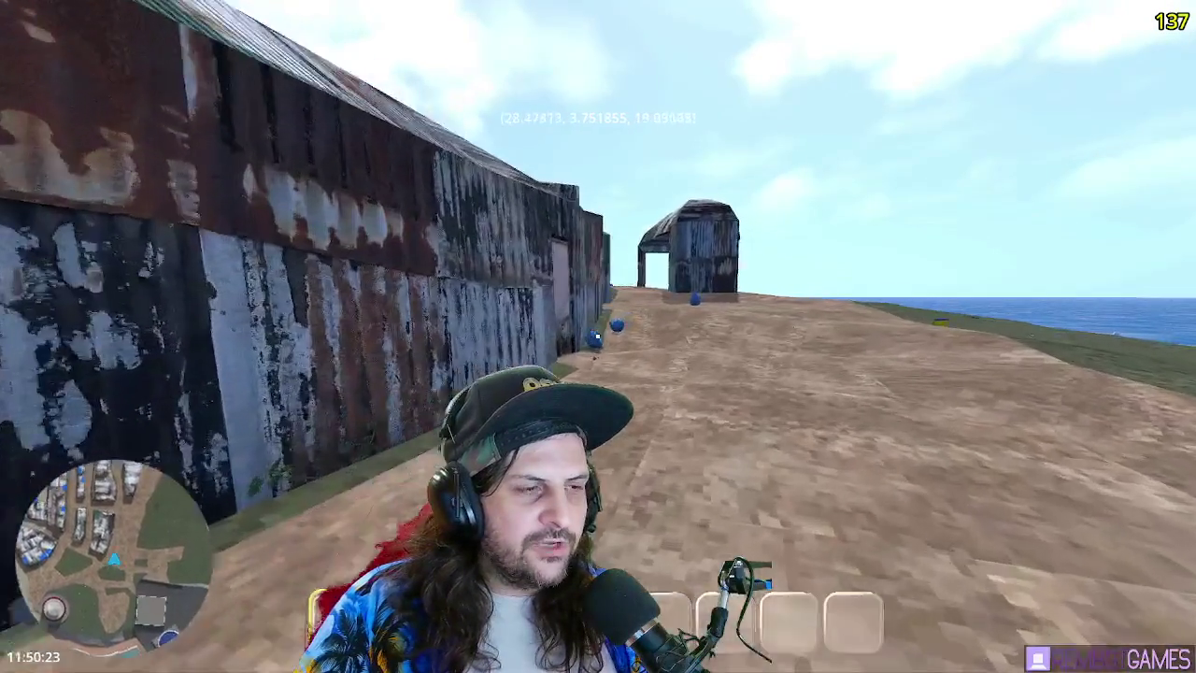
pyautogui.press('w')
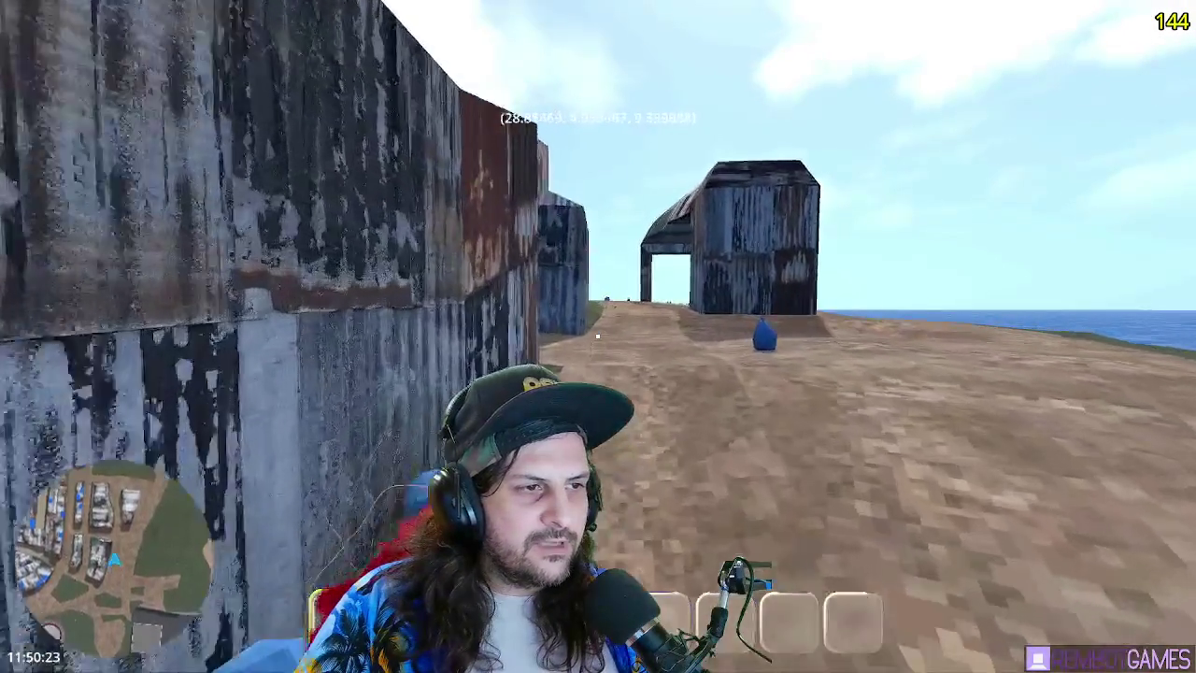
pyautogui.press('w')
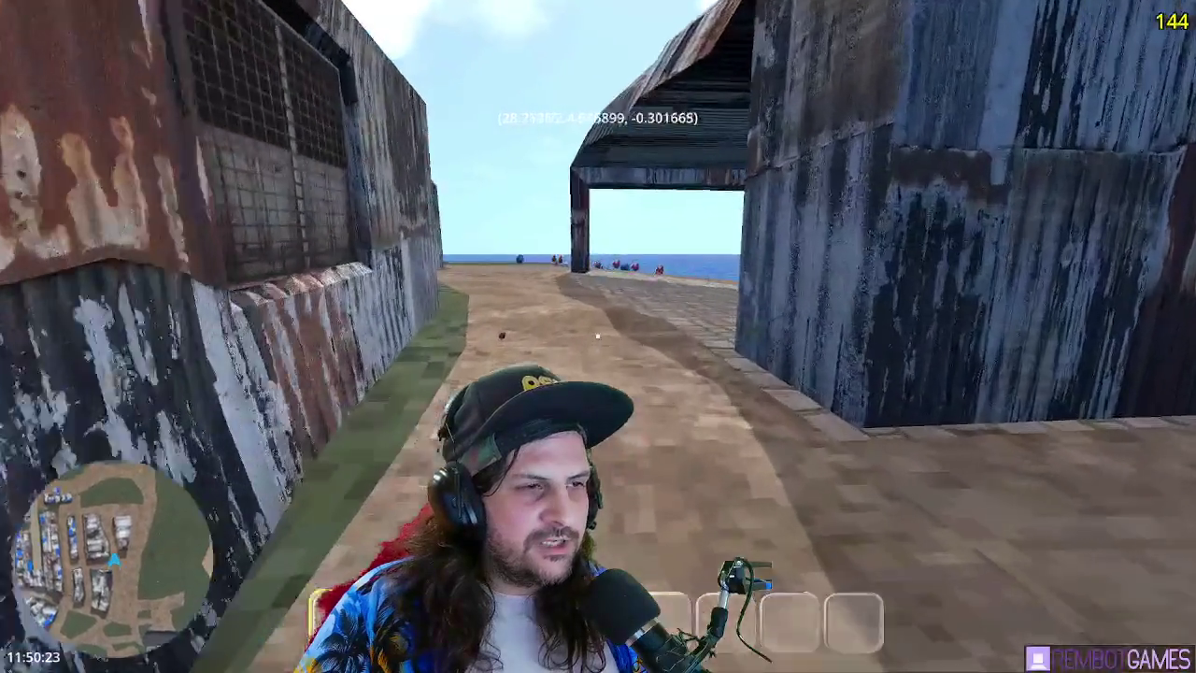
pyautogui.press('w')
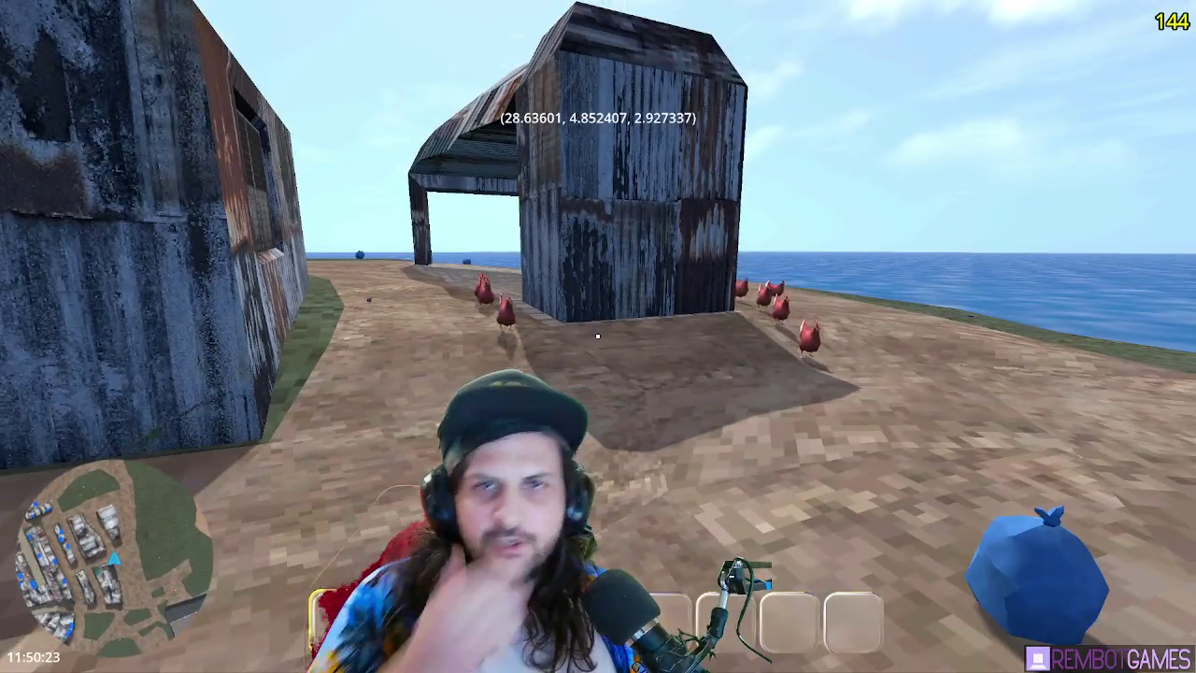
pyautogui.press('w')
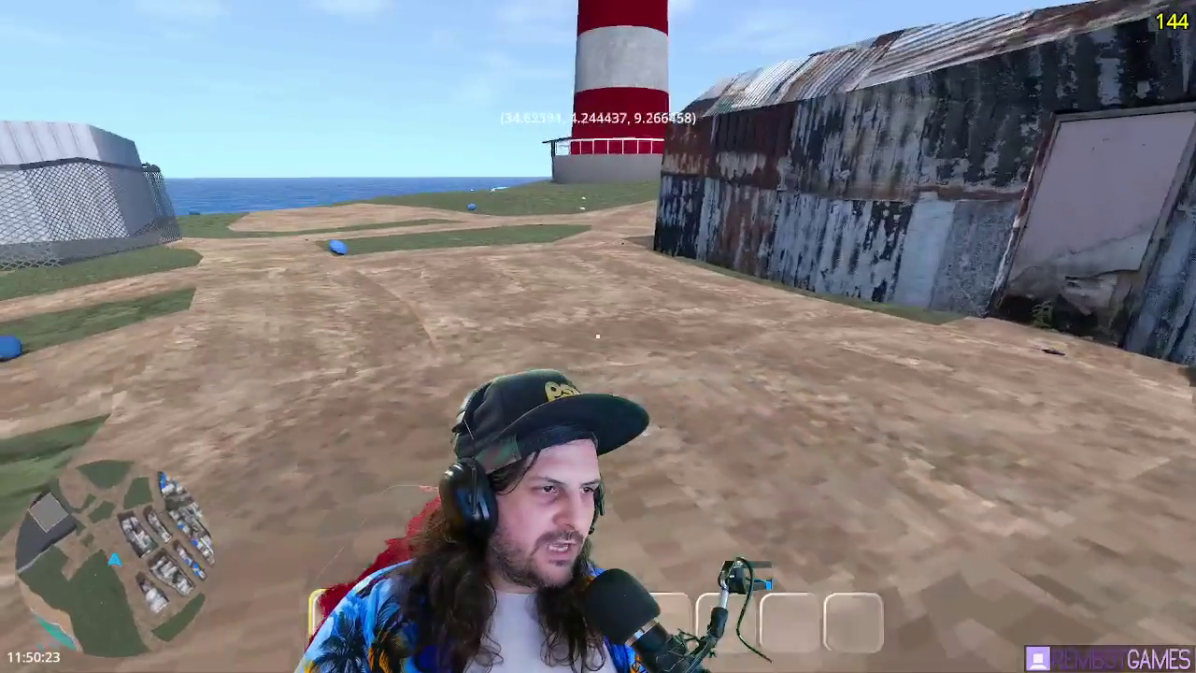
pyautogui.press('w')
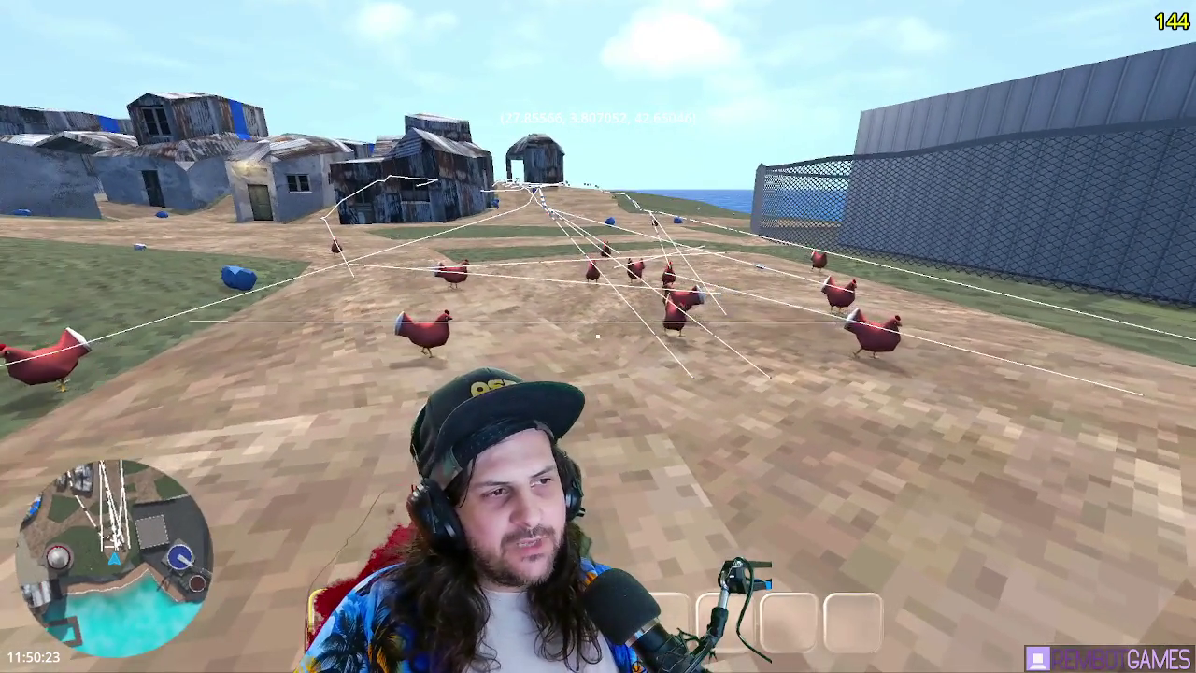
# Fly over the chicken pen to inspect the chickens' navigation path lines, then stop the test run
pyautogui.press('w')
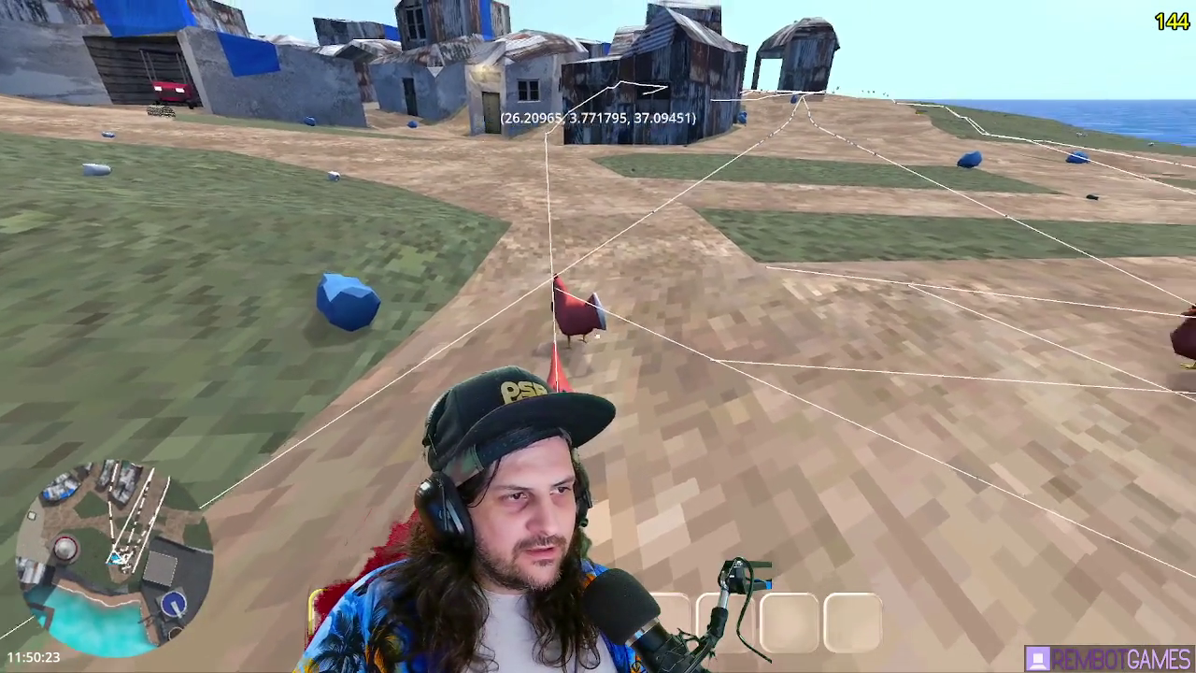
pyautogui.press('s')
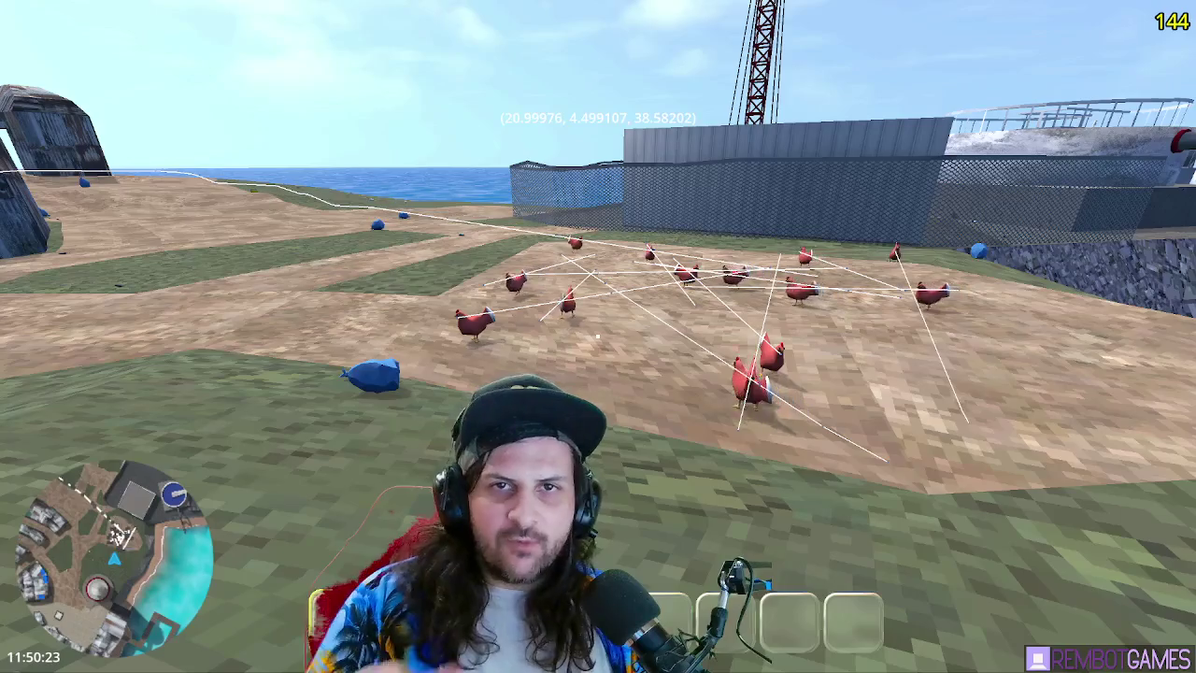
pyautogui.press('d')
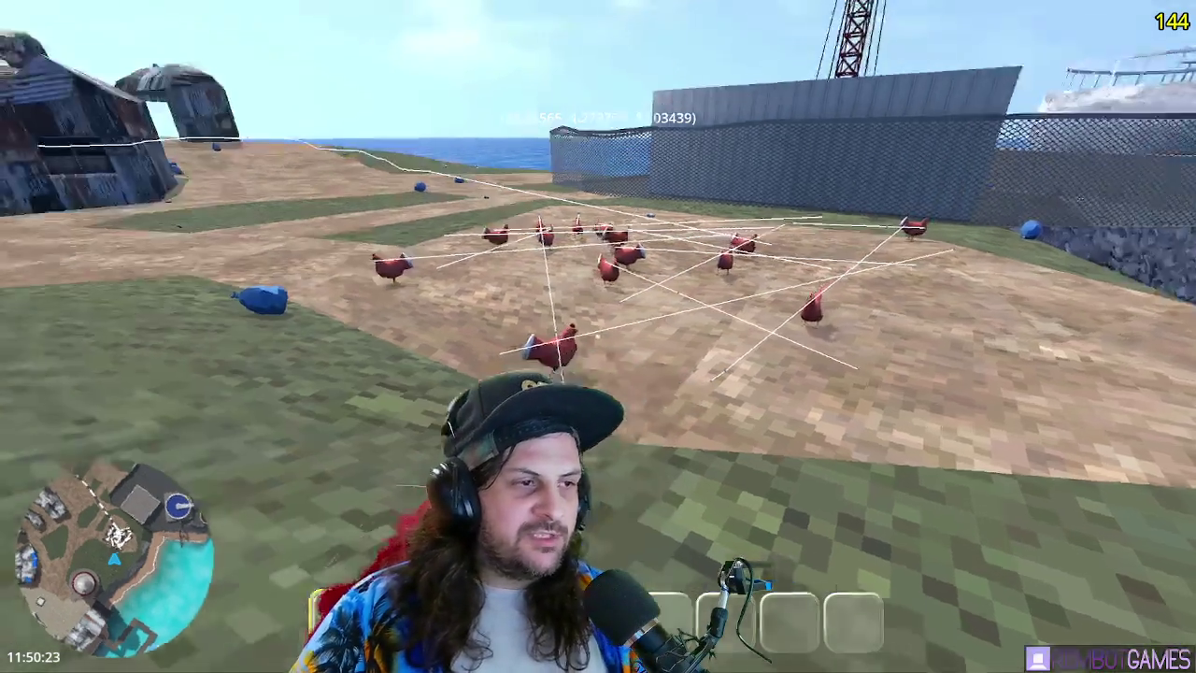
pyautogui.press('w')
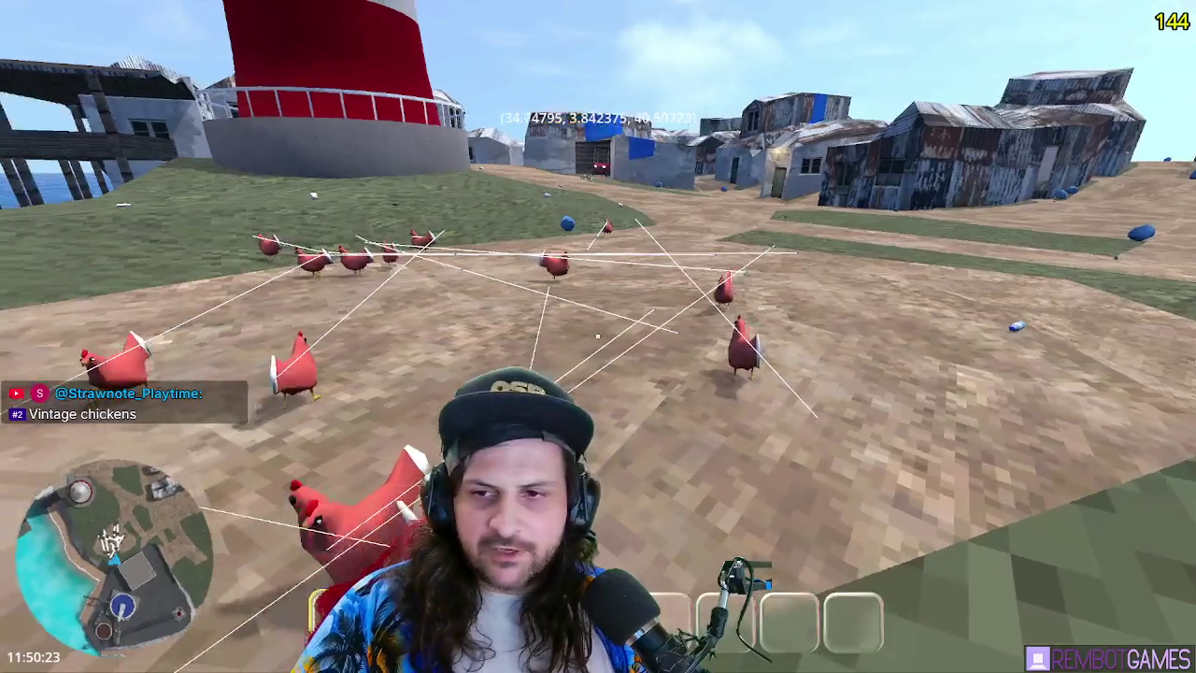
pyautogui.press('Escape')
pyautogui.scroll(-5, 595, 328)
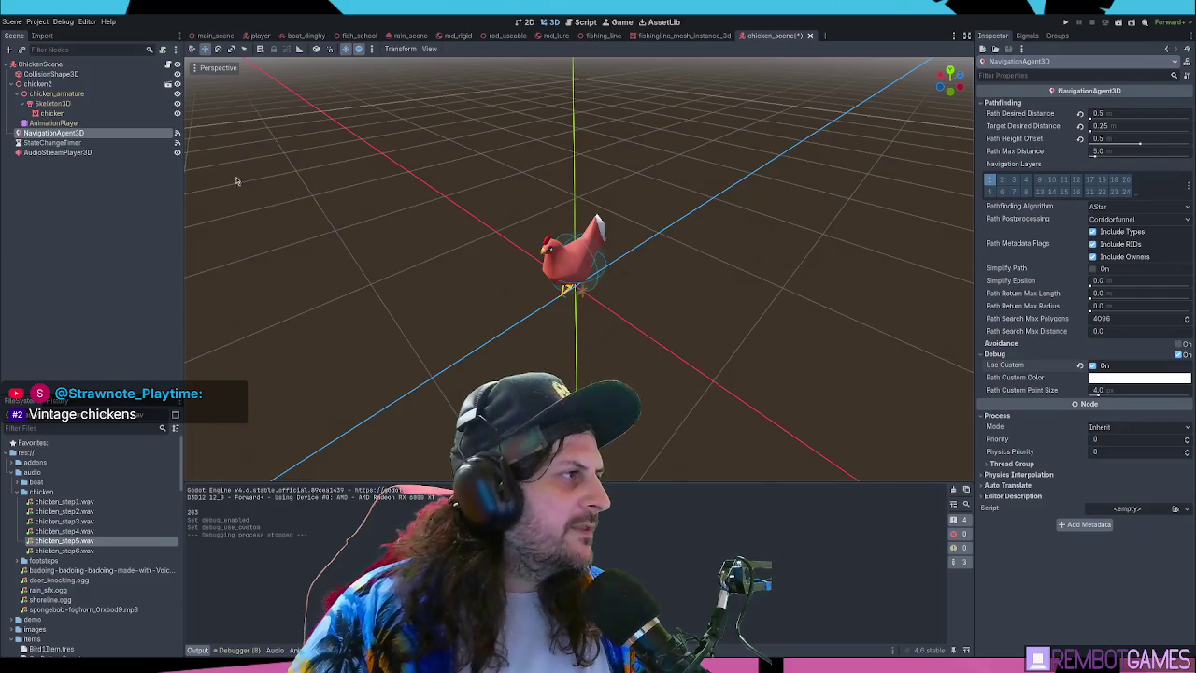
# Save the chicken scene and return to the main island scene
pyautogui.click(89, 206)
pyautogui.hotkey('ctrl', 's')
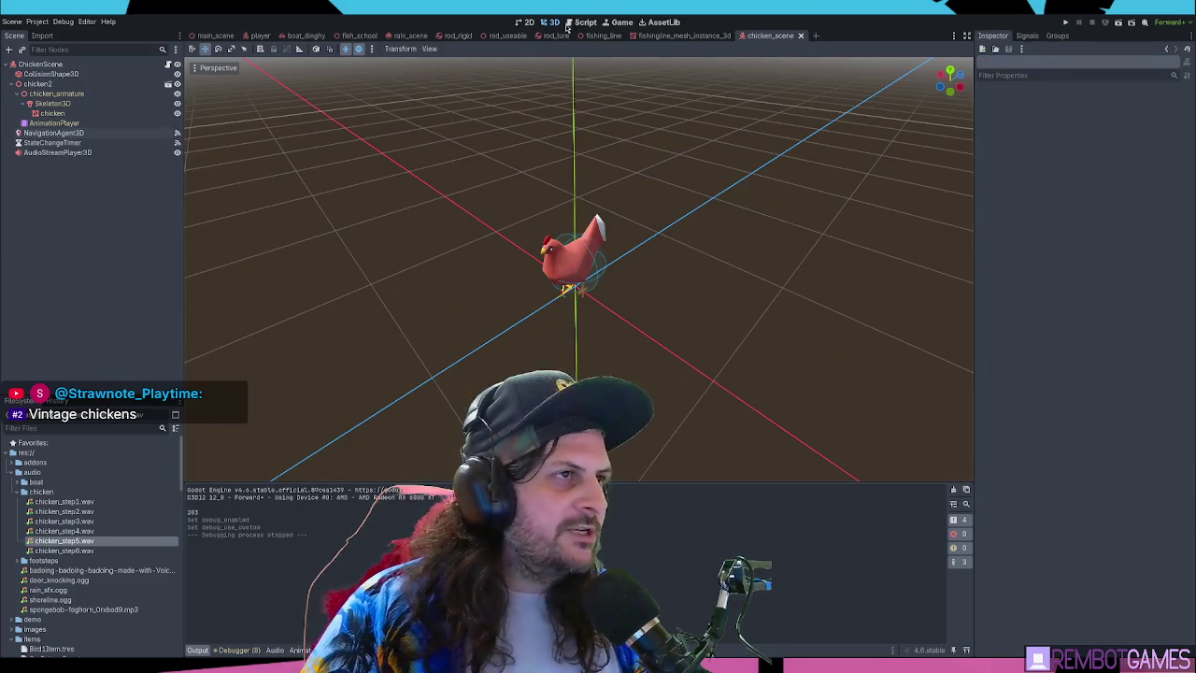
pyautogui.click(215, 35)
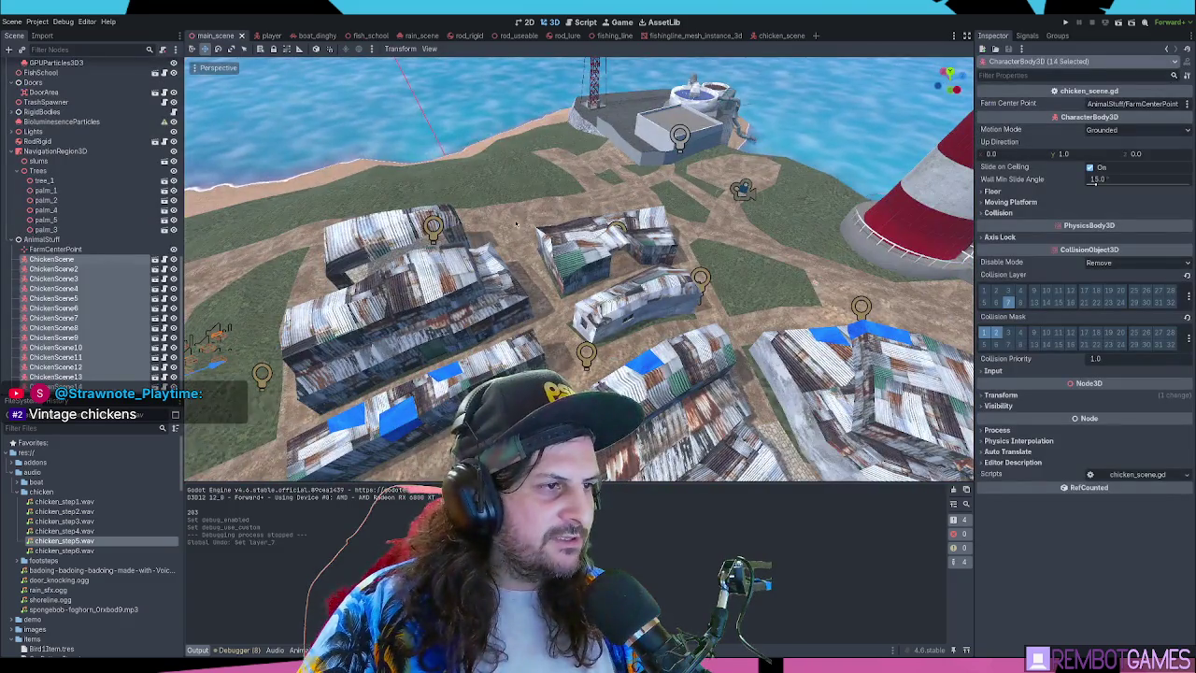
pyautogui.moveTo(552, 228); pyautogui.dragTo(542, 227)
pyautogui.scroll(-5, 542, 227)
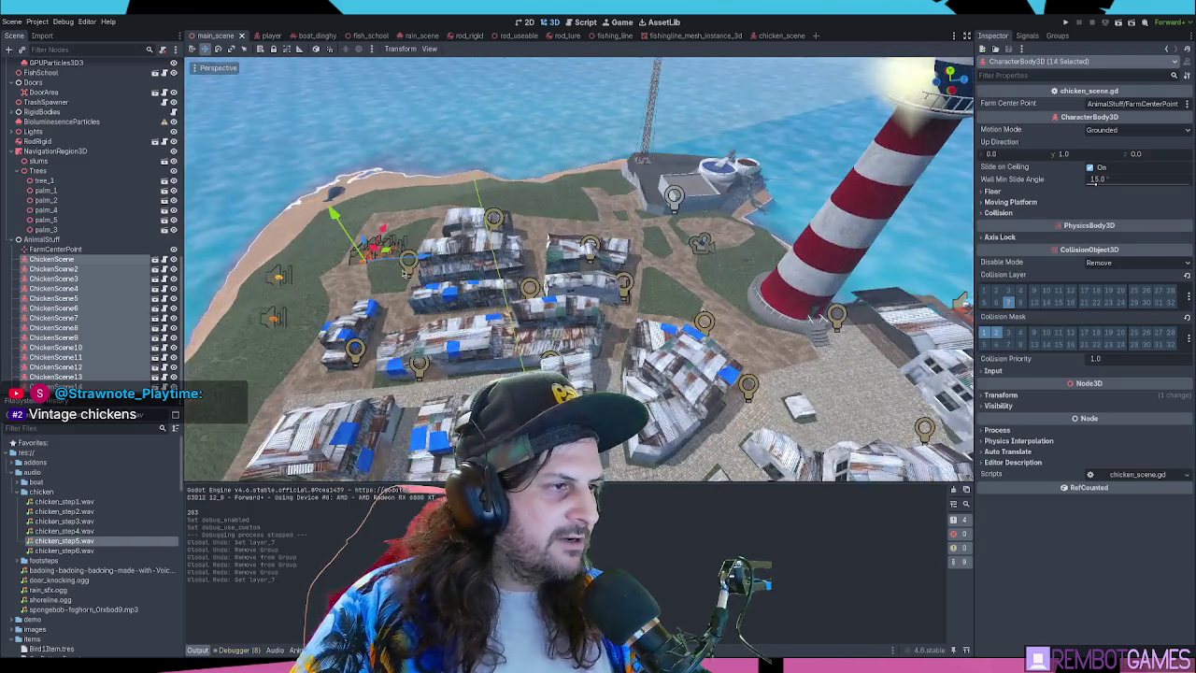
# Drag the fourteen selected chickens into the pen by the lighthouse and adjust their height
pyautogui.moveTo(422, 256); pyautogui.dragTo(710, 187)
pyautogui.press('f')
pyautogui.scroll(8, 726, 264)
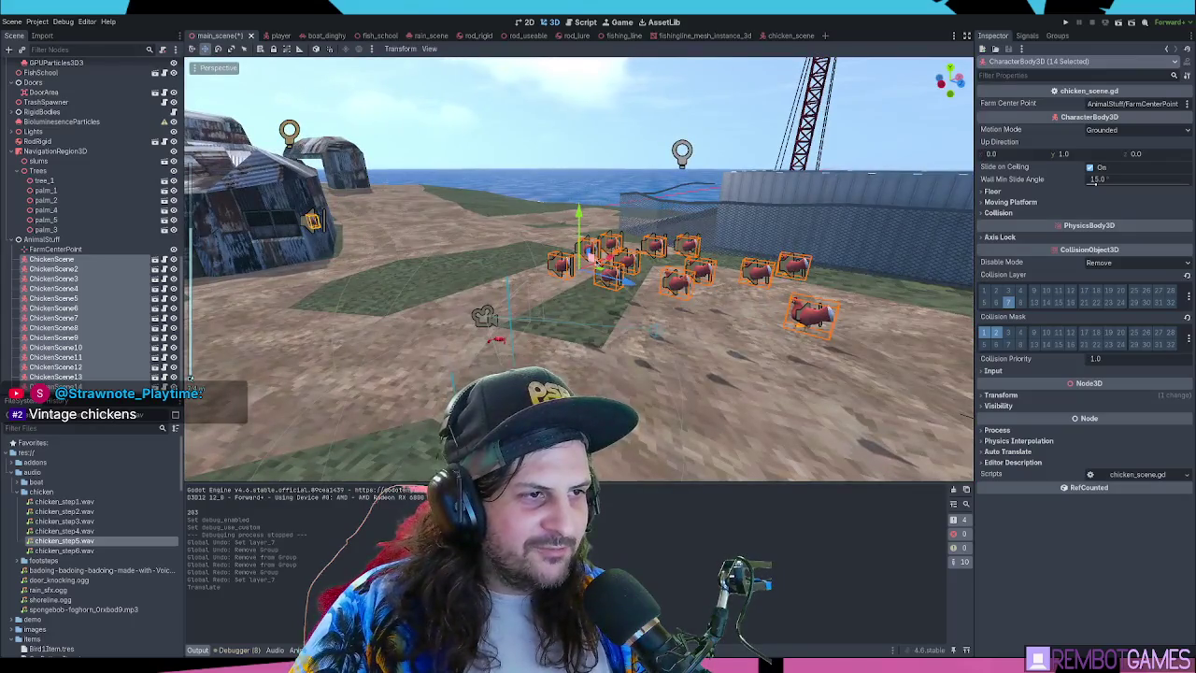
pyautogui.moveTo(592, 257)
pyautogui.mouseDown()
pyautogui.moveTo(723, 319)
pyautogui.moveTo(754, 373)
pyautogui.mouseUp()
pyautogui.scroll(5, 659, 318)
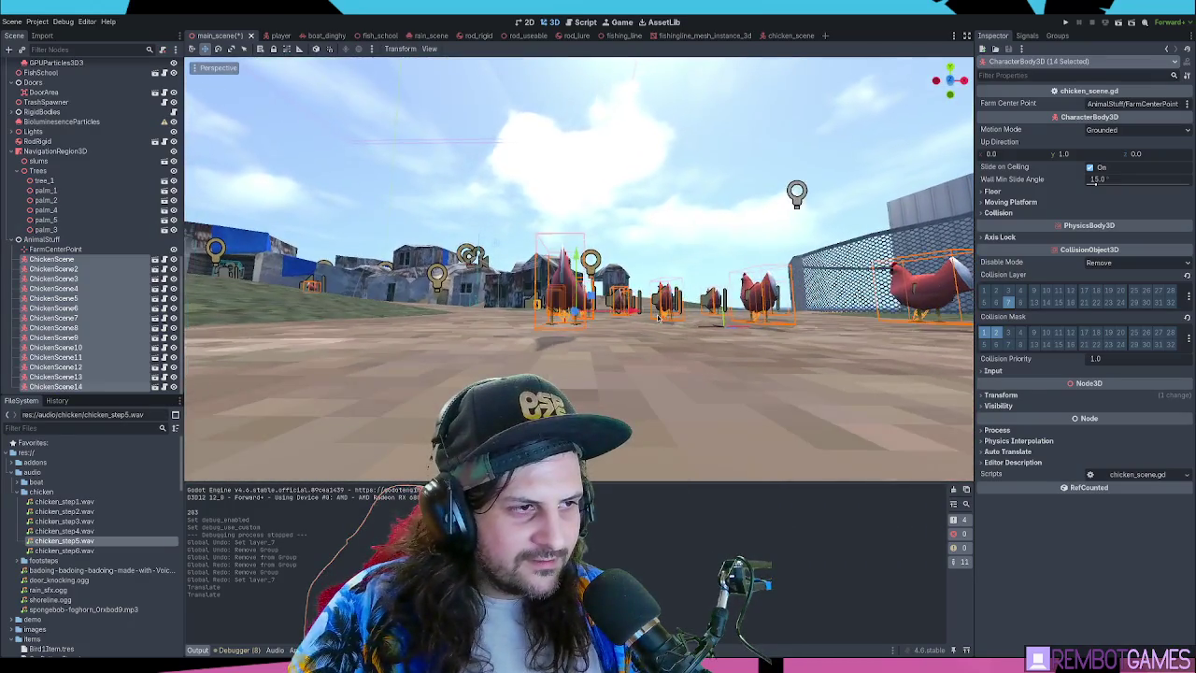
pyautogui.press('g')
pyautogui.press('y')
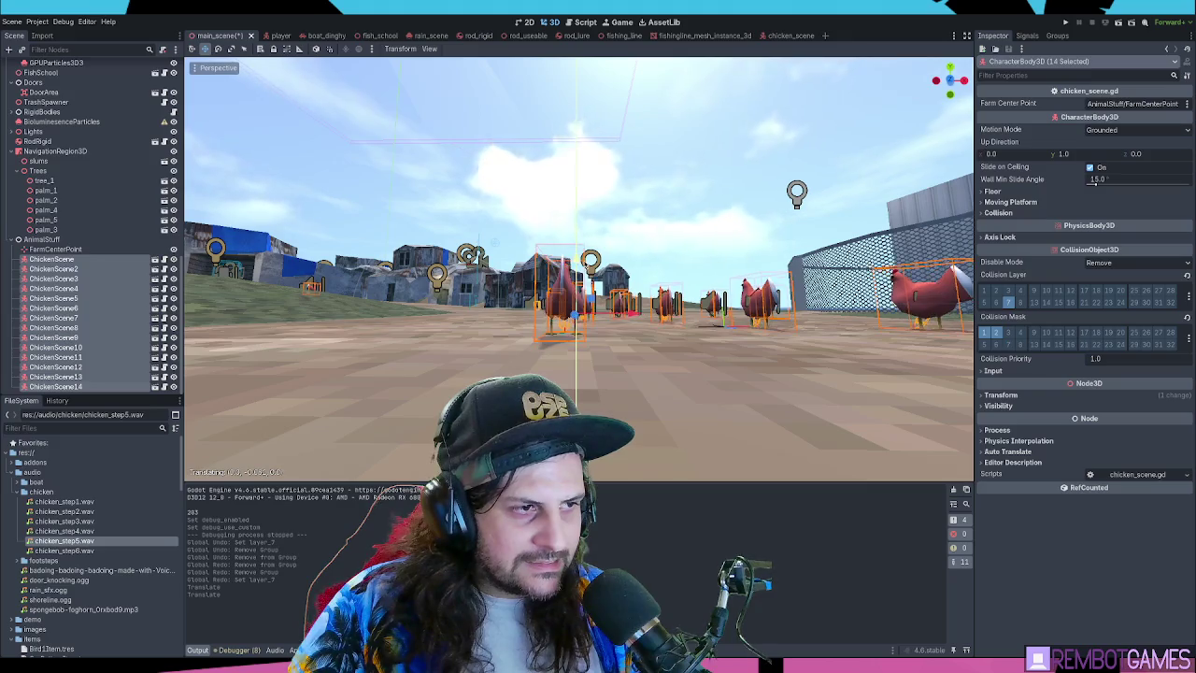
pyautogui.click(619, 302)
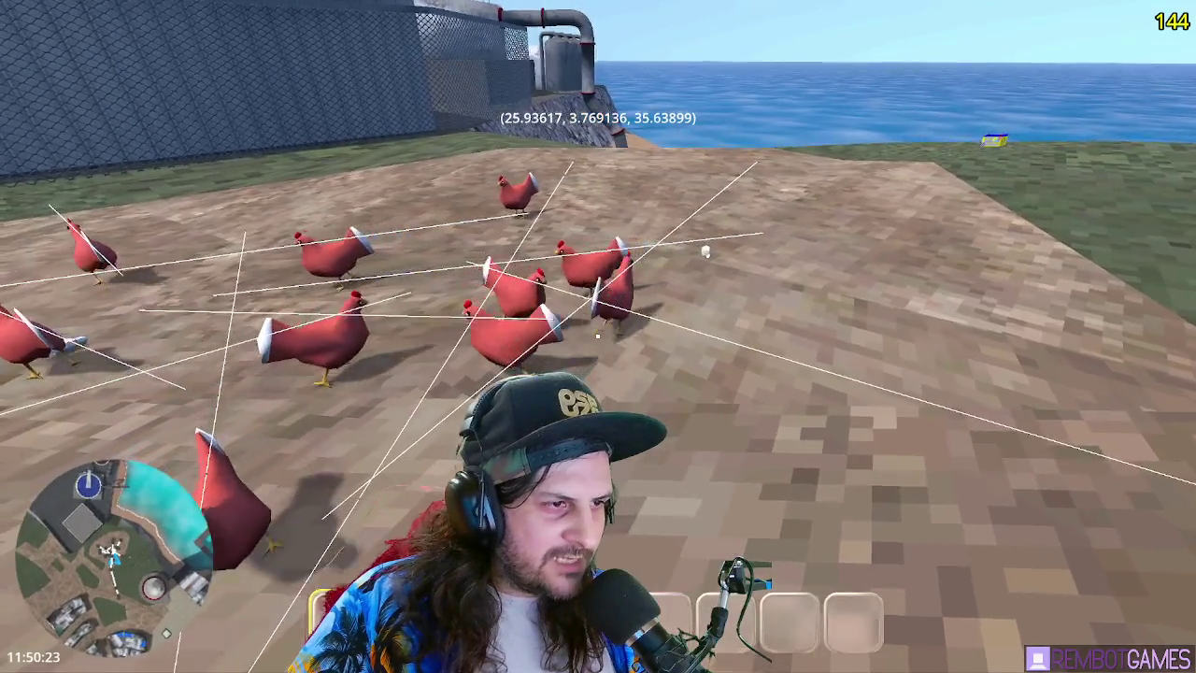
# Walk the player toward the red lighthouse, then stop the game and return to the editor viewport
pyautogui.press('w')
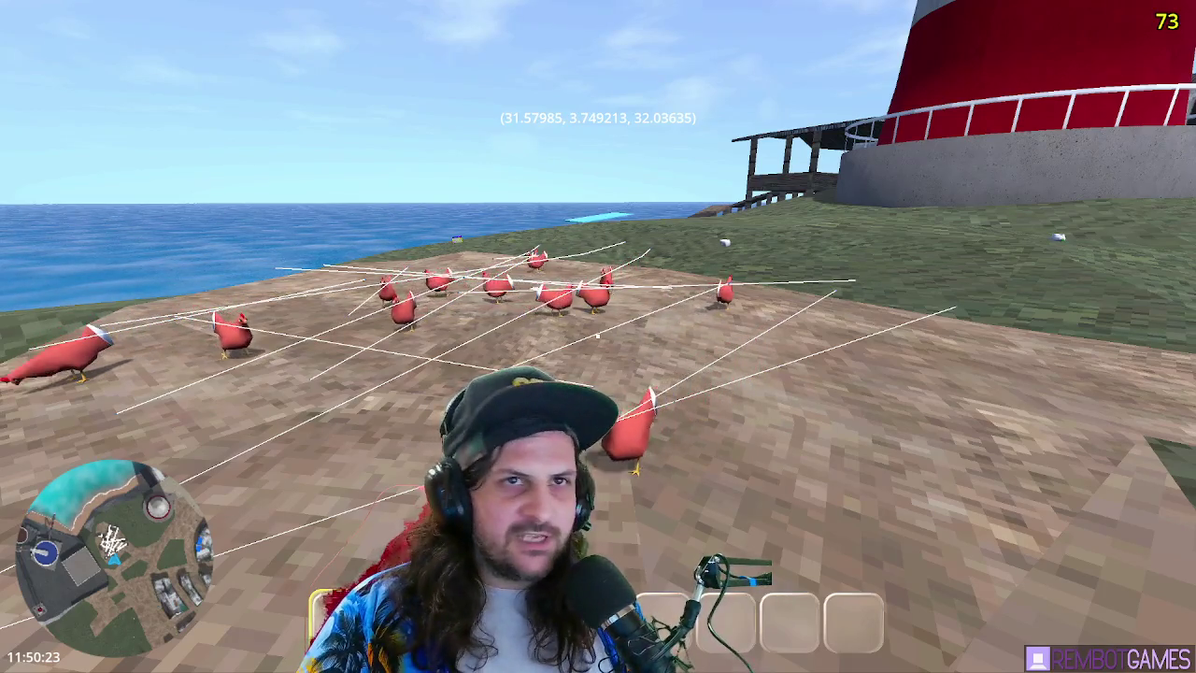
pyautogui.press('F8')
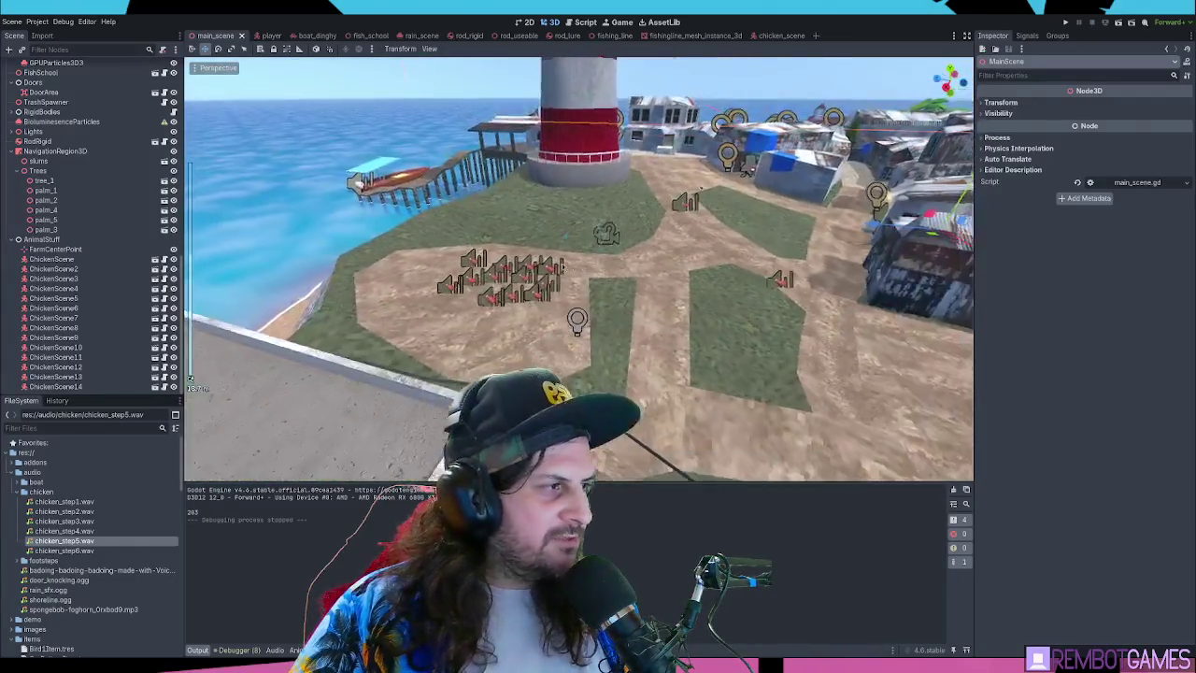
pyautogui.moveTo(561, 265); pyautogui.dragTo(514, 244)
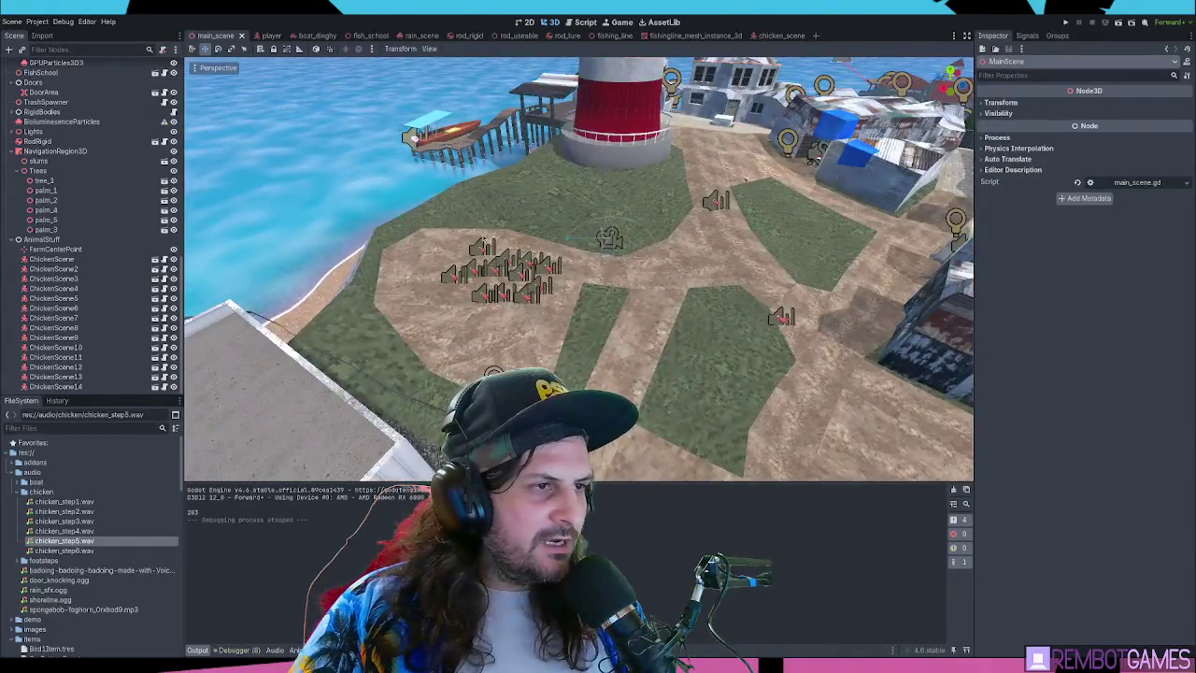
# Collapse the Boats node and make the Rain node visible
pyautogui.scroll(10, 120, 182)
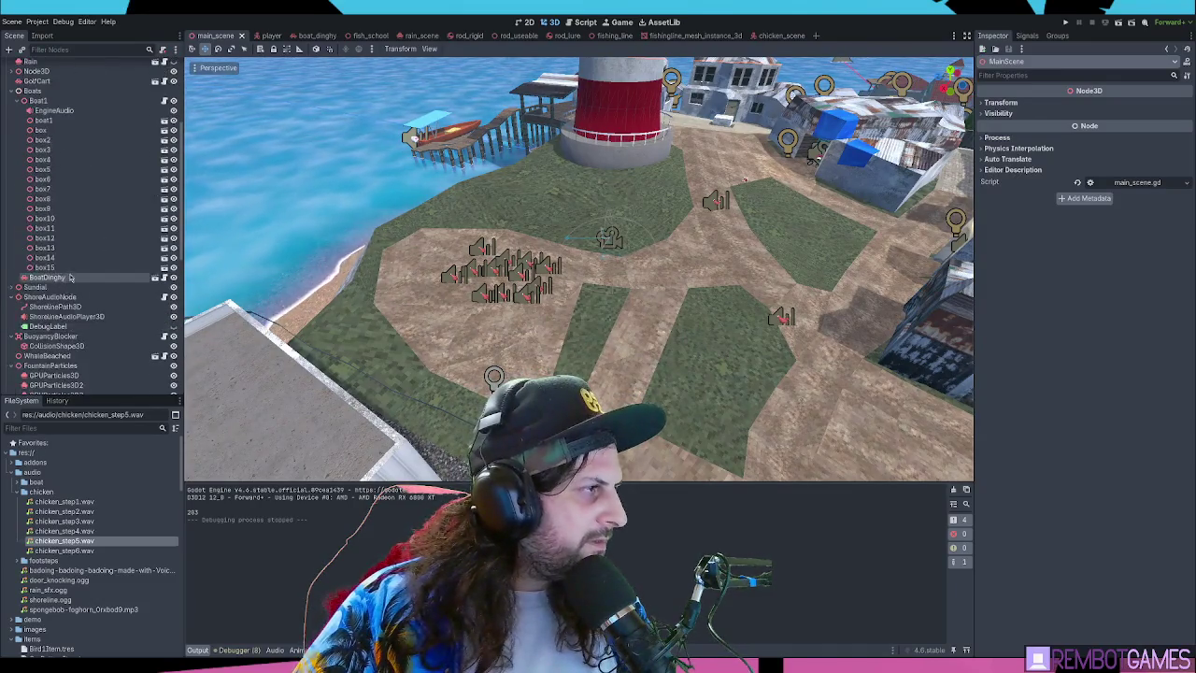
pyautogui.click(12, 250)
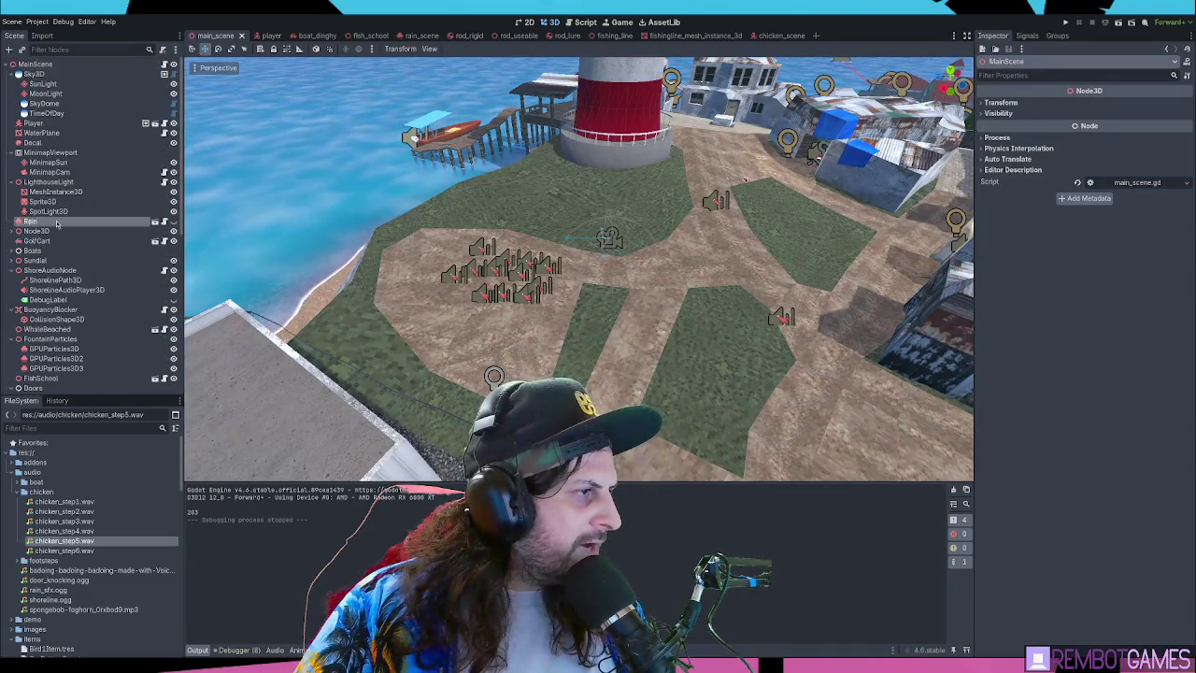
pyautogui.click(171, 221)
pyautogui.click(172, 221)
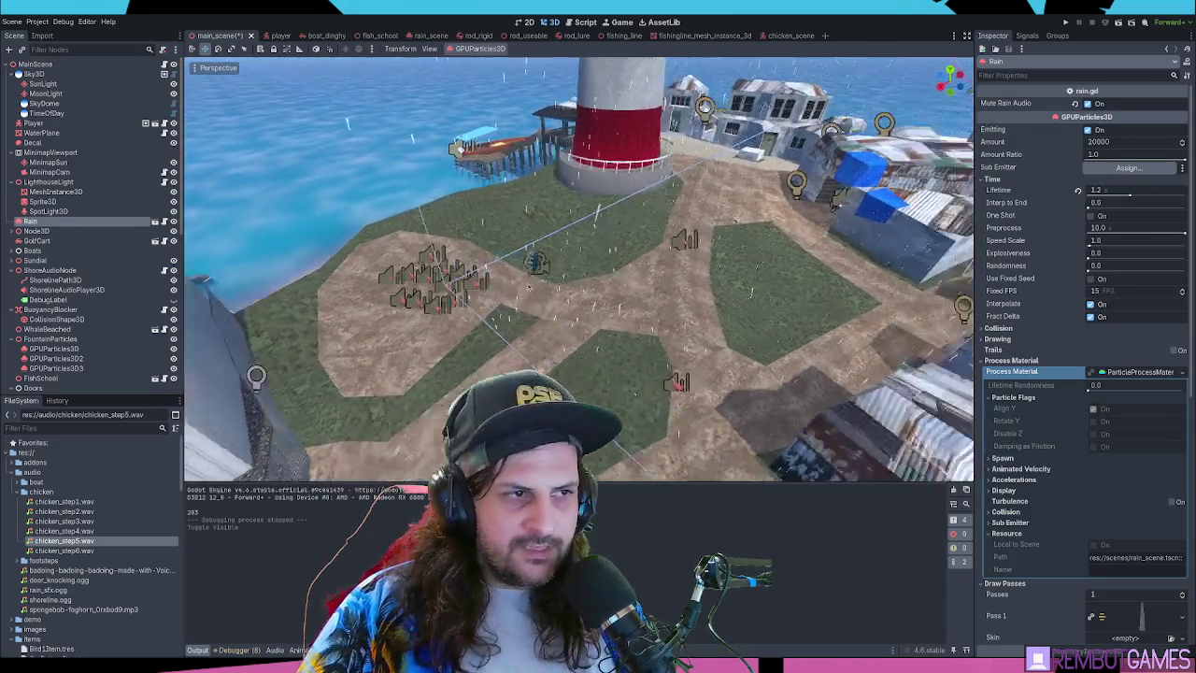
# Select the Player and set its Y rotation to 0
pyautogui.click(505, 278)
pyautogui.press('f')
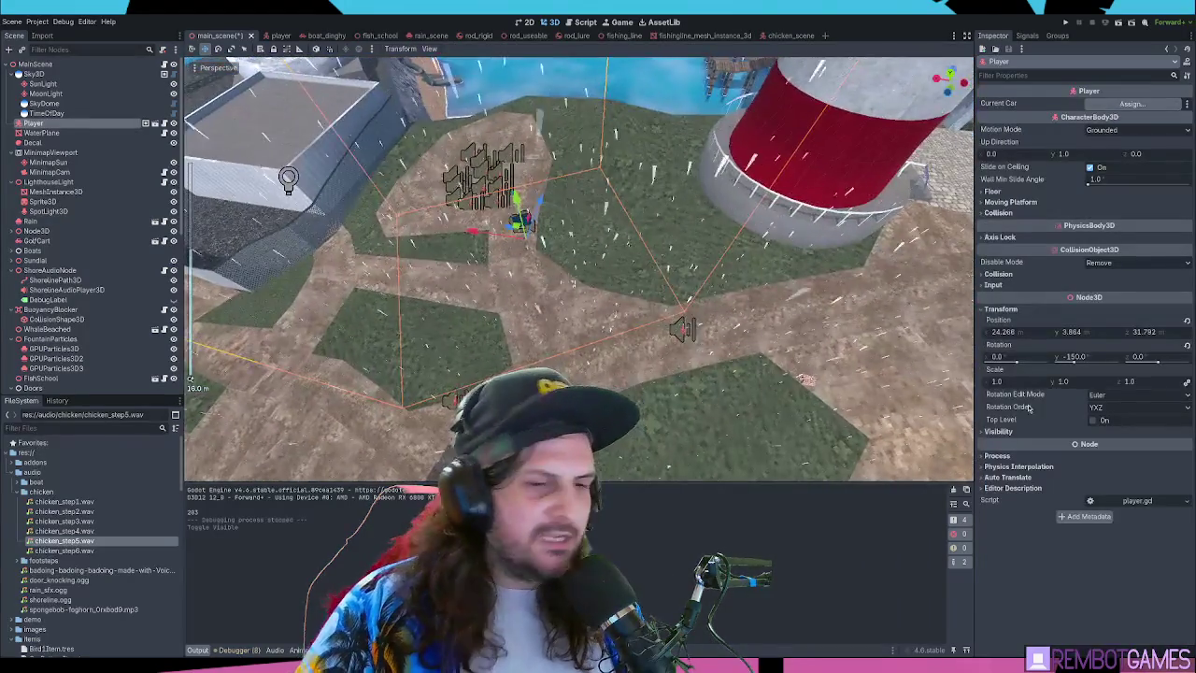
pyautogui.click(1072, 356)
pyautogui.write('0')
pyautogui.press('Return')
# Move the player onto the jetty beside the boat at -50.734, -0.135, 57.778 and open the player scene
pyautogui.scroll(-5, 772, 306)
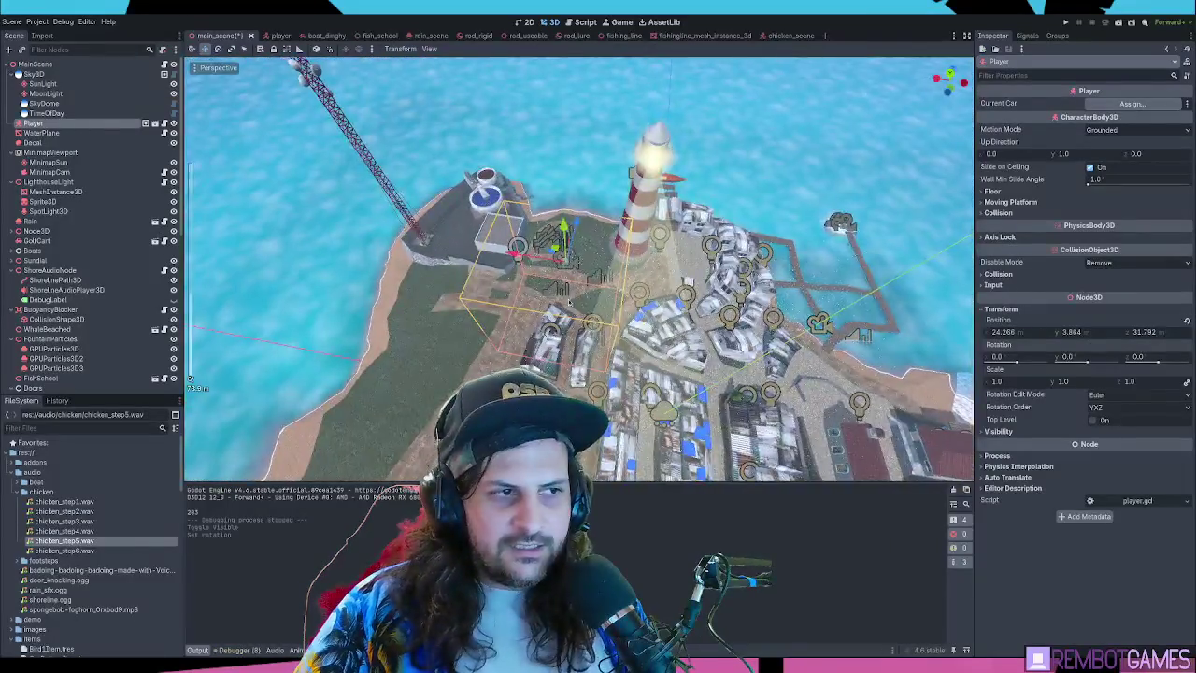
pyautogui.moveTo(792, 281); pyautogui.dragTo(738, 201)
pyautogui.moveTo(569, 192)
pyautogui.mouseDown()
pyautogui.moveTo(556, 204)
pyautogui.moveTo(573, 197)
pyautogui.moveTo(603, 224)
pyautogui.moveTo(785, 252)
pyautogui.mouseUp()
pyautogui.hotkey('ctrl', 'z')
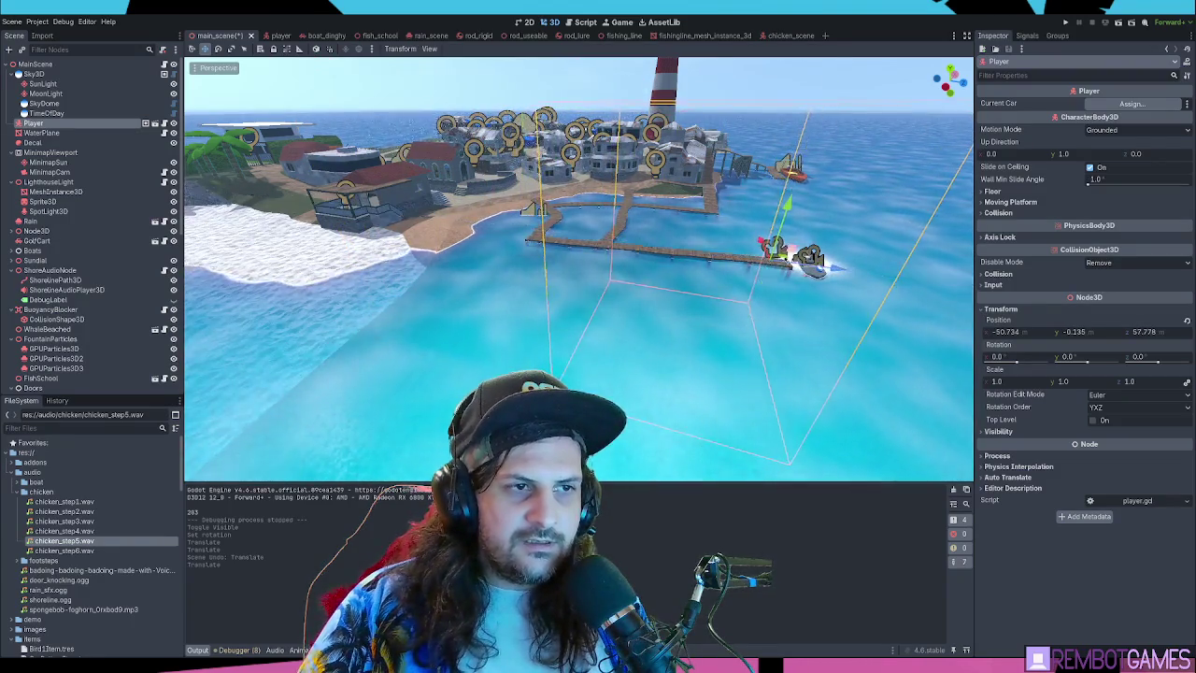
pyautogui.press('f')
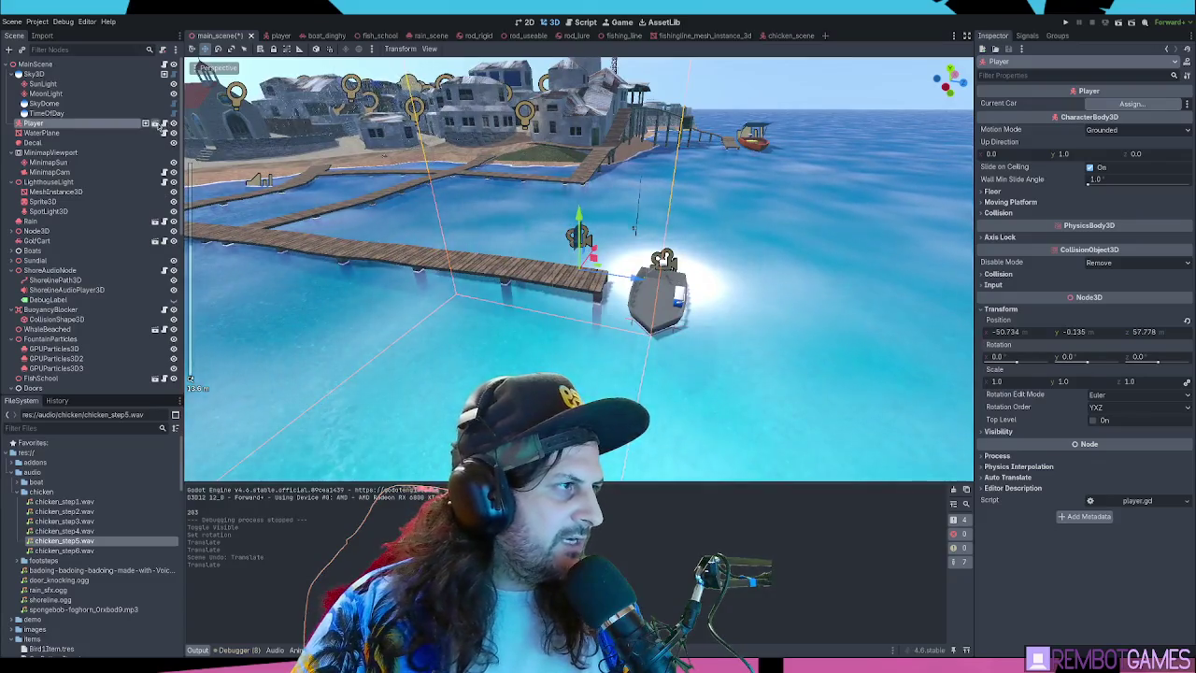
pyautogui.click(163, 123)
pyautogui.scroll(-2, 551, 250)
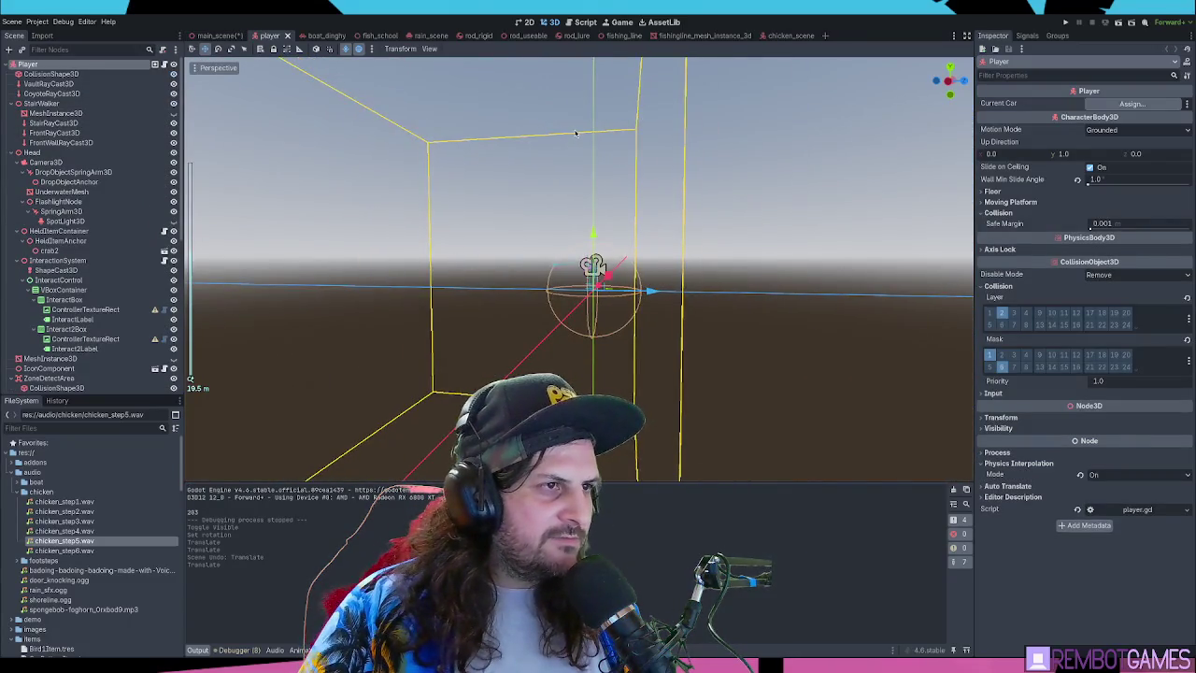
# Browse the player's lower nodes such as GPUParticlesAttractorSphere3D, FxLayer, ZoneDetectArea and CollisionShape3D
pyautogui.click(609, 135)
pyautogui.scroll(-5, 103, 267)
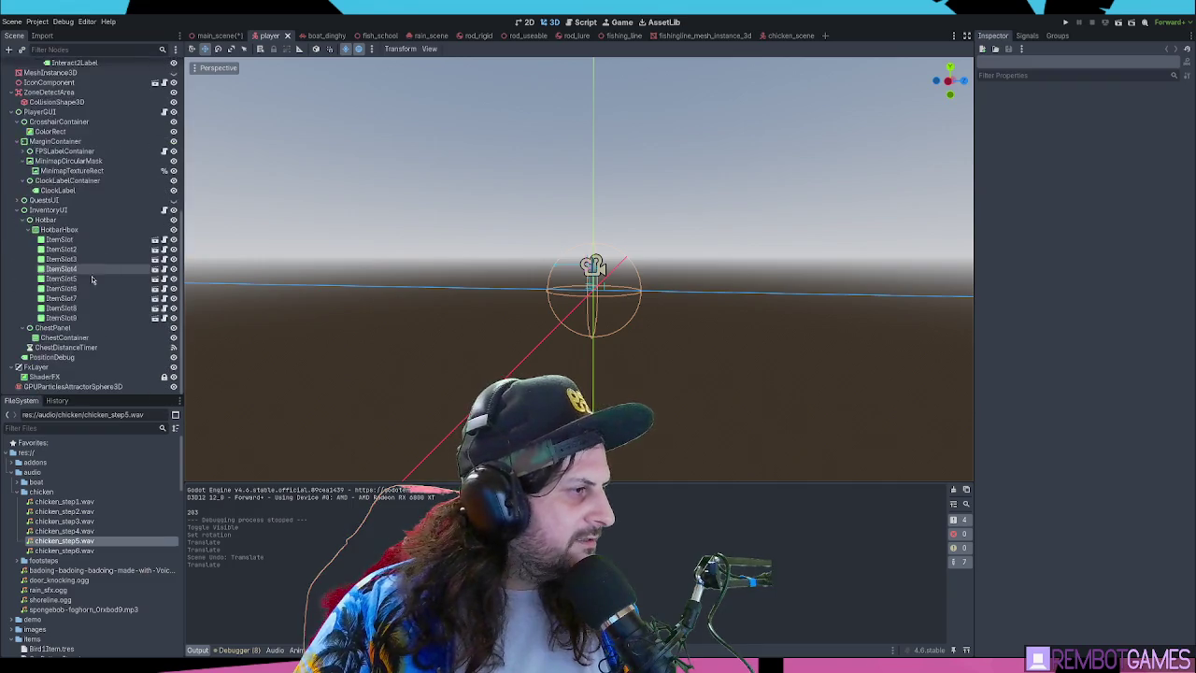
pyautogui.click(67, 387)
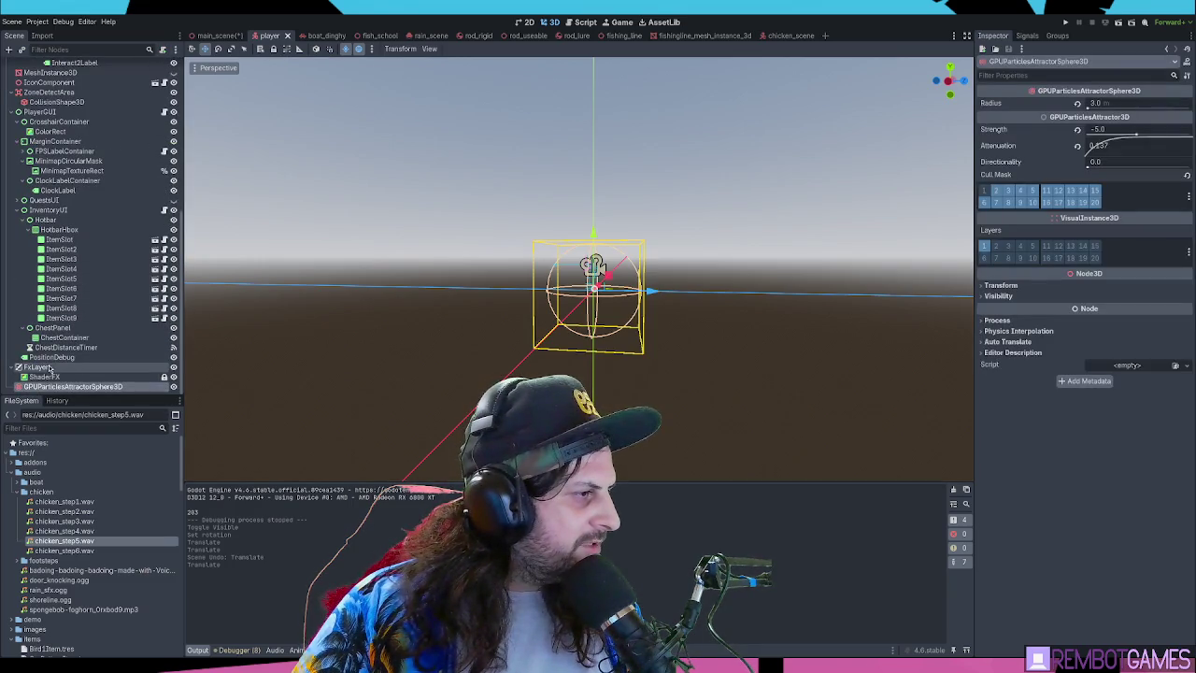
pyautogui.click(51, 368)
pyautogui.click(67, 386)
pyautogui.scroll(3, 63, 231)
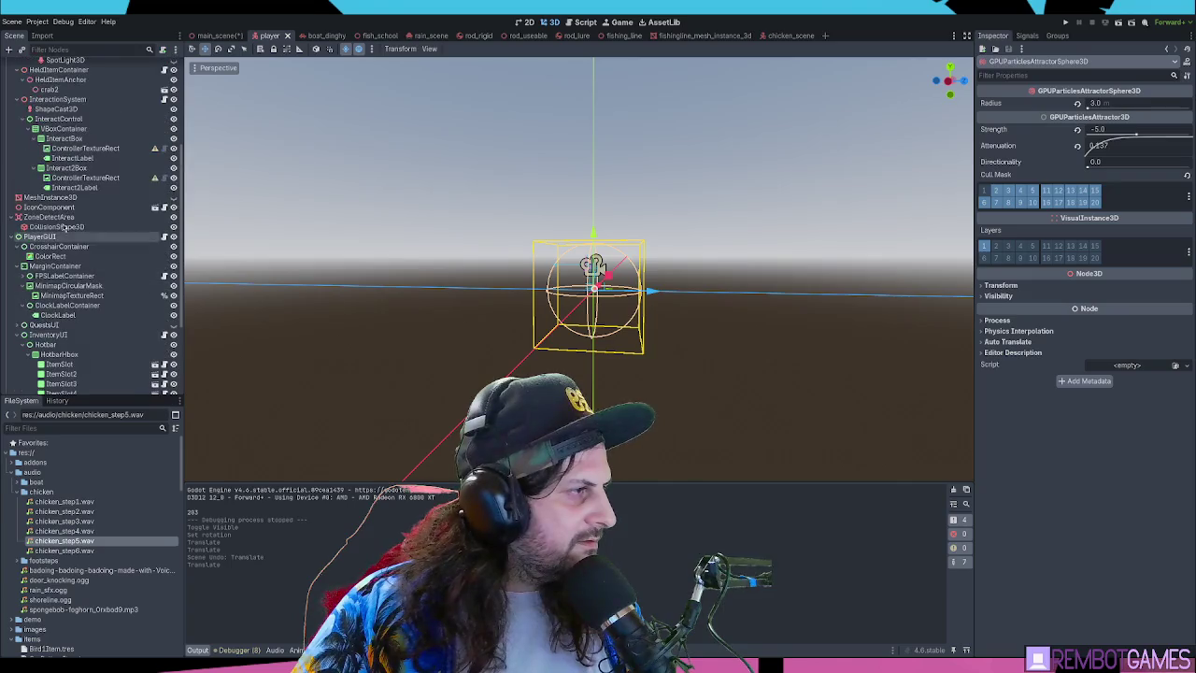
pyautogui.click(56, 227)
pyautogui.click(51, 198)
pyautogui.click(48, 216)
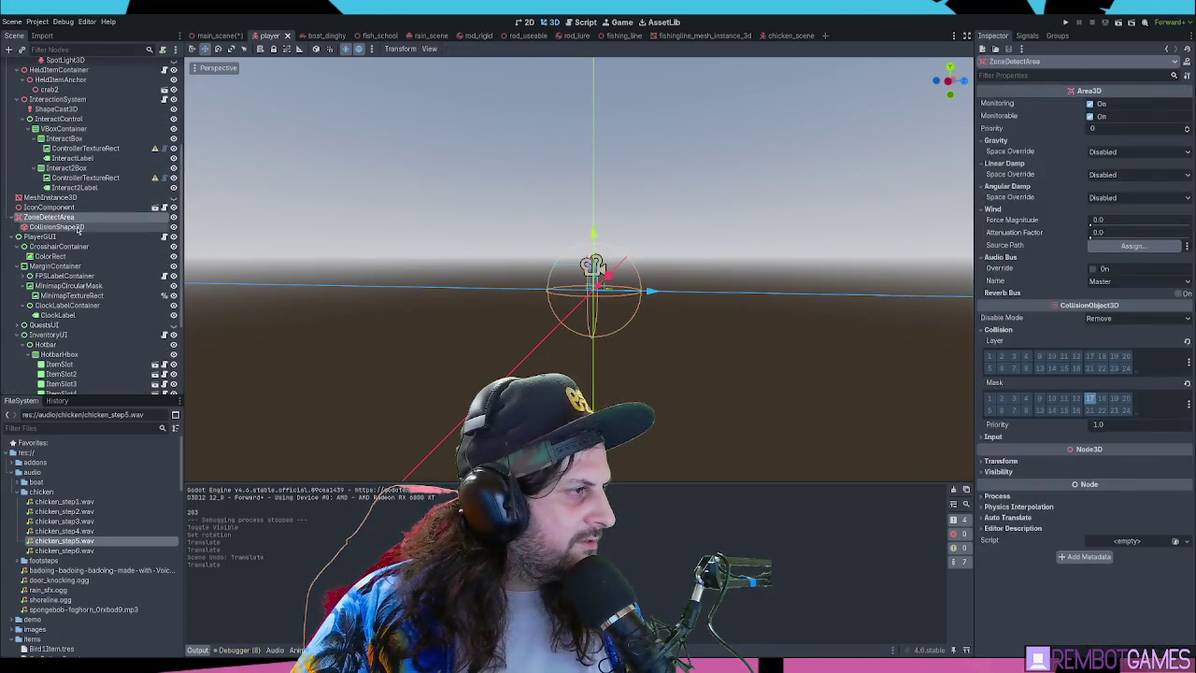
pyautogui.click(77, 227)
pyautogui.click(56, 207)
# Browse up through ShapeCast3D, crab2, Camera3D, DropObjectSpringArm3D and Head, orbiting around the camera
pyautogui.scroll(3, 61, 229)
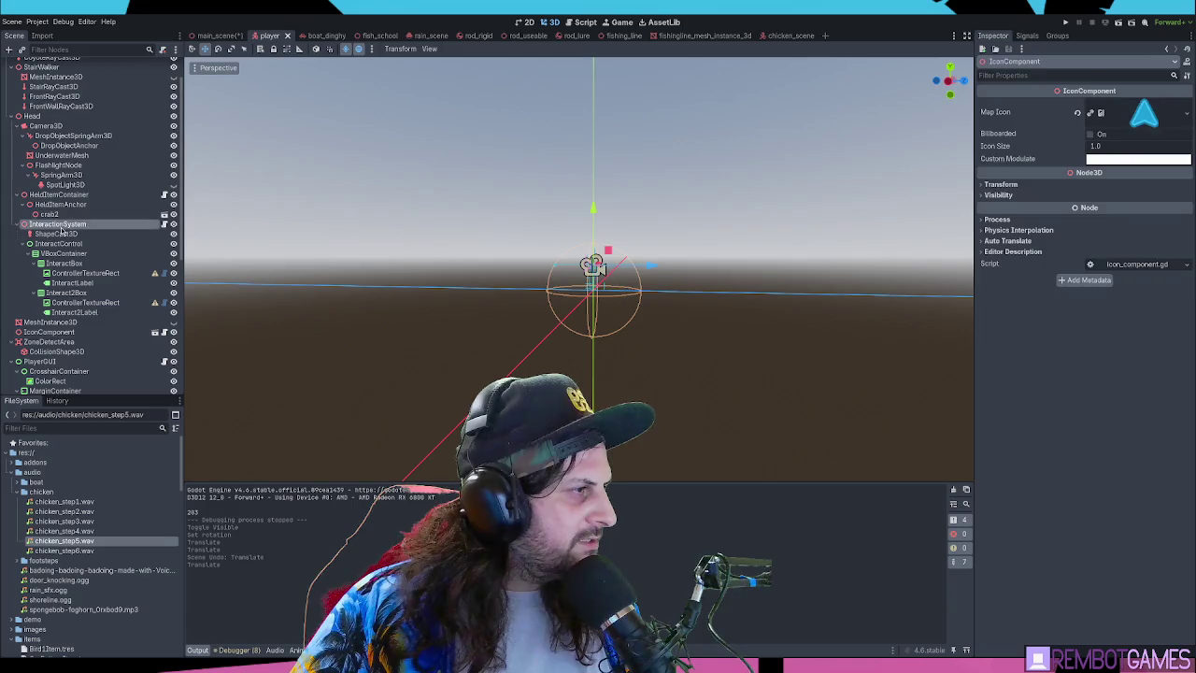
pyautogui.click(56, 233)
pyautogui.click(60, 204)
pyautogui.click(51, 214)
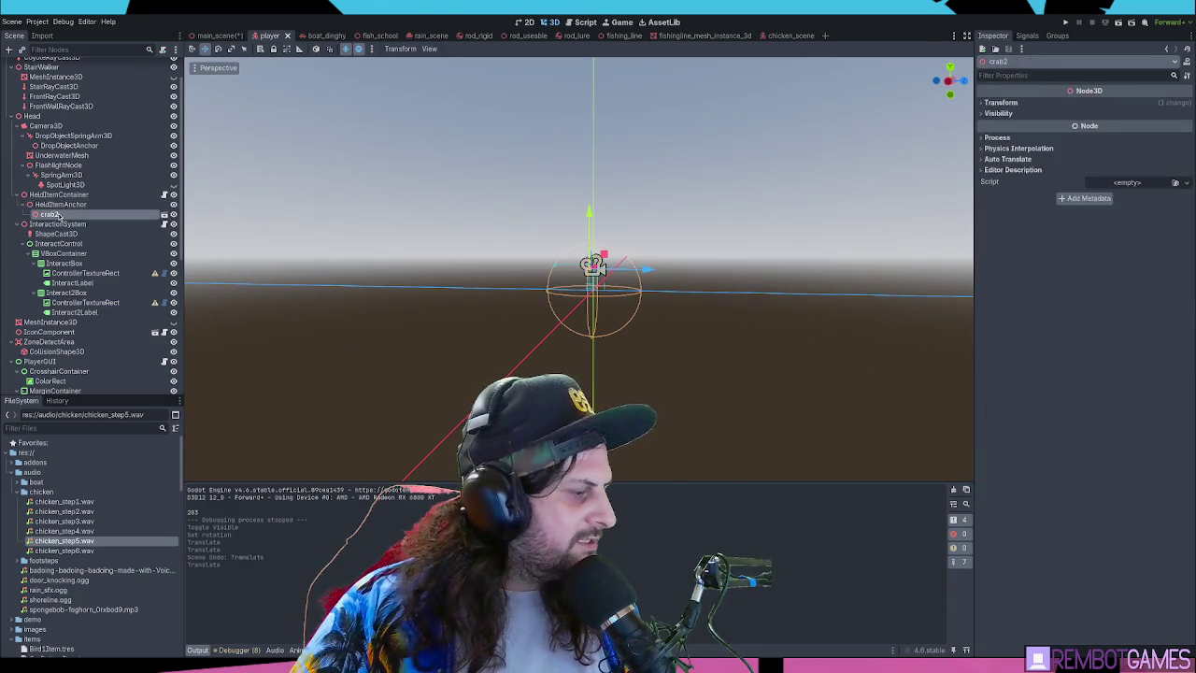
pyautogui.scroll(1, 66, 149)
pyautogui.click(46, 162)
pyautogui.click(71, 172)
pyautogui.click(58, 163)
pyautogui.click(47, 153)
pyautogui.click(58, 163)
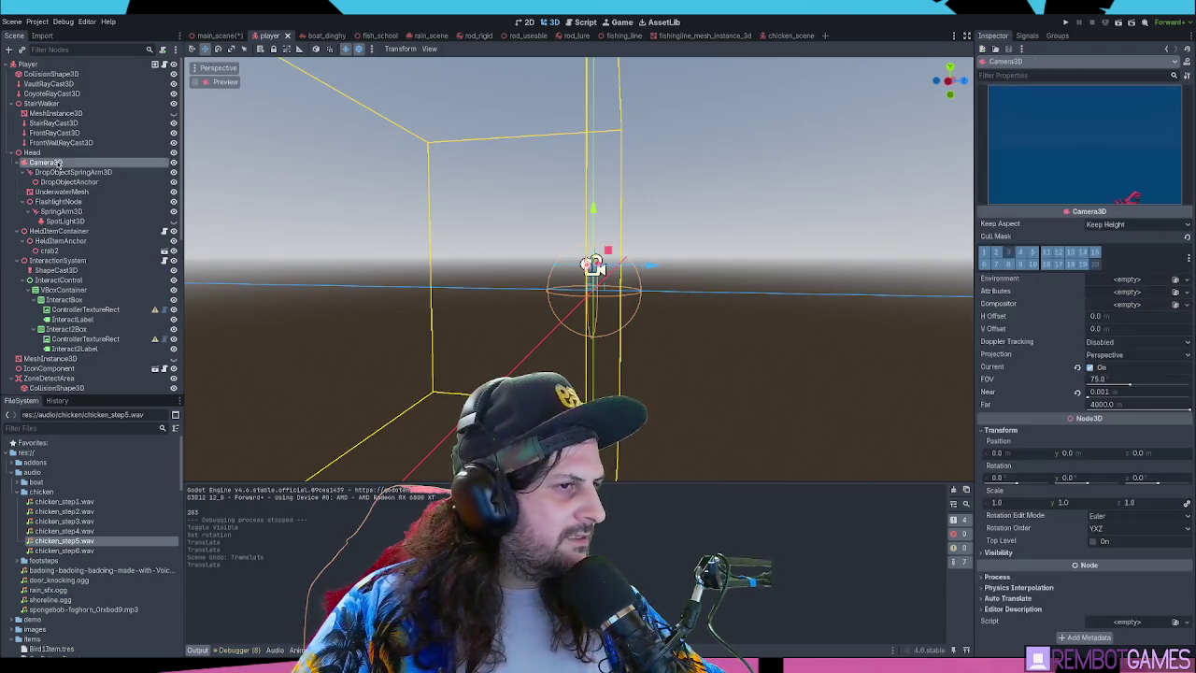
pyautogui.moveTo(312, 197); pyautogui.dragTo(476, 248)
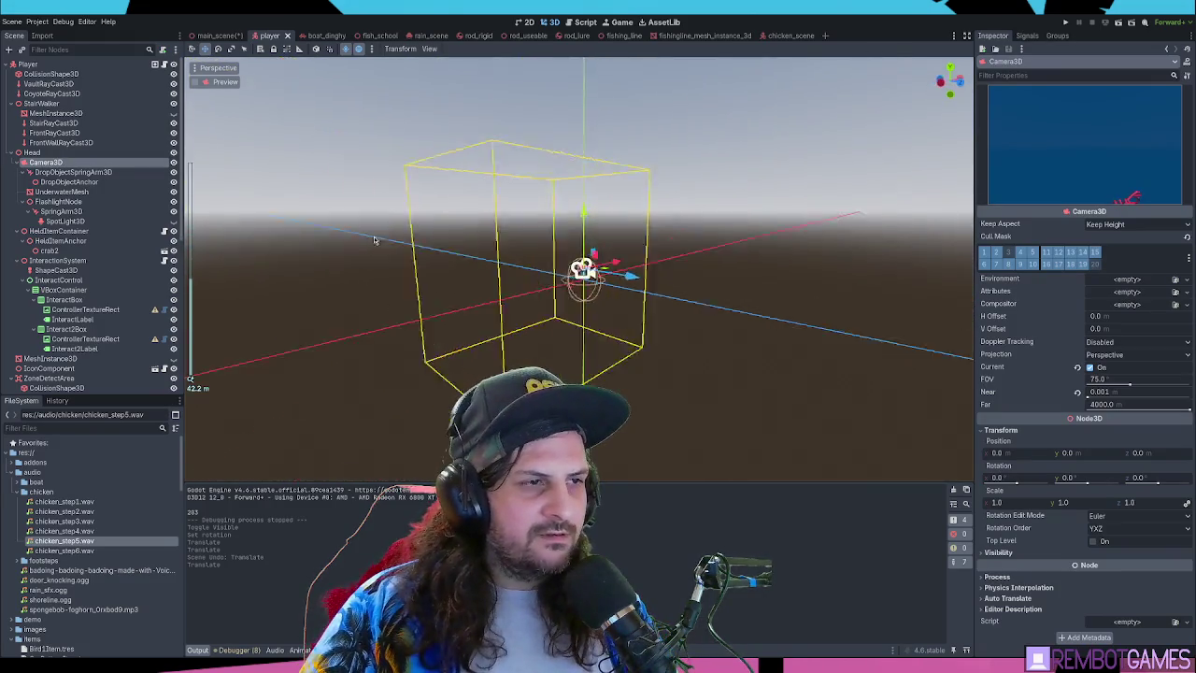
pyautogui.scroll(-3, 509, 261)
pyautogui.scroll(5, 508, 261)
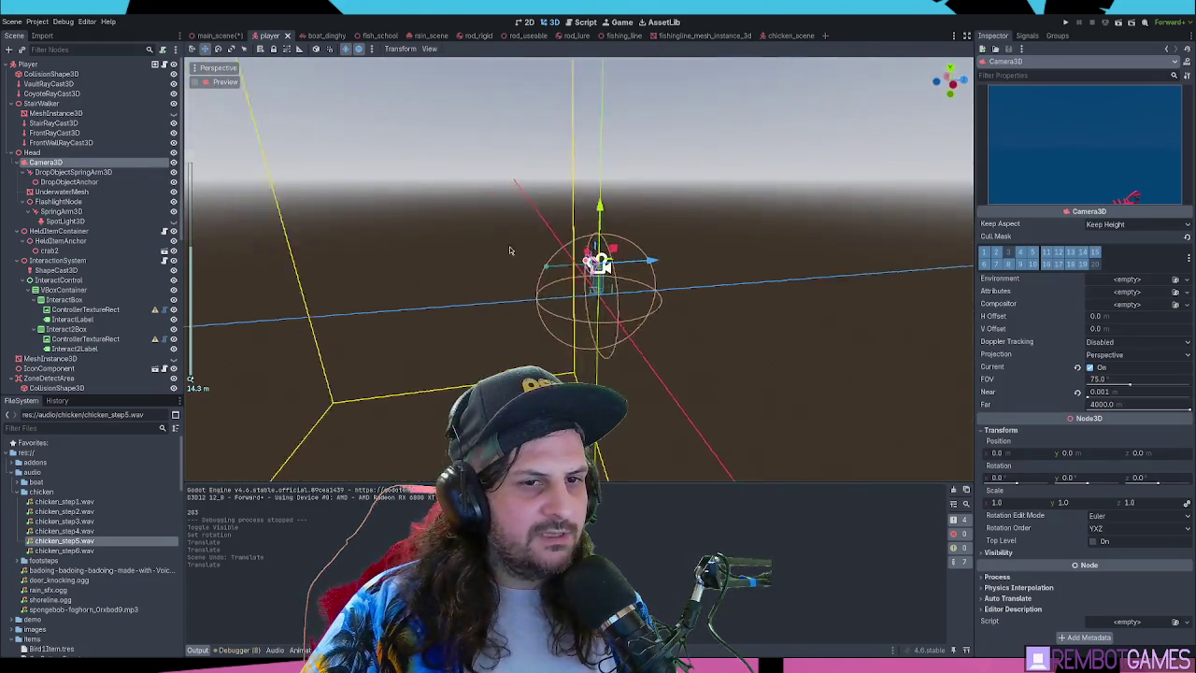
pyautogui.scroll(1, 508, 244)
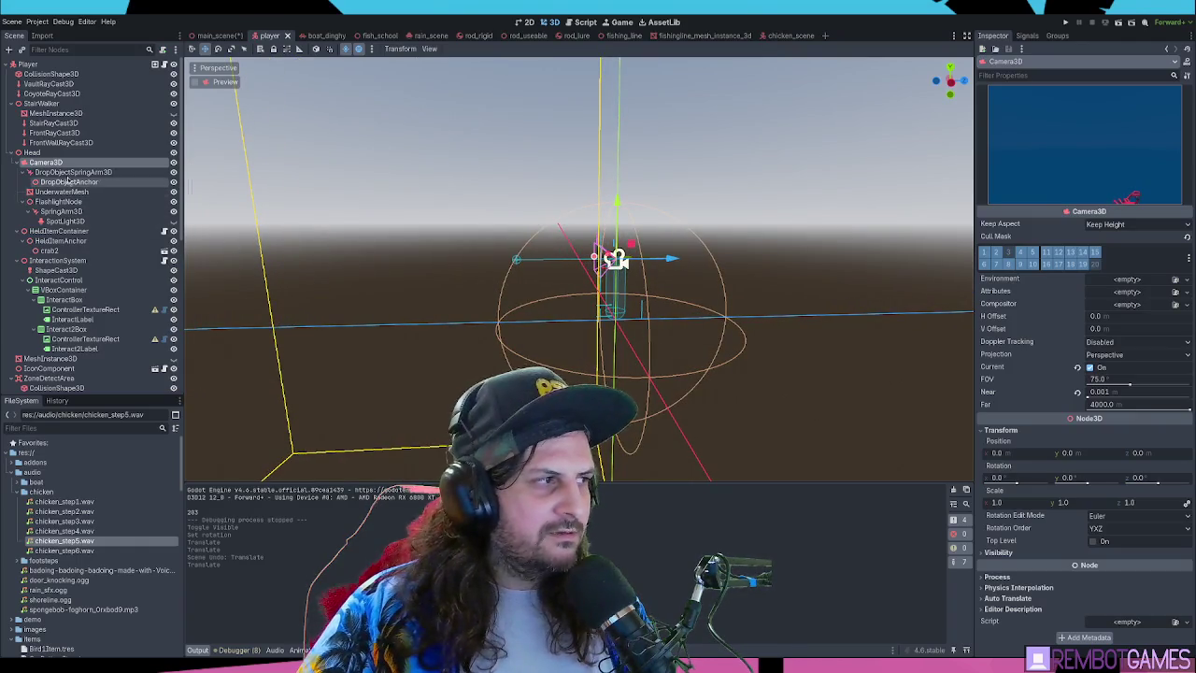
# Select the SpotLight3D under Head > FlashlightNode > SpringArm3D
pyautogui.click(42, 153)
pyautogui.click(46, 163)
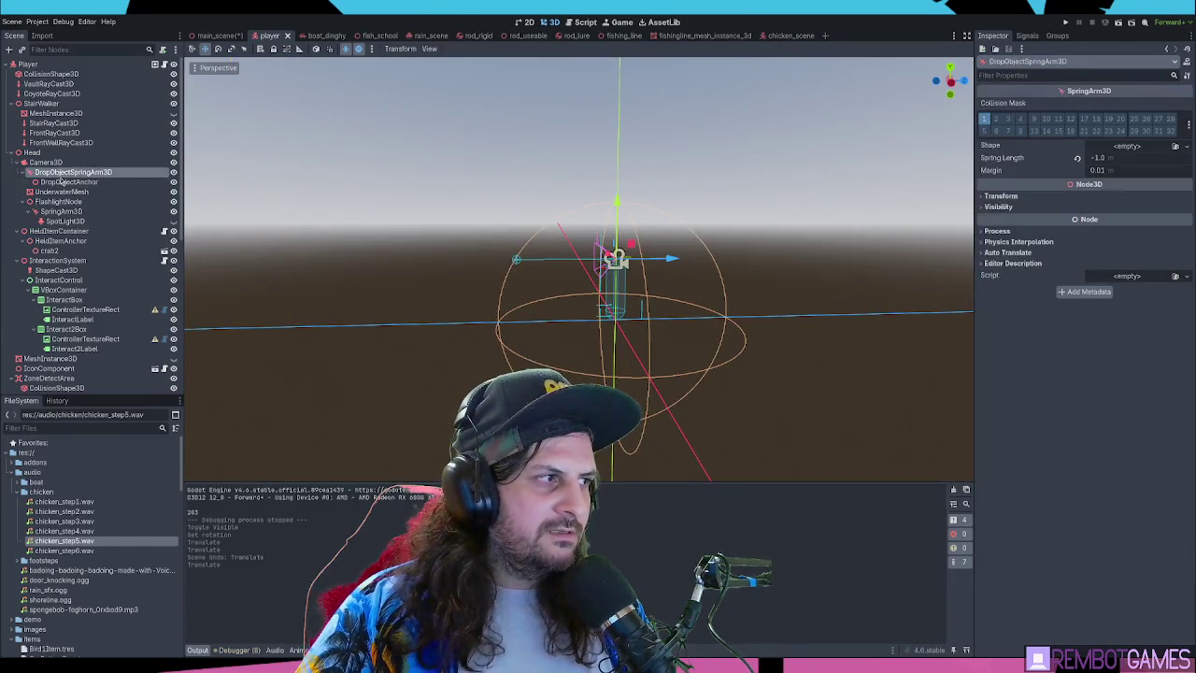
pyautogui.click(56, 181)
pyautogui.click(58, 201)
pyautogui.click(65, 212)
pyautogui.click(58, 202)
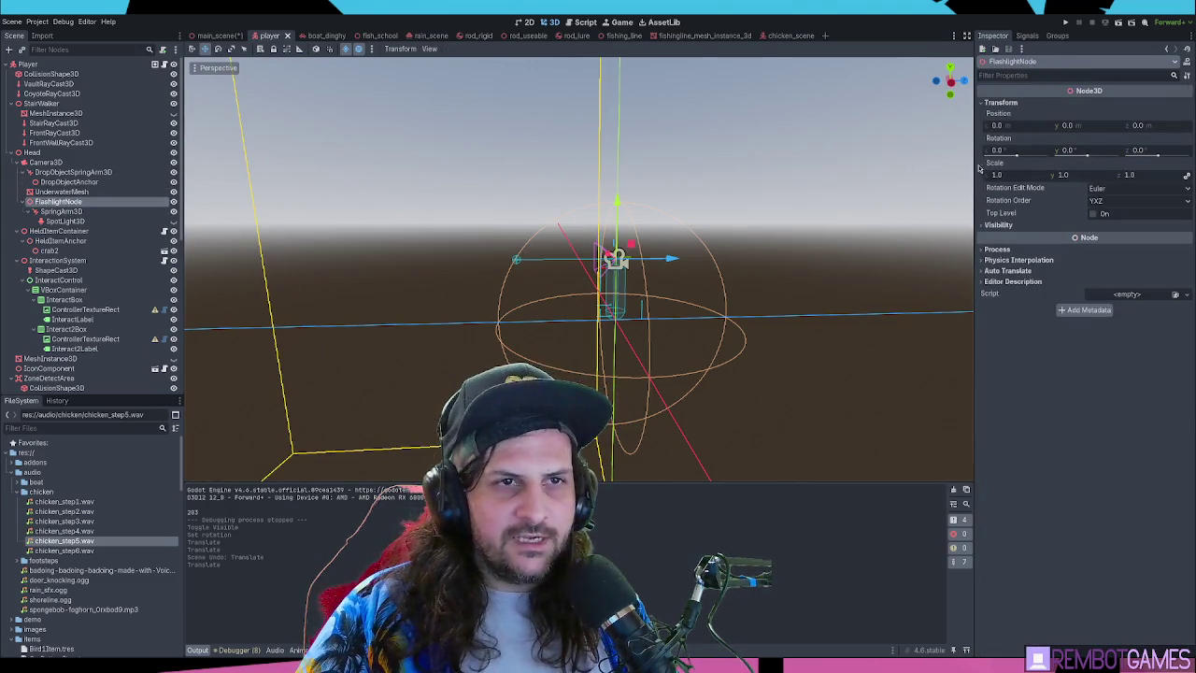
pyautogui.click(62, 212)
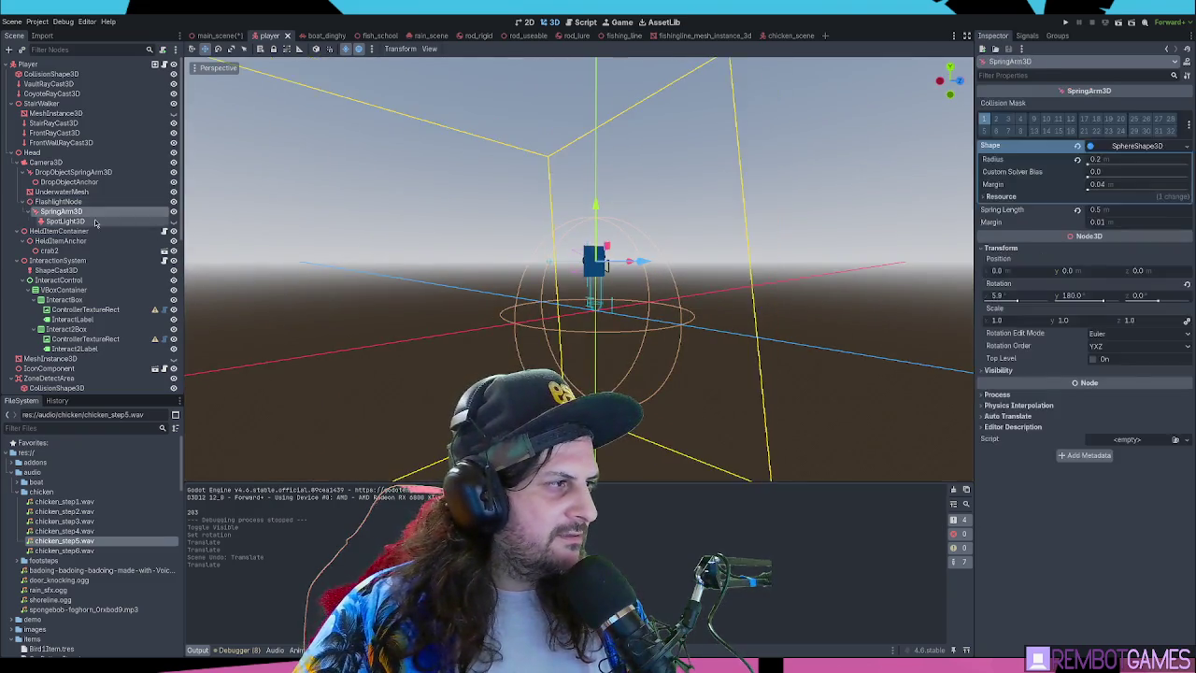
pyautogui.click(95, 222)
# Drag the spotlight's range gizmo inward from 20 to about 1 metre (0.998)
pyautogui.moveTo(496, 258)
pyautogui.mouseDown()
pyautogui.moveTo(422, 277)
pyautogui.moveTo(592, 264)
pyautogui.moveTo(560, 265)
pyautogui.moveTo(573, 266)
pyautogui.mouseUp()
pyautogui.scroll(5, 599, 261)
pyautogui.moveTo(642, 248); pyautogui.dragTo(281, 248)
pyautogui.moveTo(374, 224); pyautogui.dragTo(528, 224)
# Save all scenes, move the player up onto the dock, and run the project with F5
pyautogui.hotkey('ctrl', 'shift', 's')
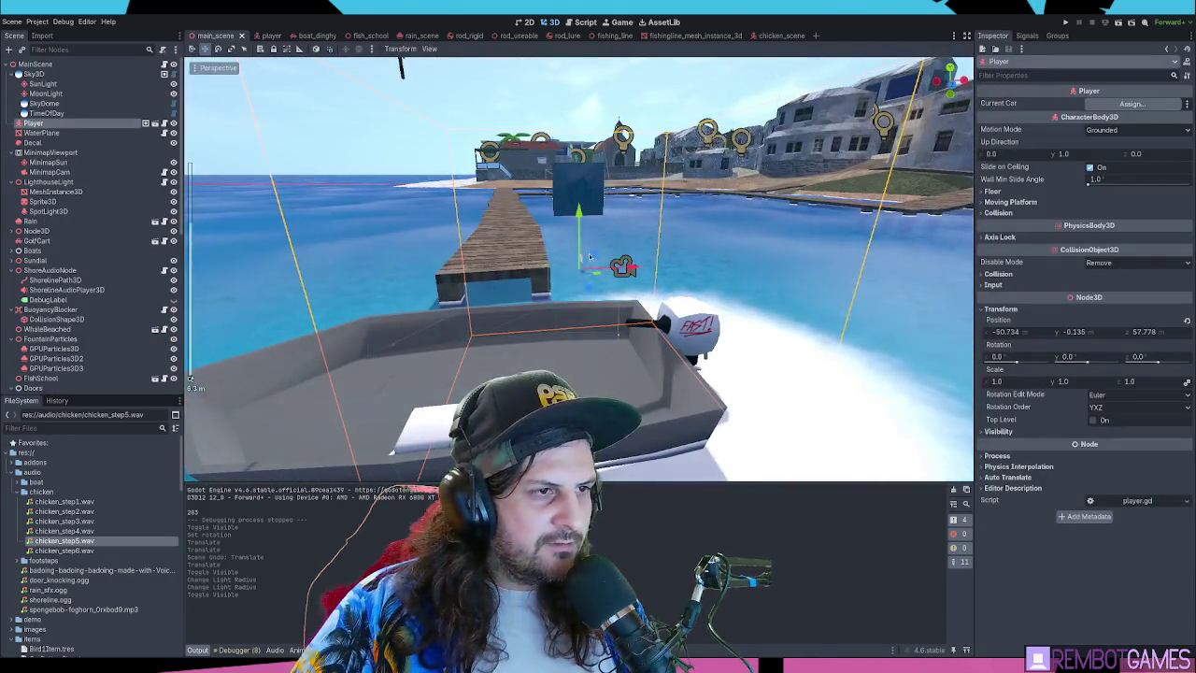
pyautogui.moveTo(588, 256)
pyautogui.mouseDown()
pyautogui.moveTo(630, 273)
pyautogui.moveTo(565, 225)
pyautogui.moveTo(554, 186)
pyautogui.moveTo(586, 188)
pyautogui.mouseUp()
pyautogui.press('f')
pyautogui.press('e')
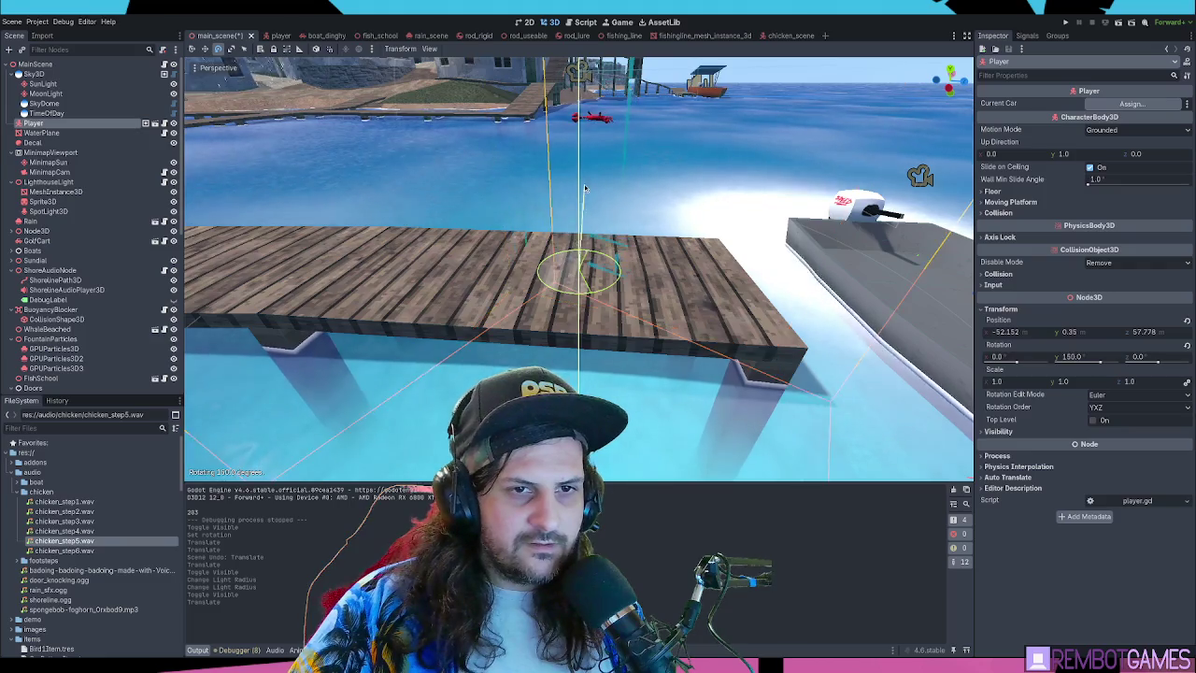
pyautogui.press('F5')
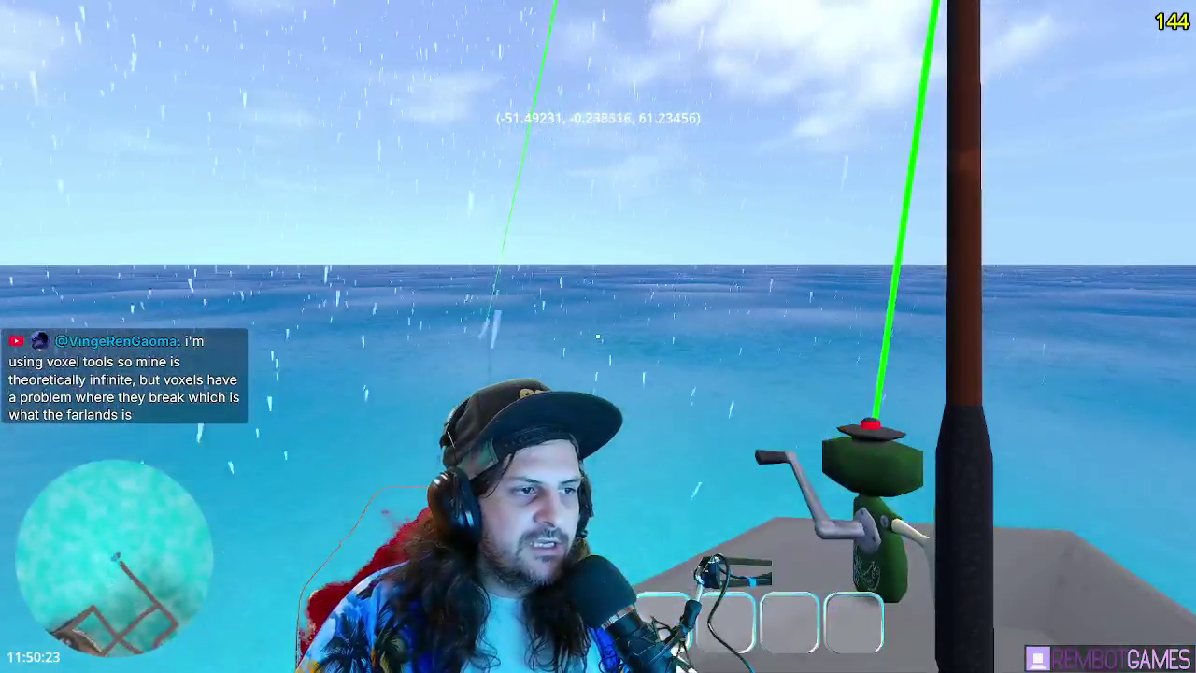
# Cast the fishing line from the boat in the rain, then switch to the Paint buoyancy diagram
pyautogui.click(598, 336)
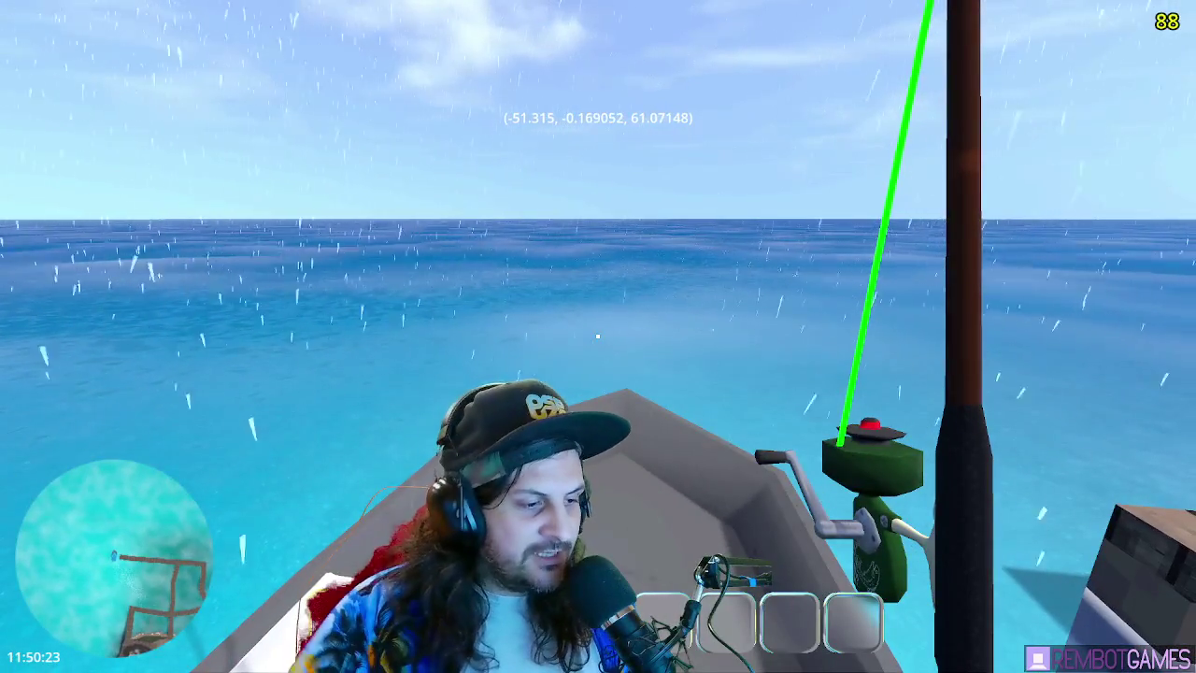
pyautogui.hotkey('alt', 'Tab')
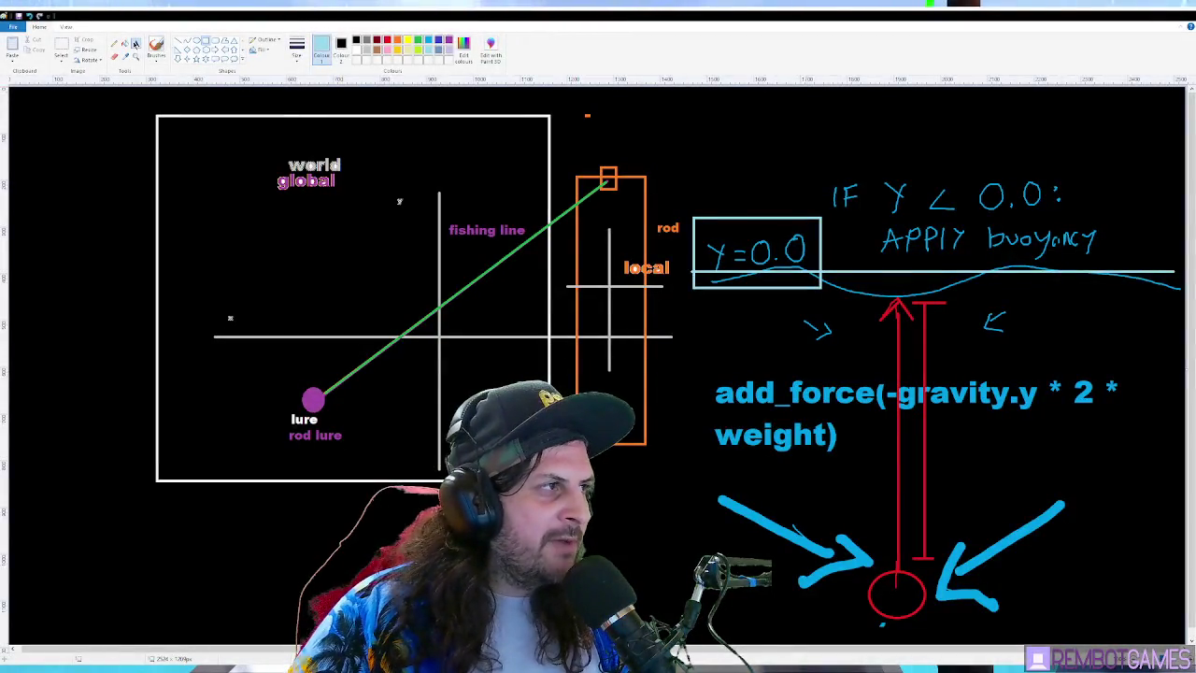
# Add a text box with the number 10000.0000 and move its decimal point right after the leading 1
pyautogui.moveTo(637, 101); pyautogui.dragTo(968, 145)
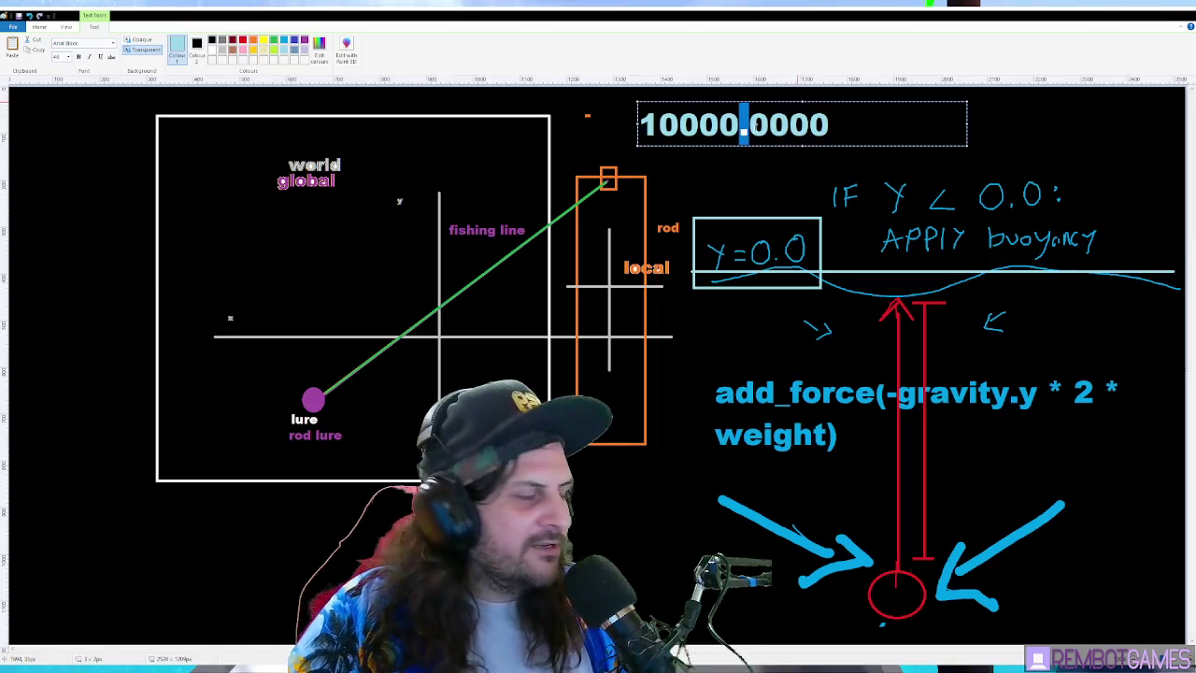
pyautogui.moveTo(644, 126)
pyautogui.mouseDown()
pyautogui.moveTo(738, 126)
pyautogui.moveTo(639, 124)
pyautogui.mouseUp()
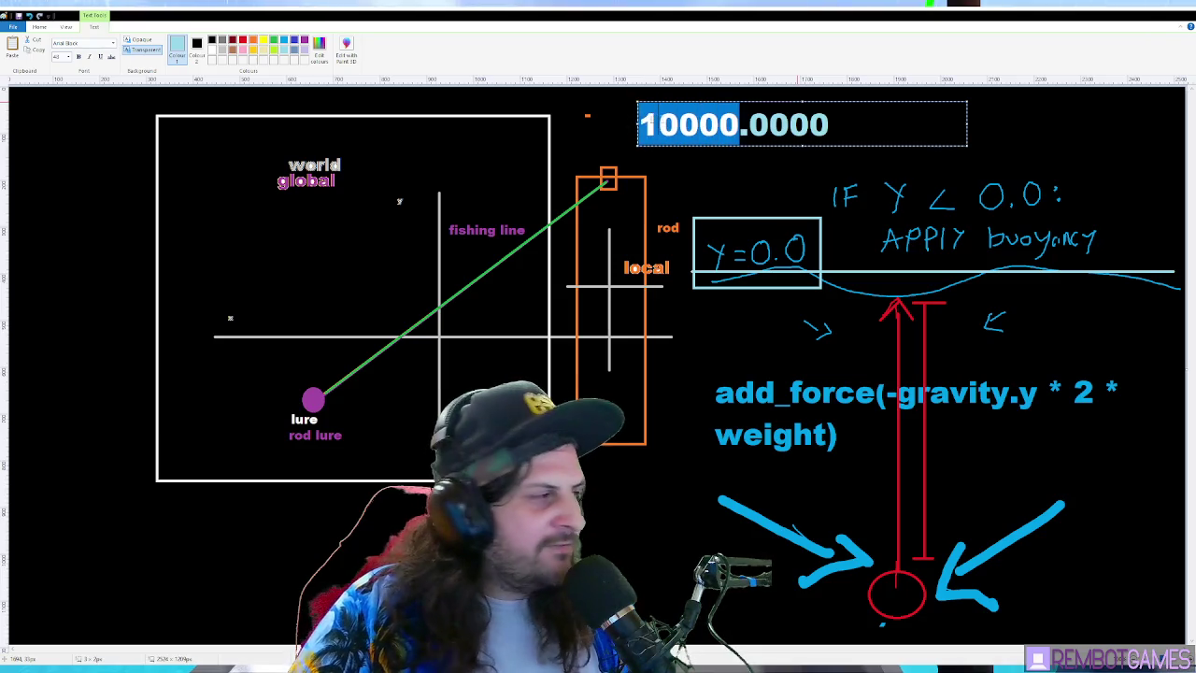
pyautogui.moveTo(738, 127); pyautogui.dragTo(745, 131)
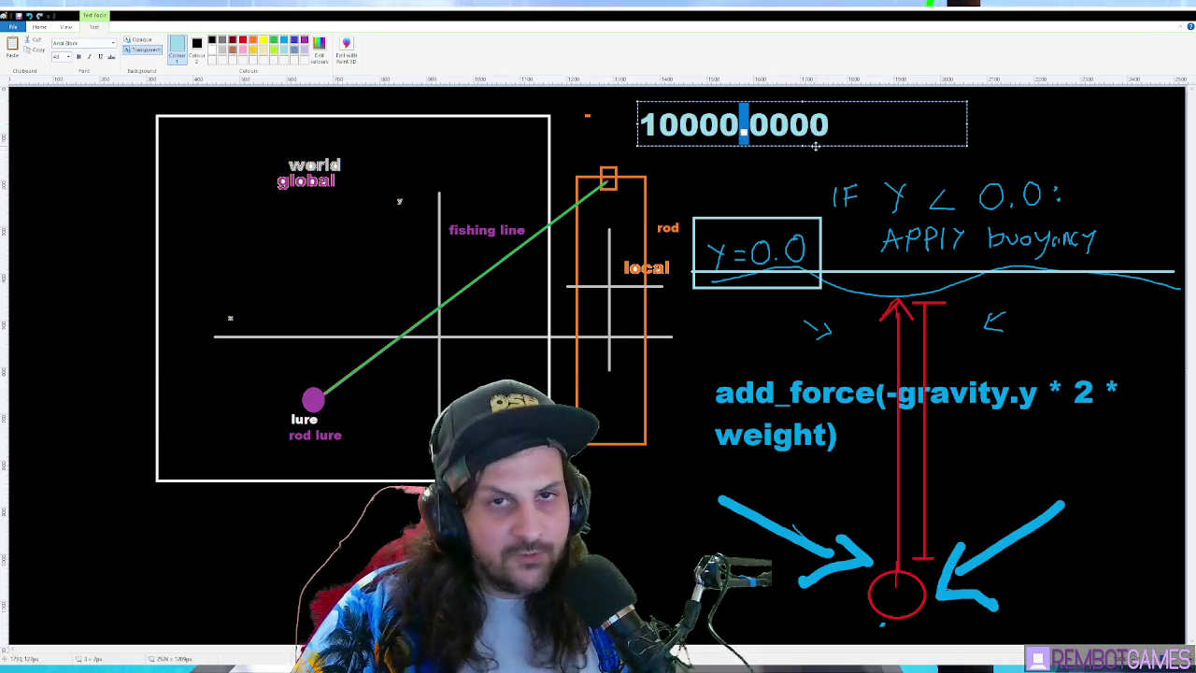
pyautogui.write('0')
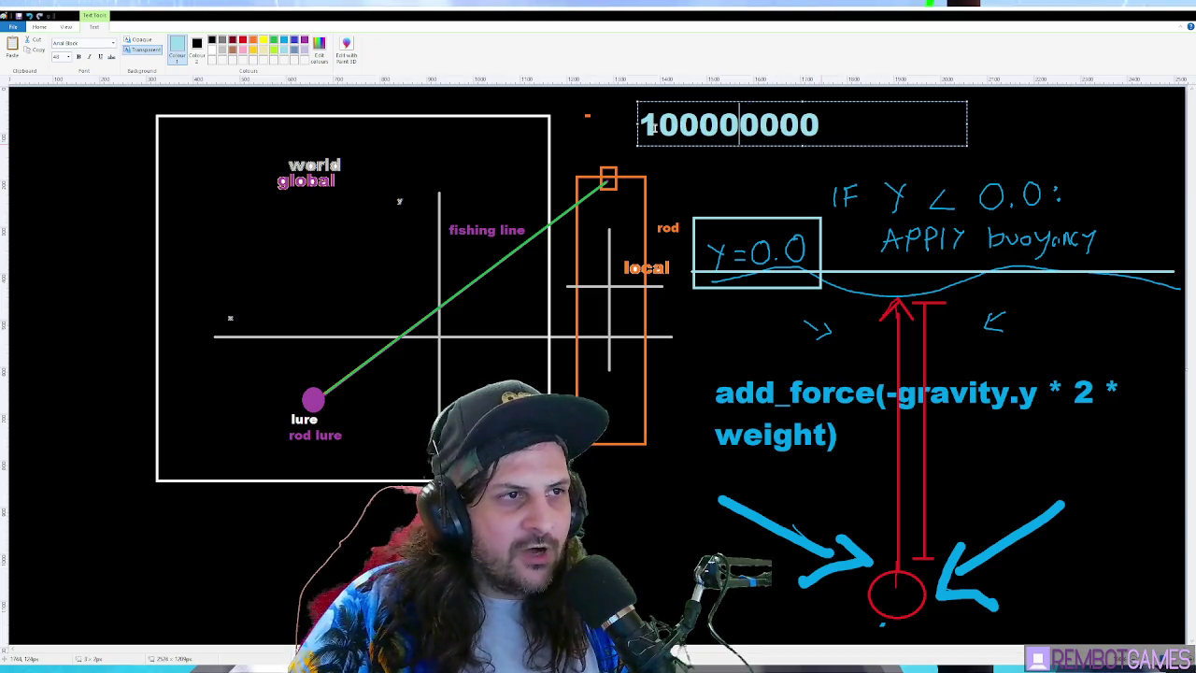
pyautogui.click(660, 126)
pyautogui.write('.')
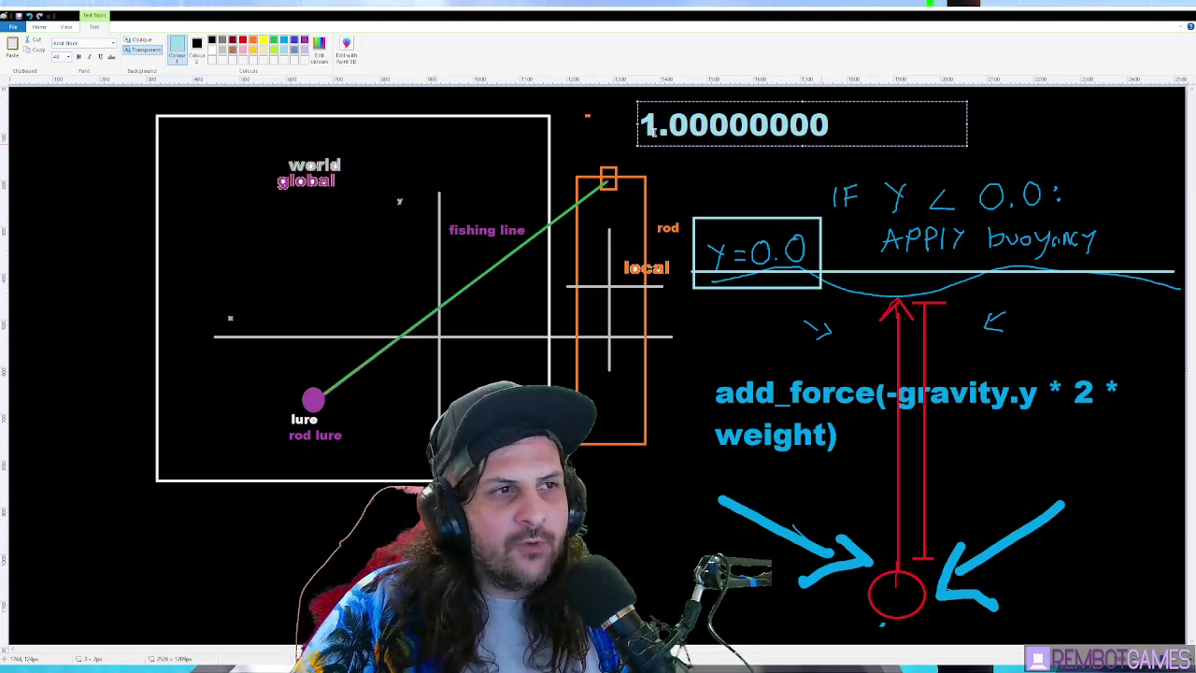
# Shift the decimal point rightward through the zeros, showing values like 100.000000 and 10.0000000
pyautogui.moveTo(668, 126); pyautogui.dragTo(832, 125)
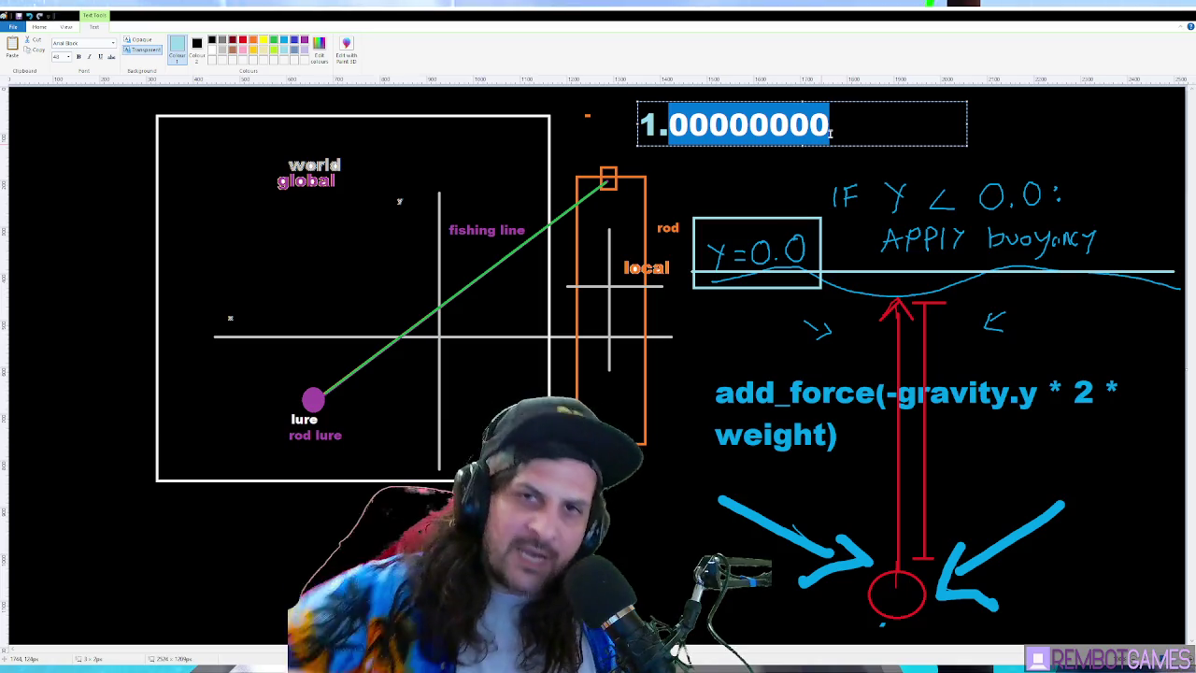
pyautogui.moveTo(667, 126); pyautogui.dragTo(769, 124)
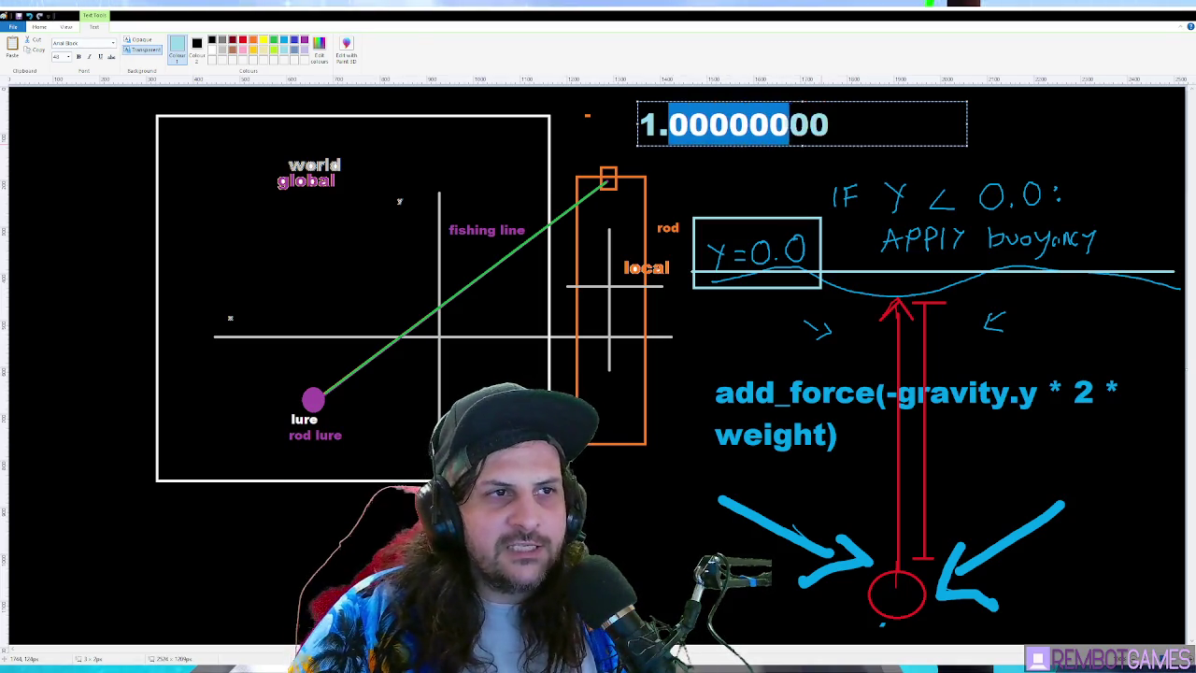
pyautogui.click(846, 122)
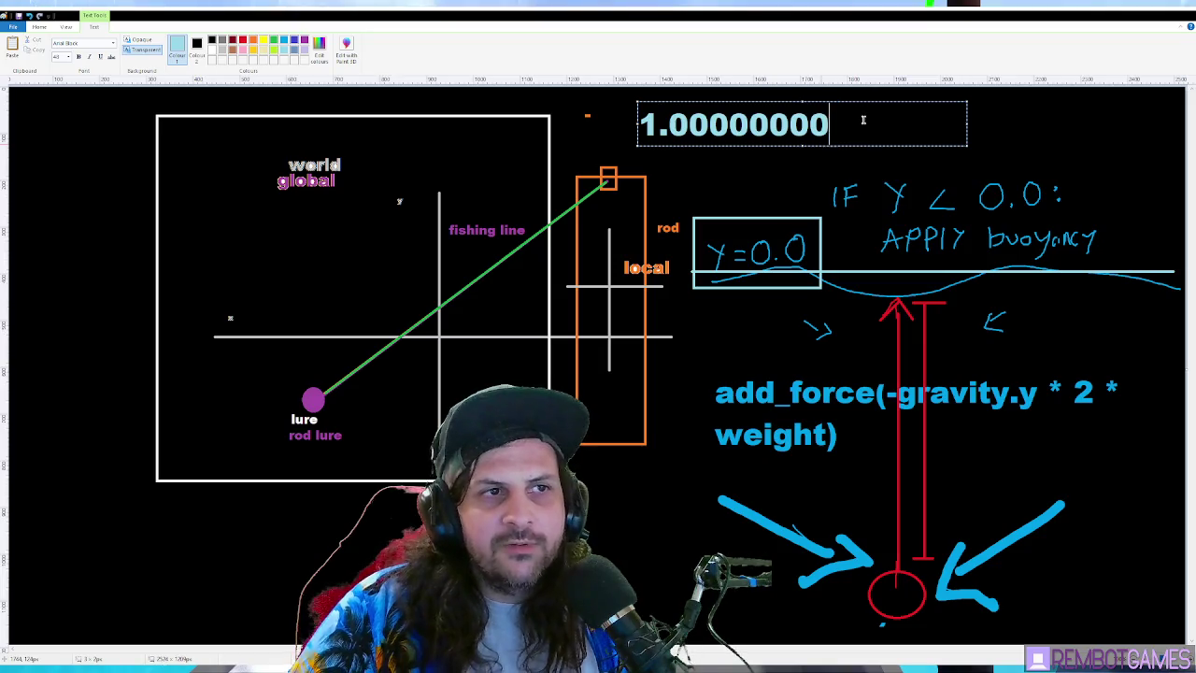
pyautogui.moveTo(828, 125); pyautogui.dragTo(669, 124)
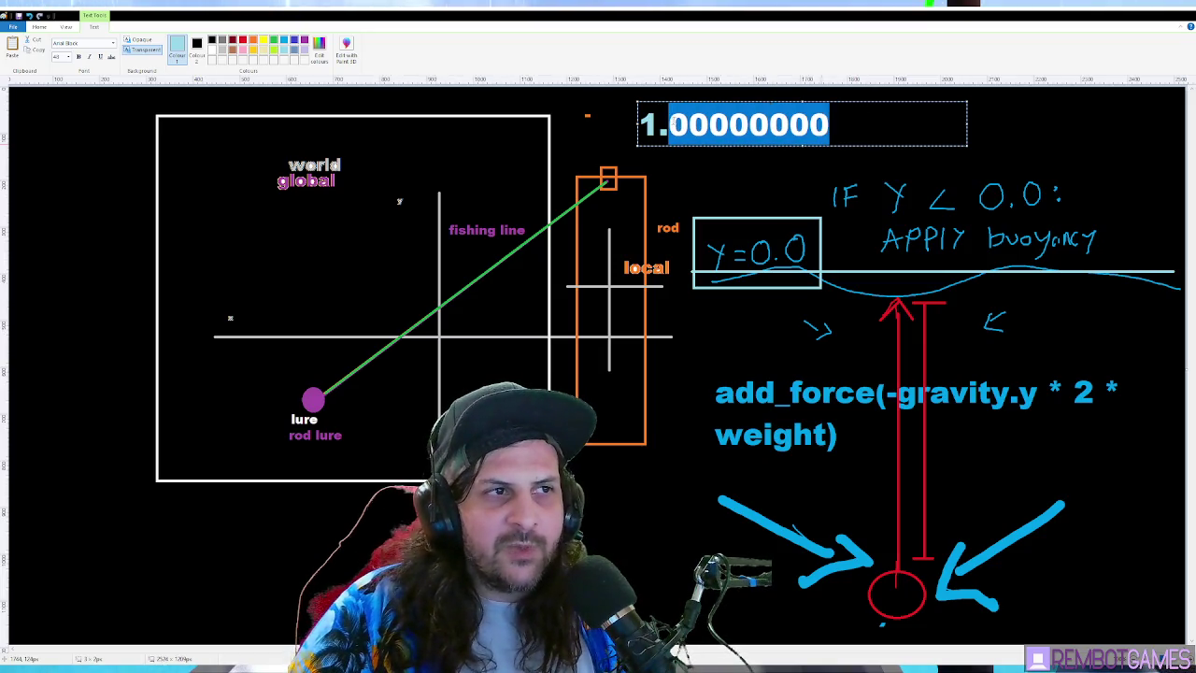
pyautogui.click(659, 122)
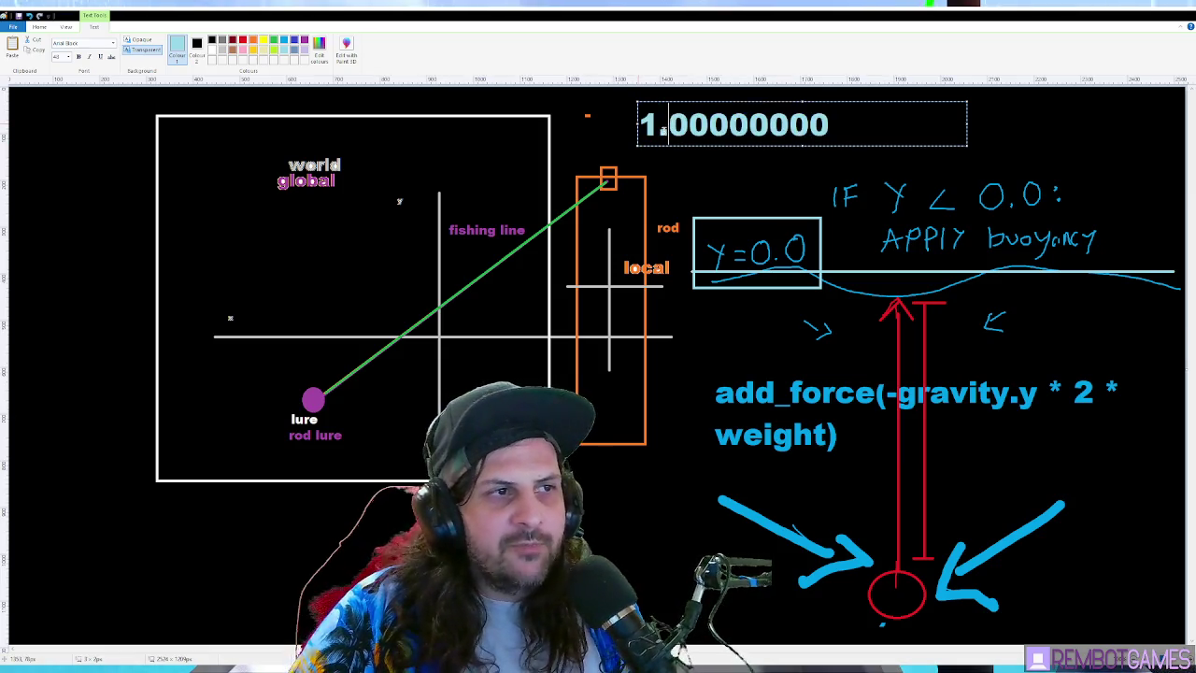
pyautogui.press('Delete')
pyautogui.write('.')
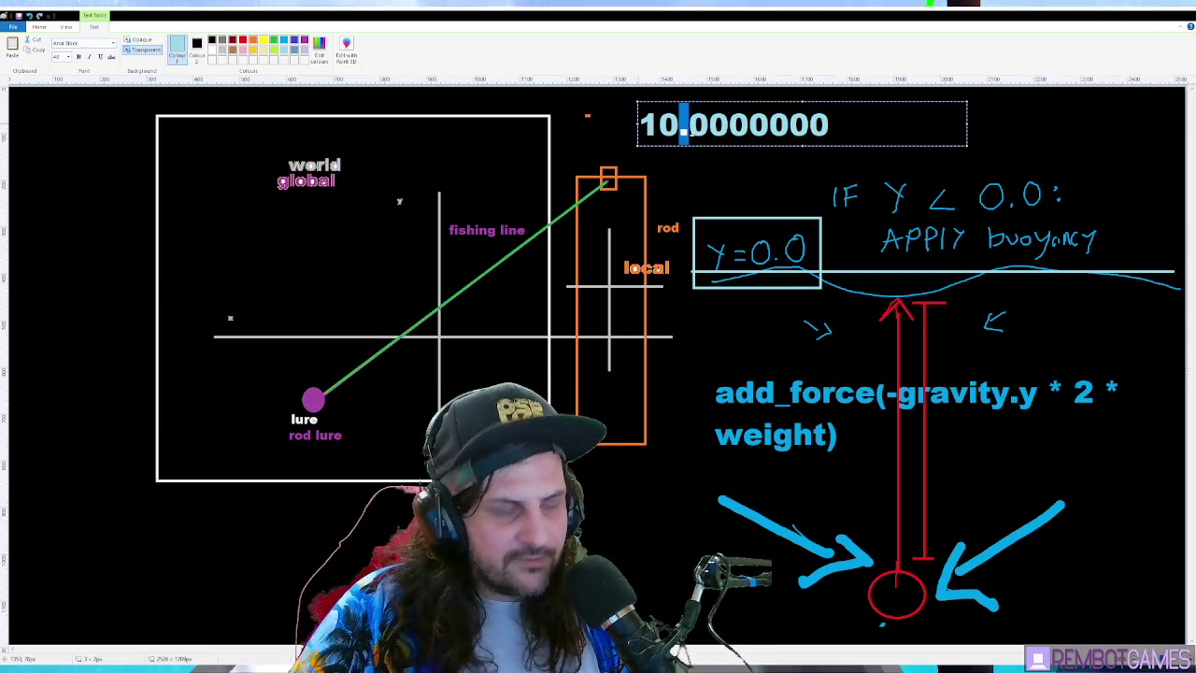
pyautogui.write('0.')
pyautogui.press('Delete')
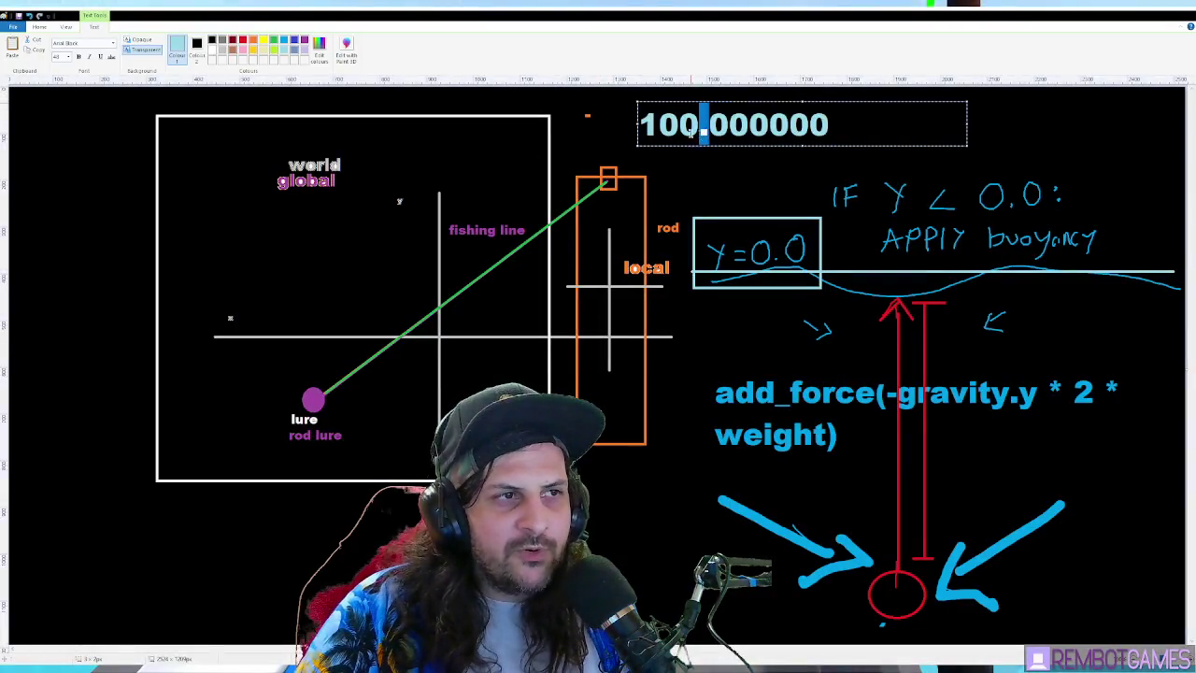
pyautogui.press('BackSpace')
pyautogui.press('Left')
pyautogui.write('.')
# Move the decimal point further right until the number reads 1000000.00
pyautogui.doubleClick(674, 131)
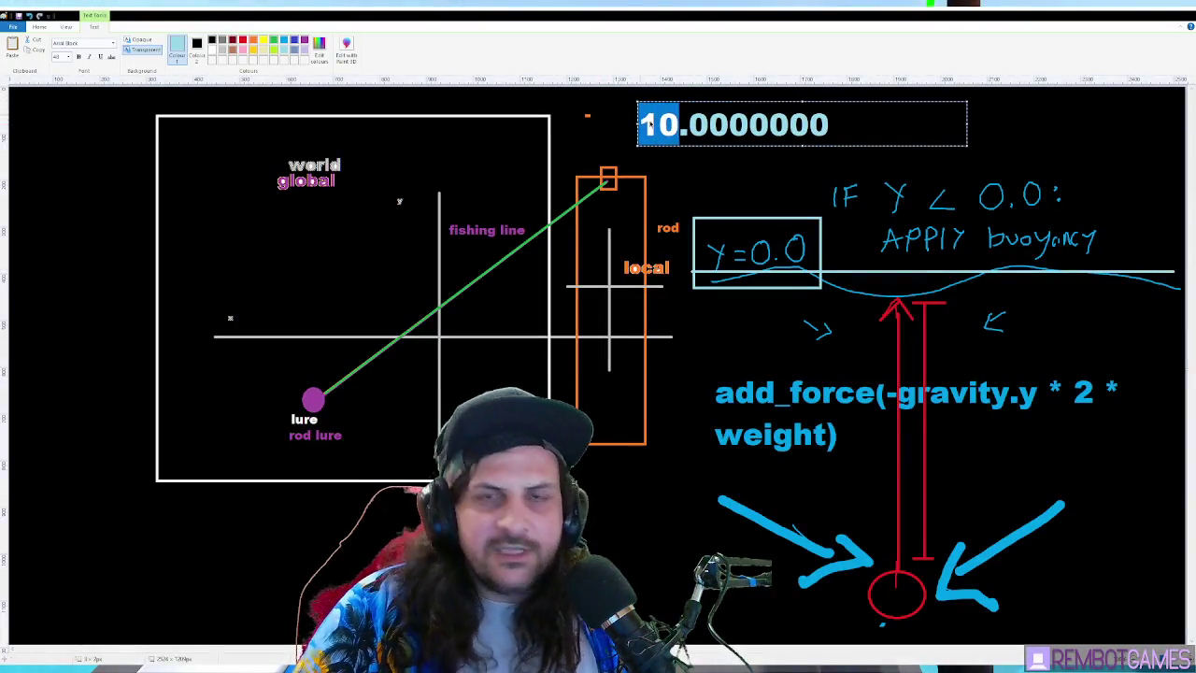
pyautogui.moveTo(689, 124); pyautogui.dragTo(830, 122)
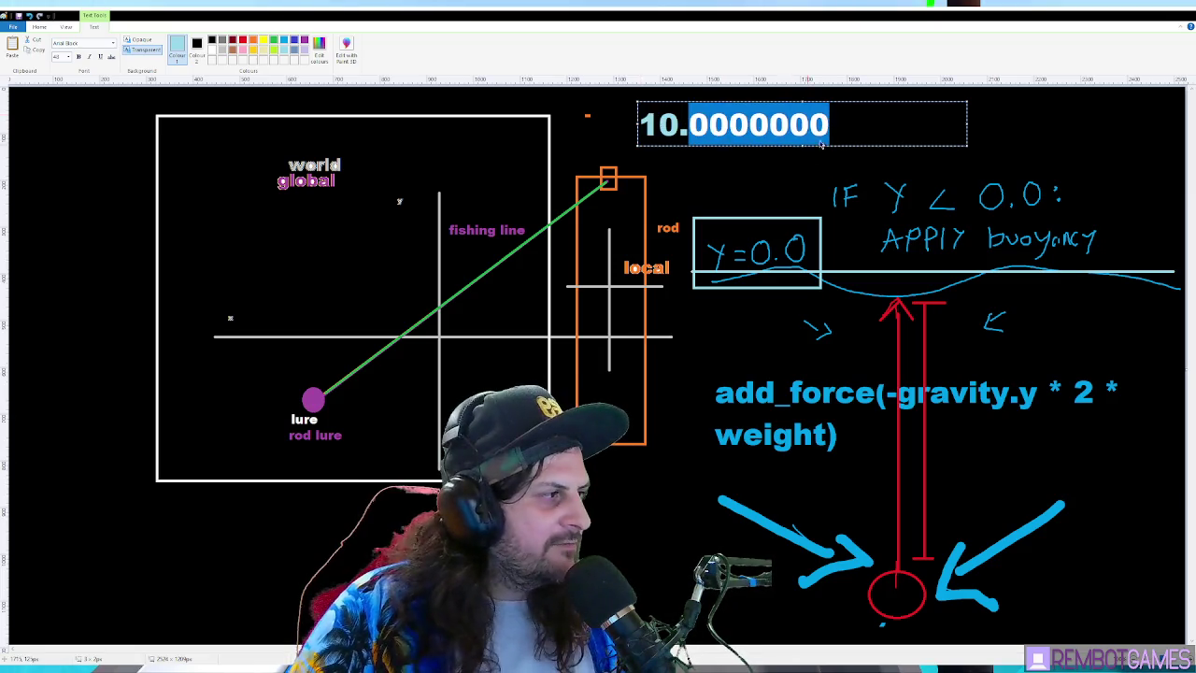
pyautogui.click(769, 124)
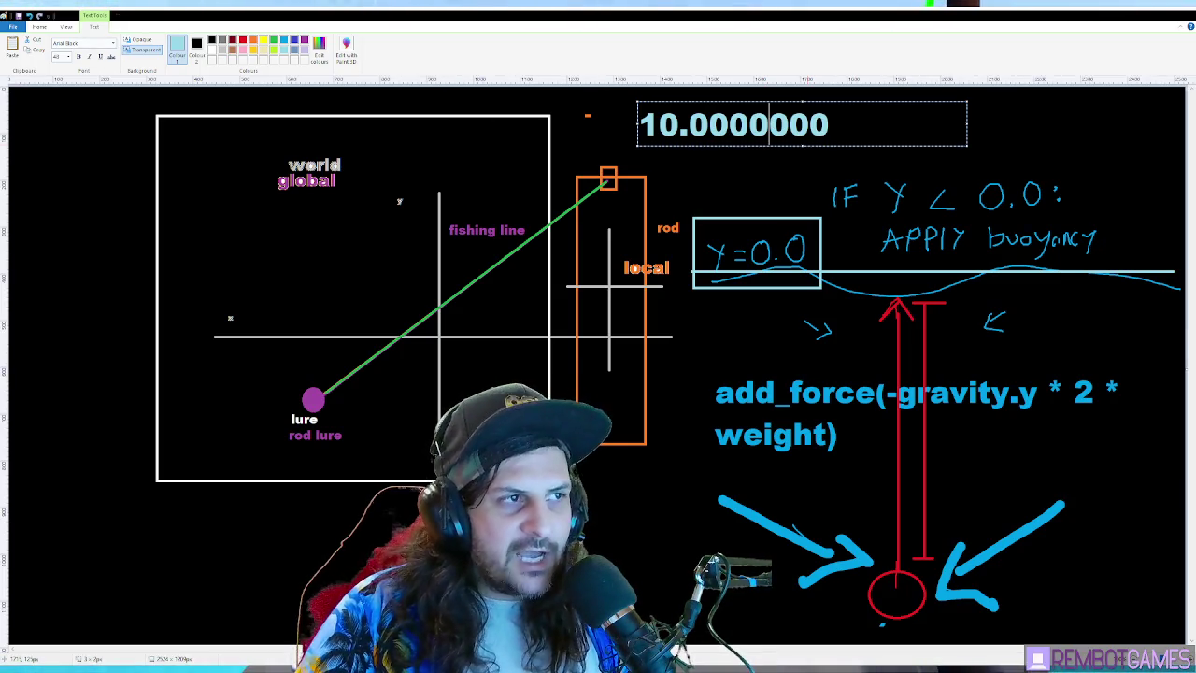
pyautogui.press('Left')
pyautogui.press('Left')
pyautogui.click(680, 131)
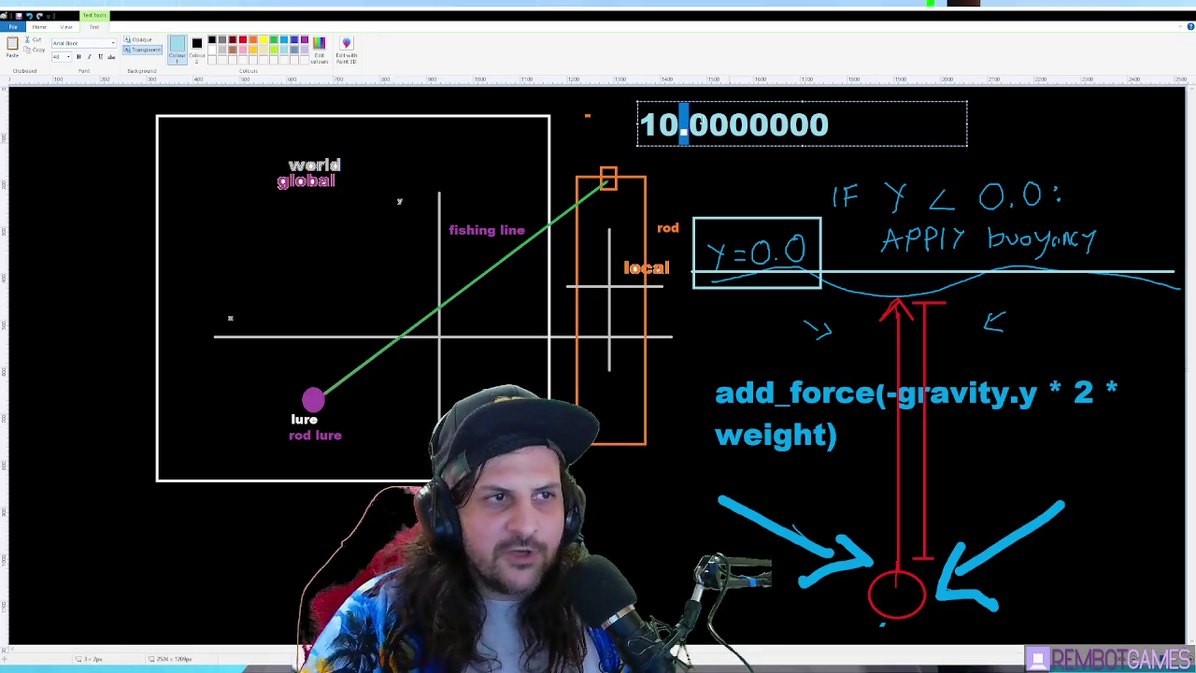
pyautogui.press('Delete')
pyautogui.click(782, 129)
pyautogui.write('.')
pyautogui.moveTo(658, 126)
pyautogui.mouseDown()
pyautogui.moveTo(768, 126)
pyautogui.moveTo(658, 127)
pyautogui.mouseUp()
pyautogui.click(740, 126)
pyautogui.moveTo(740, 126); pyautogui.dragTo(779, 126)
pyautogui.press('Left')
pyautogui.press('Left')
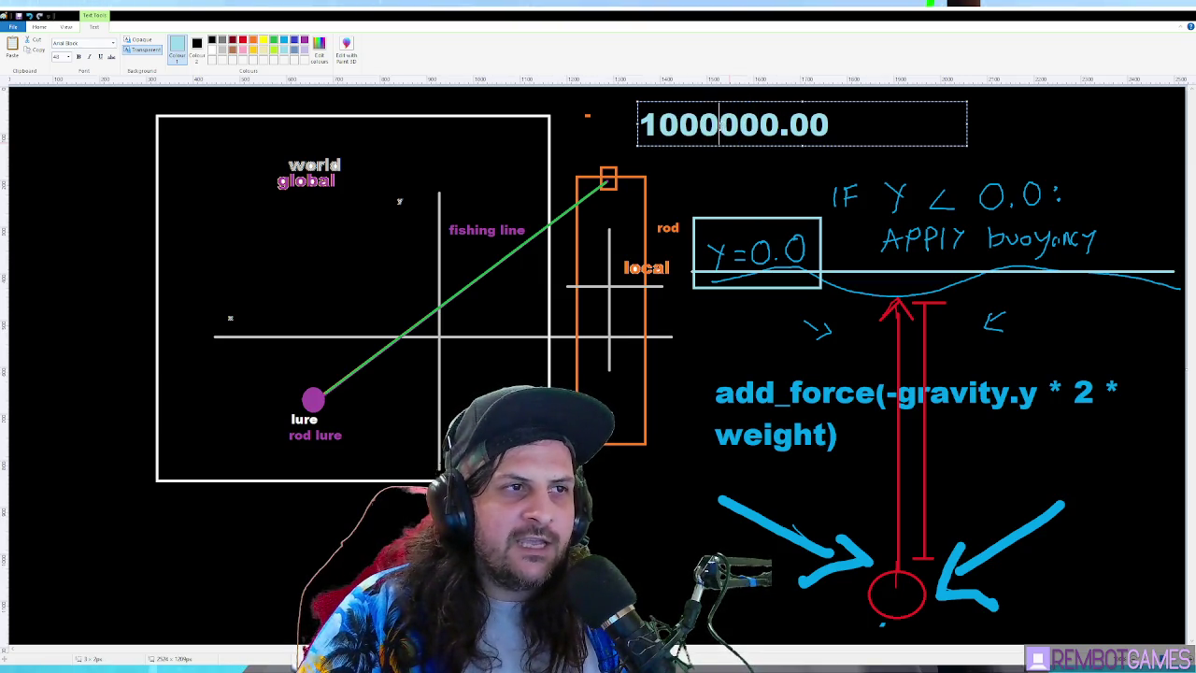
pyautogui.moveTo(720, 125); pyautogui.dragTo(656, 125)
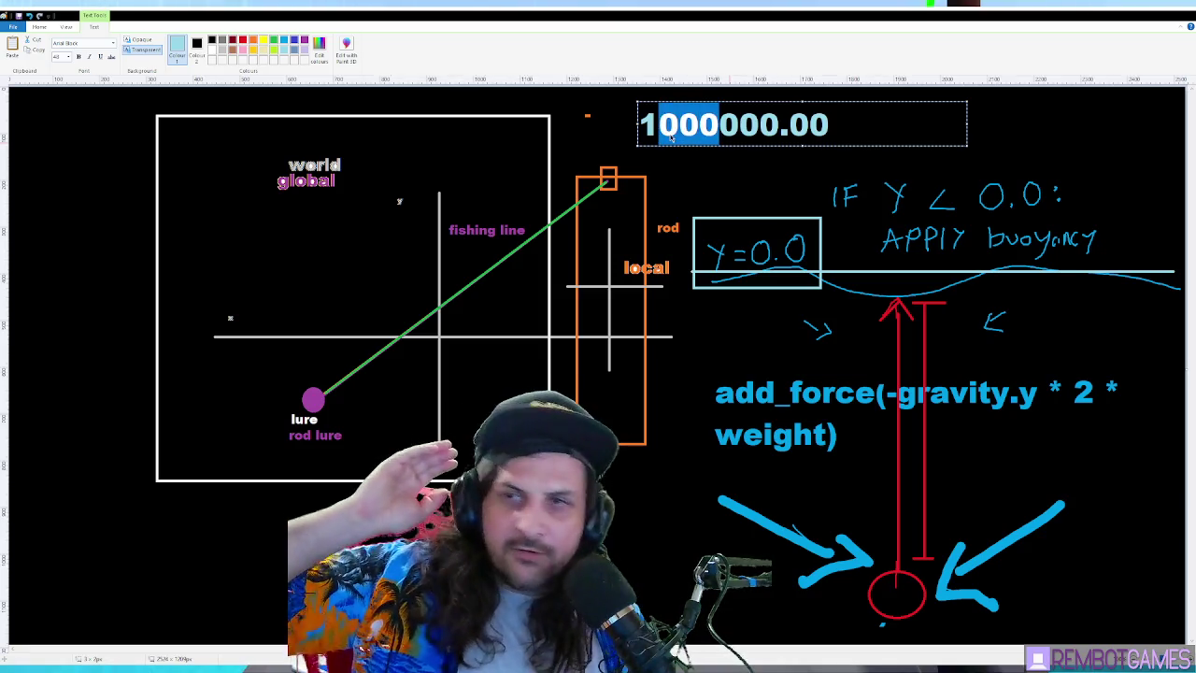
pyautogui.moveTo(790, 124); pyautogui.dragTo(829, 125)
pyautogui.click(824, 124)
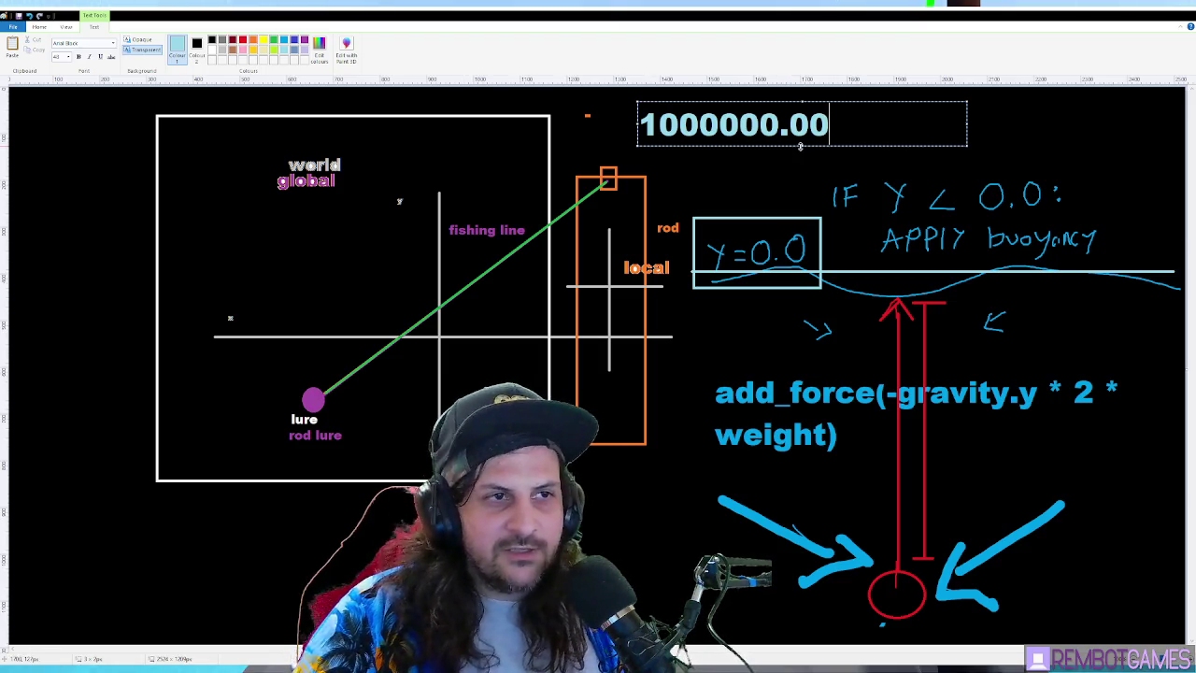
# Enlarge the text box, delete the .00 decimals and add a comma so it reads 100,000.0
pyautogui.moveTo(801, 145); pyautogui.dragTo(802, 202)
pyautogui.moveTo(830, 124)
pyautogui.mouseDown()
pyautogui.moveTo(673, 186)
pyautogui.moveTo(427, 401)
pyautogui.mouseUp()
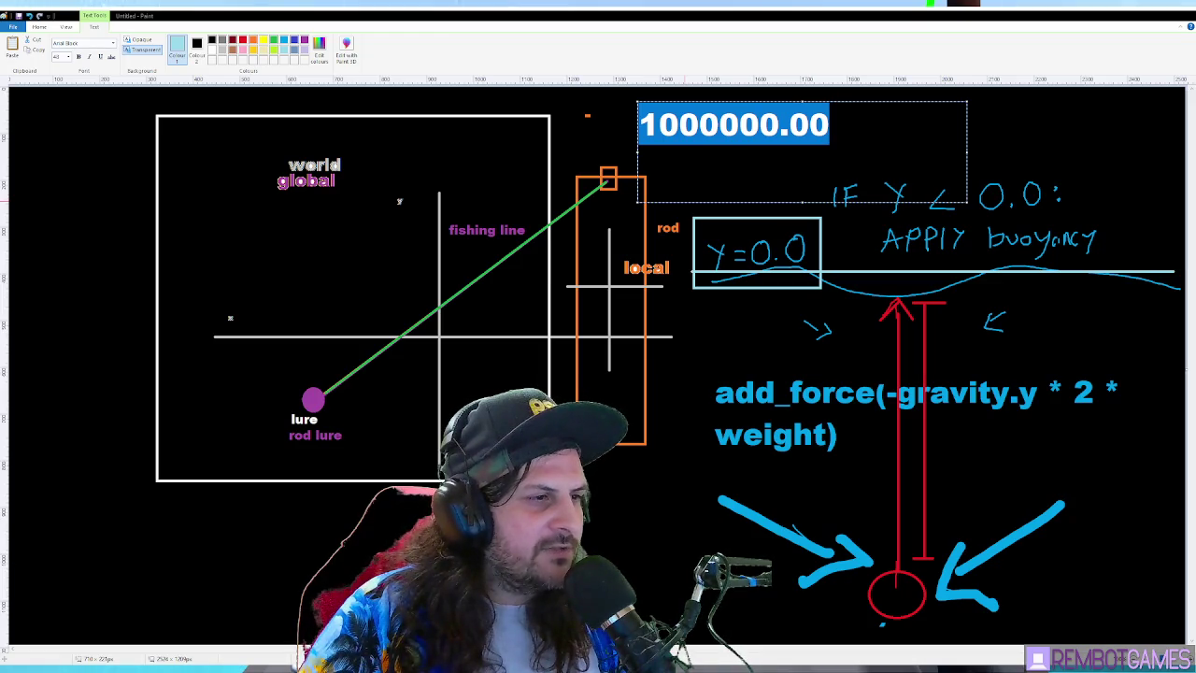
pyautogui.click(663, 131)
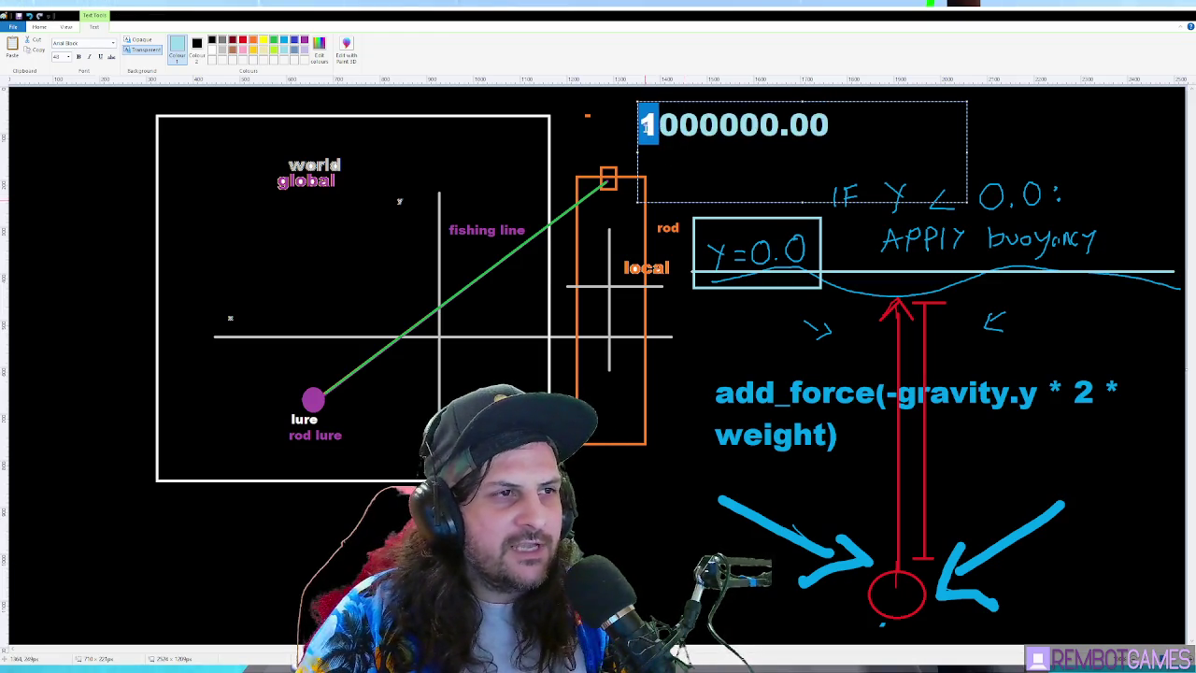
pyautogui.moveTo(719, 127); pyautogui.dragTo(847, 134)
pyautogui.press('Delete')
pyautogui.press('Left')
pyautogui.press('Left')
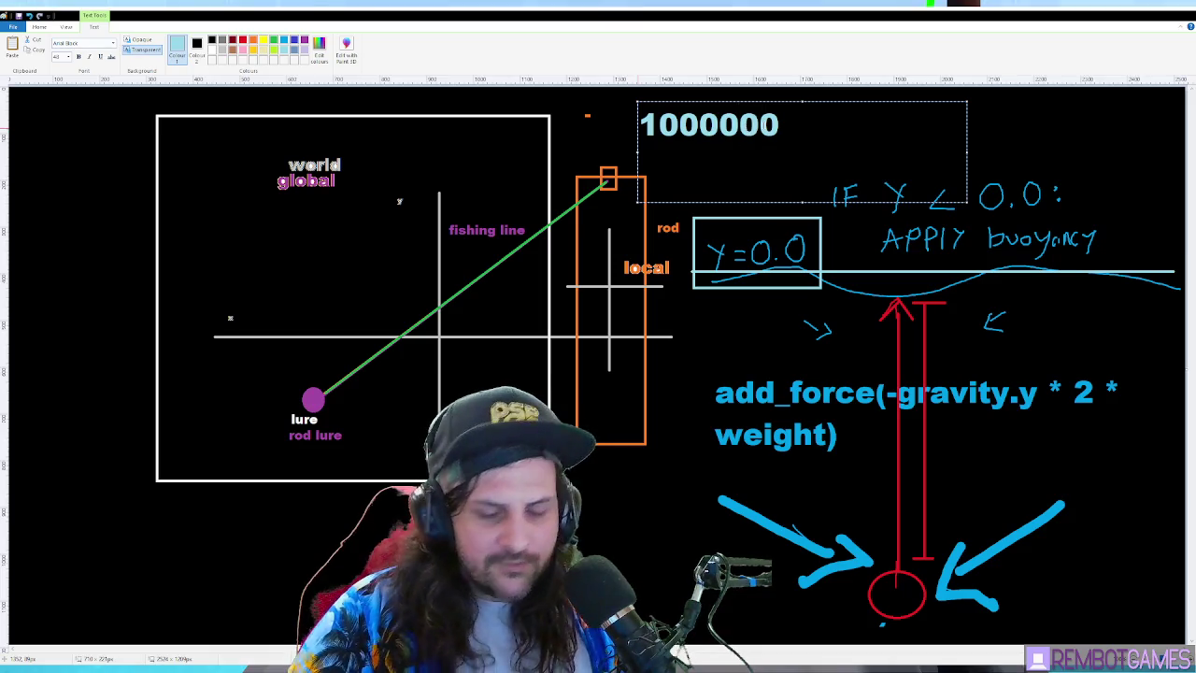
pyautogui.write('.')
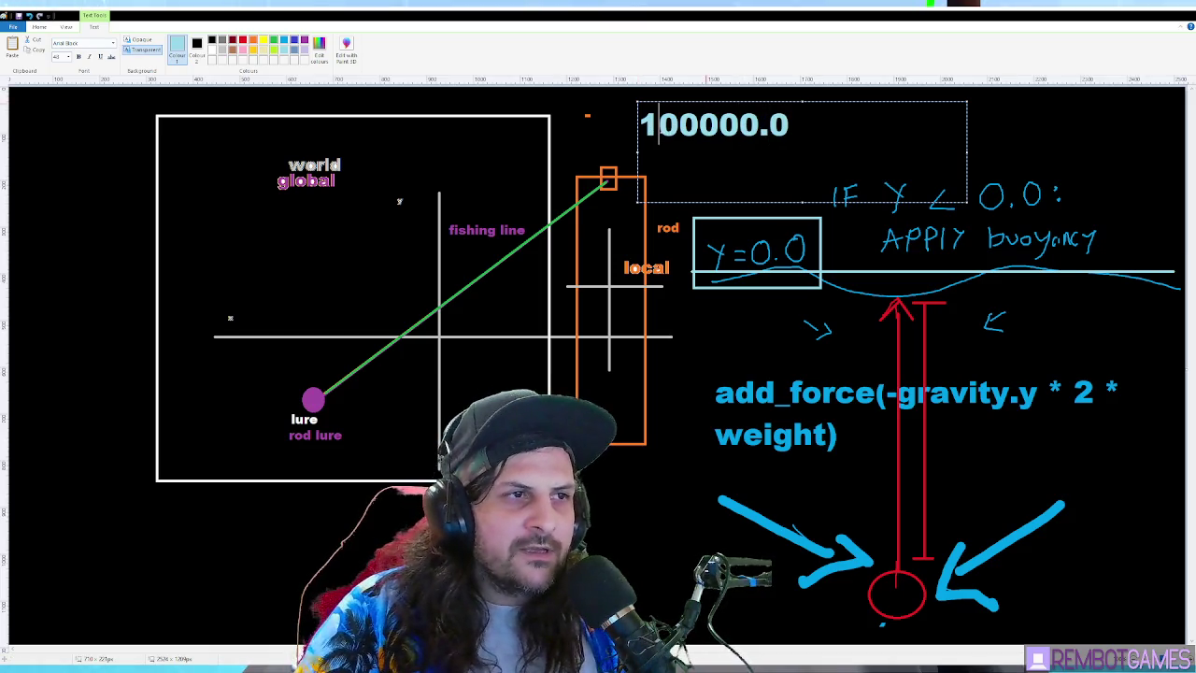
pyautogui.write(',')
pyautogui.moveTo(639, 124); pyautogui.dragTo(809, 129)
pyautogui.click(711, 131)
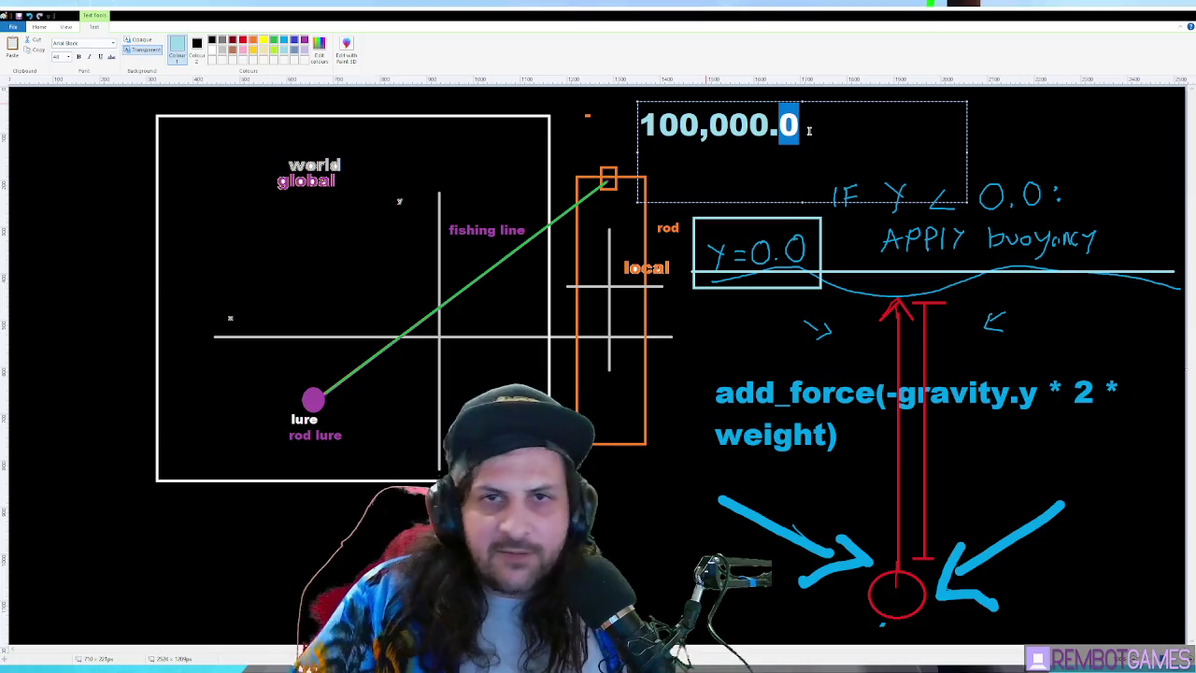
# Fix the commas and delete the decimals so the number reads 1,000,000
pyautogui.click(768, 132)
pyautogui.click(659, 126)
pyautogui.write(',')
pyautogui.click(712, 126)
pyautogui.press('BackSpace')
pyautogui.click(730, 127)
pyautogui.write(',0')
pyautogui.moveTo(776, 126); pyautogui.dragTo(791, 127)
pyautogui.press('BackSpace')
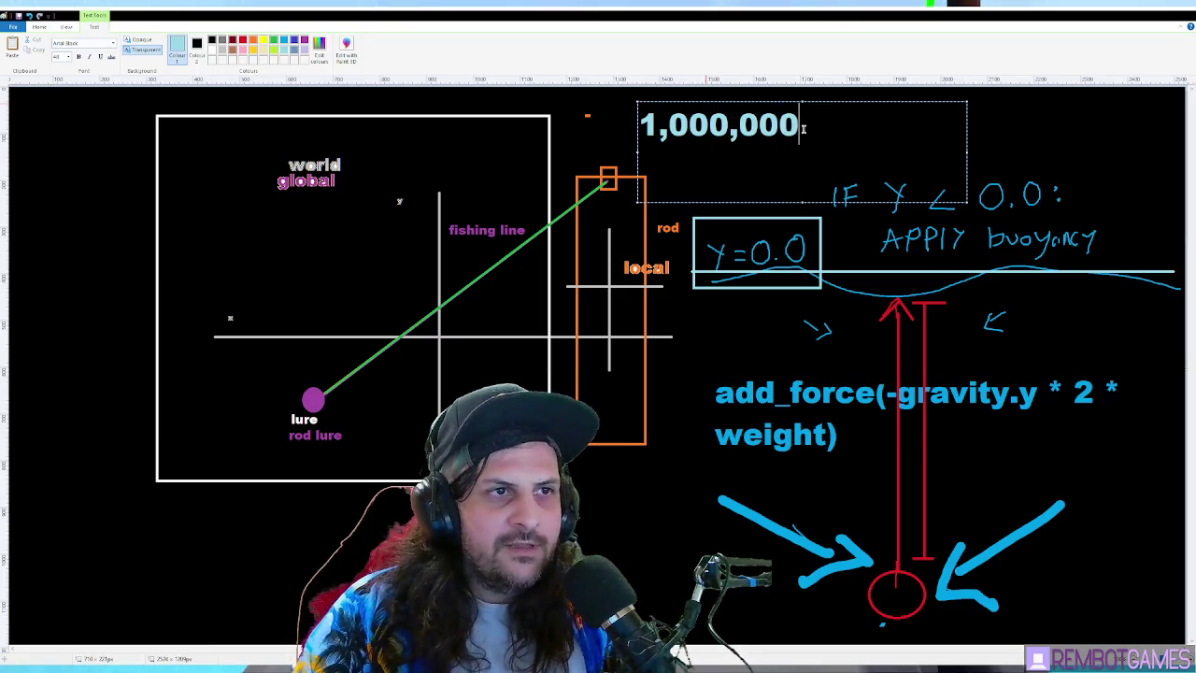
pyautogui.write('.')
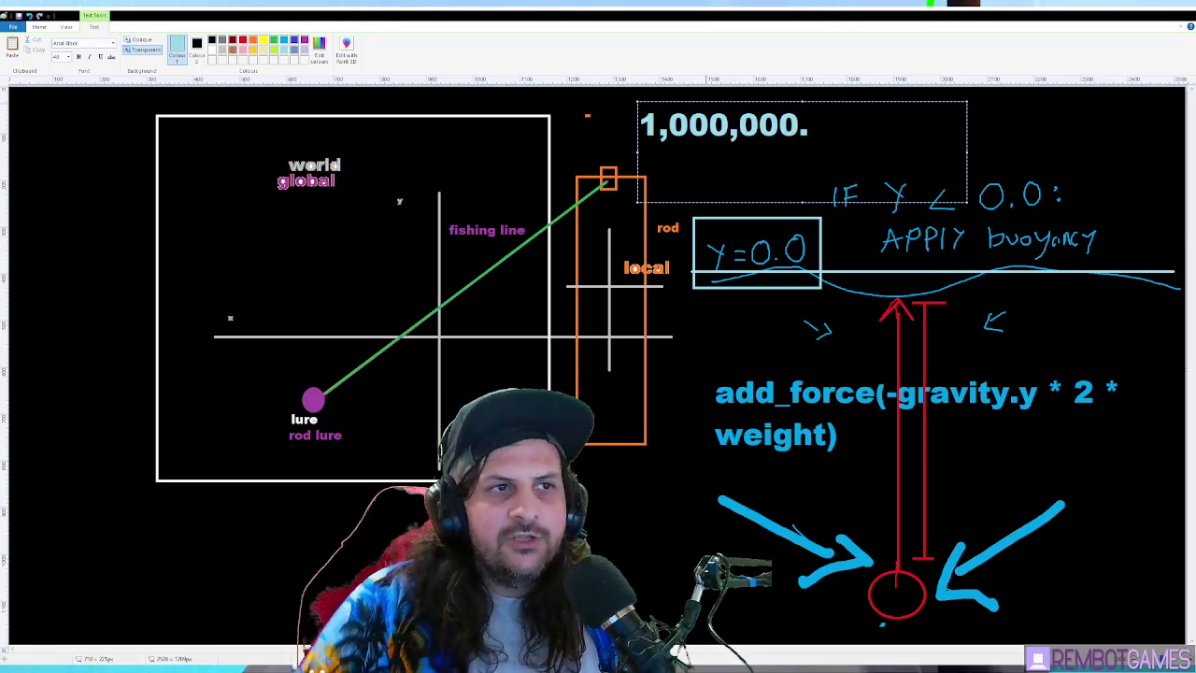
pyautogui.press('BackSpace')
pyautogui.click(782, 124)
pyautogui.moveTo(782, 124); pyautogui.dragTo(659, 124)
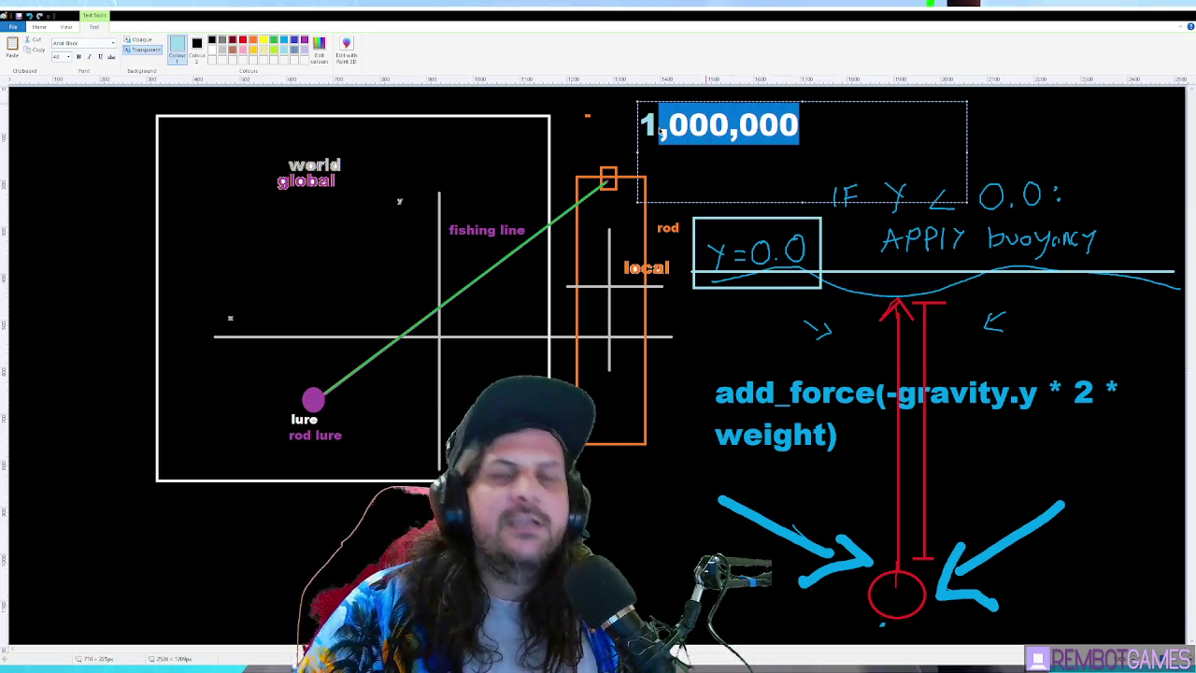
pyautogui.click(689, 125)
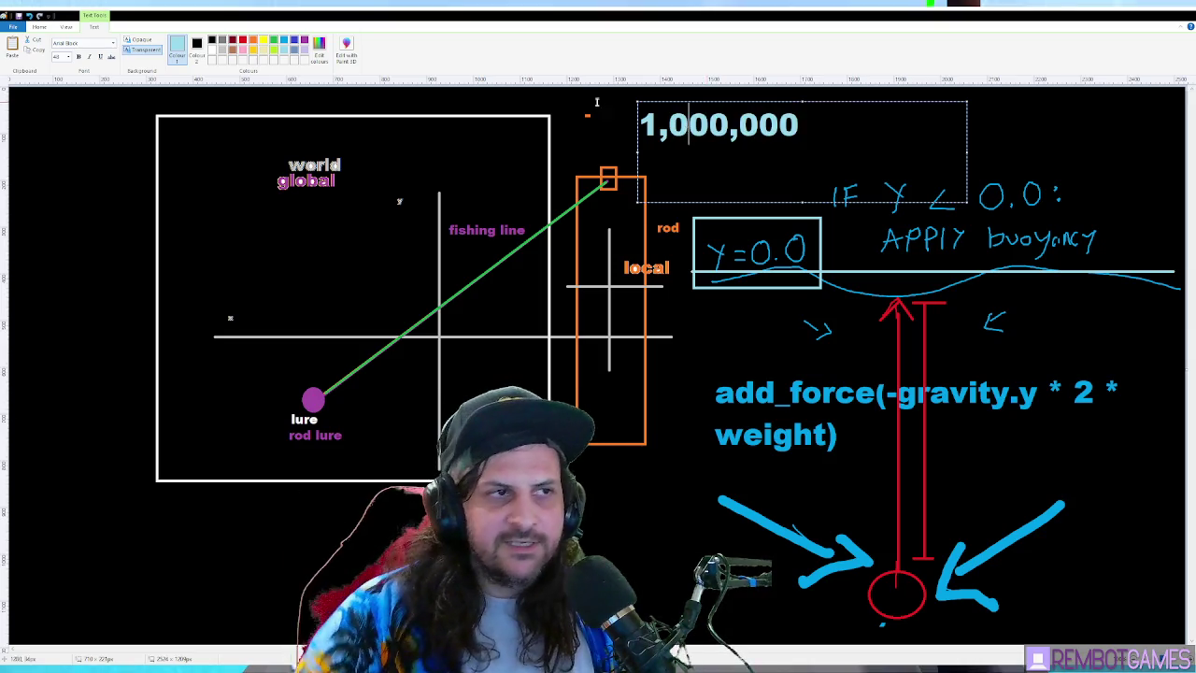
# Insert 0 and 451238 after the leading 1, then swap digits toward 18,123,450
pyautogui.click(659, 124)
pyautogui.write('0')
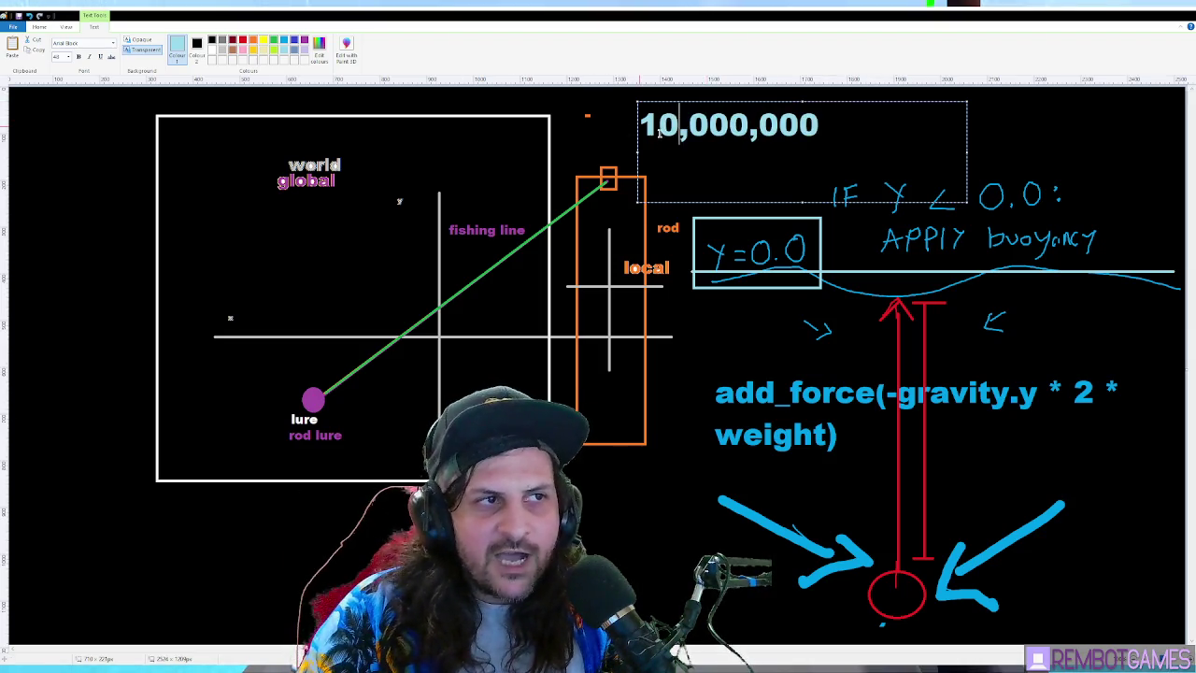
pyautogui.moveTo(780, 124)
pyautogui.mouseDown()
pyautogui.moveTo(800, 124)
pyautogui.moveTo(659, 125)
pyautogui.mouseUp()
pyautogui.write('45')
pyautogui.write('123')
pyautogui.write('8')
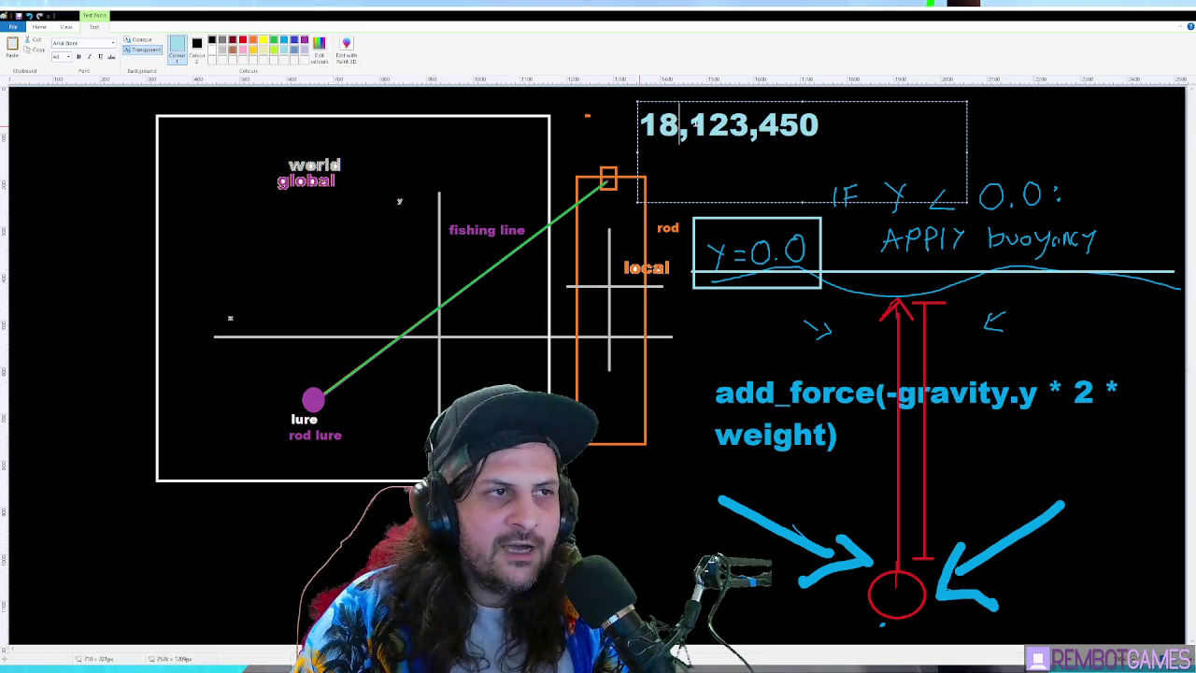
pyautogui.click(779, 124)
pyautogui.moveTo(800, 124); pyautogui.dragTo(826, 128)
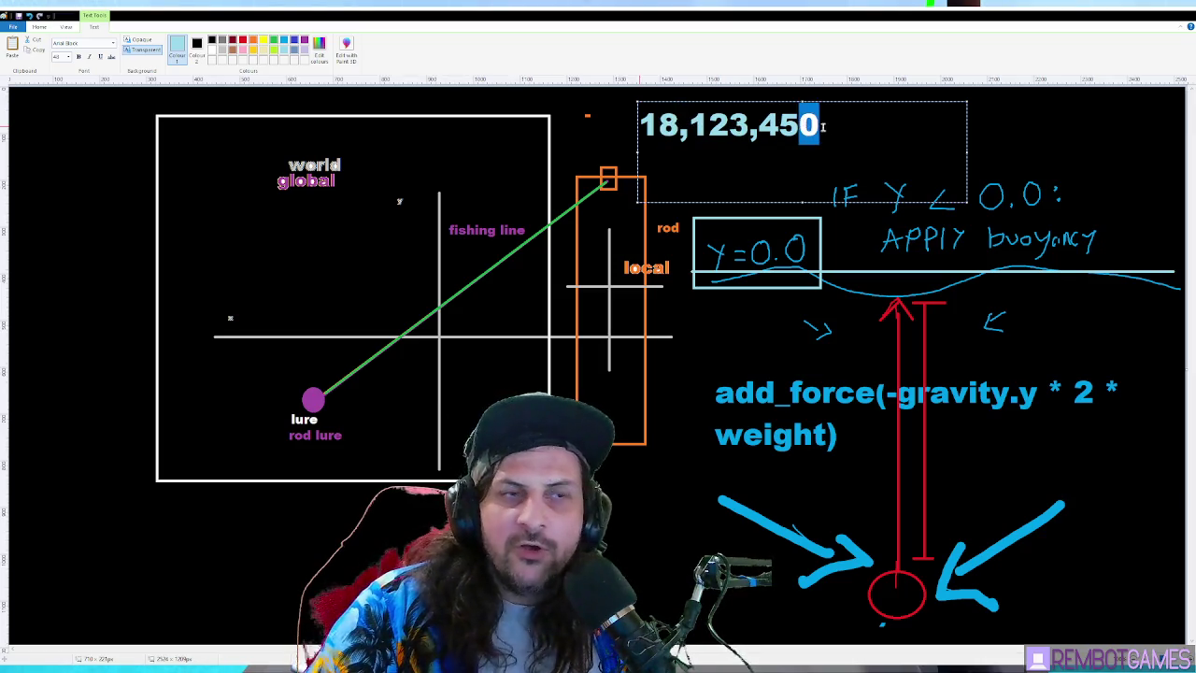
pyautogui.write('0')
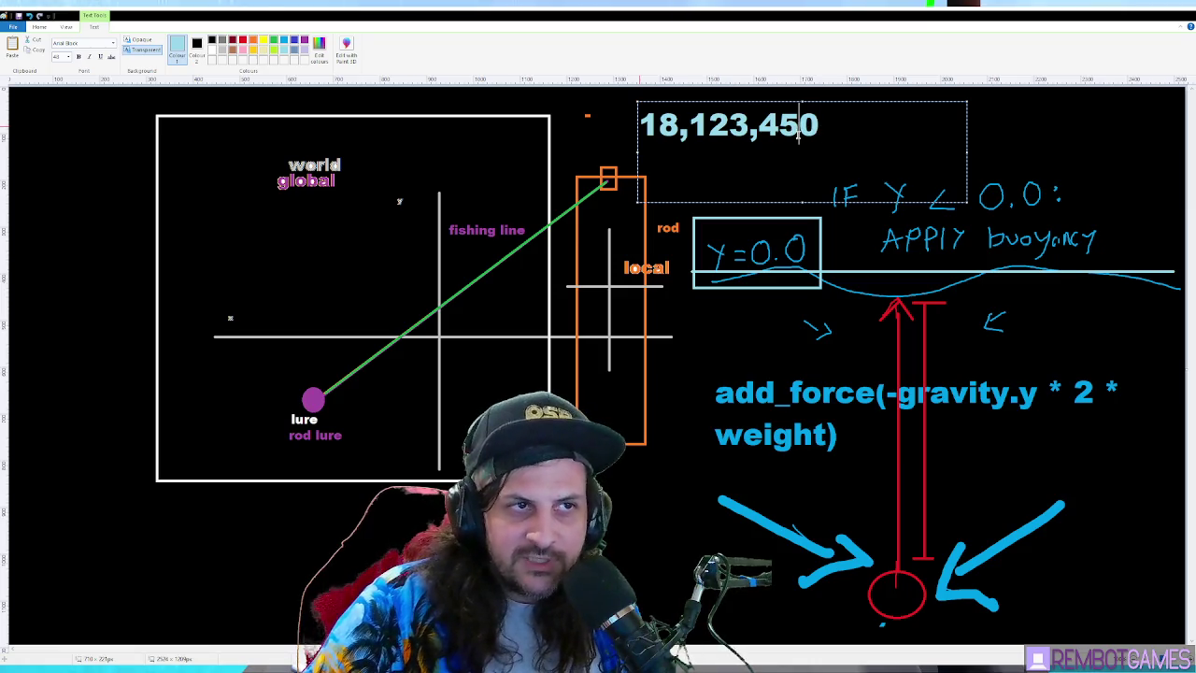
pyautogui.click(680, 134)
pyautogui.write('0')
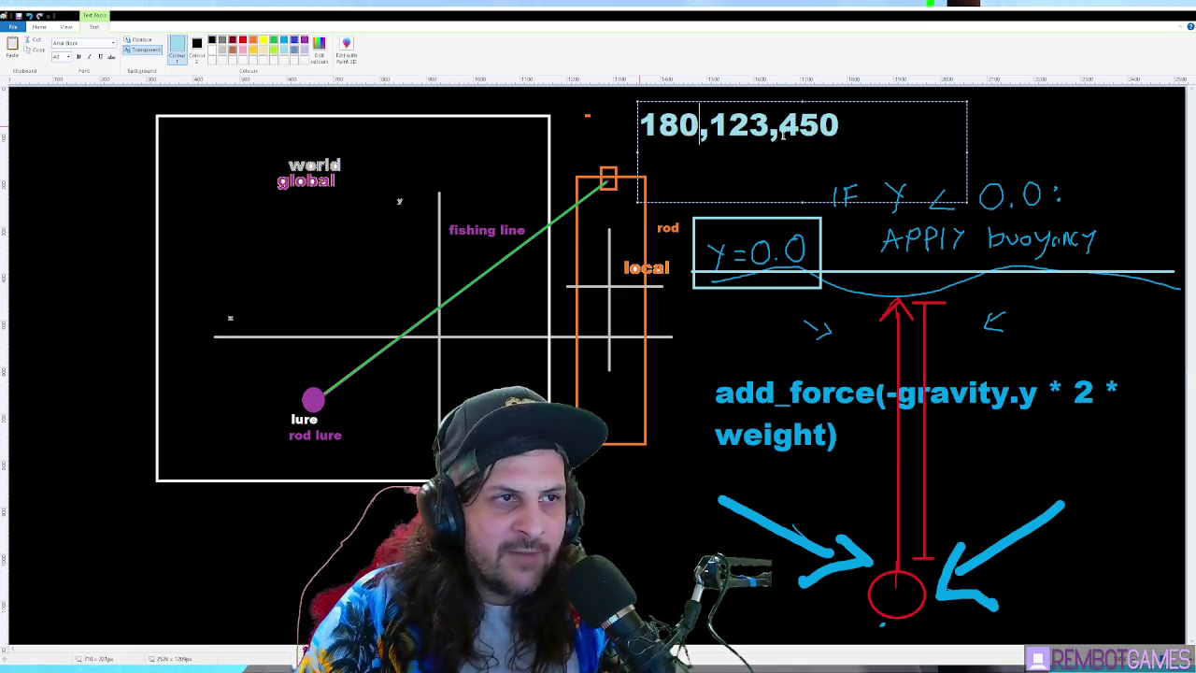
pyautogui.moveTo(799, 126)
pyautogui.mouseDown()
pyautogui.moveTo(819, 127)
pyautogui.moveTo(779, 129)
pyautogui.mouseUp()
pyautogui.write('0')
# Finish the number as 1,080,123,000 and commit the text
pyautogui.click(769, 126)
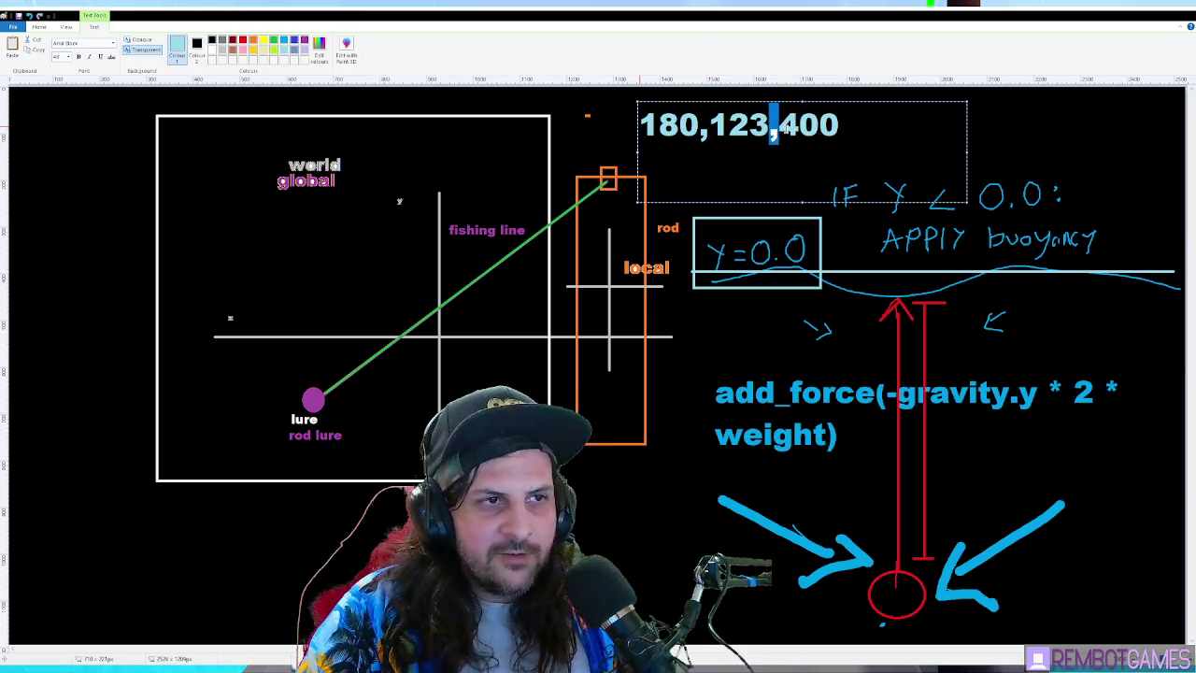
pyautogui.click(801, 126)
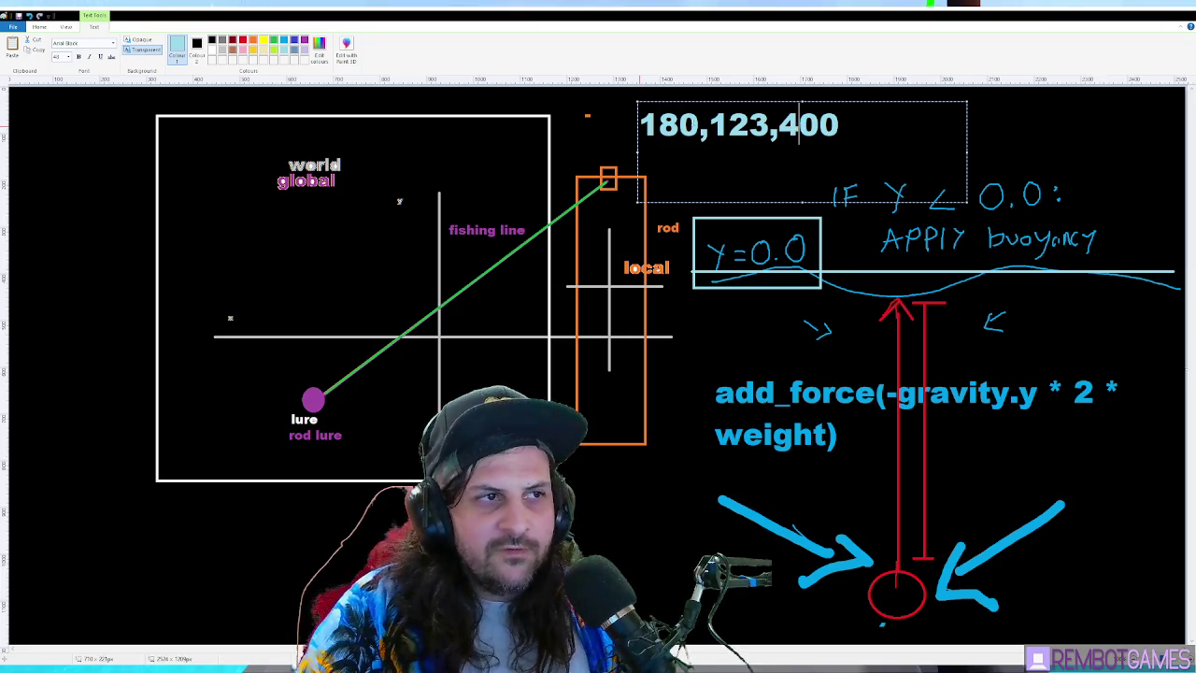
pyautogui.click(659, 126)
pyautogui.write(',')
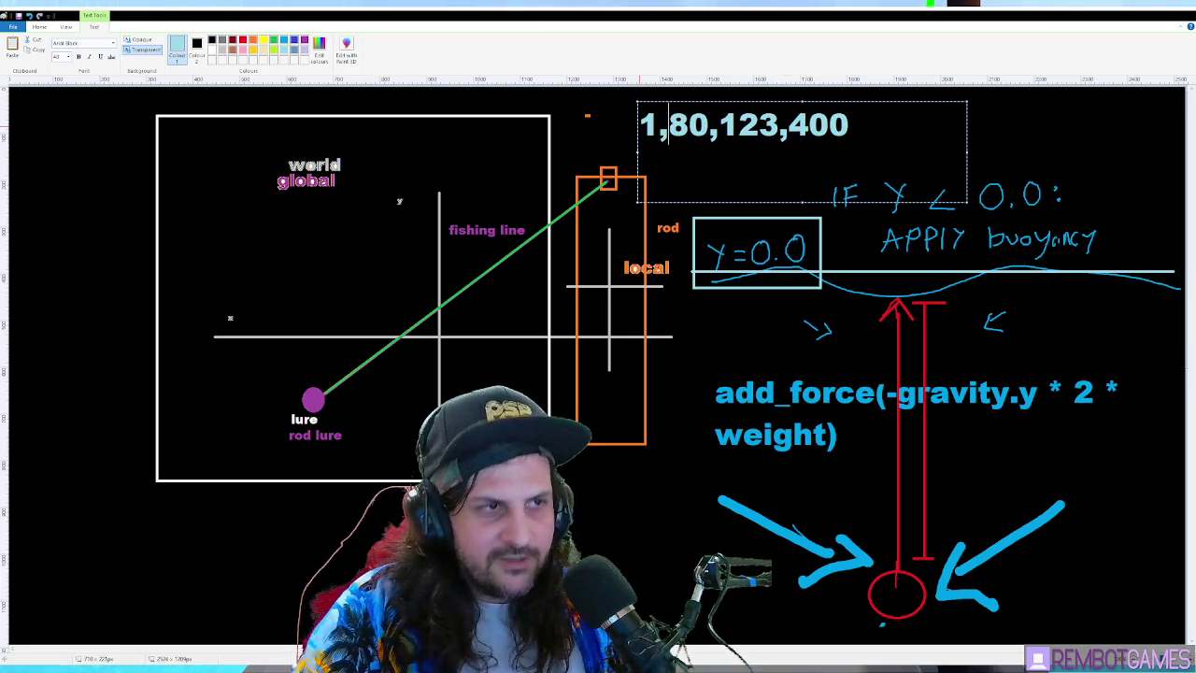
pyautogui.write('0')
pyautogui.moveTo(808, 129); pyautogui.dragTo(822, 133)
pyautogui.write('0')
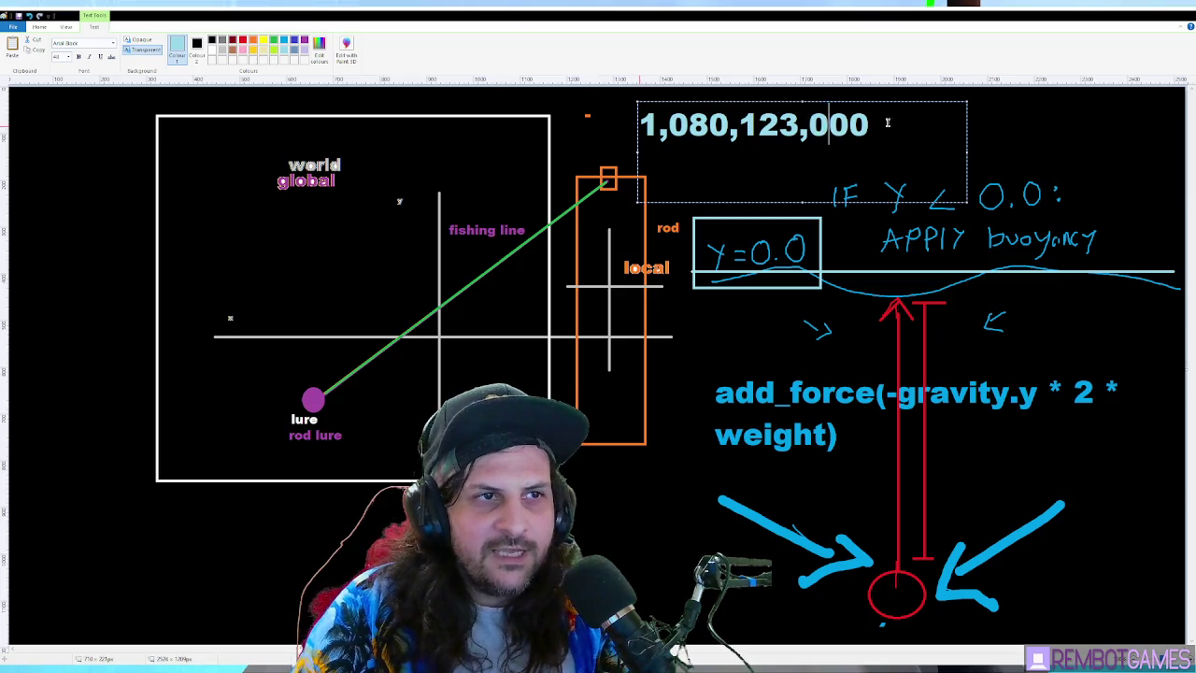
pyautogui.click(878, 127)
pyautogui.click(800, 127)
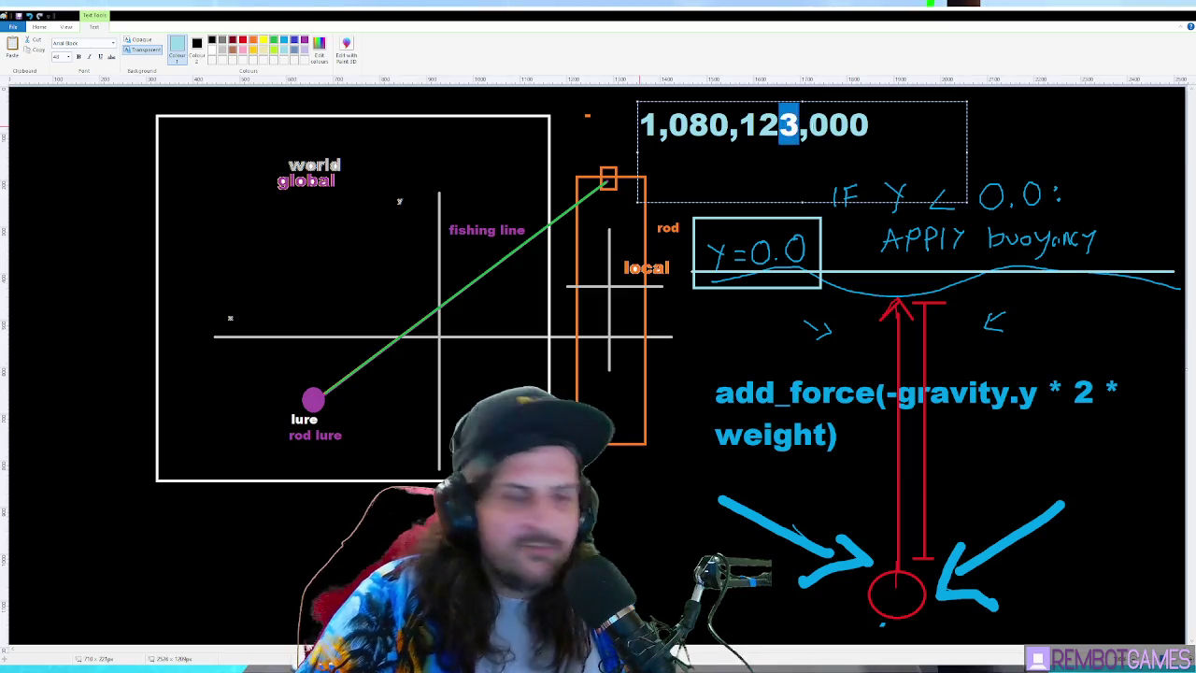
pyautogui.click(1008, 135)
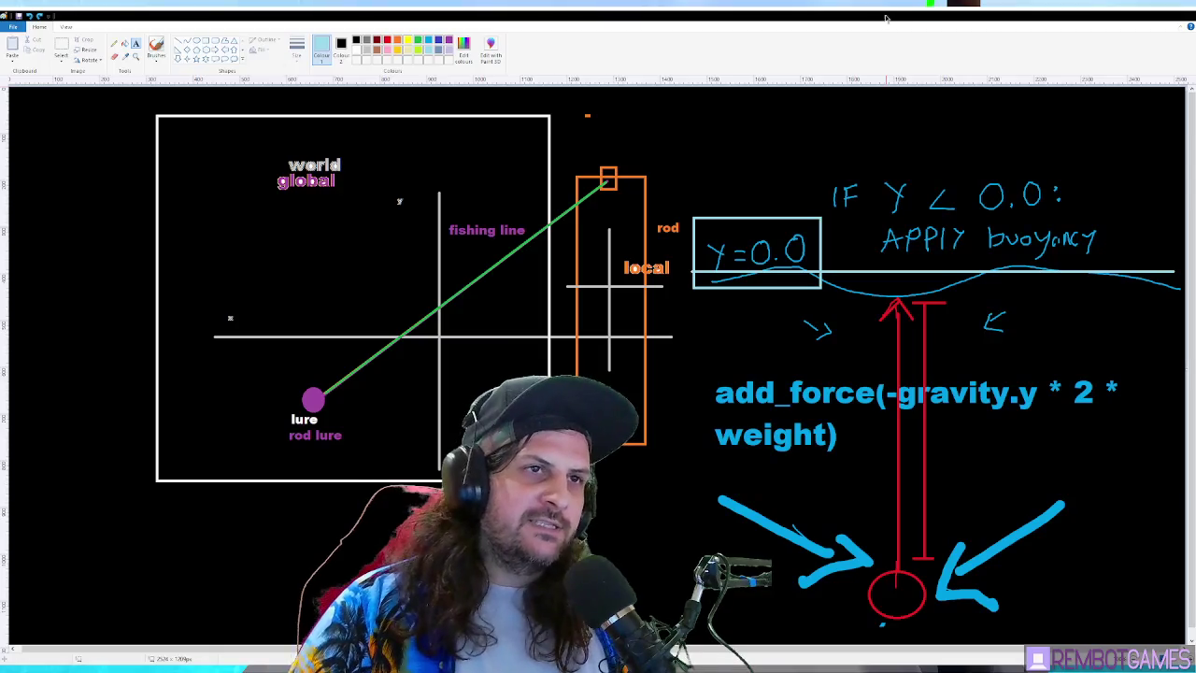
# Add the label '-32 bit float precision' above the buoyancy notes, then minimize Paint
pyautogui.click(689, 111)
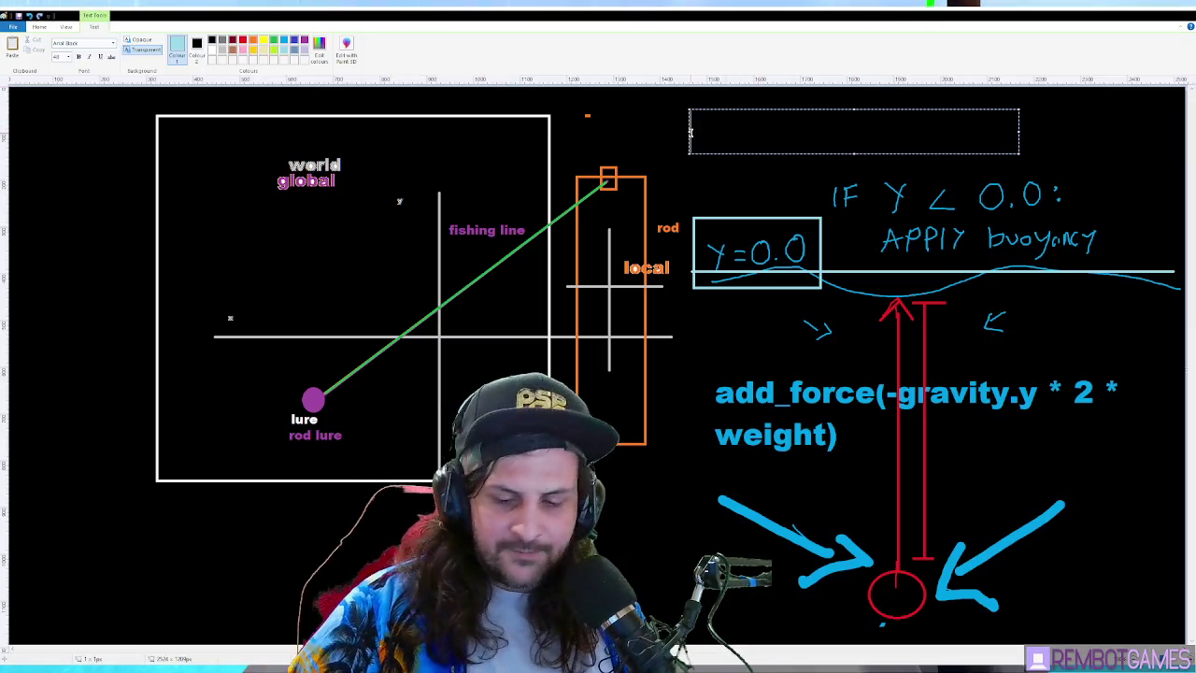
pyautogui.write('32 biot')
pyautogui.press('BackSpace')
pyautogui.press('BackSpace')
pyautogui.press('BackSpace')
pyautogui.write('t ')
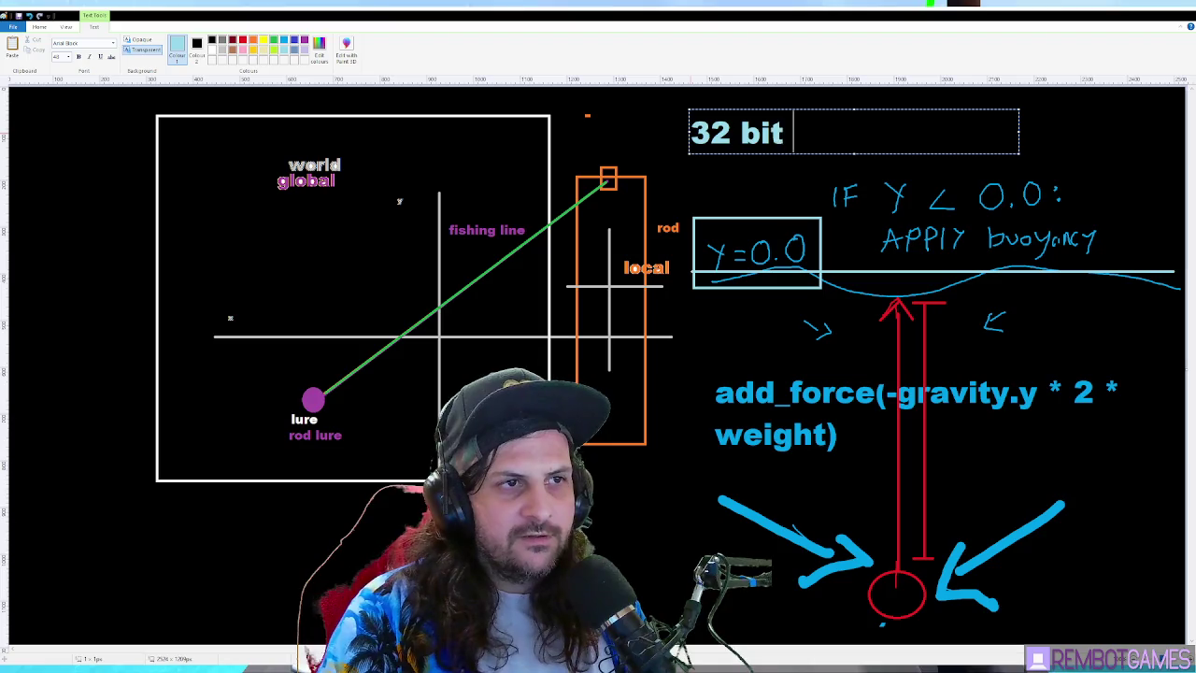
pyautogui.write('float precision')
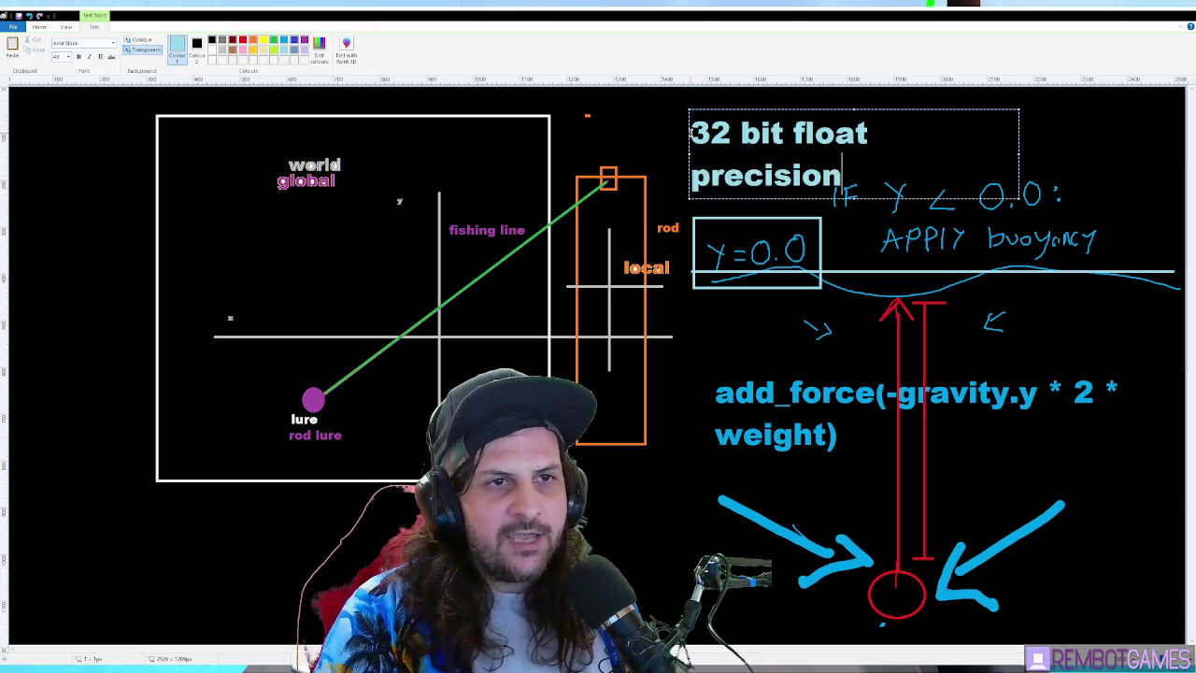
pyautogui.moveTo(1019, 154); pyautogui.dragTo(1100, 154)
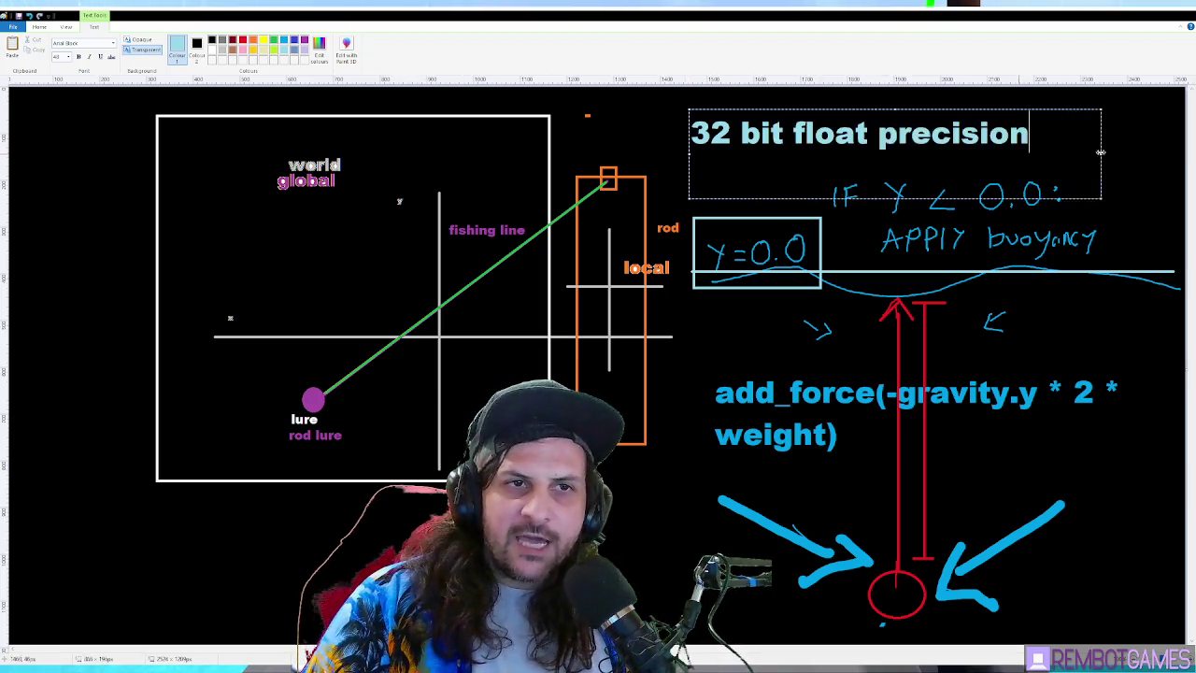
pyautogui.press('Return')
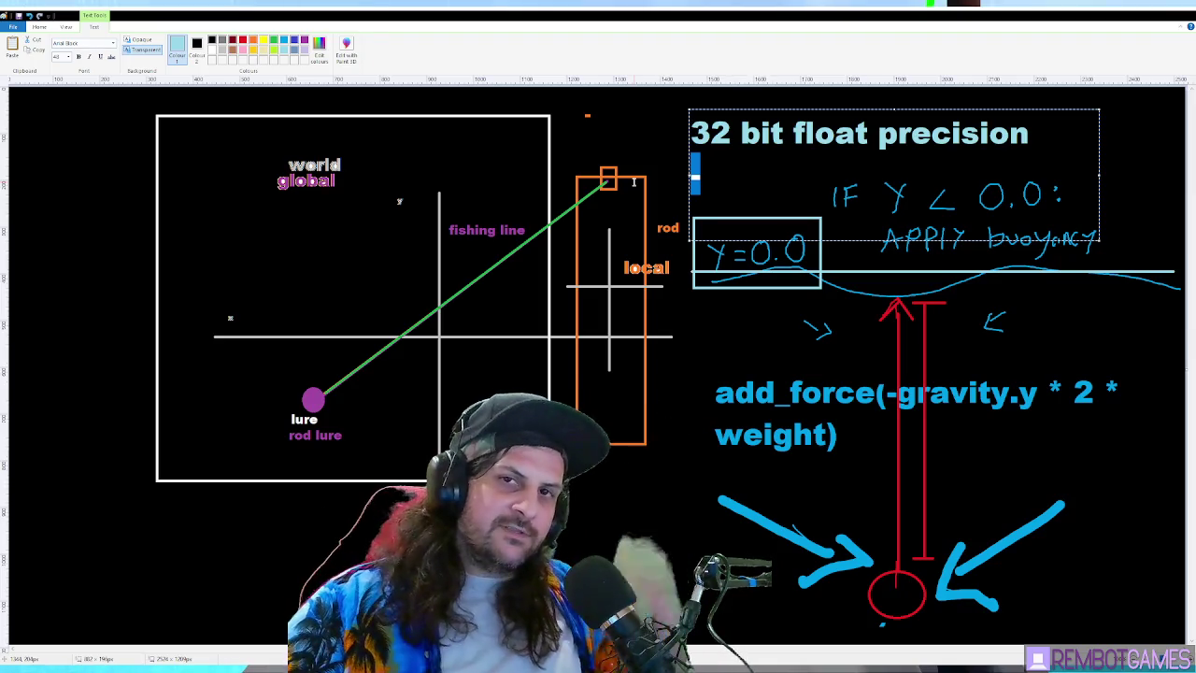
pyautogui.click(697, 134)
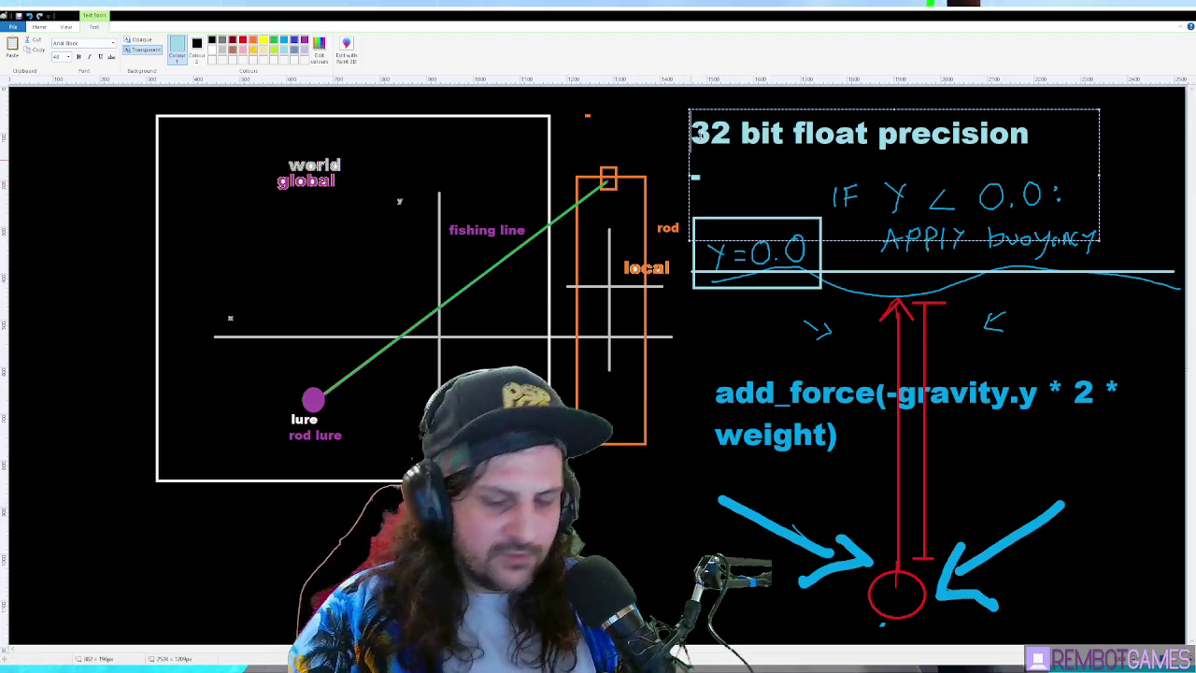
pyautogui.write('-')
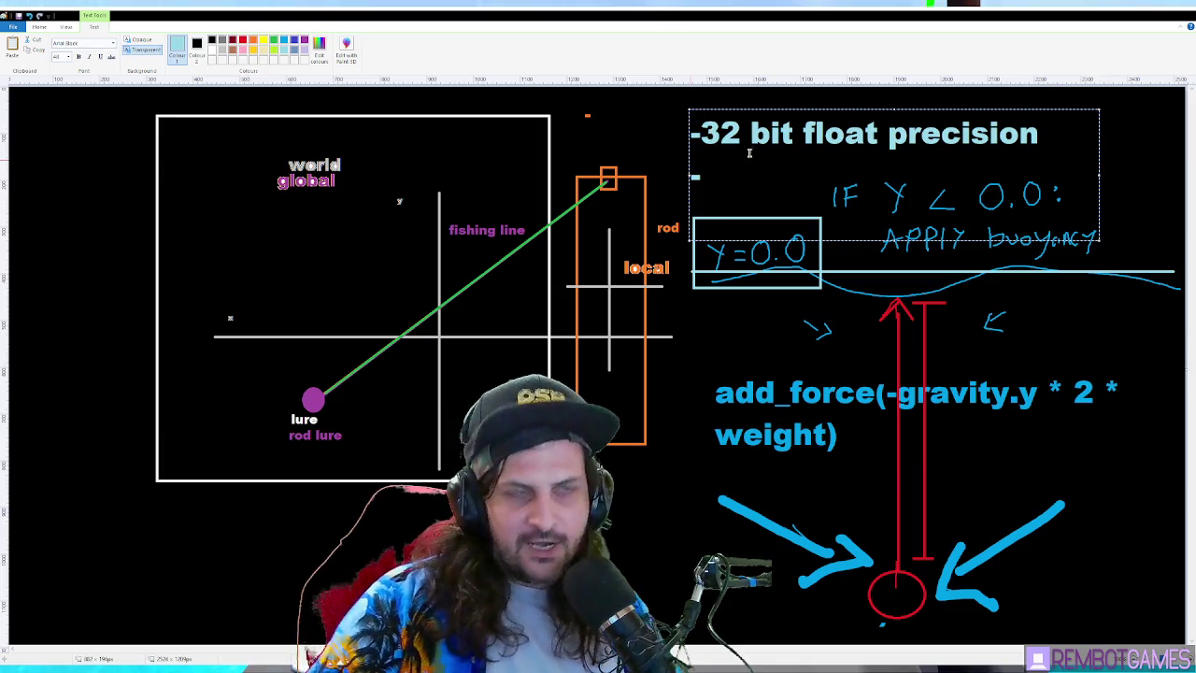
pyautogui.click(822, 97)
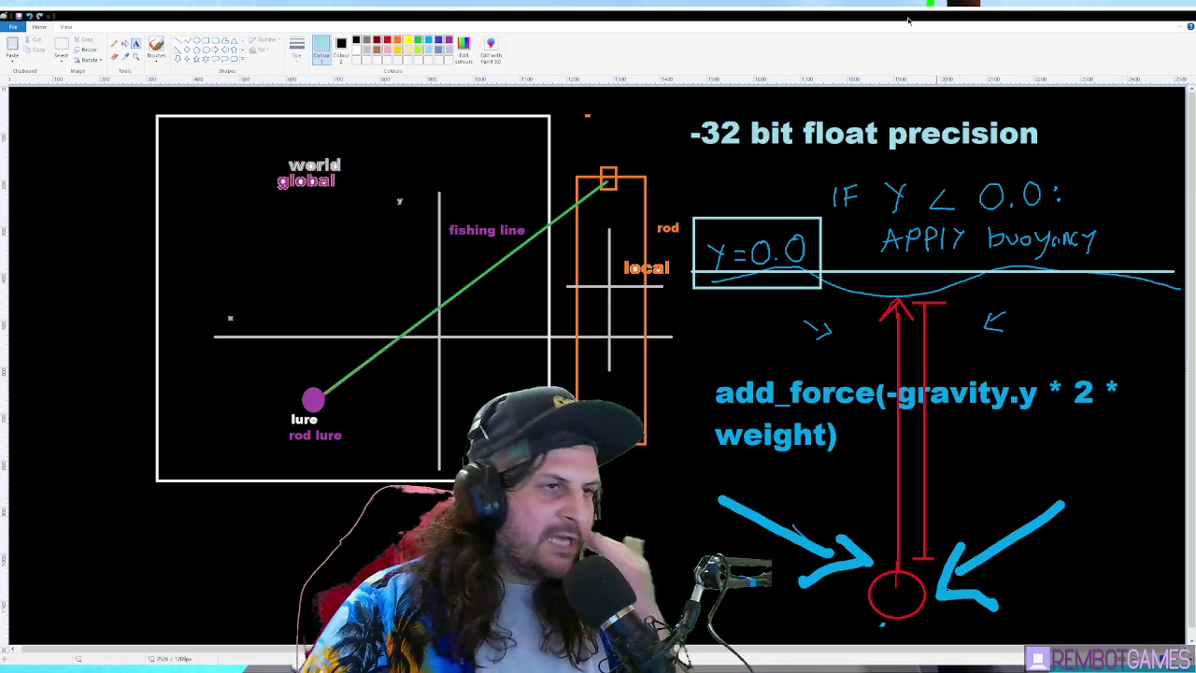
pyautogui.click(1140, 16)
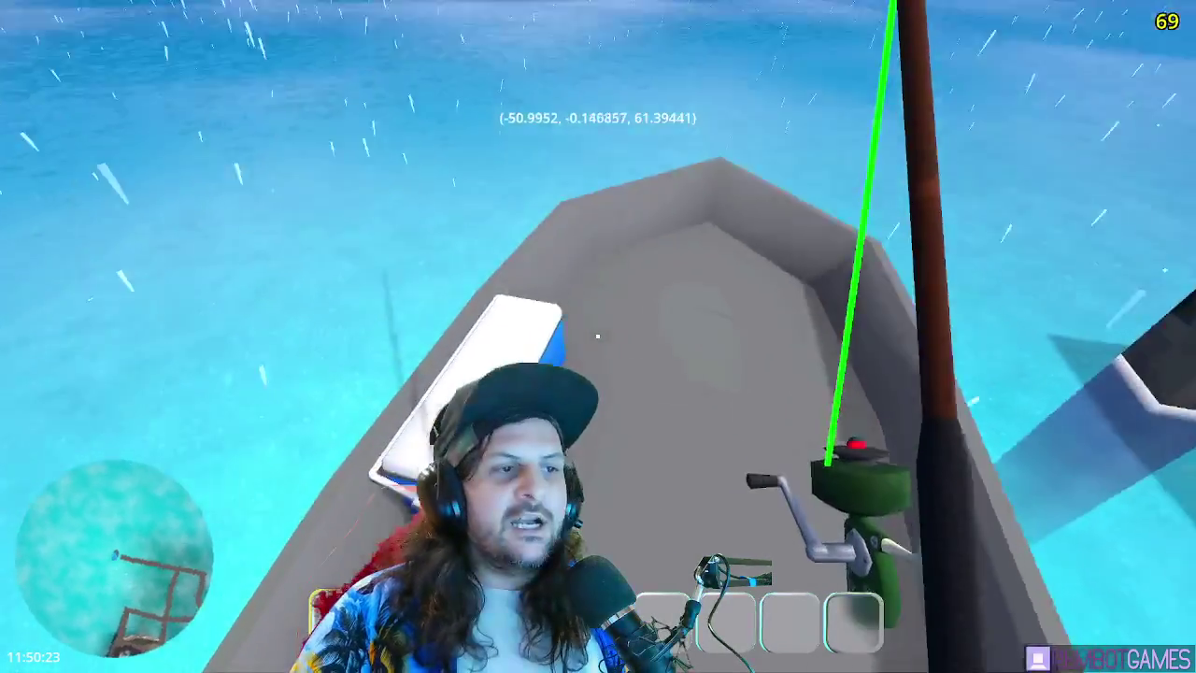
# Throttle the boat to full power, then drop engine_power to 0 near x −84
pyautogui.press('w')
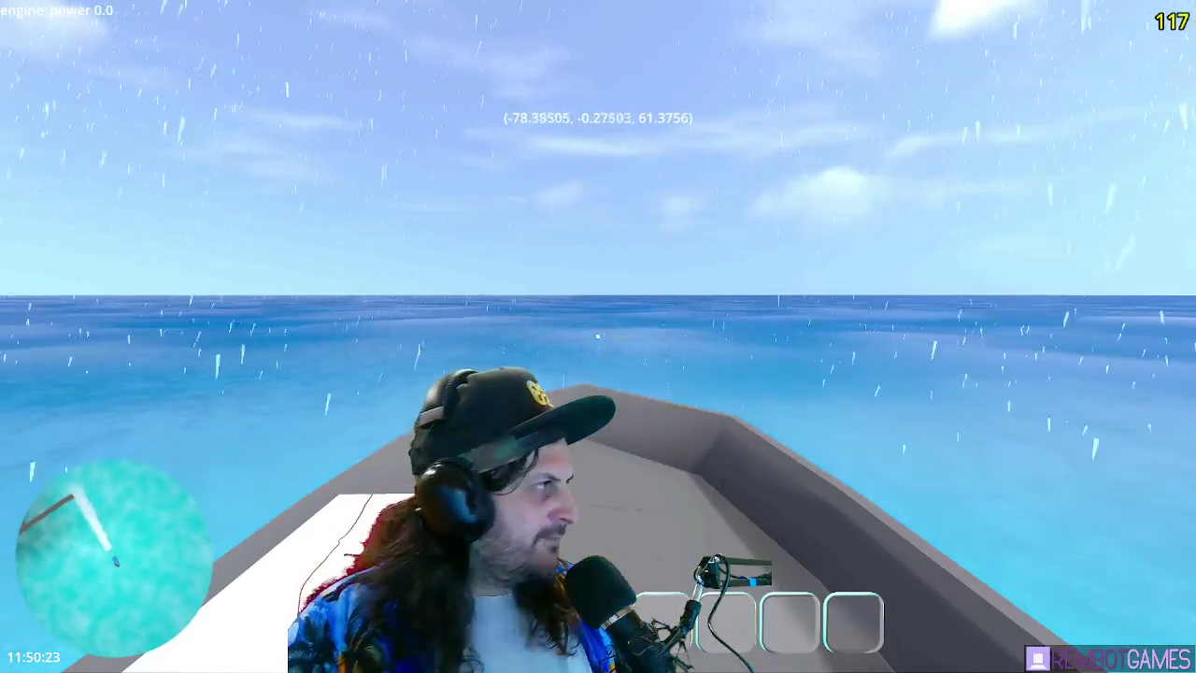
pyautogui.press('s')
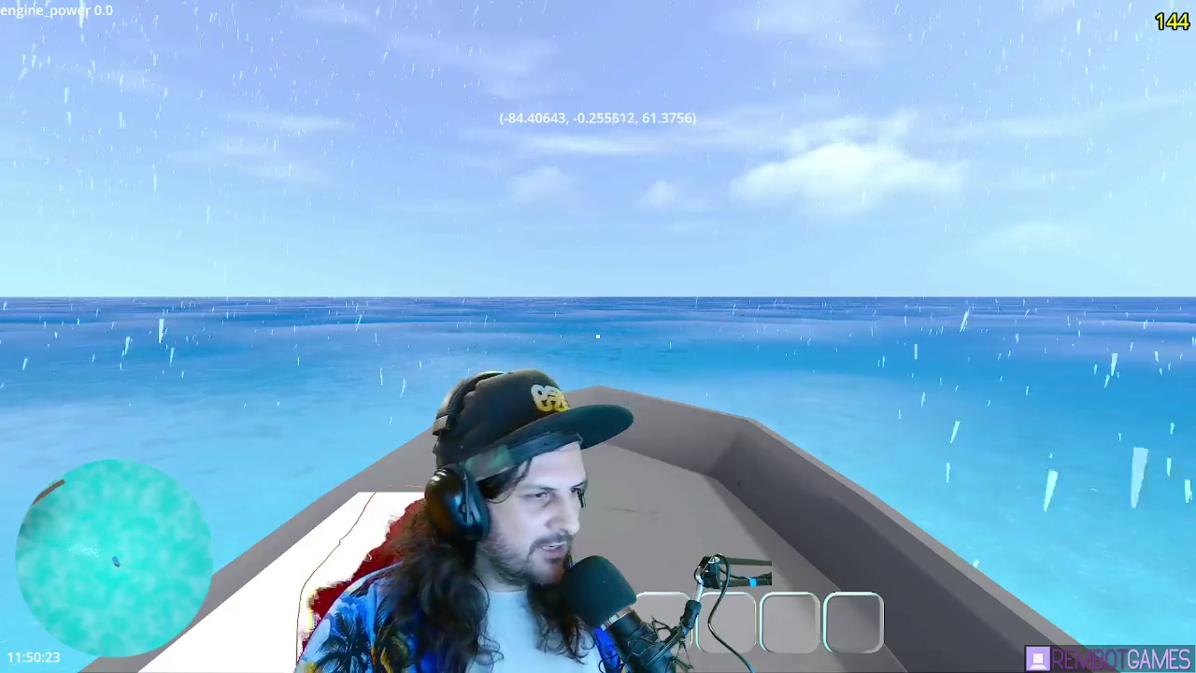
# Run the boat at engine power 1.0 toward open sea, then cut the engine past x −4000
pyautogui.press('w')
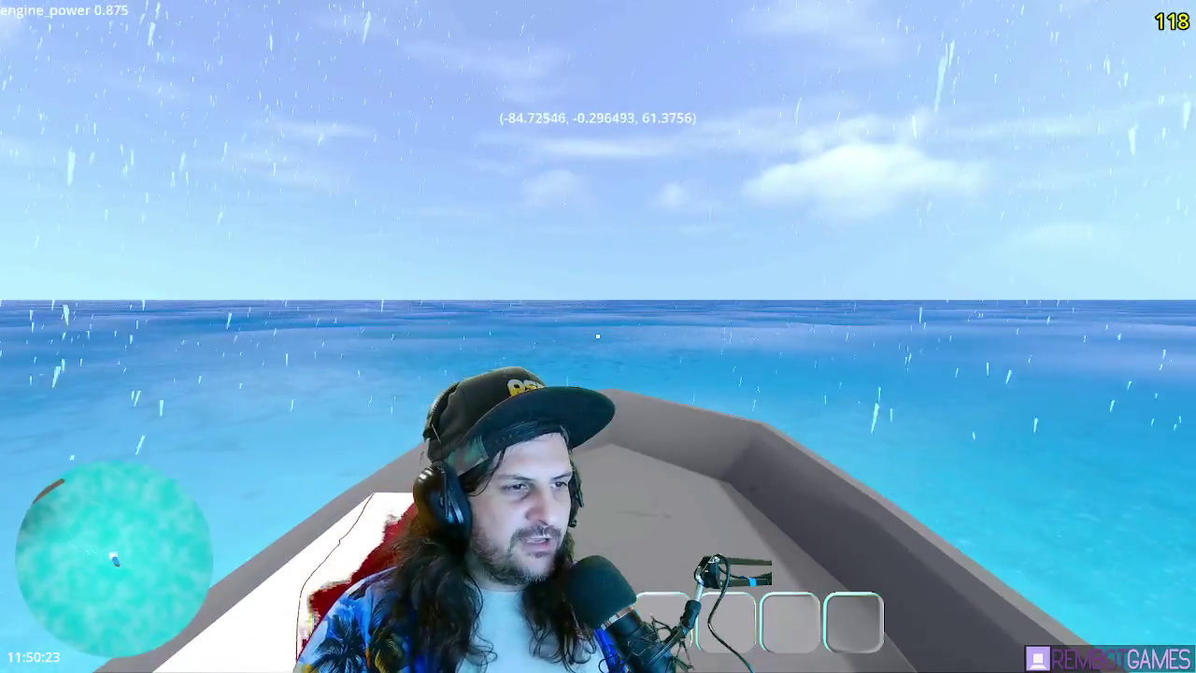
pyautogui.press('a')
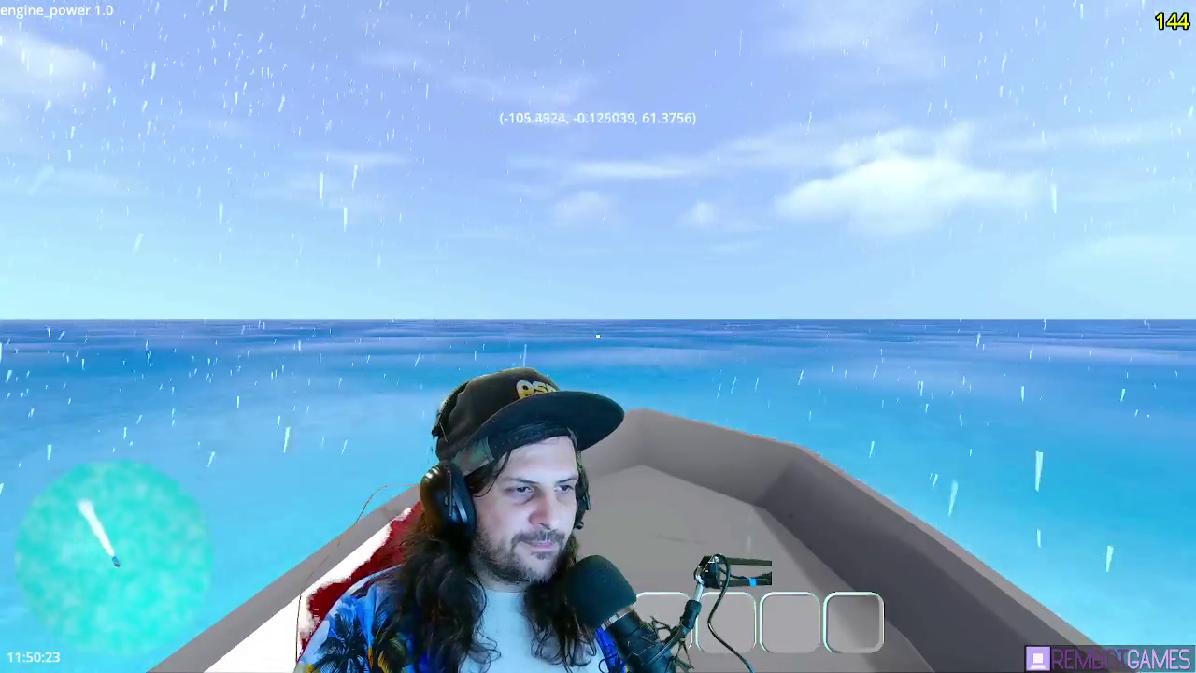
pyautogui.moveTo(599, 337)
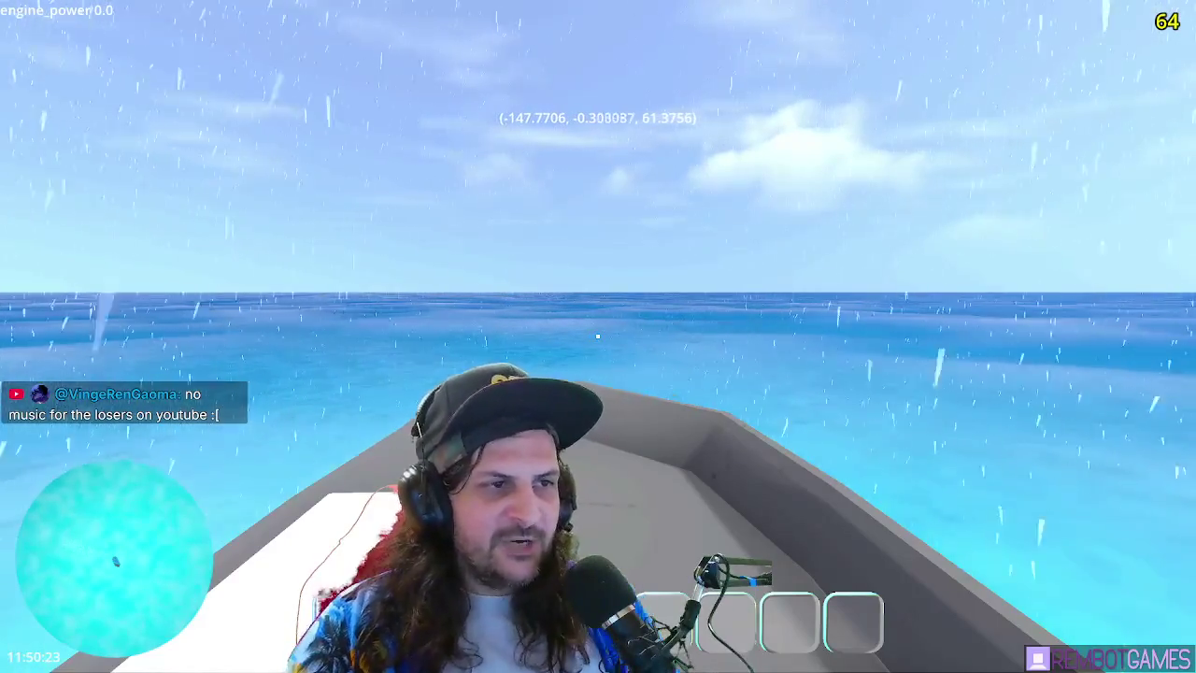
pyautogui.press('w')
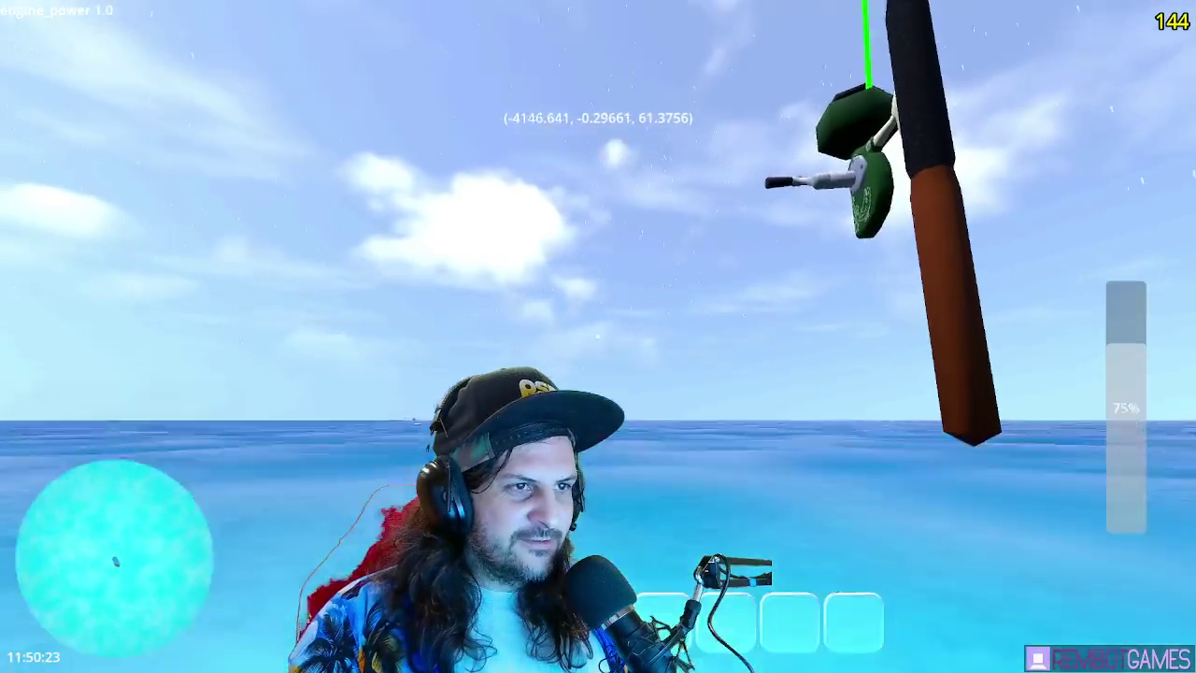
pyautogui.press('s')
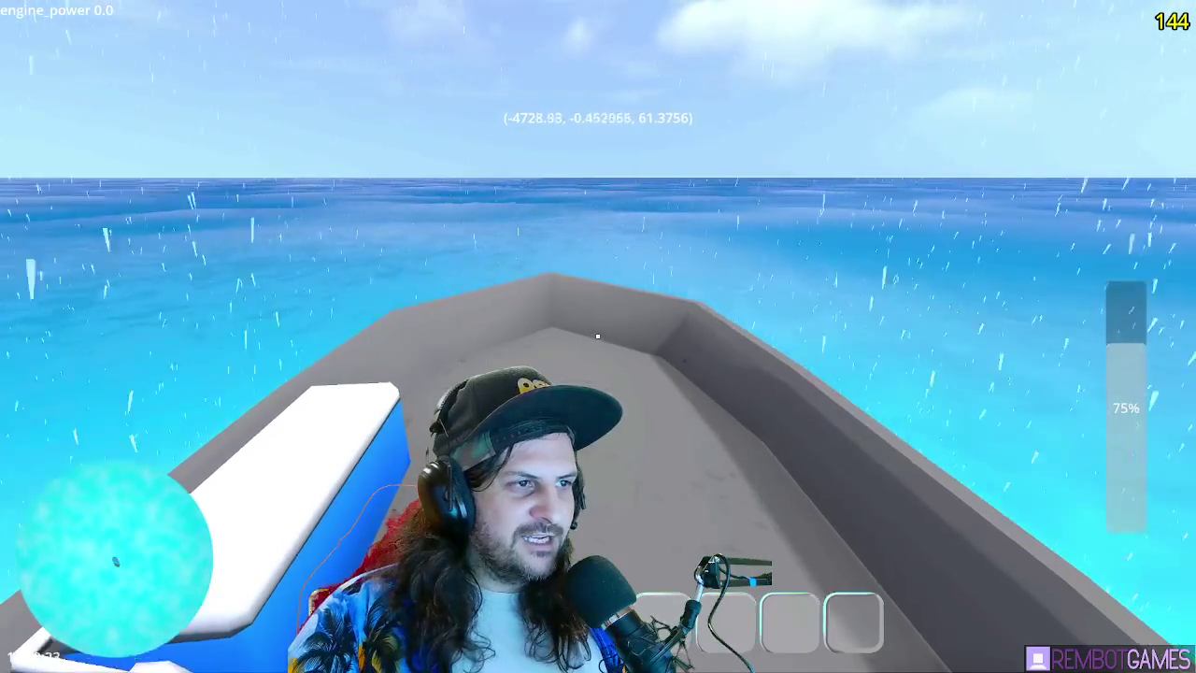
# Alternate rod and engine controls, throttling to 1.0 until x reaches about −12579, rod in hand
pyautogui.press('e')
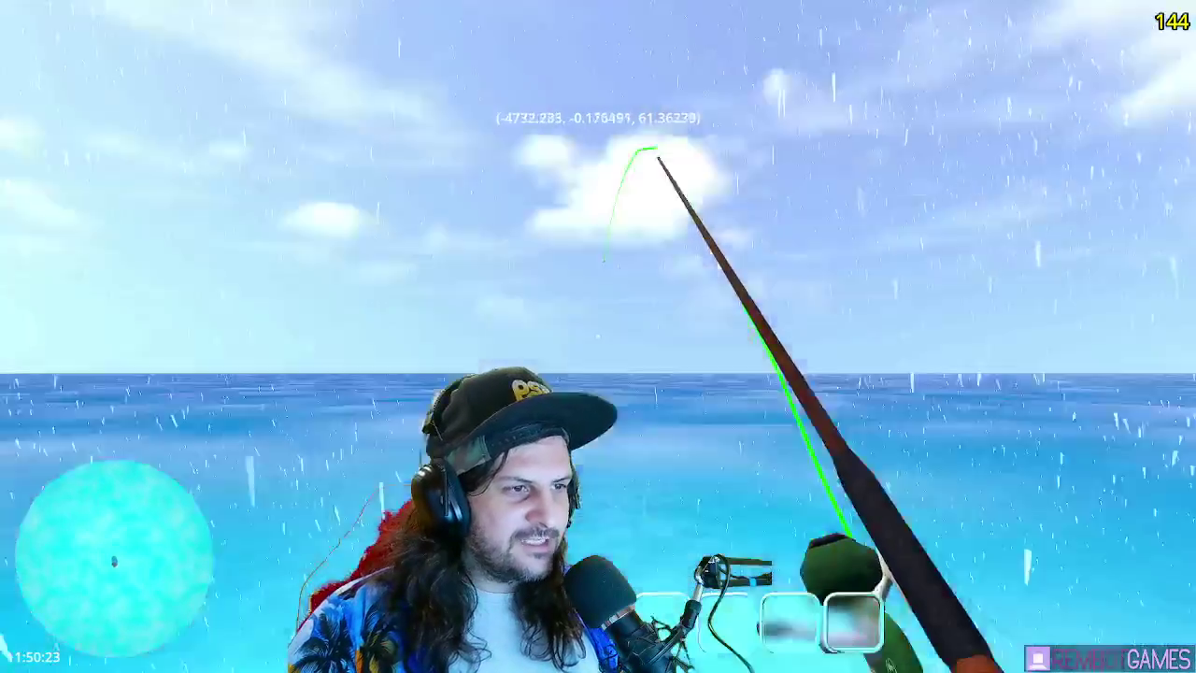
pyautogui.press('e')
pyautogui.press('e')
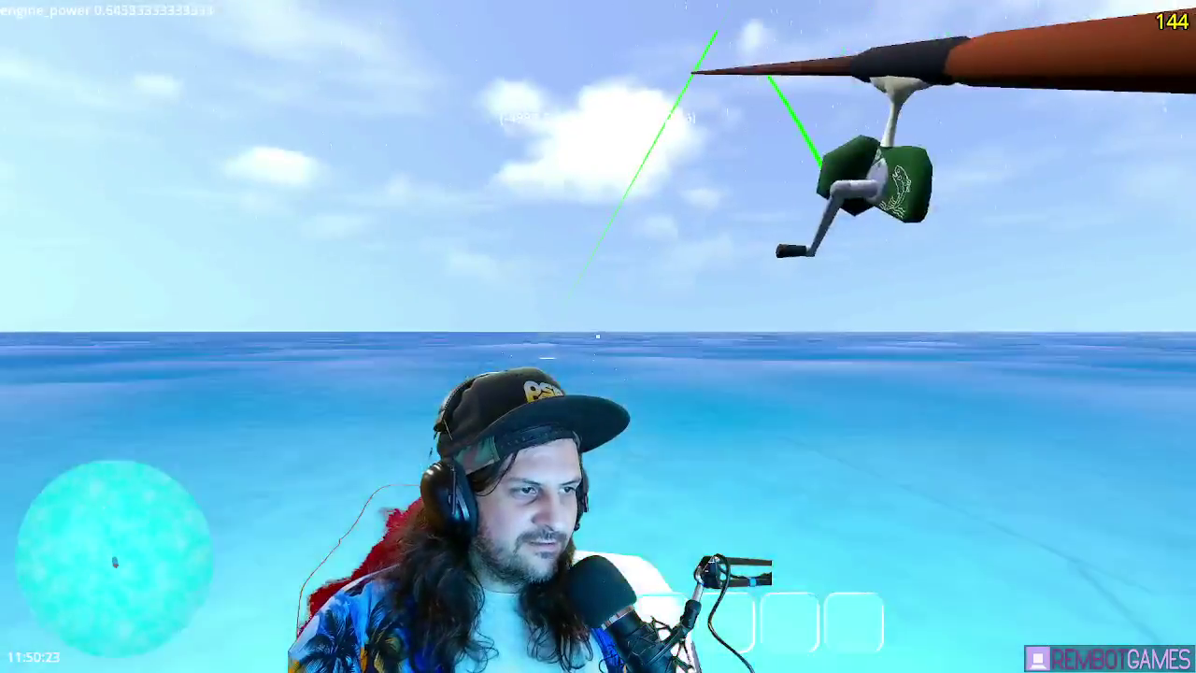
pyautogui.press('w')
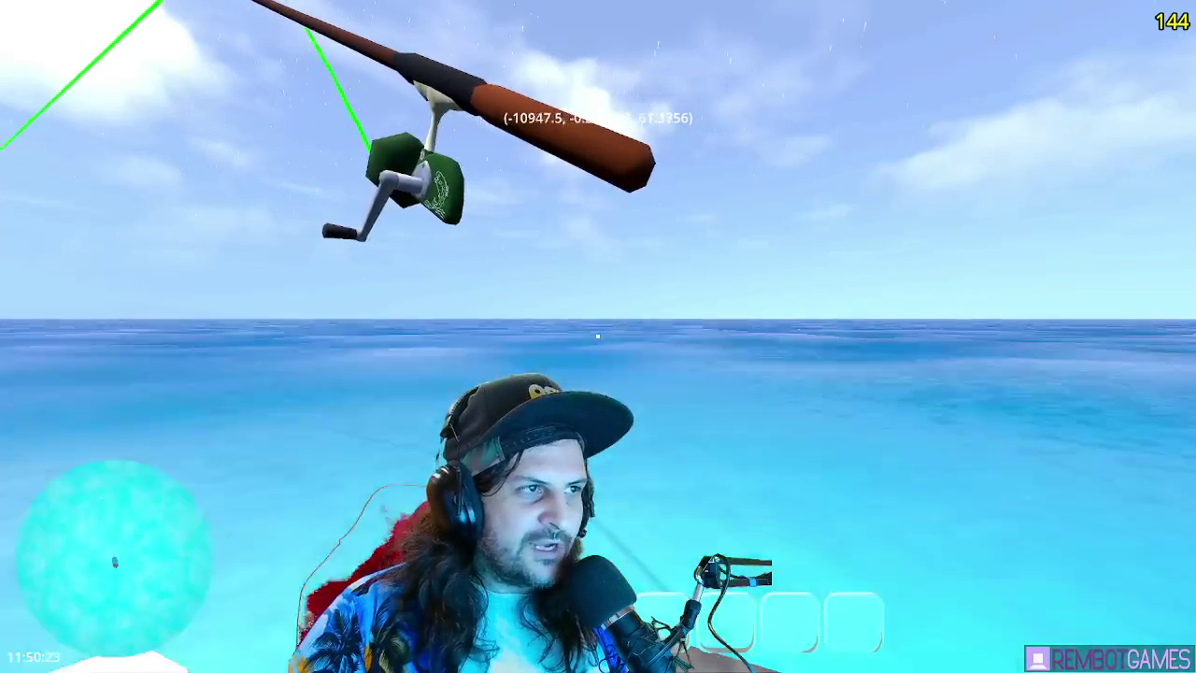
pyautogui.press('e')
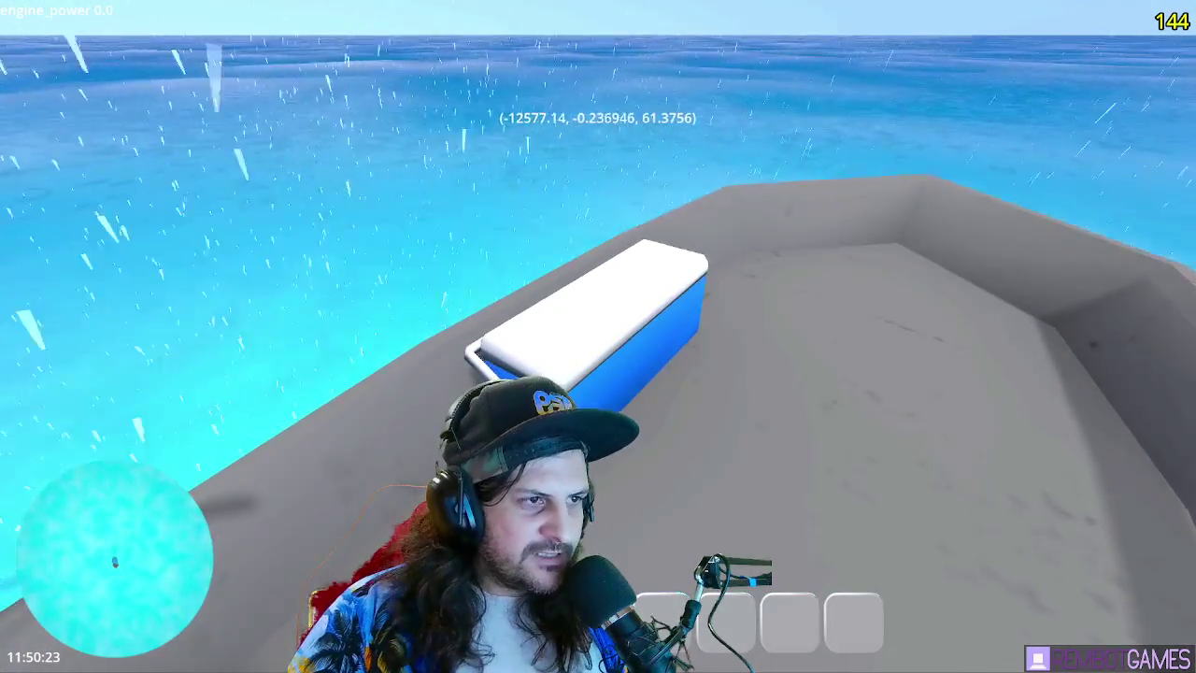
pyautogui.press('1')
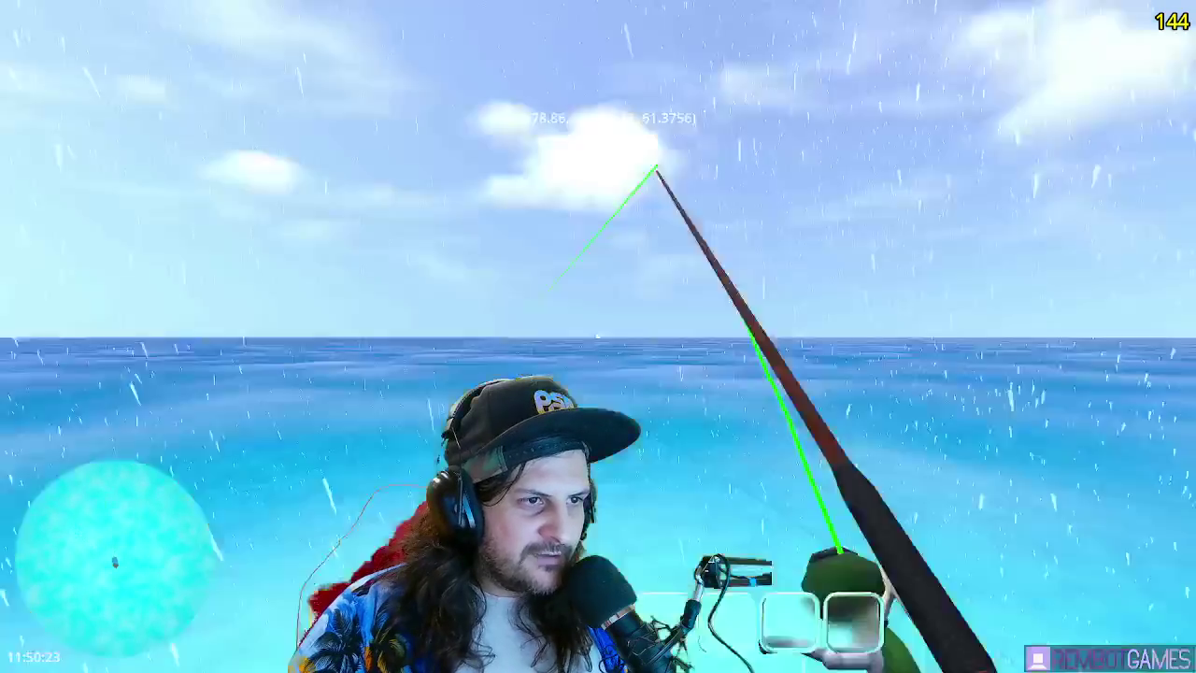